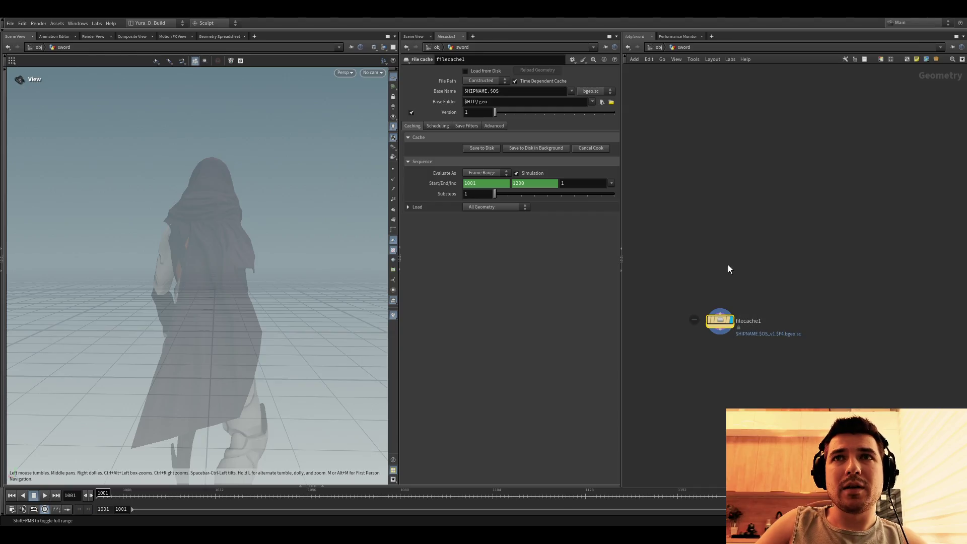
Step: Replace filecache1 with a File SOP whose Geometry File points at the project's sword OBJ
key("Delete")
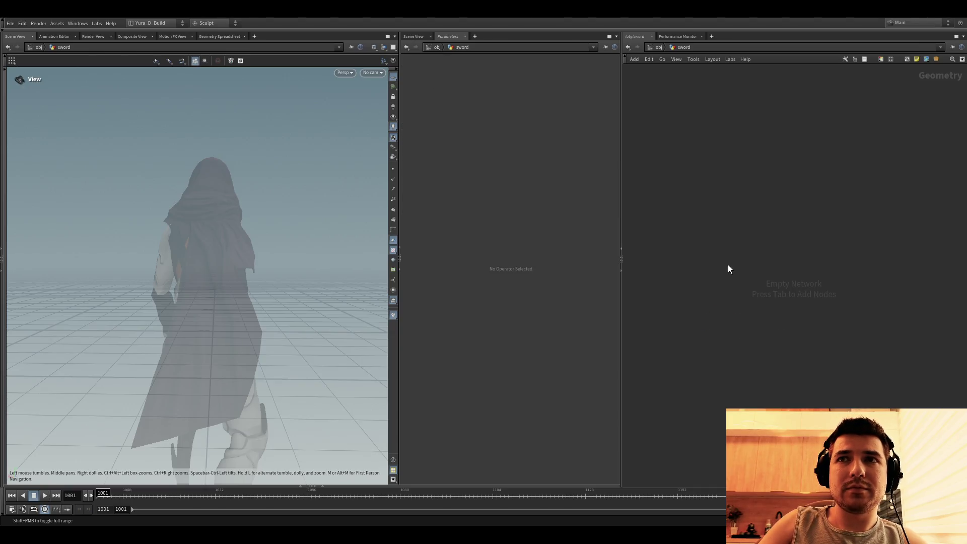
key("ctrl+z")
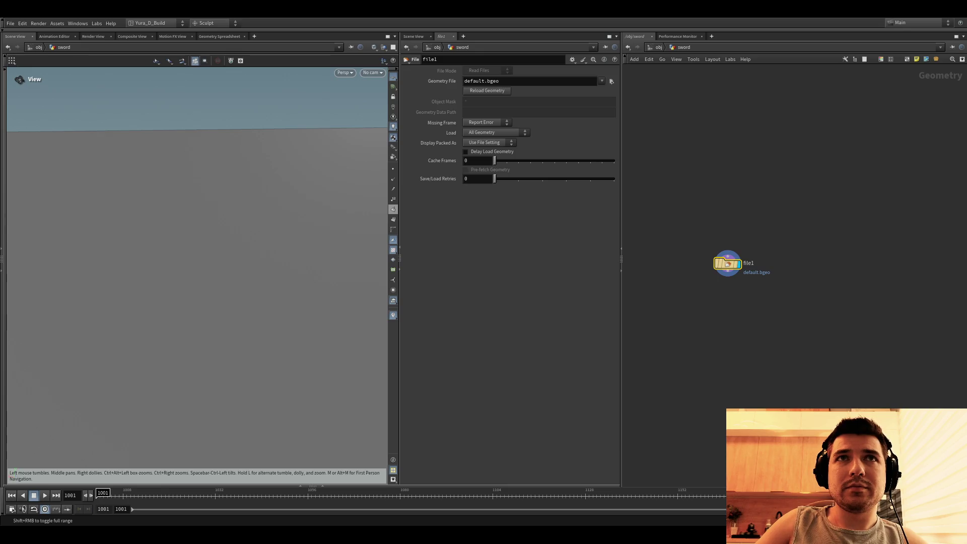
left_click_drag(513, 87, 599, 81)
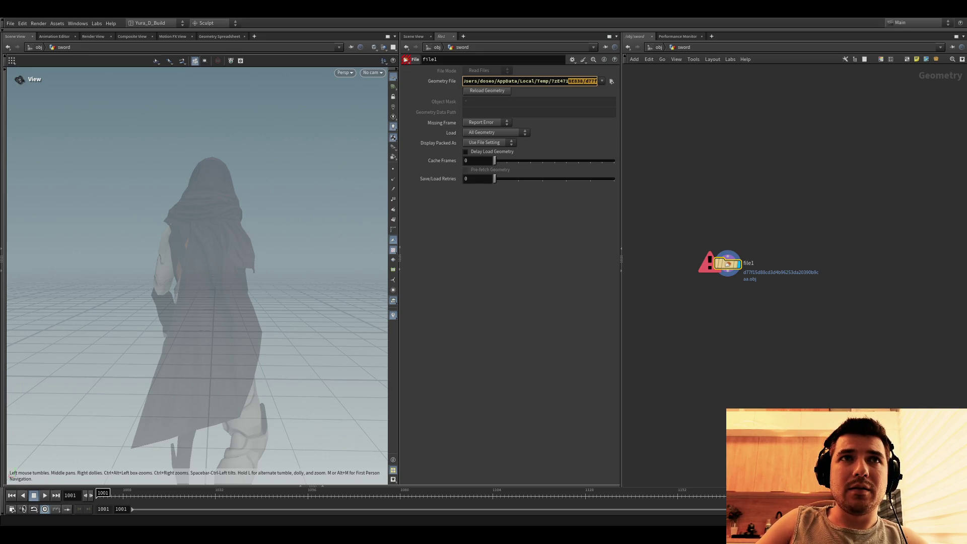
key("ctrl+v")
key("Return")
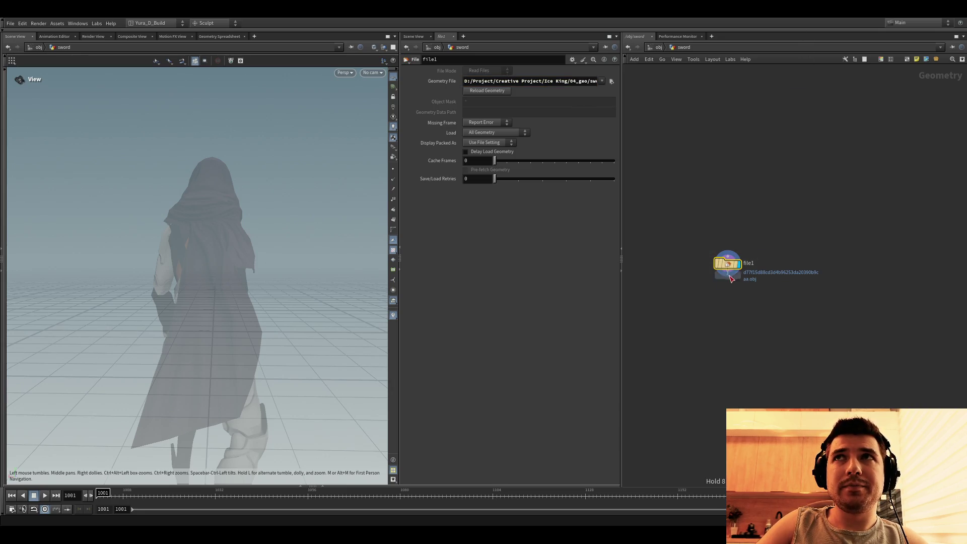
Step: Append a Transform below file1 and set its Uniform Scale to 0.01
key("Tab")
type("transform")
key("Return")
left_click(480, 144)
type("0.1")
key("Return")
left_click(484, 144)
type("0.01")
key("Return")
left_click(721, 291)
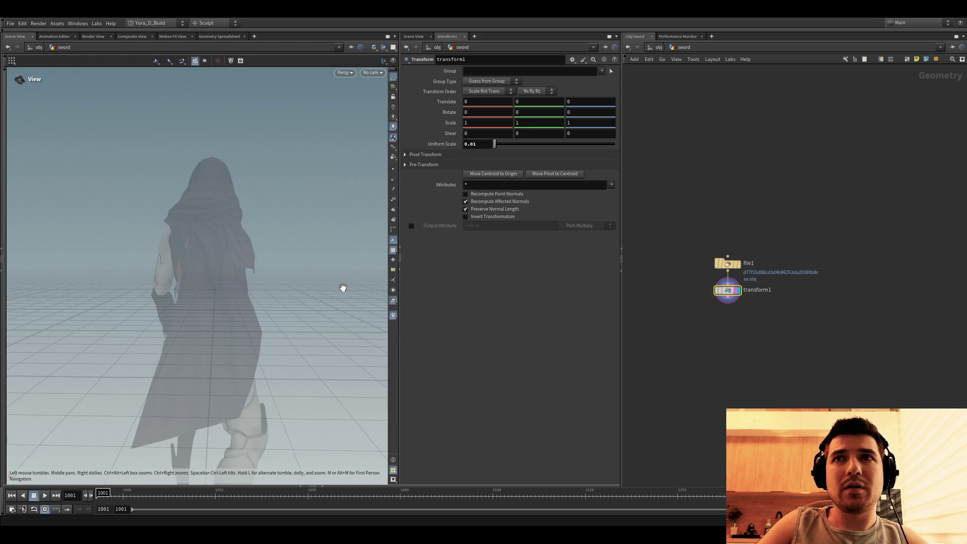
Step: Try Uniform Scale 1, 0.2 and 0.4 on transform1 and settle on 0.5 to match the character
key("g")
left_click_drag(205, 308, 201, 312)
scroll(201, 313, "down", 3)
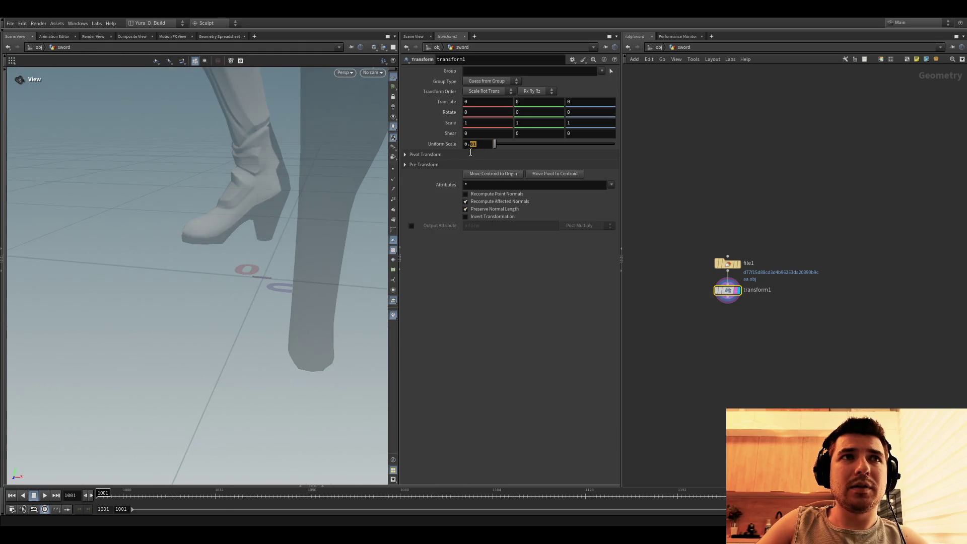
type("0.1")
key("Return")
scroll(244, 274, "down", 2)
left_click(484, 144)
type("1")
key("Return")
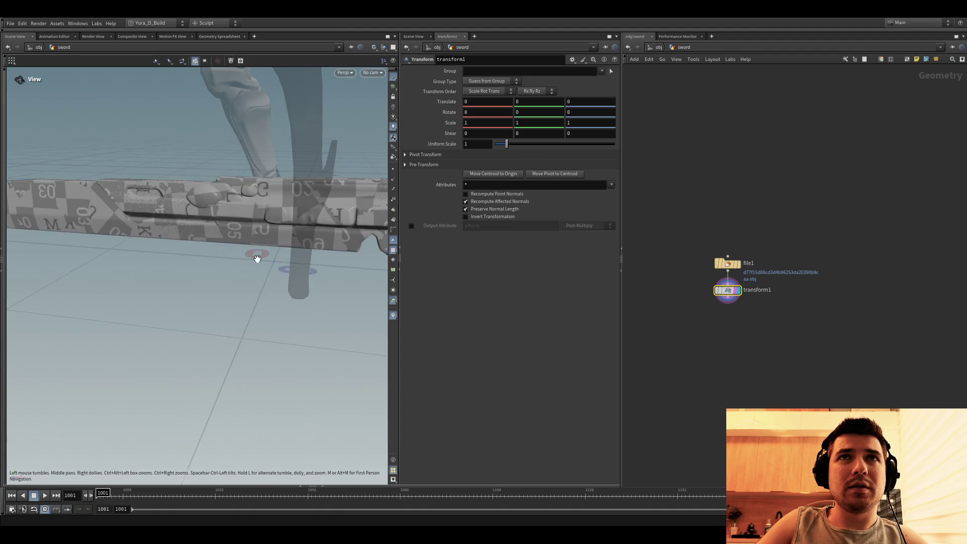
scroll(227, 266, "down", 5)
scroll(302, 235, "up", 1)
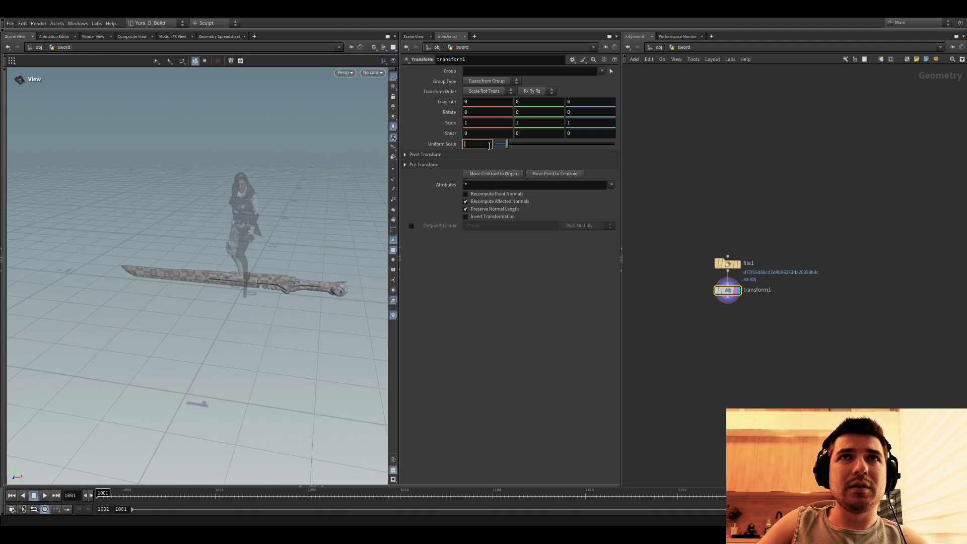
type("0.10.2")
key("Return")
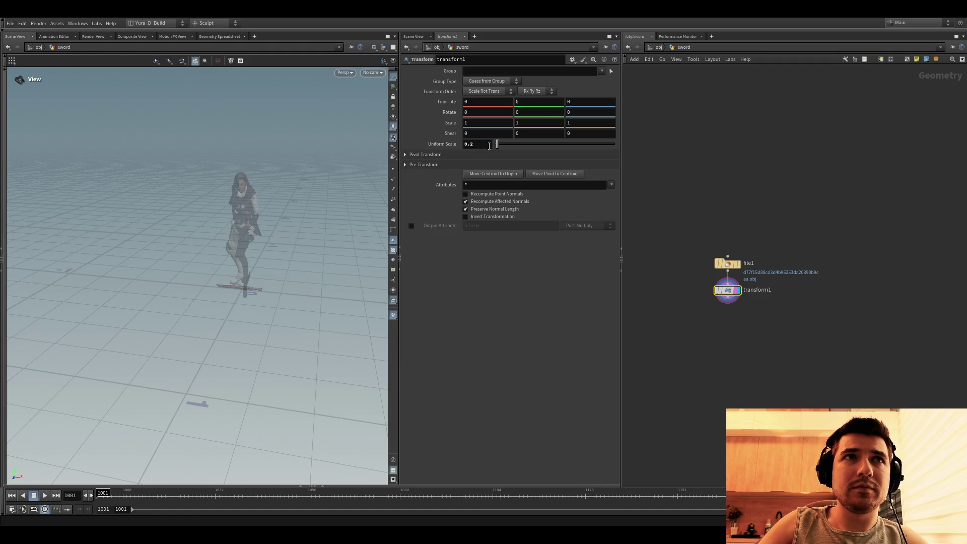
left_click(477, 143)
type("0.4")
key("Return")
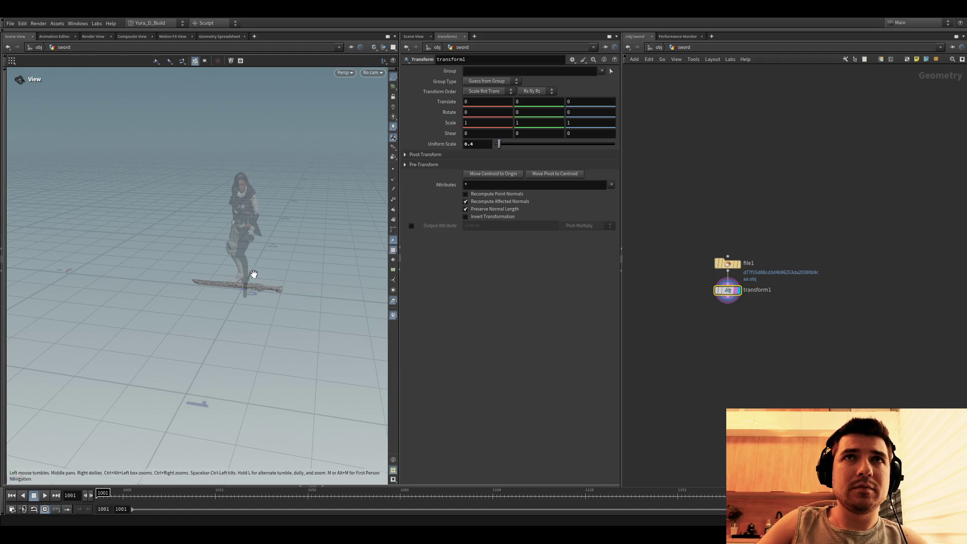
scroll(302, 256, "up", 2)
scroll(306, 268, "up", 2)
scroll(301, 288, "up", 2)
type("0.5")
key("Return")
left_click_drag(305, 304, 274, 328)
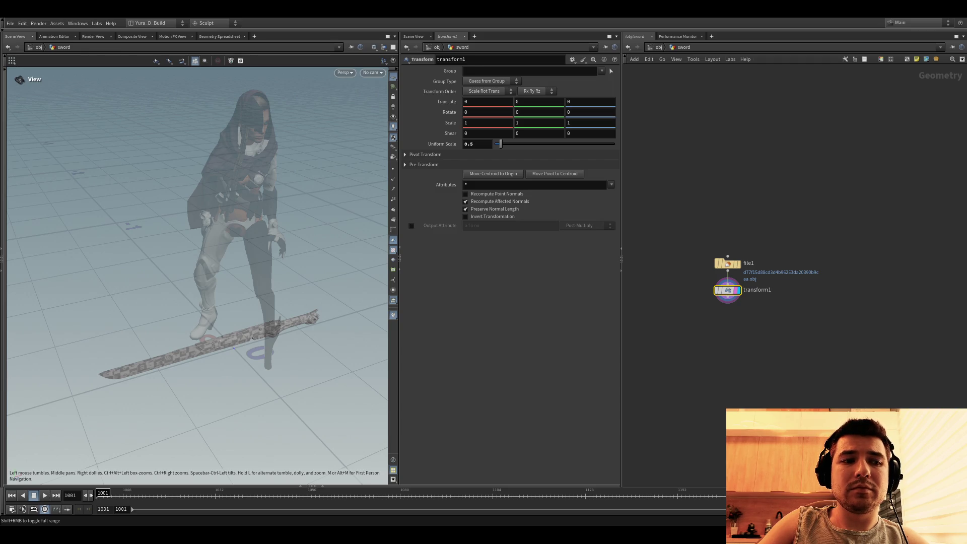
left_click(728, 263)
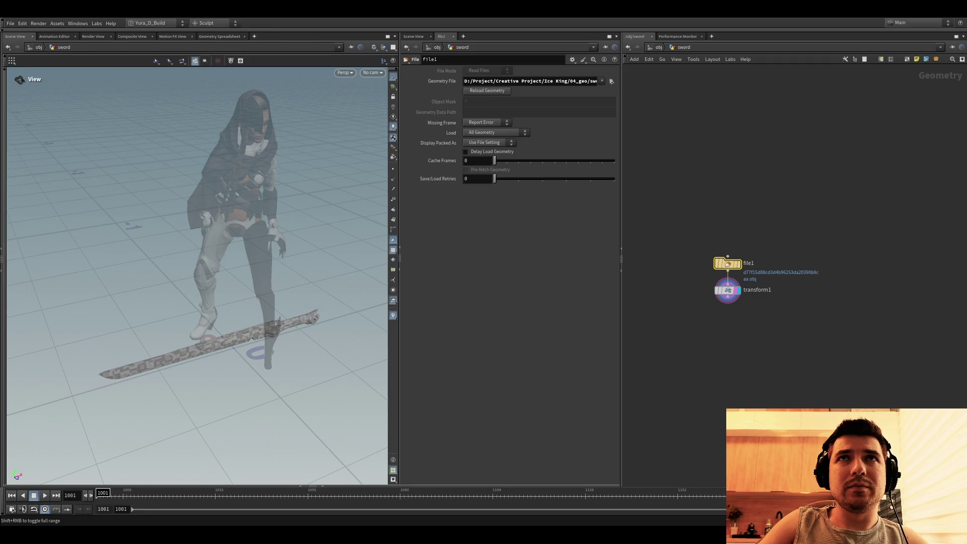
Step: Load the hilted sword model into file1 and rotate it with transform1's handle to lie across the back
mouse_move(227, 326)
left_mouse_down()
mouse_move(242, 295)
mouse_move(264, 313)
left_mouse_up()
left_click(728, 291)
key("Return")
mouse_move(267, 365)
left_mouse_down()
mouse_move(200, 331)
mouse_move(258, 302)
left_mouse_up()
mouse_move(257, 257)
left_mouse_down()
mouse_move(265, 233)
mouse_move(320, 242)
mouse_move(220, 261)
mouse_move(221, 282)
left_mouse_up()
key("Escape")
key("Return")
mouse_move(222, 281)
left_mouse_down()
mouse_move(213, 287)
mouse_move(233, 314)
left_mouse_up()
key("Escape")
mouse_move(273, 267)
left_mouse_down()
mouse_move(272, 294)
mouse_move(307, 282)
mouse_move(194, 292)
mouse_move(249, 324)
mouse_move(197, 319)
left_mouse_up()
Step: Move the sword into place on the character's back and return to /obj
key("Return")
key("r")
left_click_drag(251, 301, 333, 303, "alt")
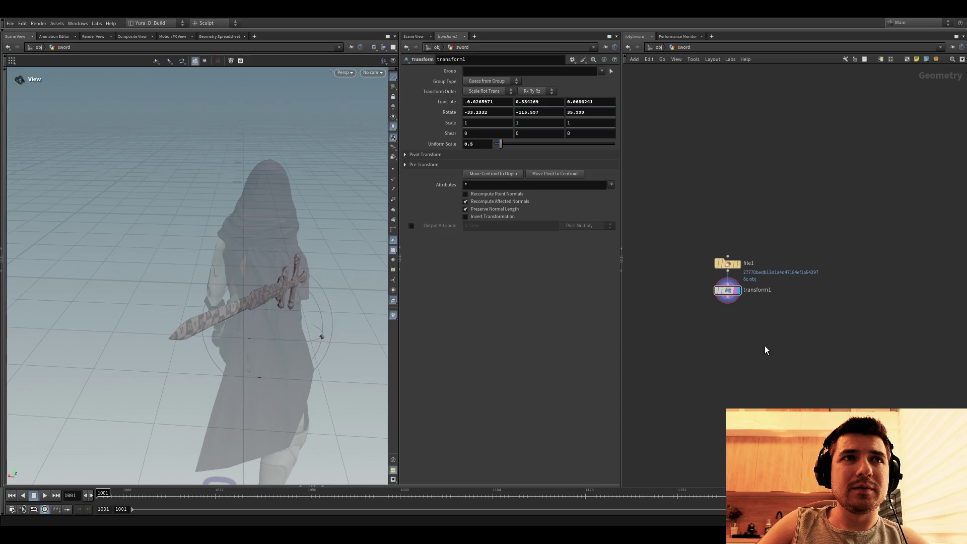
left_click(658, 47)
left_click_drag(227, 287, 412, 305)
key("t")
double_click(767, 304)
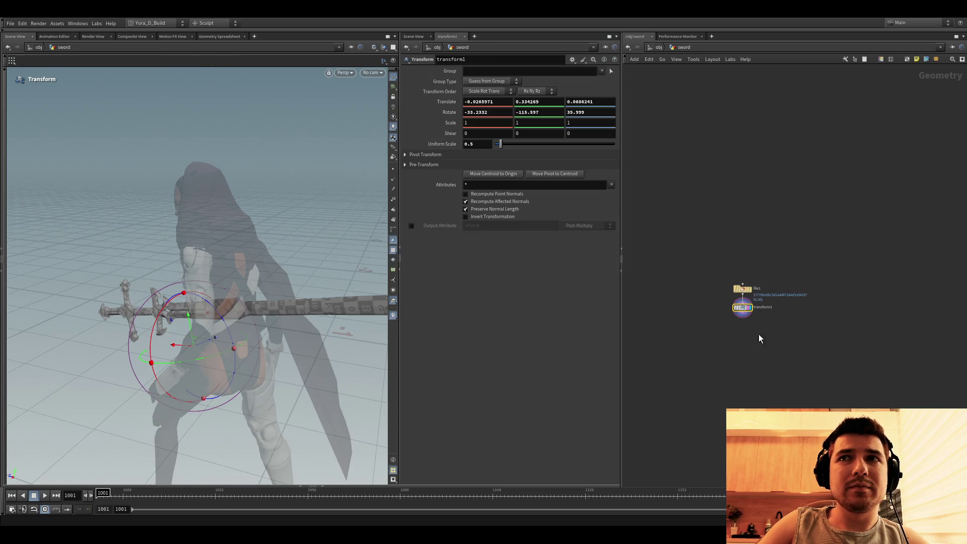
left_click_drag(277, 367, 231, 305, "alt")
mouse_move(185, 332)
left_mouse_down()
mouse_move(179, 303)
mouse_move(203, 347)
mouse_move(216, 323)
mouse_move(293, 335)
left_mouse_up()
key("Escape")
key("t")
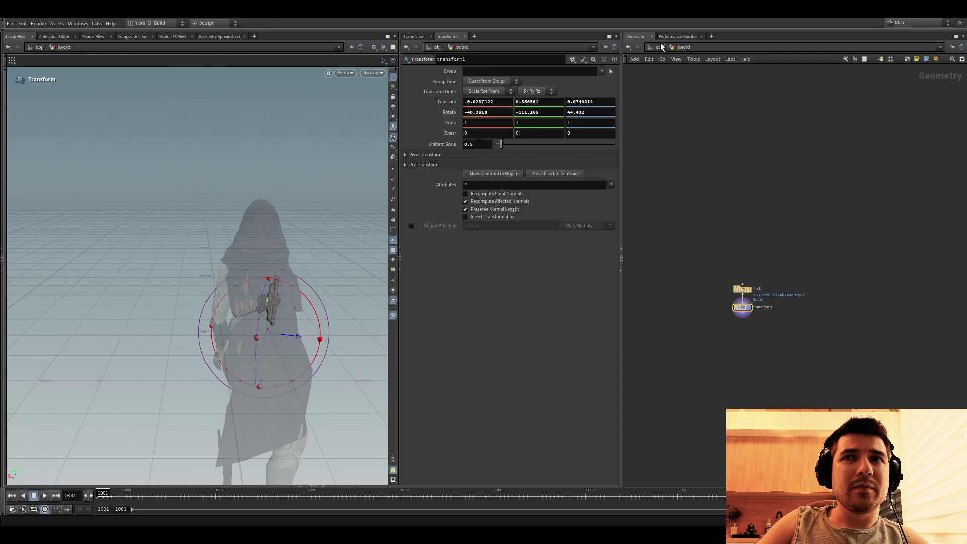
left_click(659, 46)
key("Escape")
left_click_drag(250, 310, 327, 306)
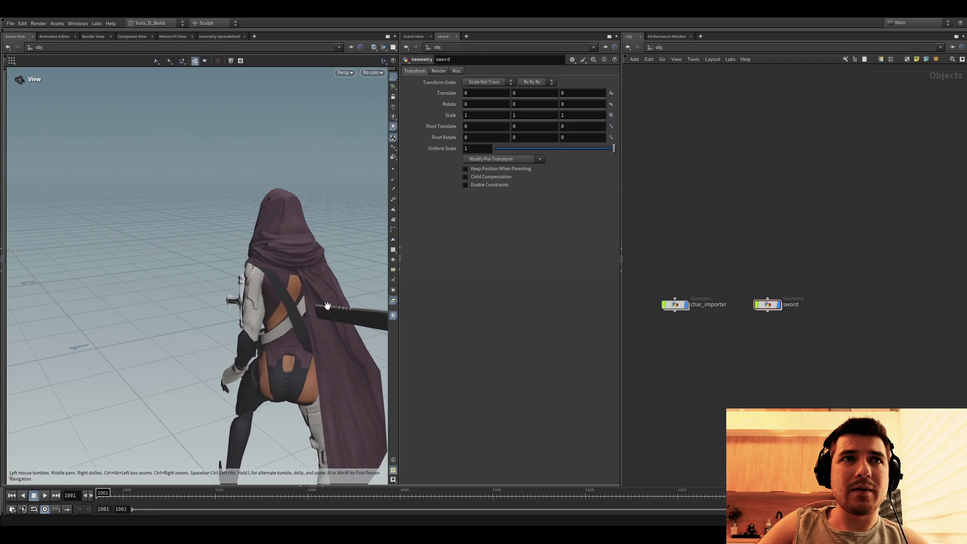
Step: Dive into the sword object and nudge transform1 to raise the sword slightly
left_click_drag(327, 307, 363, 309)
key("t")
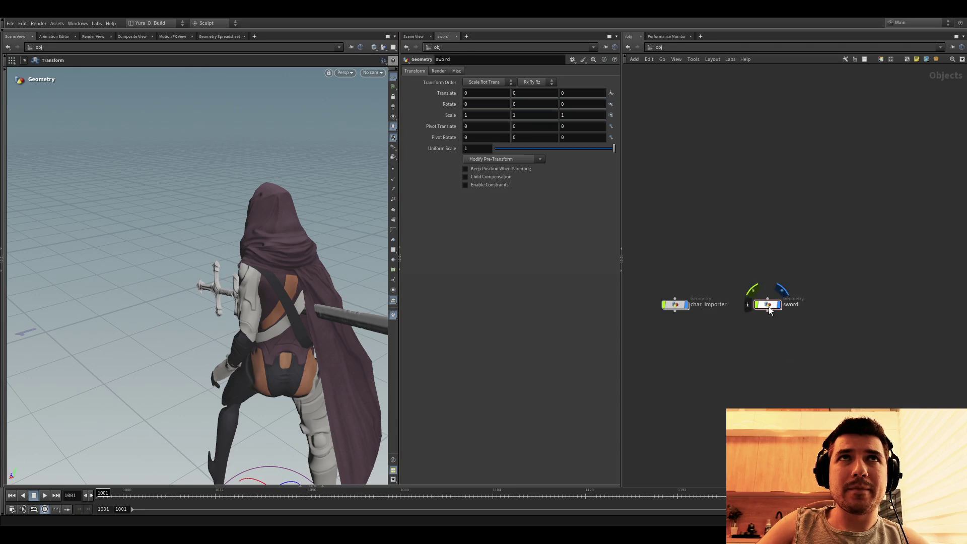
left_click(217, 284)
key("Return")
mouse_move(267, 329)
left_mouse_down()
mouse_move(269, 345)
mouse_move(273, 330)
left_mouse_up()
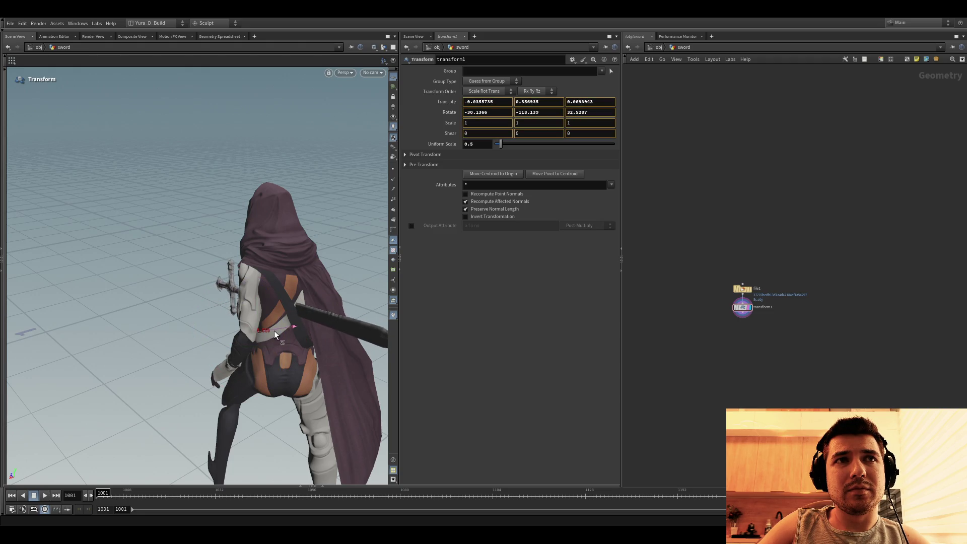
left_click_drag(275, 331, 266, 309)
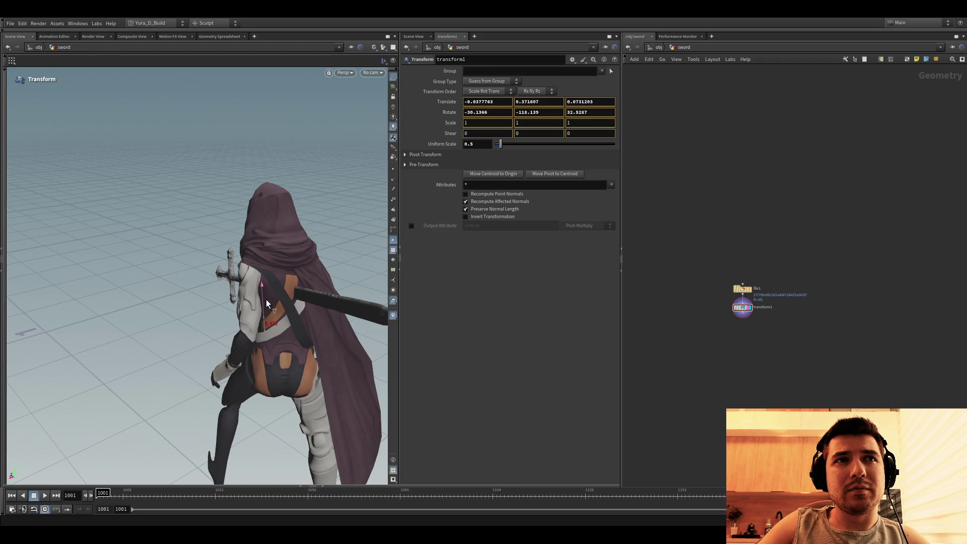
mouse_move(266, 308)
left_mouse_down()
mouse_move(258, 295)
mouse_move(265, 316)
left_mouse_up()
key("Escape")
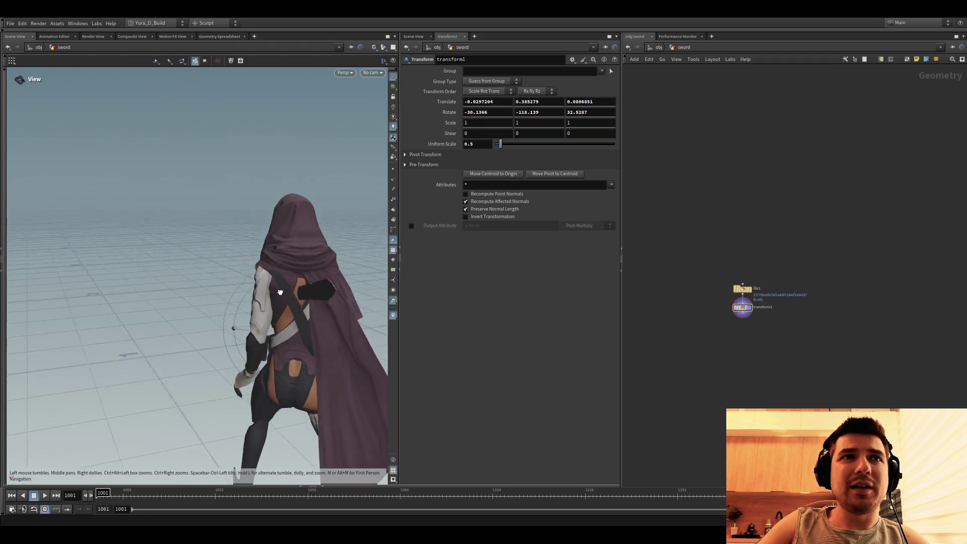
Step: Shift the sword further while checking from behind, then return to /obj
key("Return")
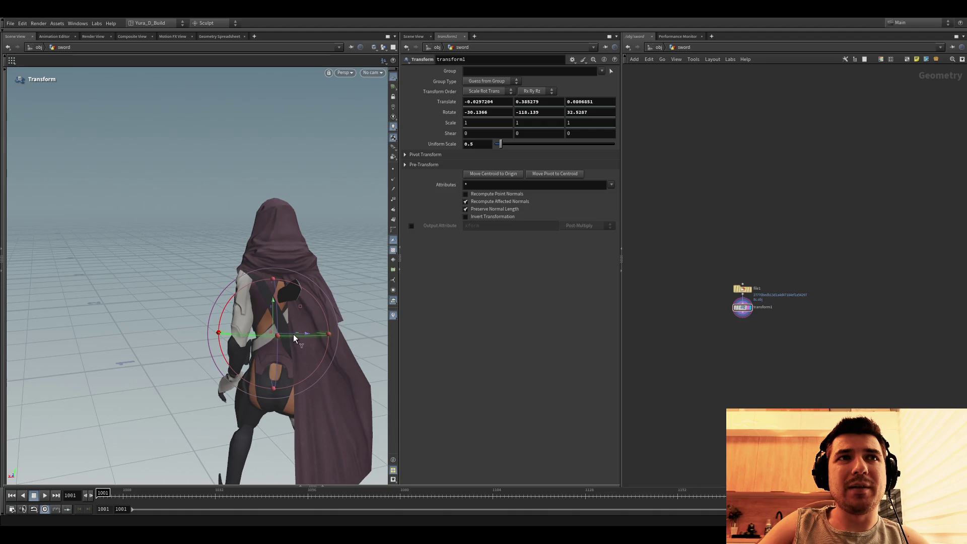
mouse_move(306, 332)
left_mouse_down()
mouse_move(299, 306)
mouse_move(273, 305)
left_mouse_up()
key("Escape")
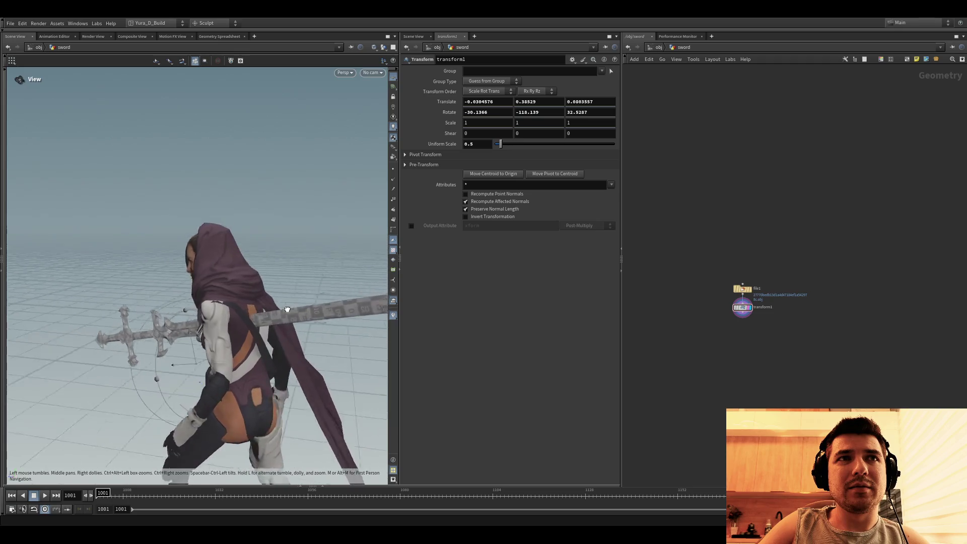
key("Return")
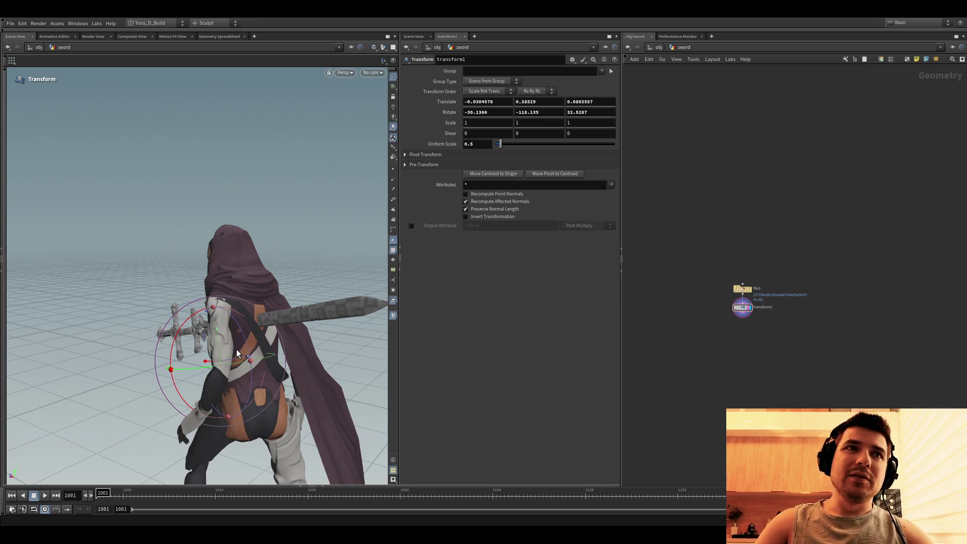
key("Escape")
mouse_move(235, 356)
left_mouse_down()
mouse_move(186, 341)
mouse_move(198, 342)
left_mouse_up()
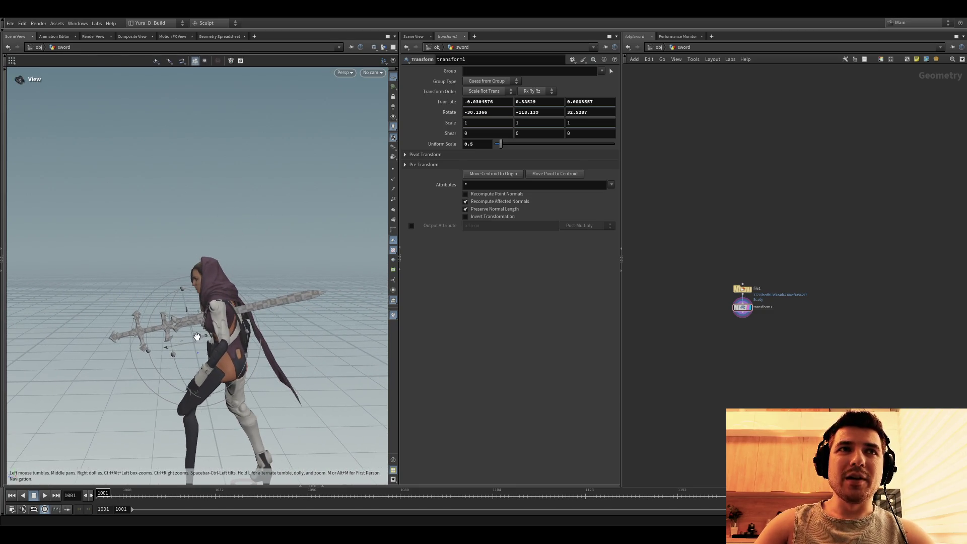
key("t")
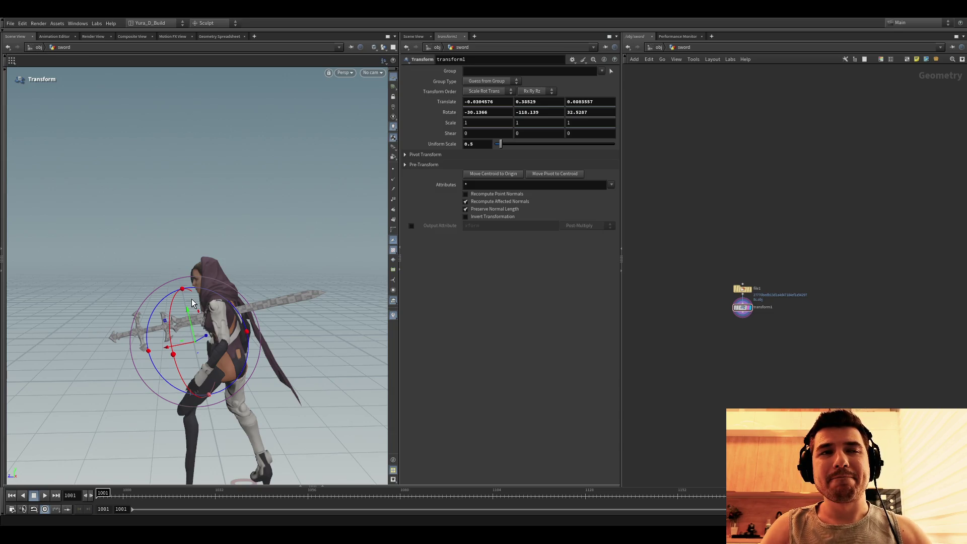
key("Escape")
mouse_move(193, 303)
left_mouse_down()
mouse_move(248, 303)
mouse_move(252, 280)
left_mouse_up()
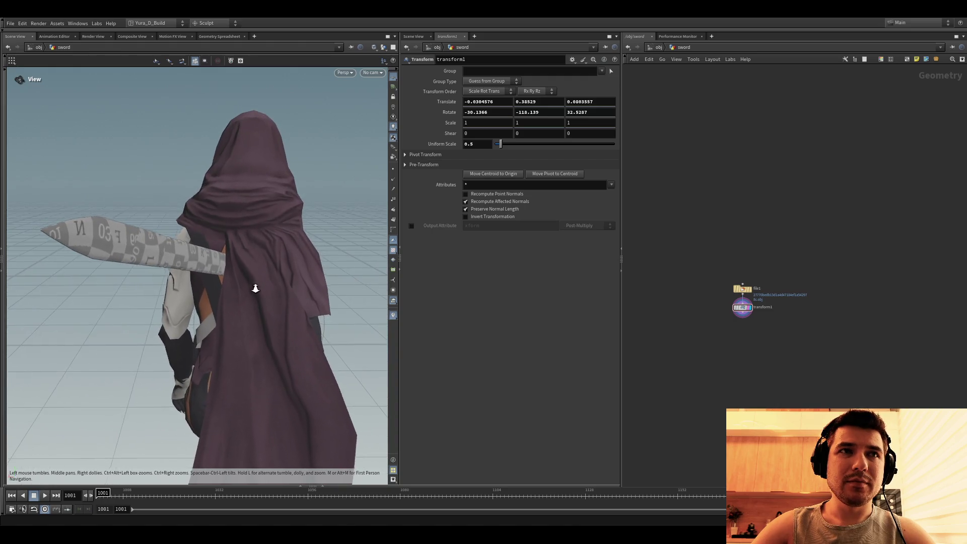
key("Return")
left_click(659, 47)
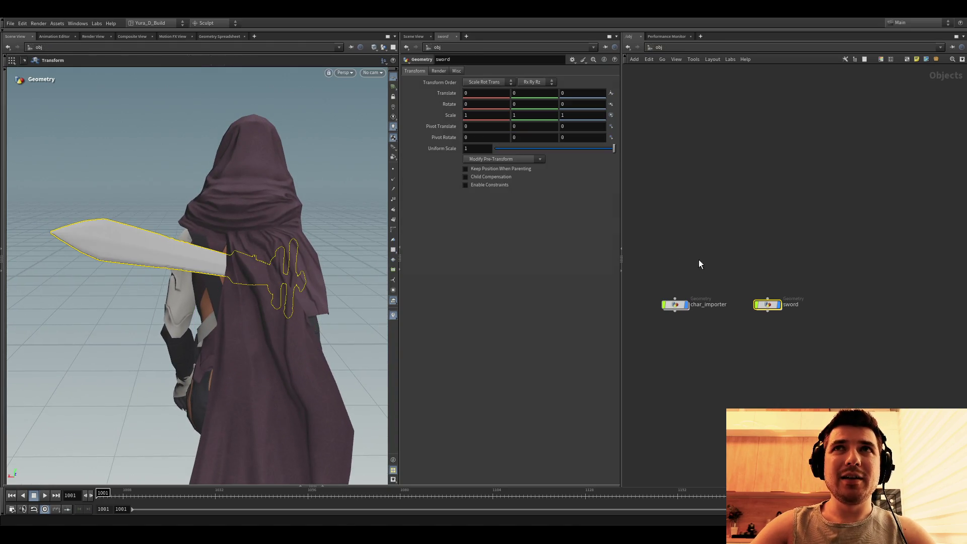
Step: Inside char_importer, scrub to frame 1025 and add a Time Shift below bonedeform1
double_click(682, 232)
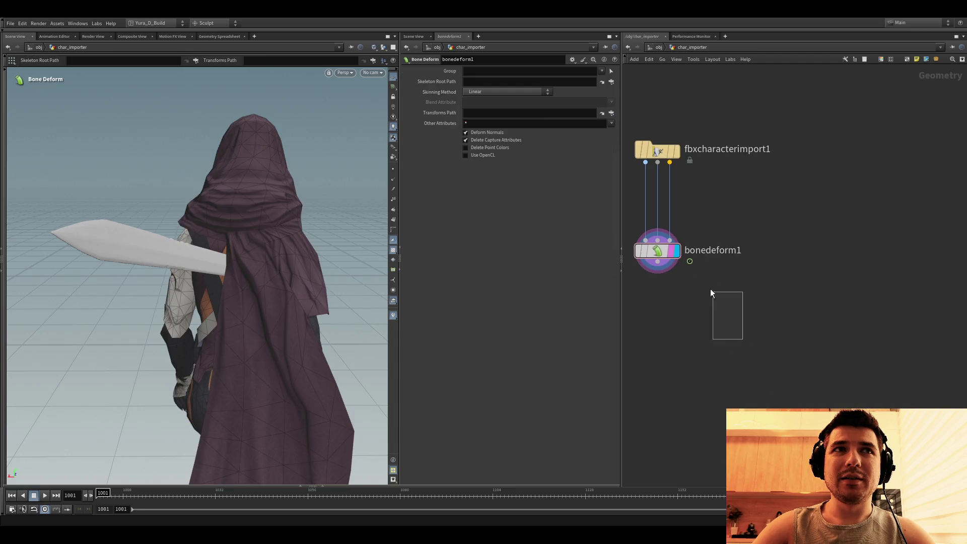
left_click_drag(128, 494, 181, 494)
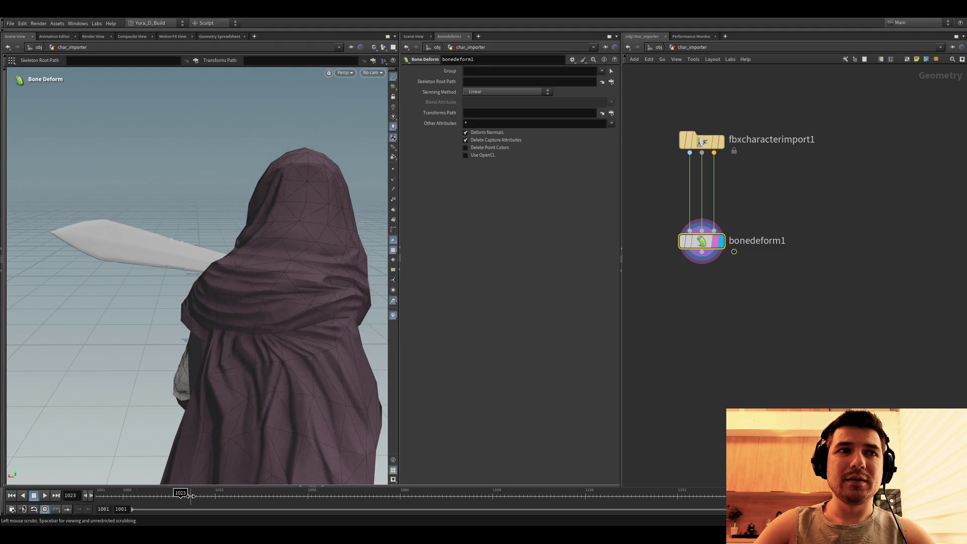
left_click_drag(181, 495, 189, 494)
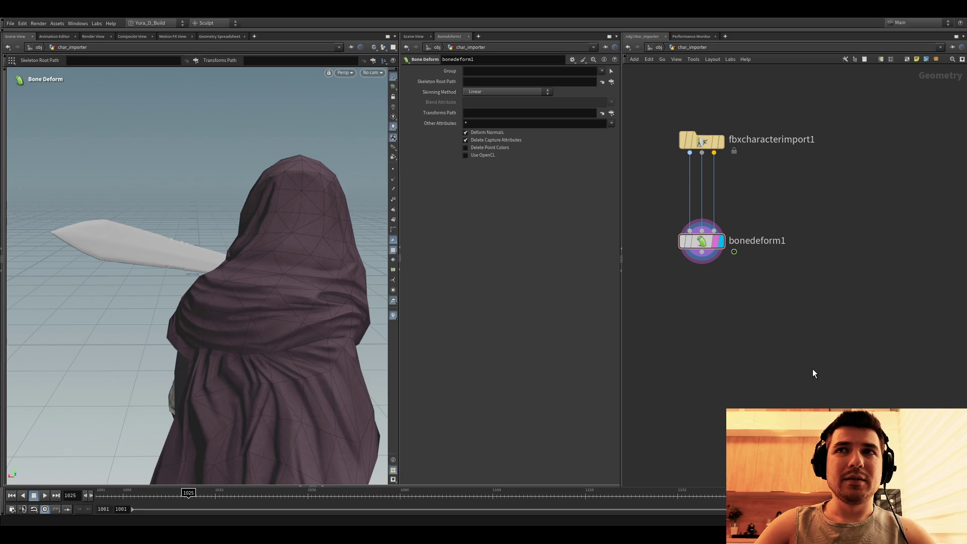
key("Tab")
type("timeshift")
key("Return")
left_click(698, 278)
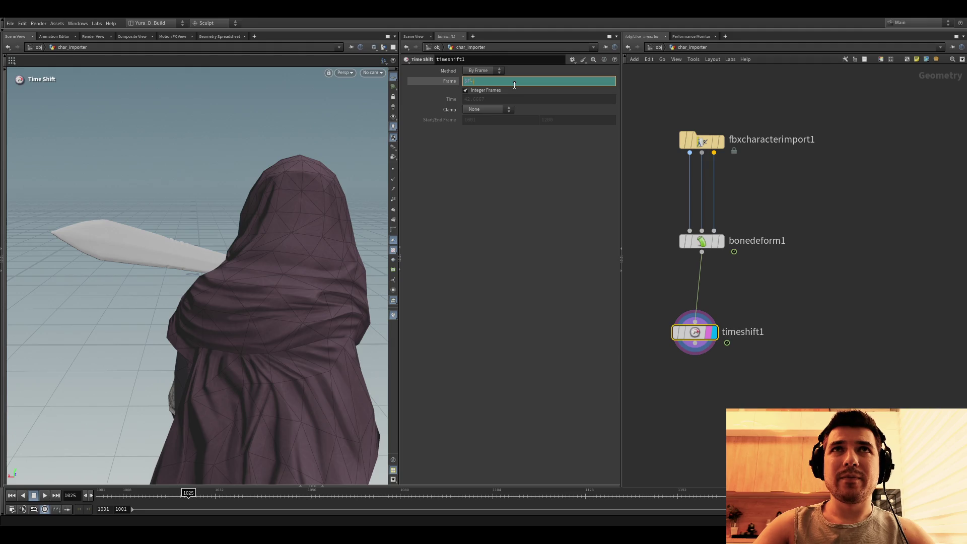
type("$F-25")
Step: Set timeshift1's Frame to $F so it plays the current frame, then go up to /obj
key("Return")
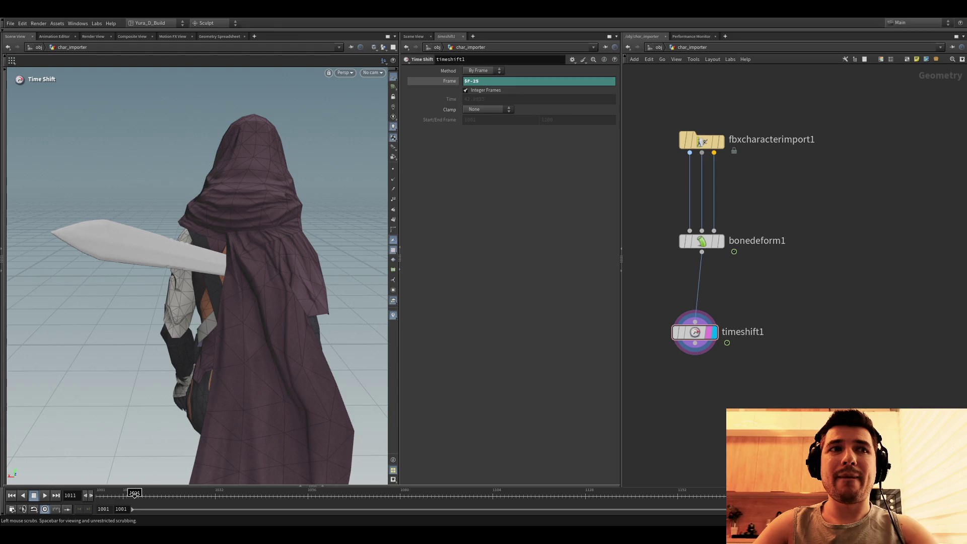
key("ctrl+Left")
left_click(45, 498)
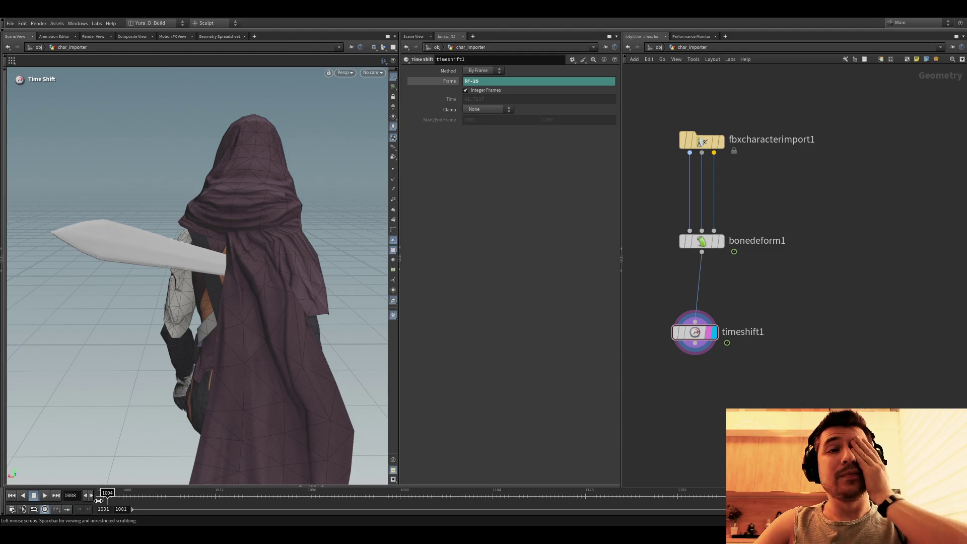
middle_click(504, 81, "ctrl")
double_click(497, 82)
type("$F")
key("Return")
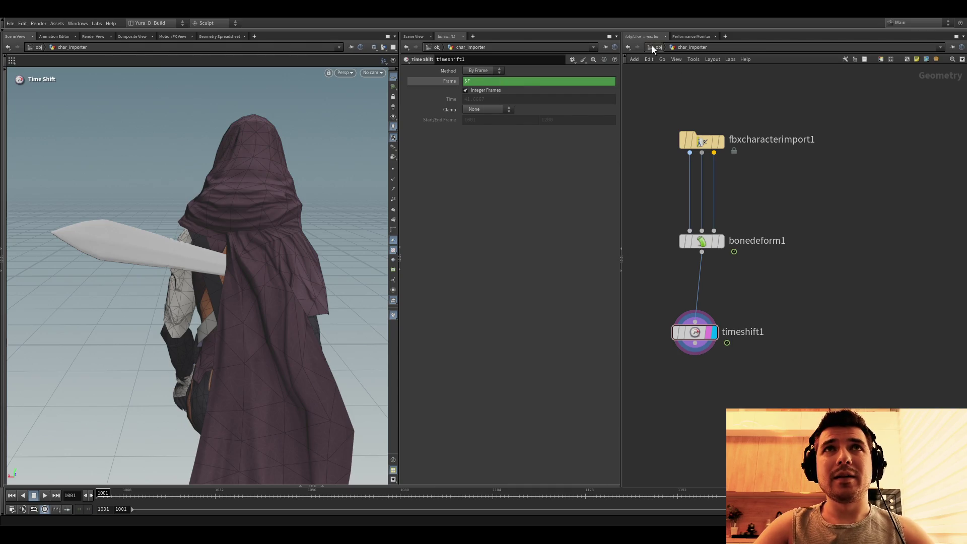
left_click(652, 49)
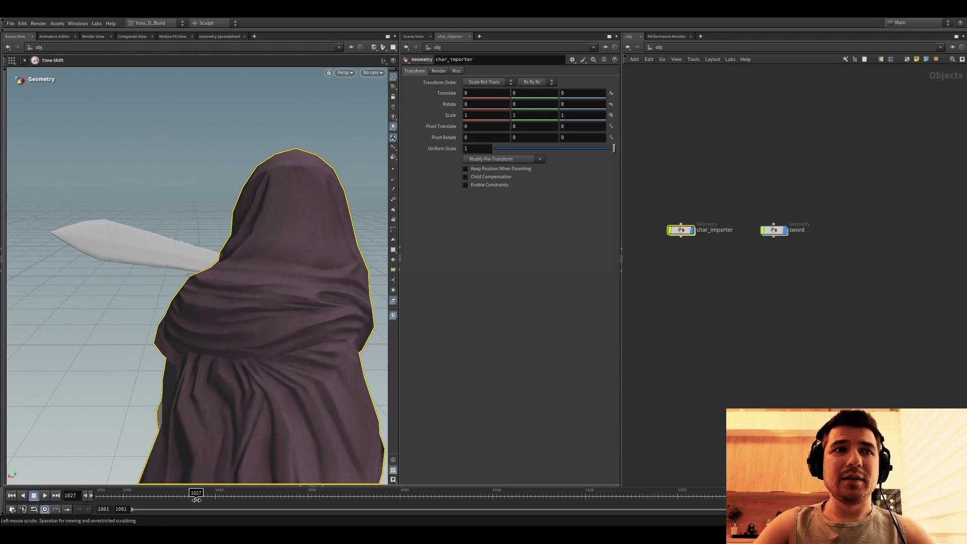
Step: Dive into the sword object and move the sword beside the character's hood with the handle
double_click(774, 230)
mouse_move(194, 303)
left_mouse_down("alt")
mouse_move(247, 291)
mouse_move(278, 255)
mouse_move(240, 272)
left_mouse_up("alt")
key("Escape")
key("Return")
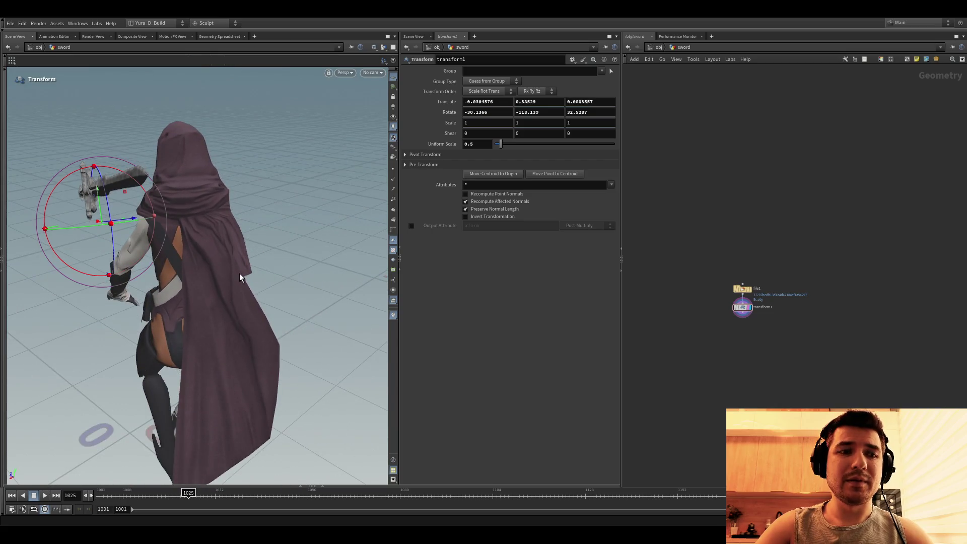
mouse_move(129, 247)
left_mouse_down()
mouse_move(167, 276)
mouse_move(179, 266)
mouse_move(146, 275)
mouse_move(204, 250)
mouse_move(174, 257)
left_mouse_up()
key("Escape")
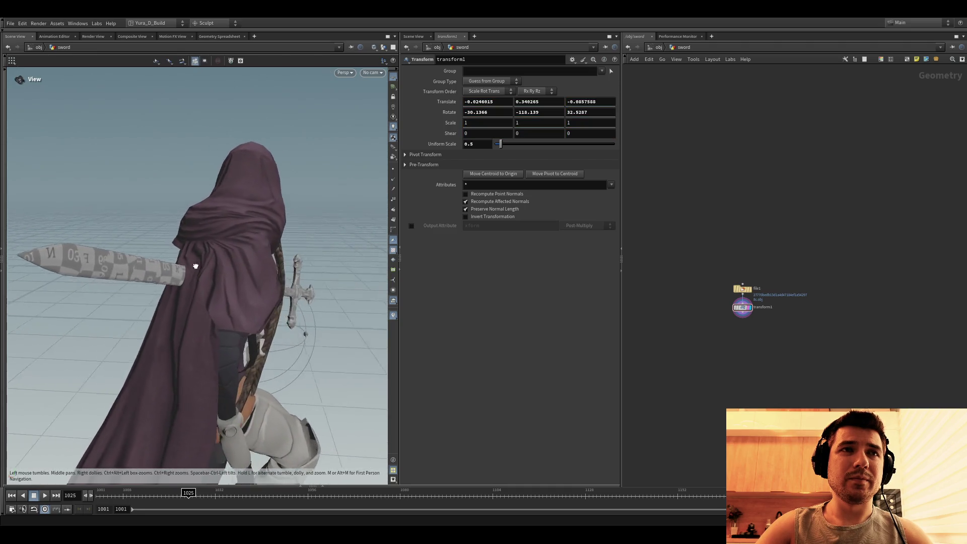
key("Return")
Step: Undo the accidental Translate and Rotate keyframes and add a second Transform below transform1
middle_click_drag(742, 288, 737, 272)
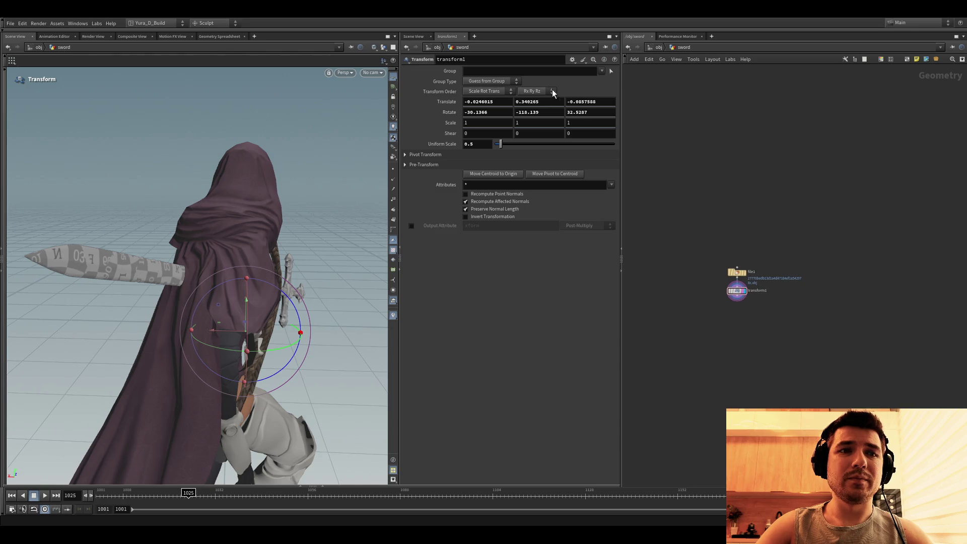
left_click(450, 102, "alt")
left_click(450, 112, "alt")
key("ctrl+z")
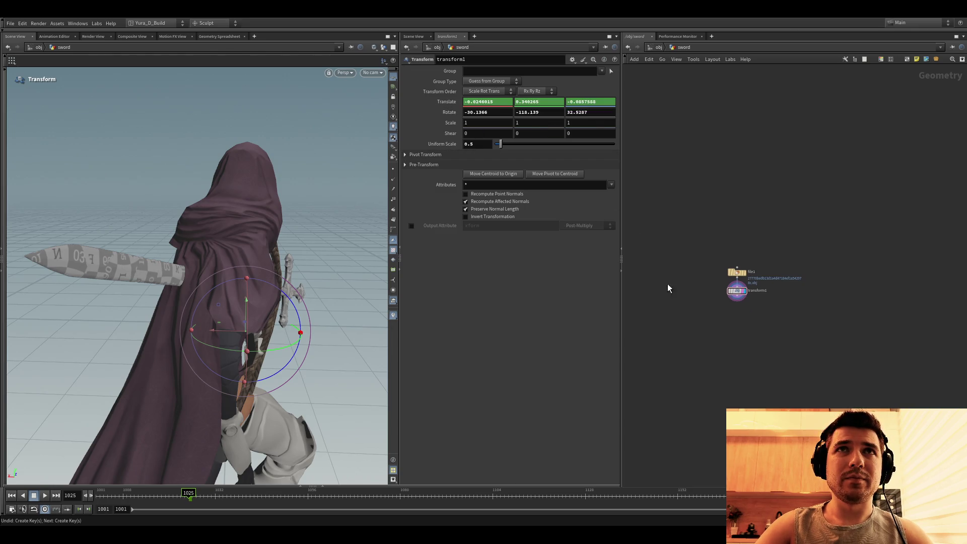
key("ctrl+z")
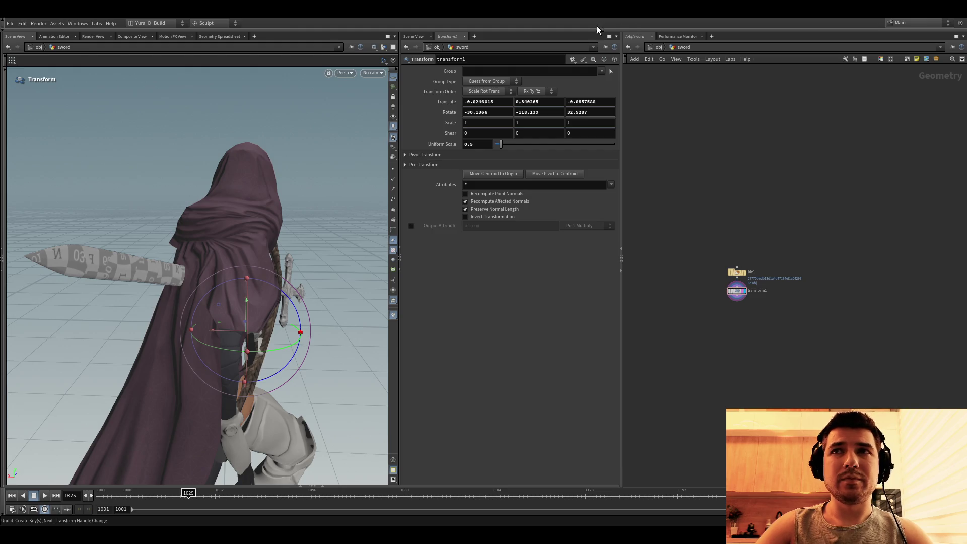
left_click(742, 318)
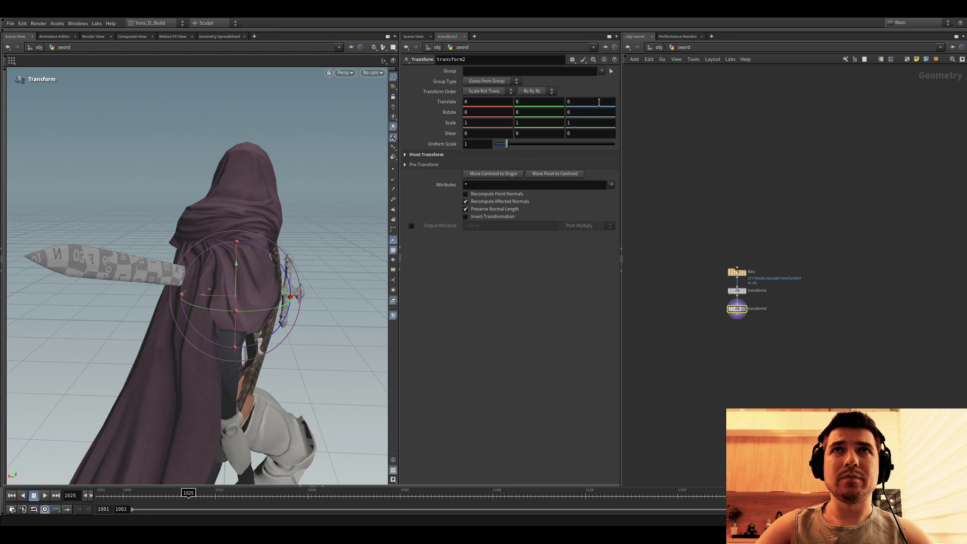
Step: Undo stray moves on transform2 and cycle its handle alignment while framing a side view
key("ctrl+z")
left_click_drag(233, 275, 182, 274, "alt")
key("m")
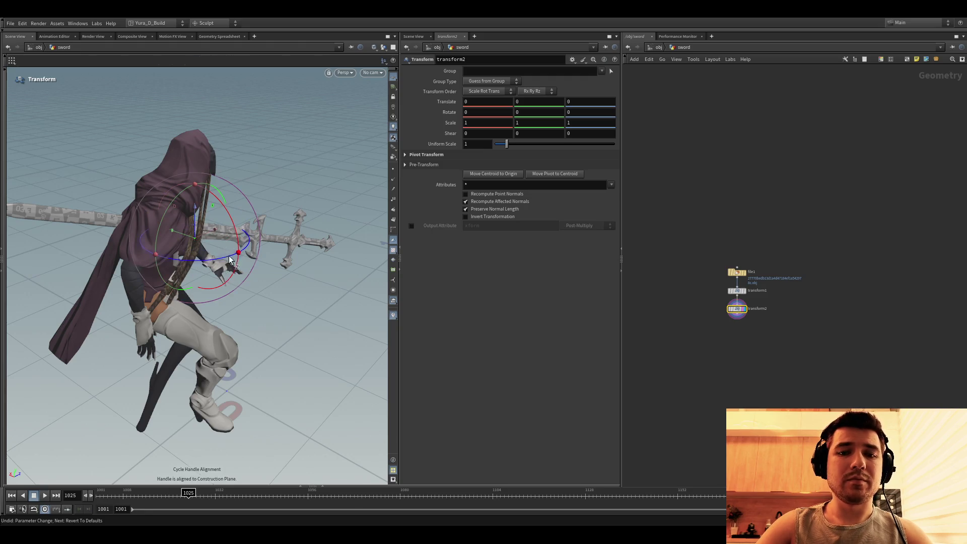
left_click_drag(227, 261, 227, 282, "alt")
key("m")
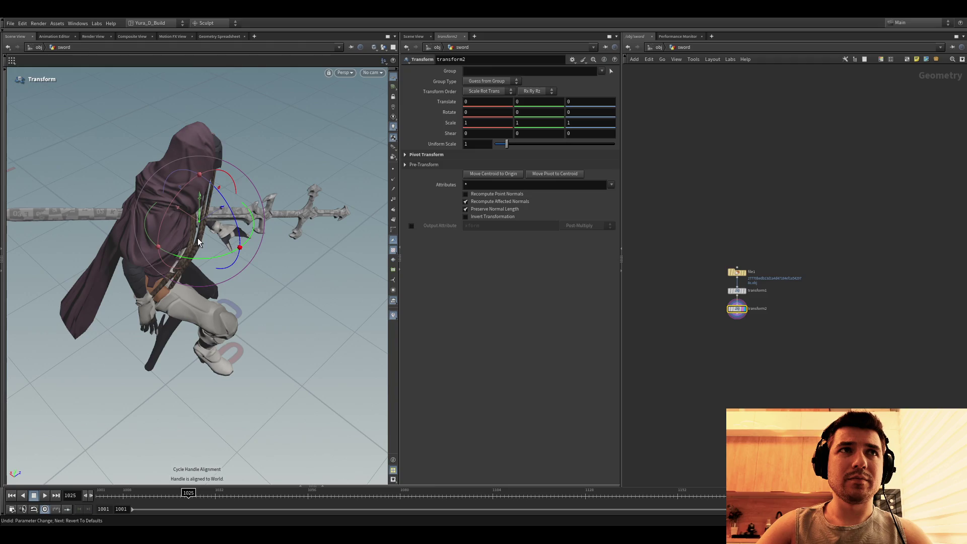
key("Escape")
mouse_move(232, 227)
left_mouse_down()
mouse_move(222, 195)
mouse_move(248, 211)
left_mouse_up()
key("Return")
key("ctrl+z")
key("ctrl+z")
key("Escape")
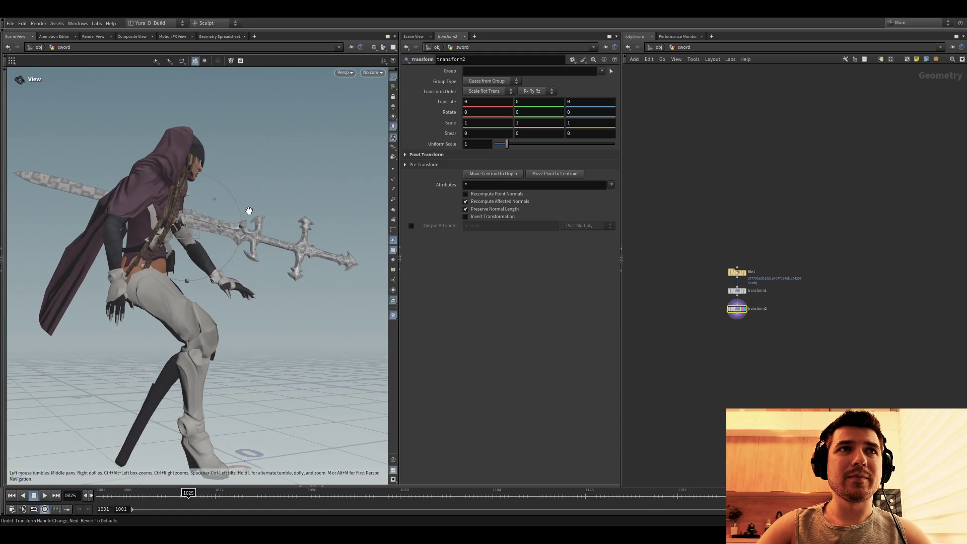
key("Return")
key("m")
key("m")
key("m")
key("m")
key("m")
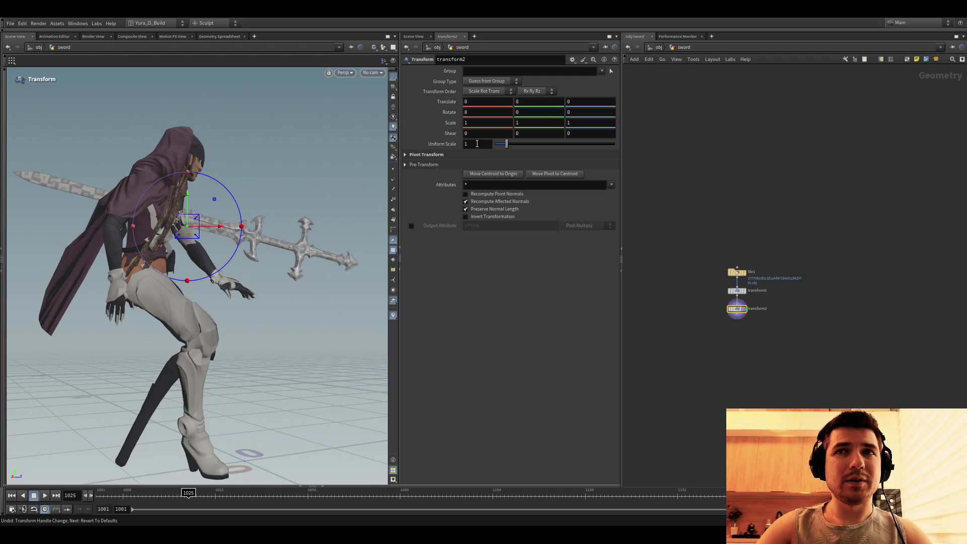
Step: Key Translate and Rotate at frame 1025, then move the sword to its start offset at frame 1001 and key it
left_click(448, 103, "alt")
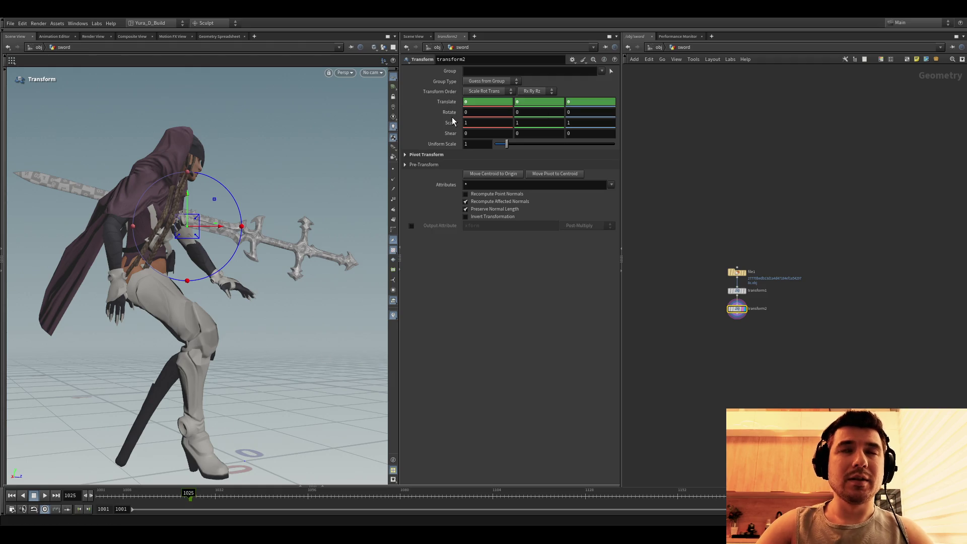
left_click(445, 112, "alt")
key("ctrl+Left")
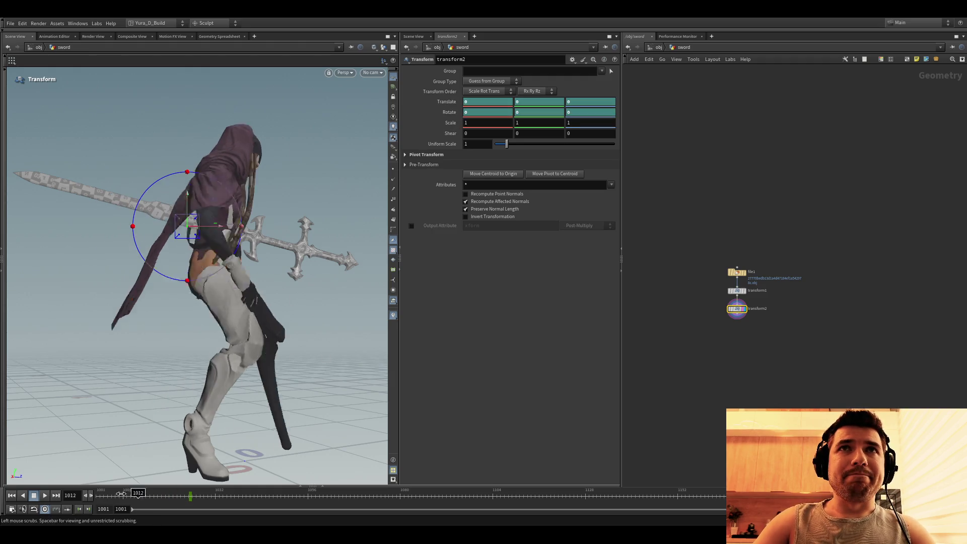
mouse_move(217, 233)
left_mouse_down()
mouse_move(352, 280)
mouse_move(302, 197)
mouse_move(281, 190)
mouse_move(263, 202)
mouse_move(274, 215)
mouse_move(283, 173)
mouse_move(272, 226)
mouse_move(289, 244)
mouse_move(287, 232)
mouse_move(213, 225)
mouse_move(249, 227)
left_mouse_up()
left_click(447, 102, "alt")
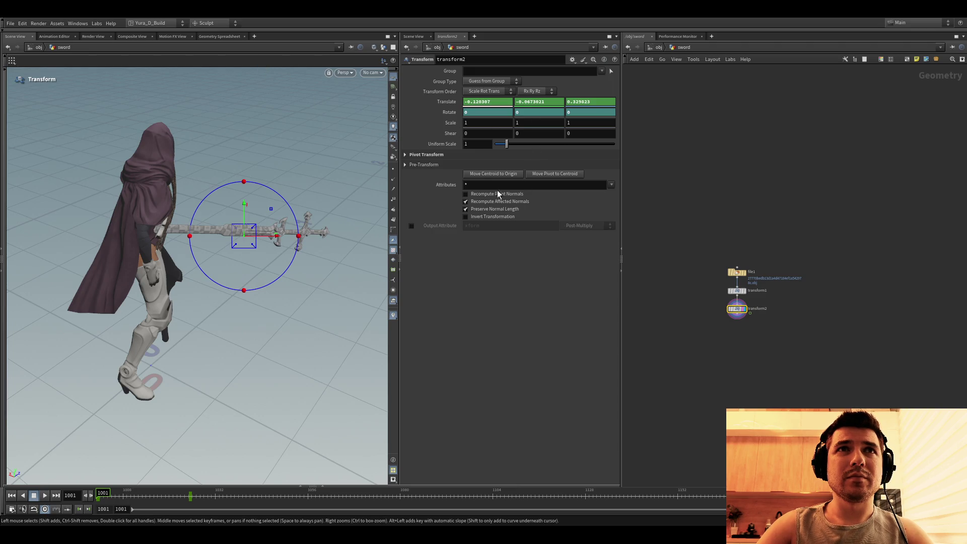
Step: Play to check the sword's motion, return to the first frame and place a Switch after transform2
key("Up")
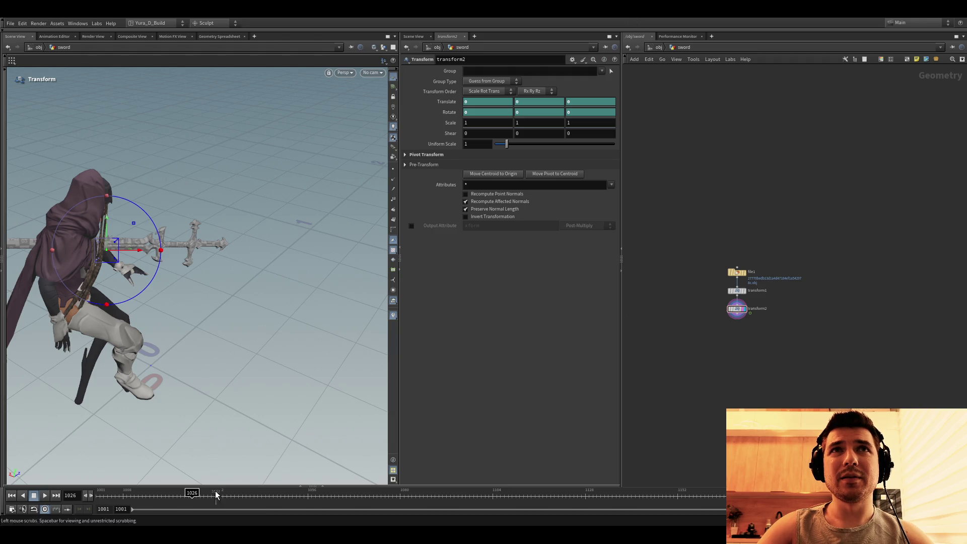
left_click_drag(216, 494, 103, 496)
key("Escape")
mouse_move(196, 227)
left_mouse_down()
mouse_move(240, 182)
mouse_move(229, 269)
mouse_move(257, 291)
mouse_move(253, 303)
mouse_move(270, 287)
mouse_move(259, 306)
left_mouse_up()
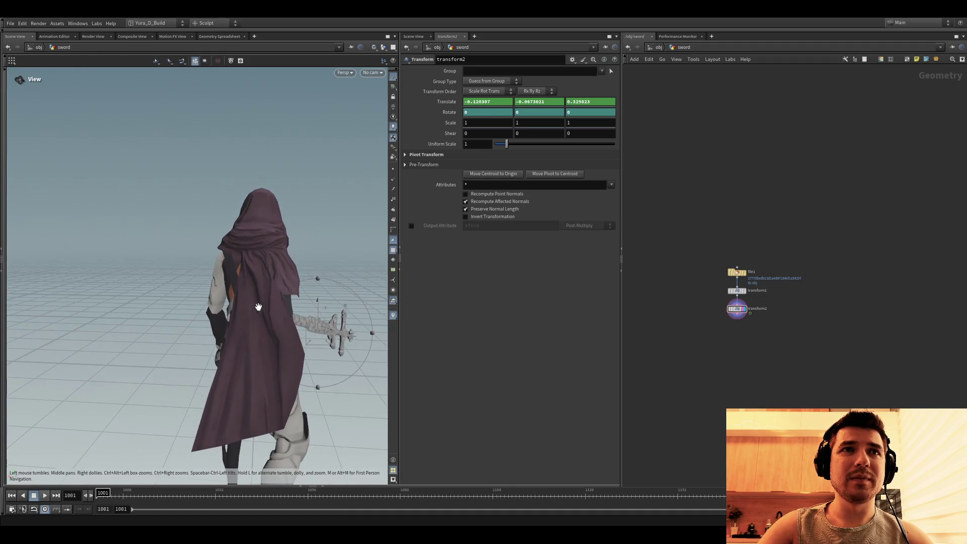
key("Return")
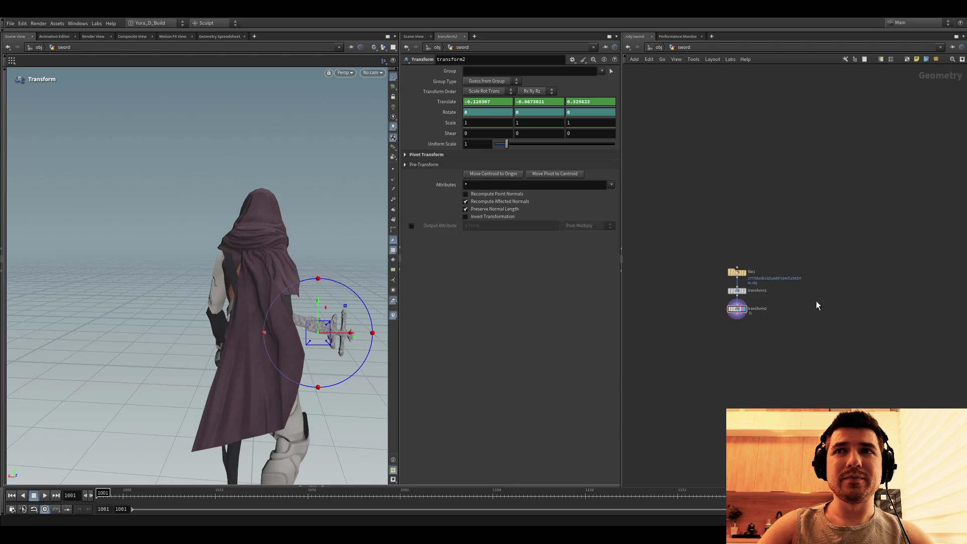
left_click(765, 328)
scroll(756, 333, "up", 3)
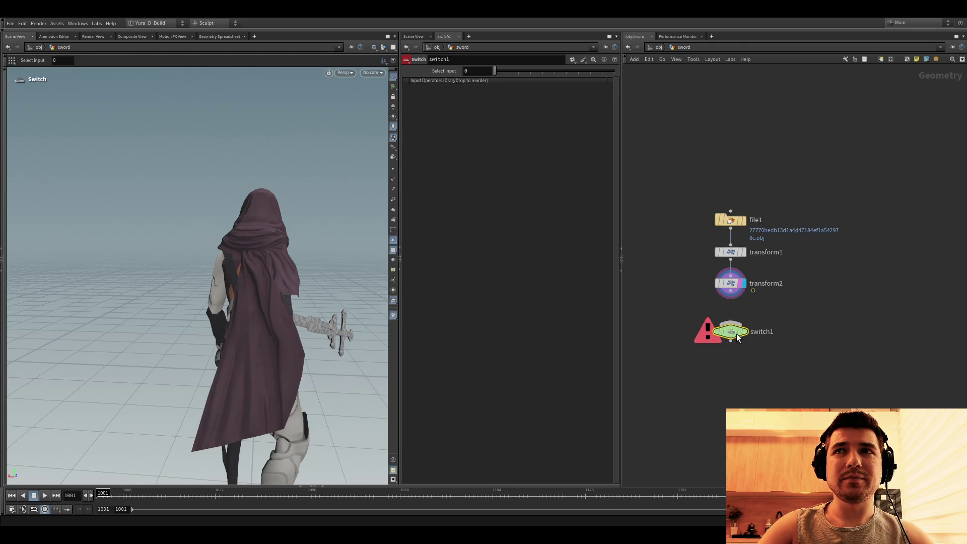
Step: Feed an empty Null into the Switch's first input and set Select Input to $F>=1023
left_click(825, 302)
left_click_drag(820, 316, 720, 340)
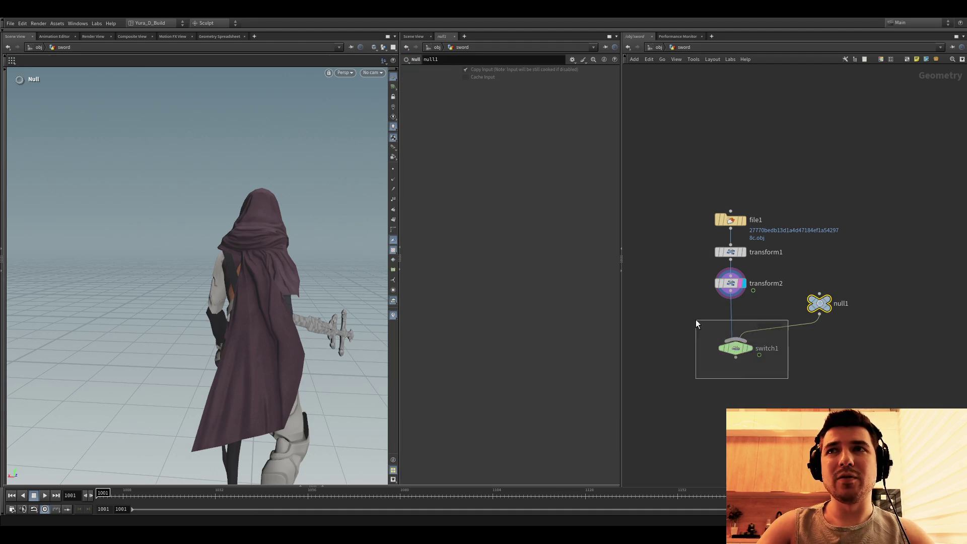
left_click(748, 348)
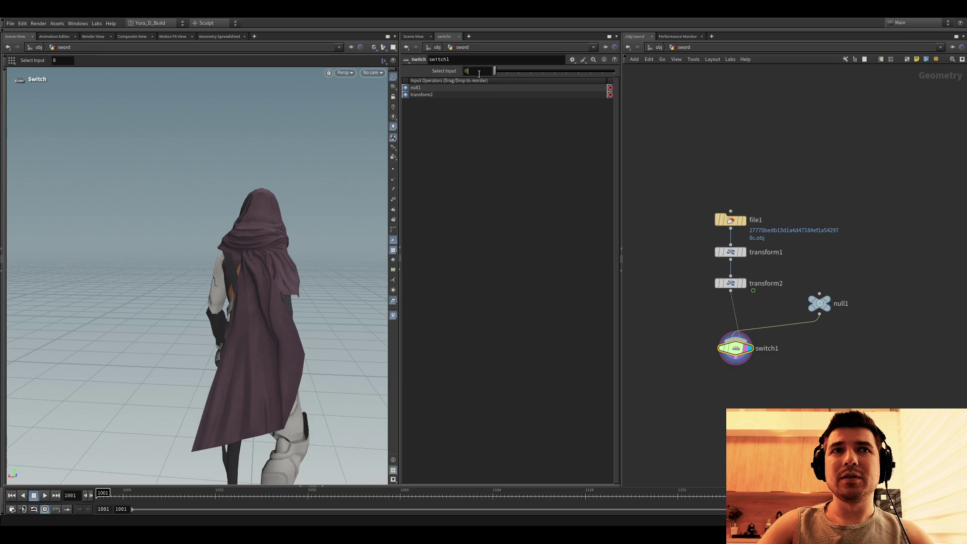
type("$F>4")
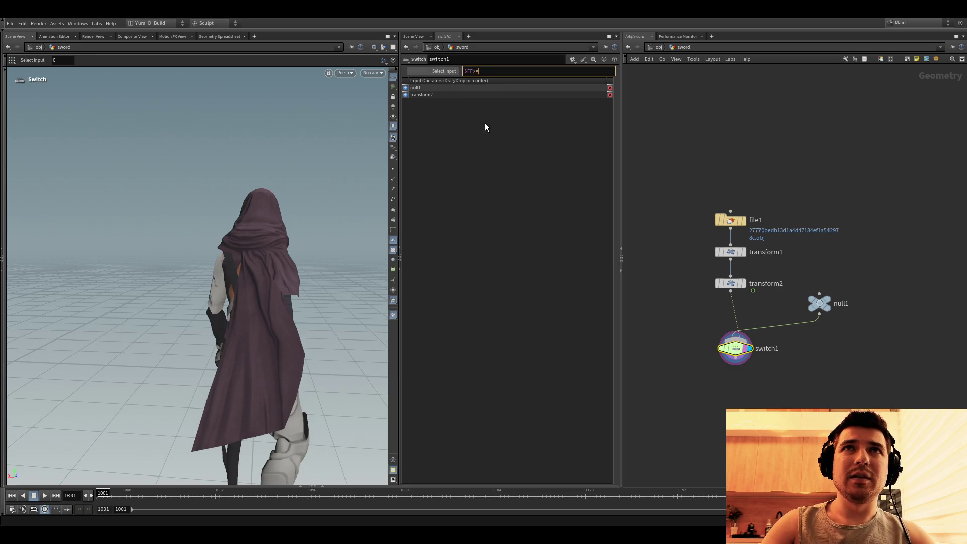
type("102")
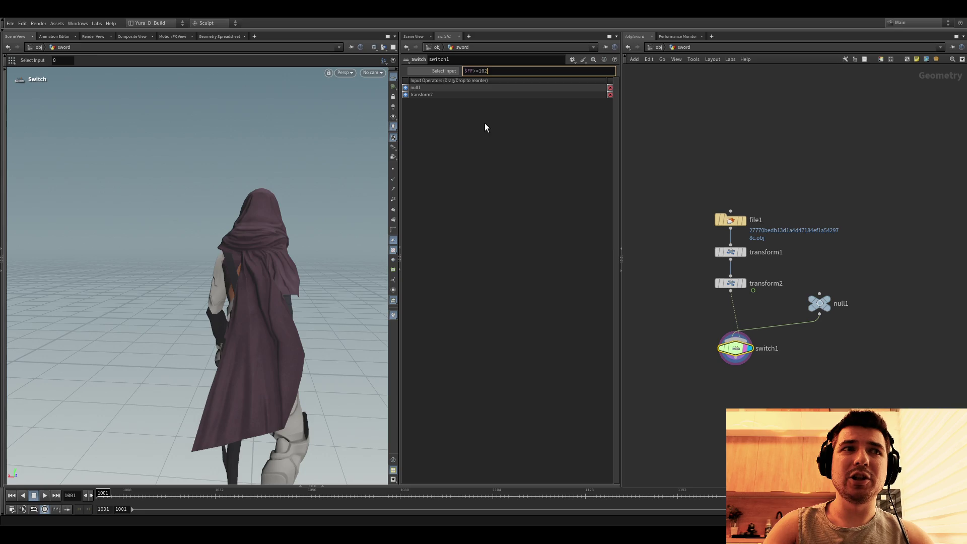
type("4")
key("Return")
middle_click_drag(686, 371, 681, 341)
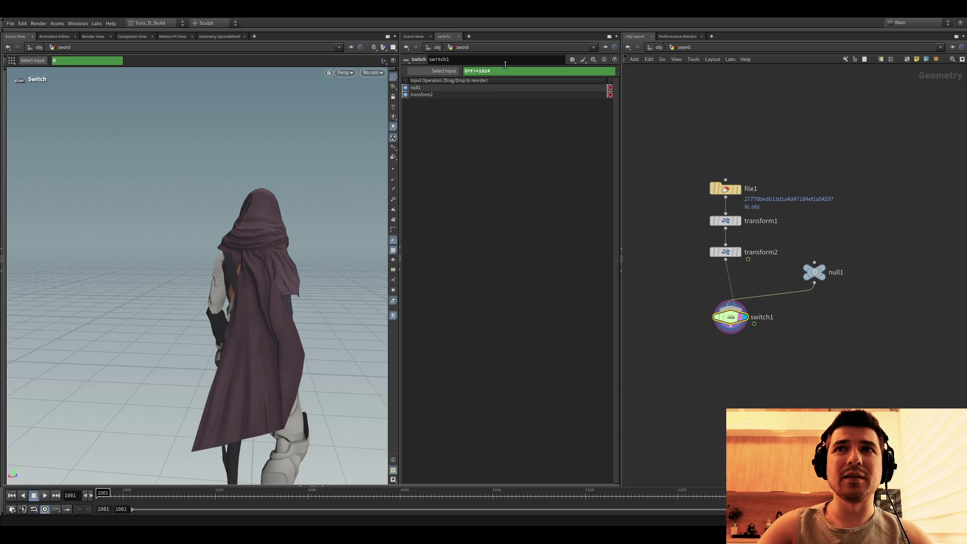
middle_click_drag(735, 382, 737, 330)
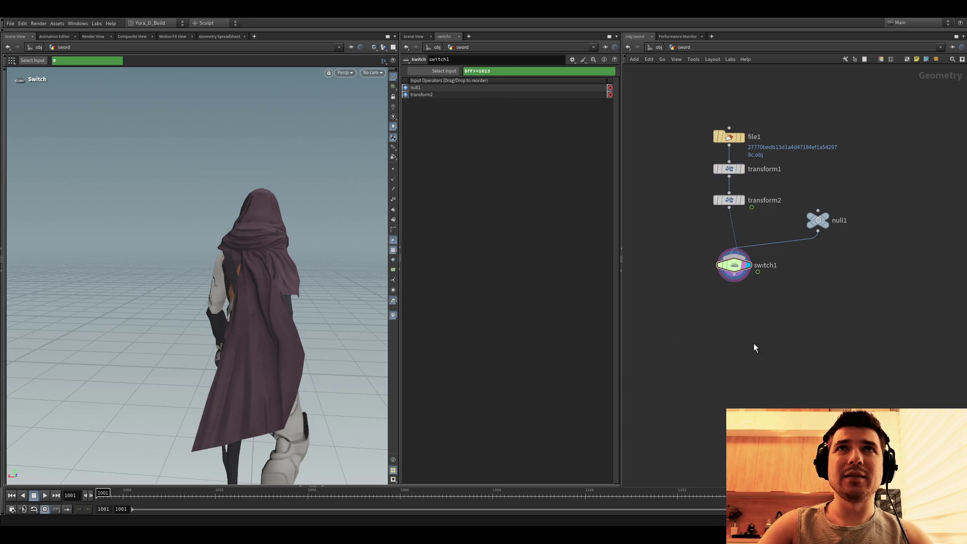
Step: Play to confirm the sword appears mid-animation, then go up and dive into char_importer
left_click(46, 495)
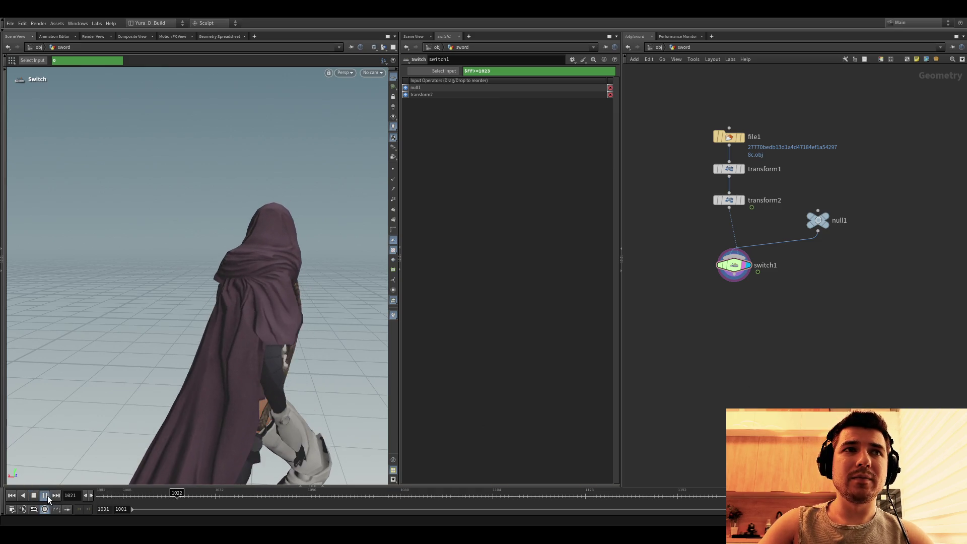
left_click(255, 495)
left_click_drag(247, 497, 215, 497)
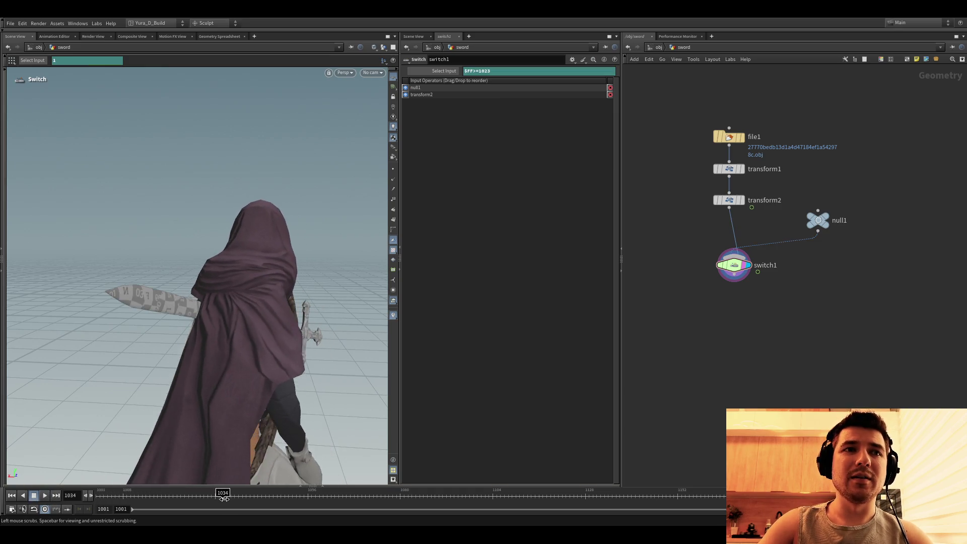
left_click(659, 47)
key("i")
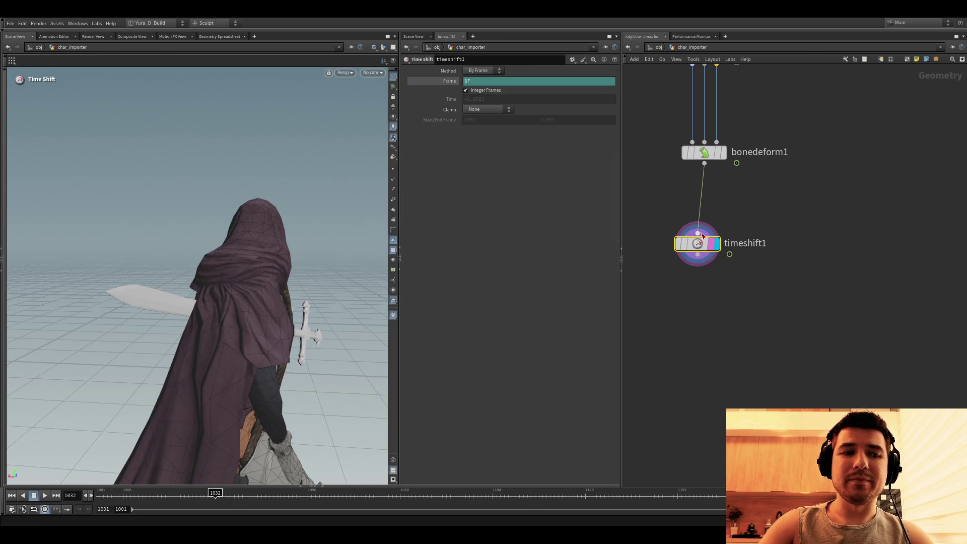
Step: Duplicate the Time Shift frozen at 1025, join both through a Switch set to $FF>=1025, and return to /obj
left_click_drag(697, 243, 857, 316, "alt")
type("1")
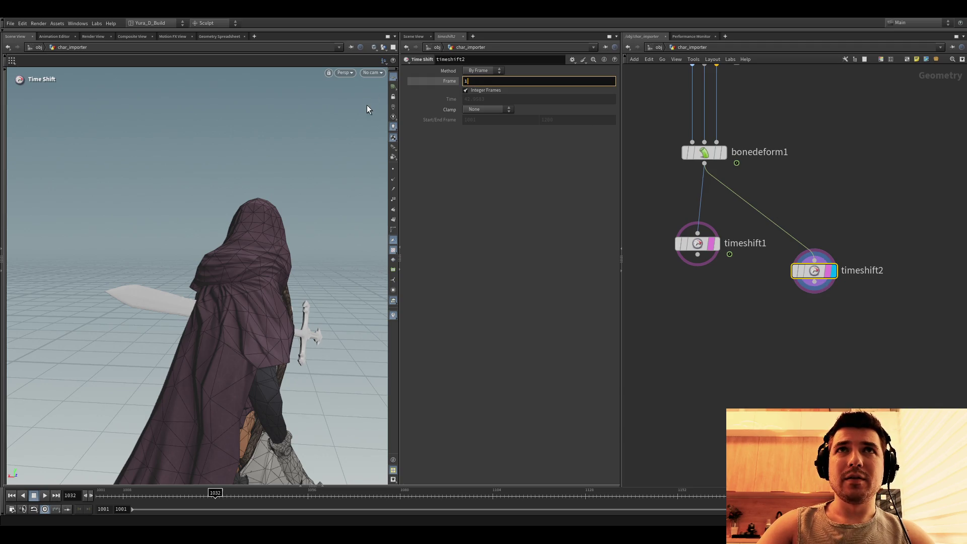
type("025")
key("Return")
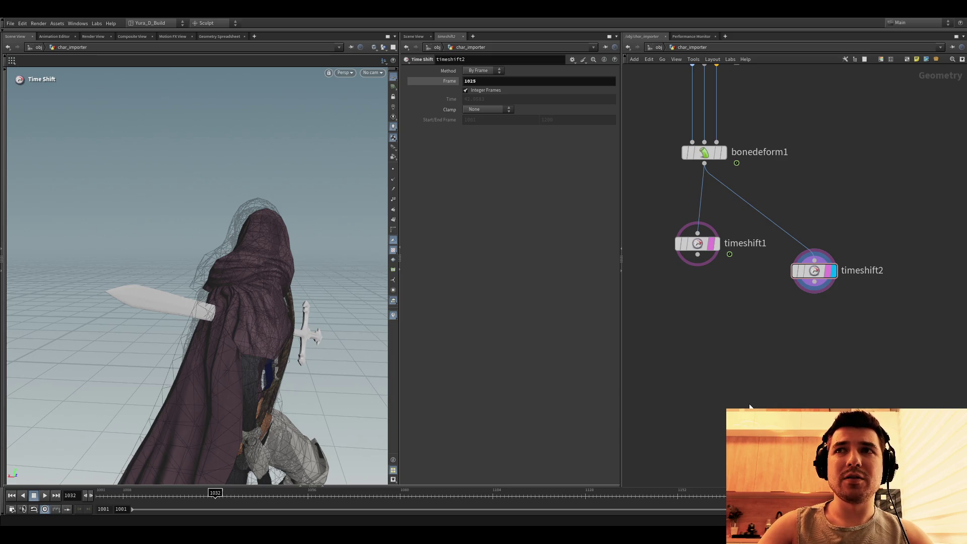
left_click(750, 403)
left_click_drag(850, 331, 665, 219)
left_click_drag(698, 255, 748, 395)
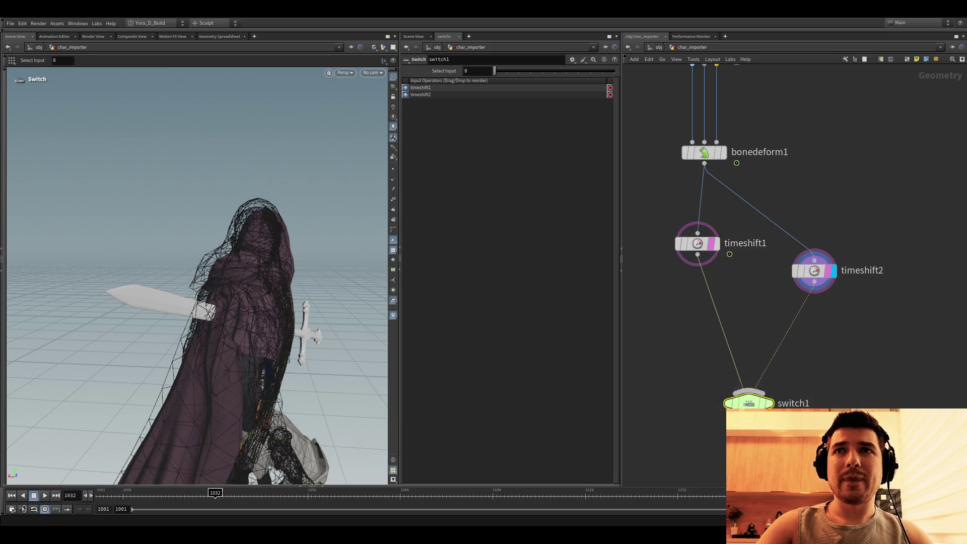
type("$FF>=10")
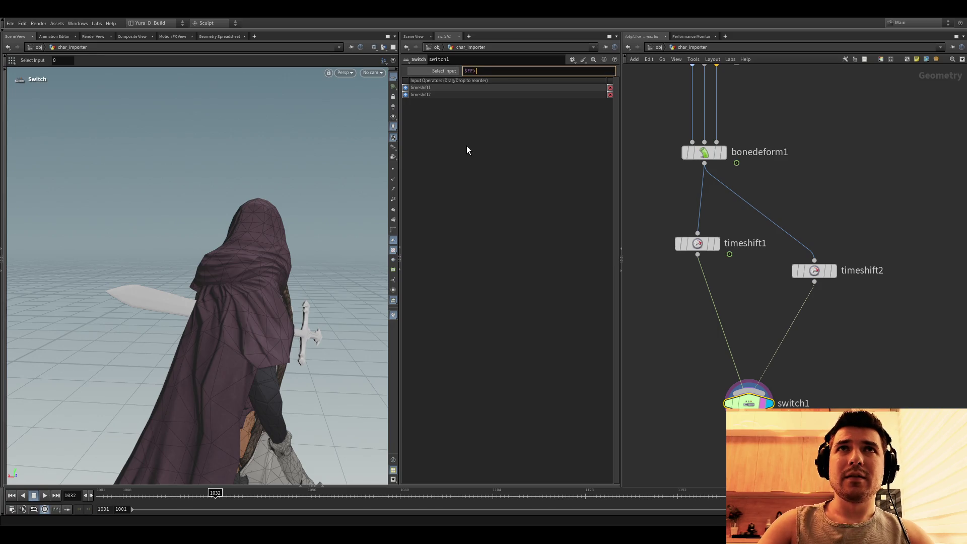
key("Return")
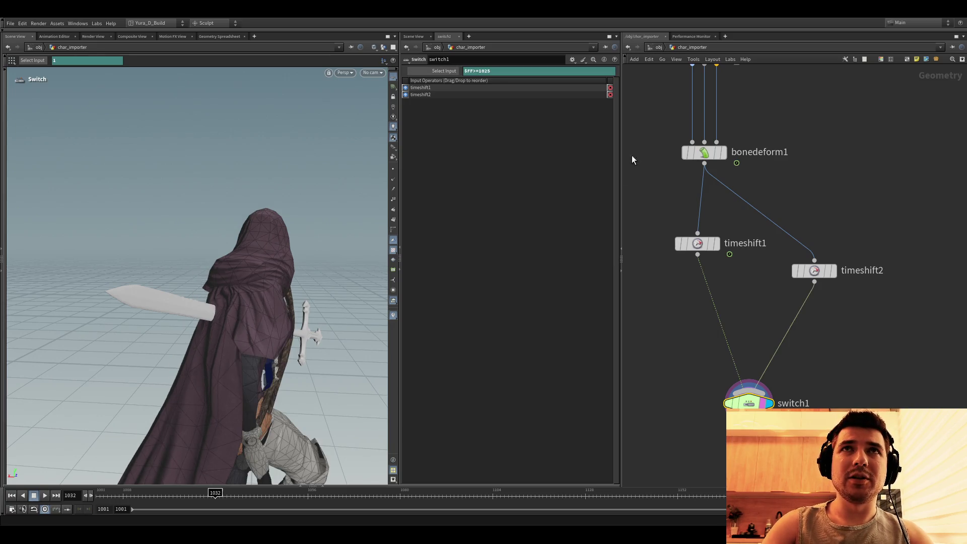
left_click(659, 48)
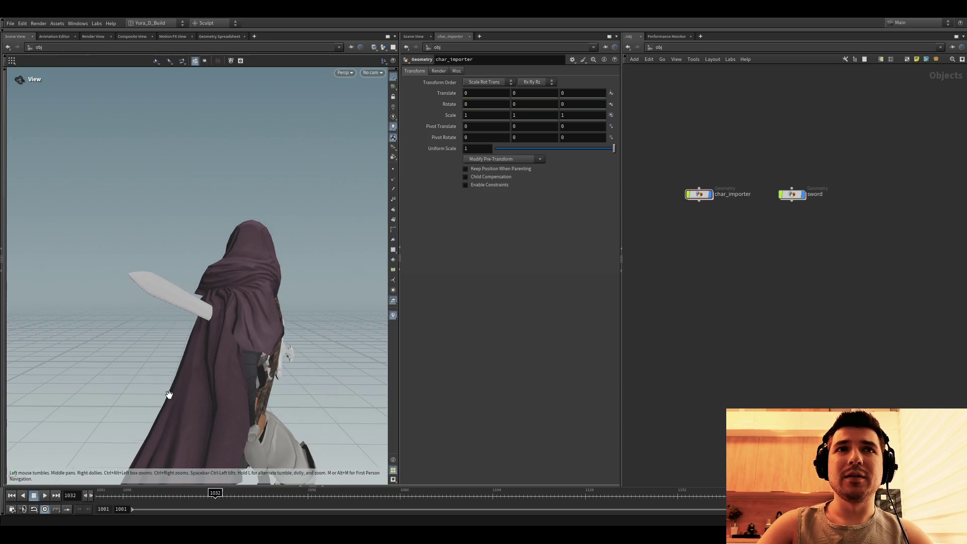
left_click(22, 495)
left_click(42, 495)
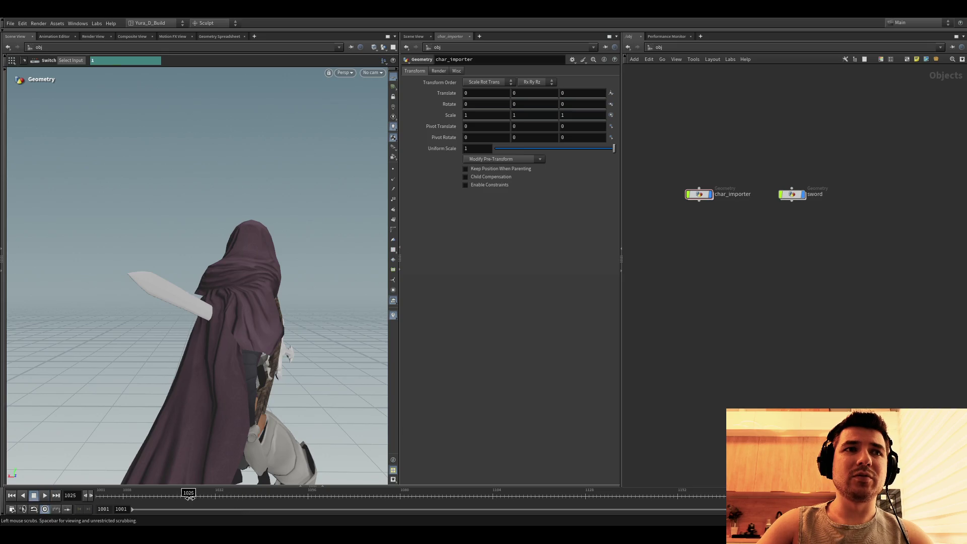
left_click_drag(189, 495, 214, 496)
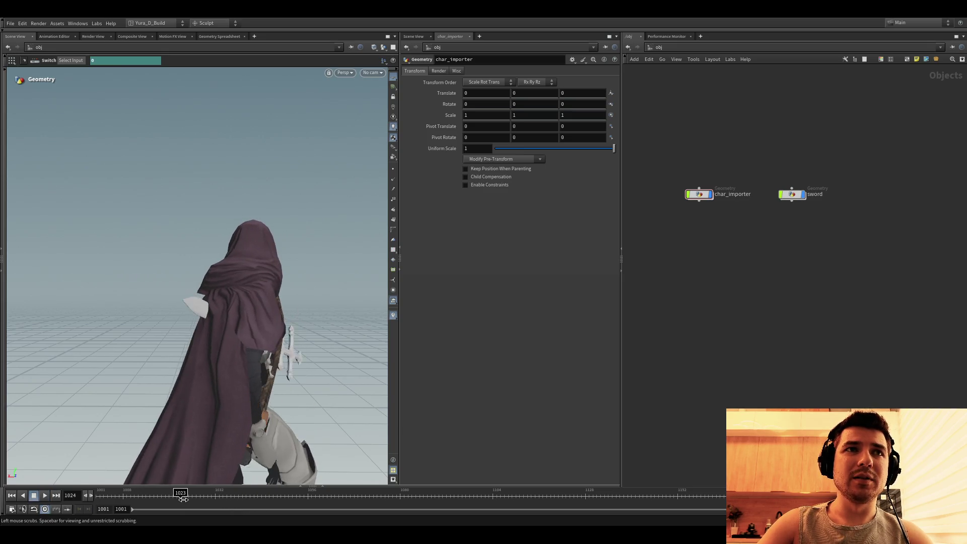
left_click_drag(215, 496, 200, 496)
key("Escape")
mouse_move(227, 340)
left_mouse_down()
mouse_move(249, 335)
mouse_move(237, 355)
mouse_move(249, 345)
mouse_move(291, 361)
mouse_move(320, 339)
mouse_move(307, 339)
mouse_move(294, 313)
mouse_move(258, 314)
mouse_move(249, 302)
left_mouse_up()
key("Return")
key("Escape")
key("Escape")
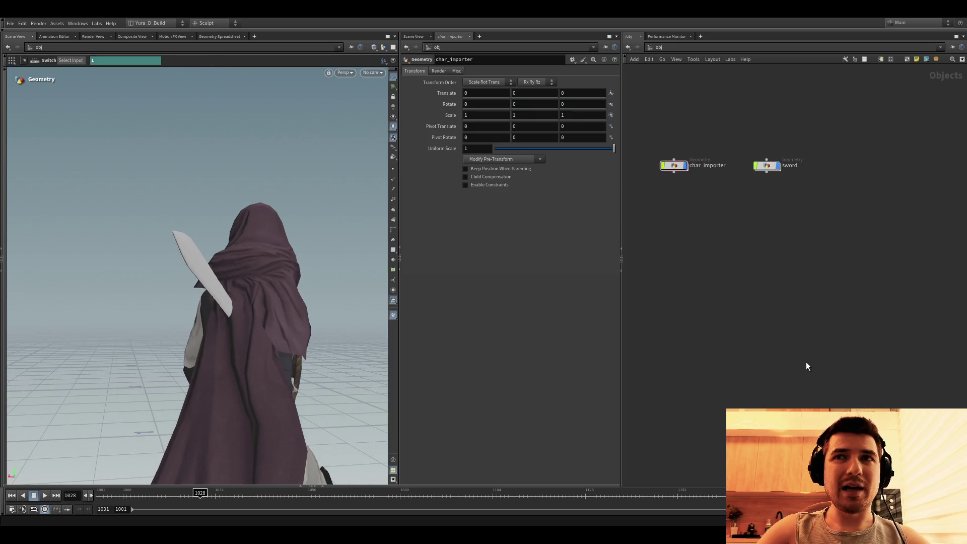
left_click(812, 346)
Step: Give the new camera a 120 mm focal length and look through cam1 in the viewport
left_click(457, 72)
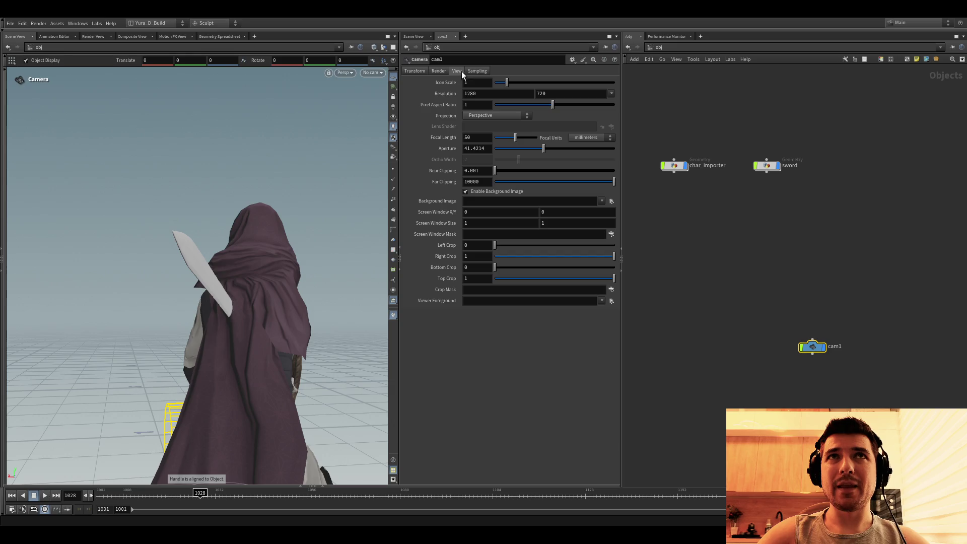
type("120")
key("Return")
left_click(373, 73)
left_click(370, 90)
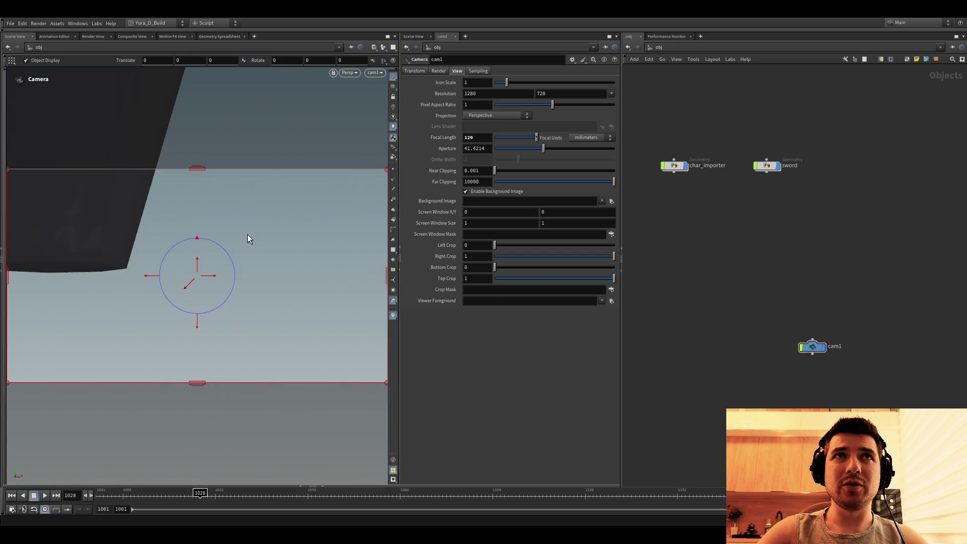
left_click_drag(186, 280, 113, 262)
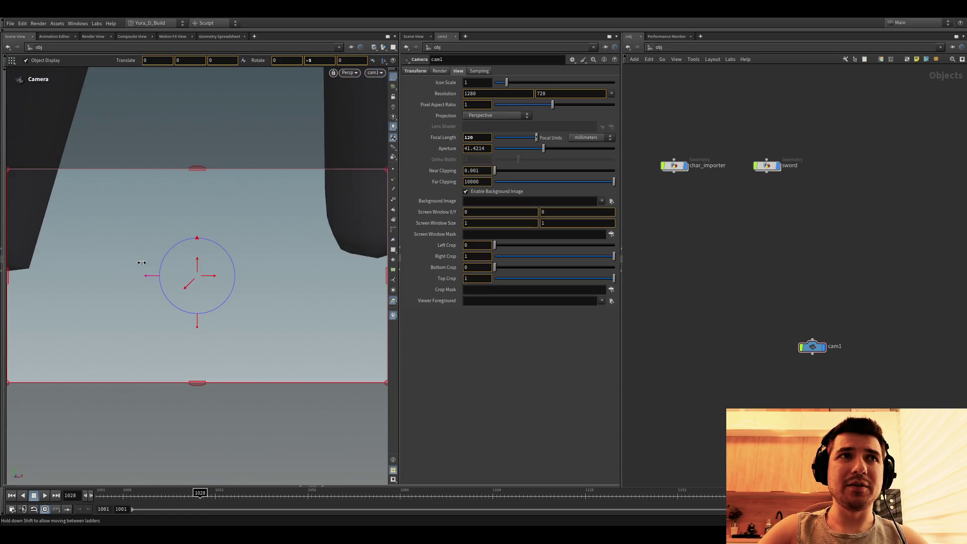
Step: Turn cam1 180 degrees in Y and translate it back, up and sideways to frame the character and sword
left_click(420, 71)
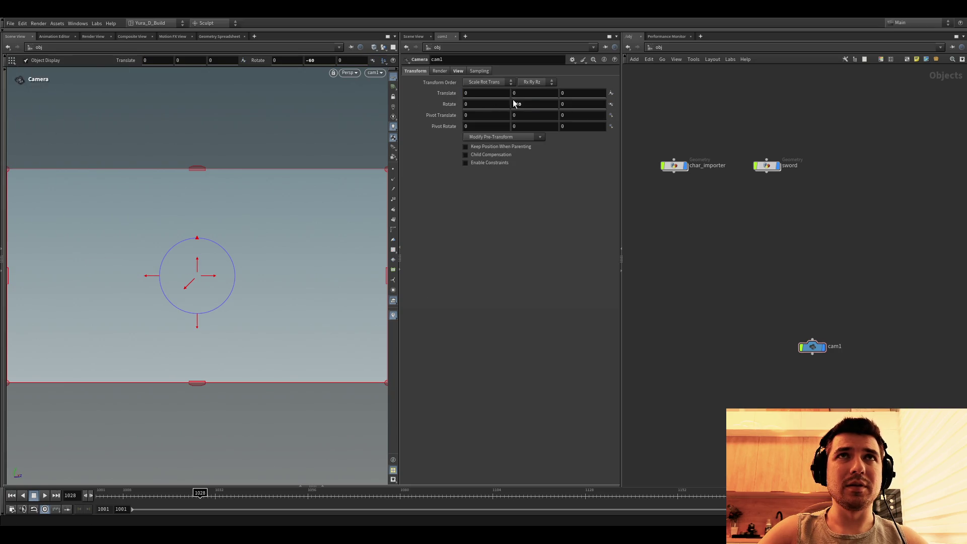
left_click(397, 121)
mouse_move(190, 280)
left_mouse_down()
mouse_move(202, 264)
mouse_move(198, 150)
mouse_move(233, 276)
mouse_move(211, 279)
left_mouse_up()
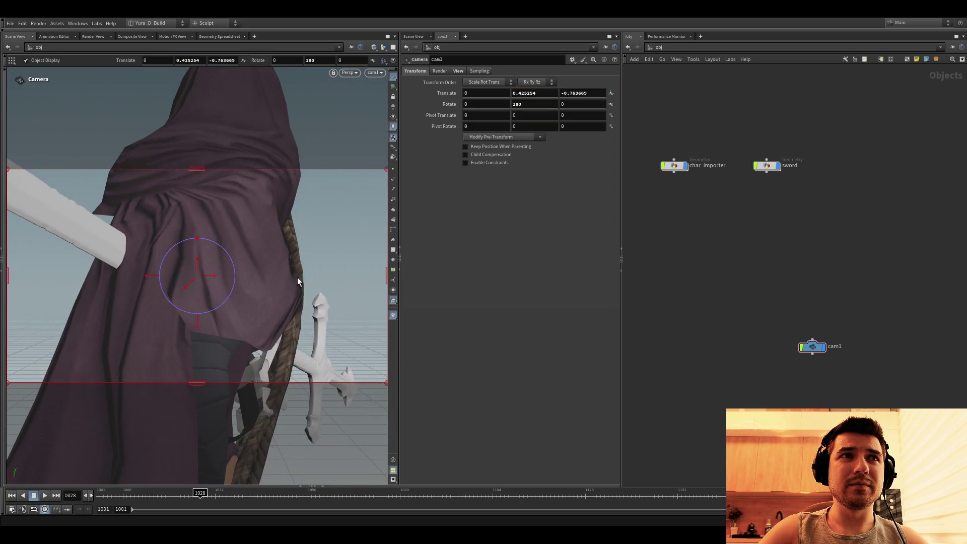
left_click_drag(199, 264, 199, 264)
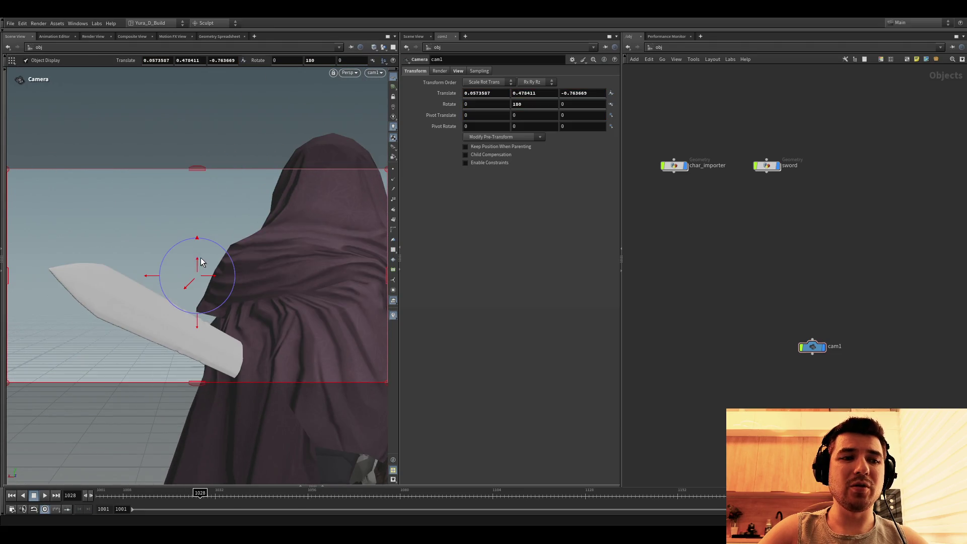
left_click_drag(214, 283, 200, 269)
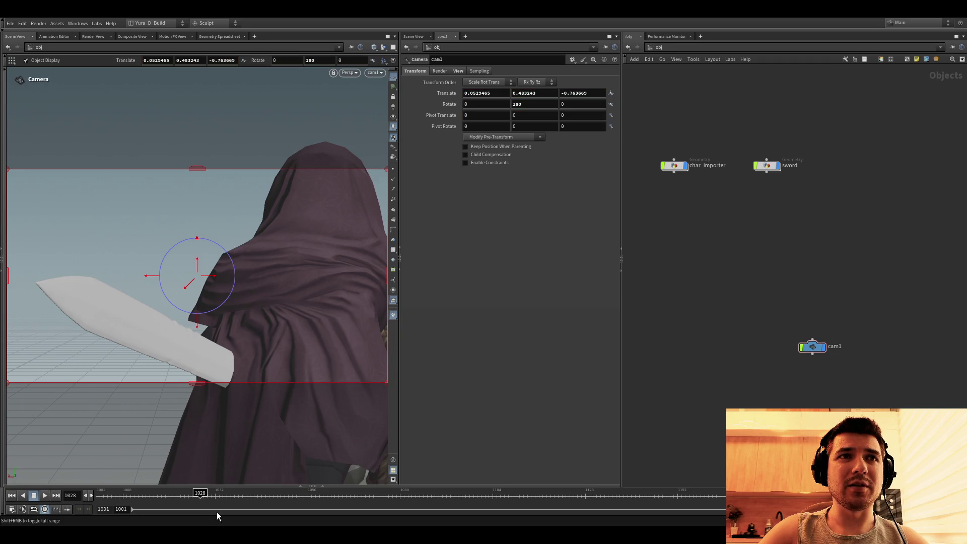
left_click(170, 493)
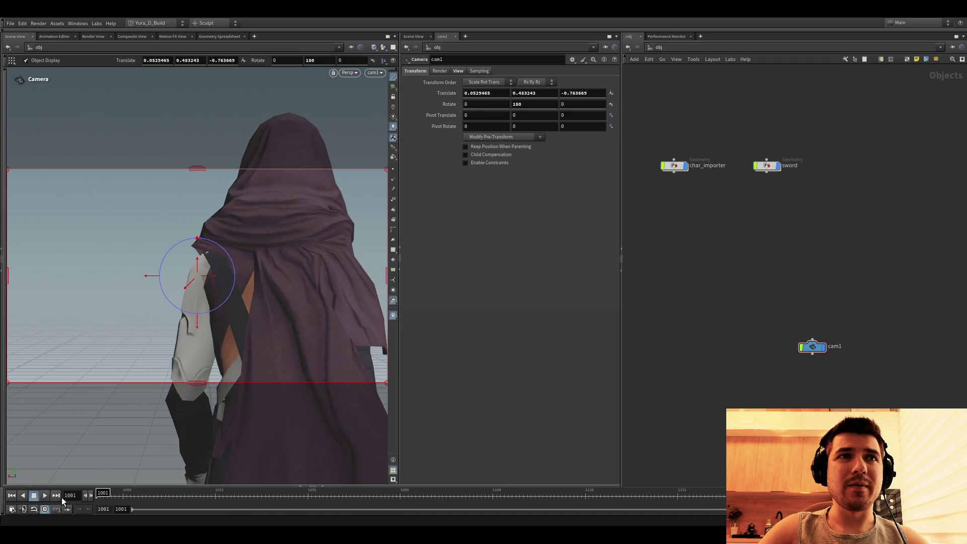
left_click(48, 497)
left_click(48, 498)
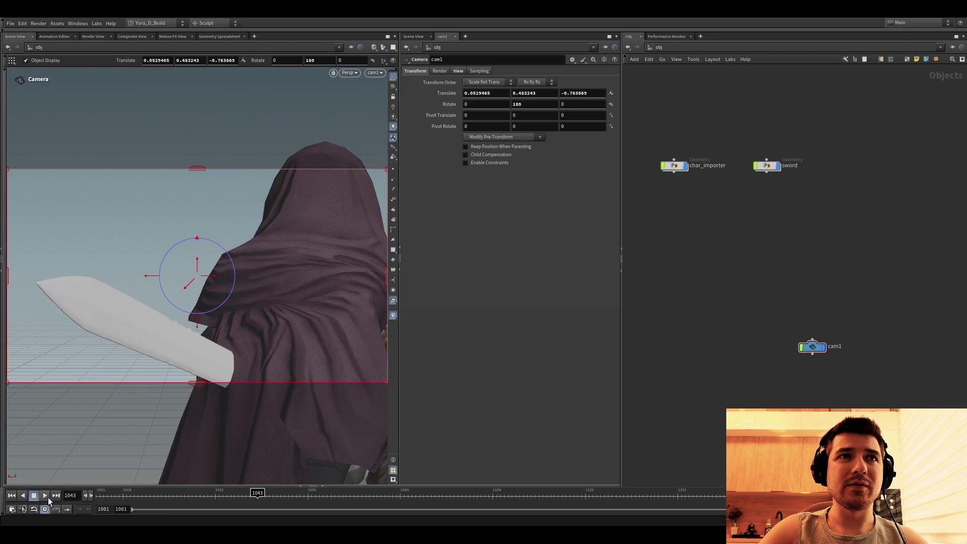
left_click(48, 497)
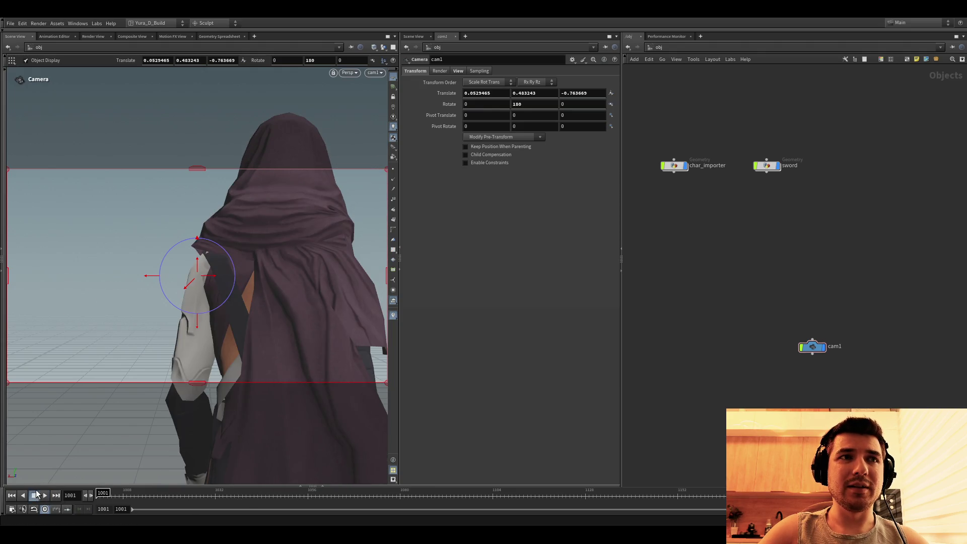
left_click(46, 493)
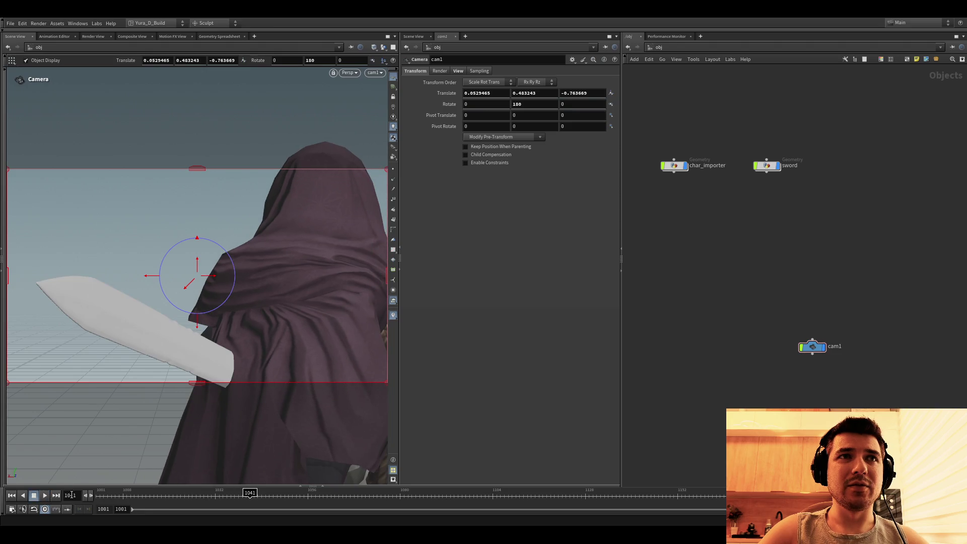
left_click(45, 495)
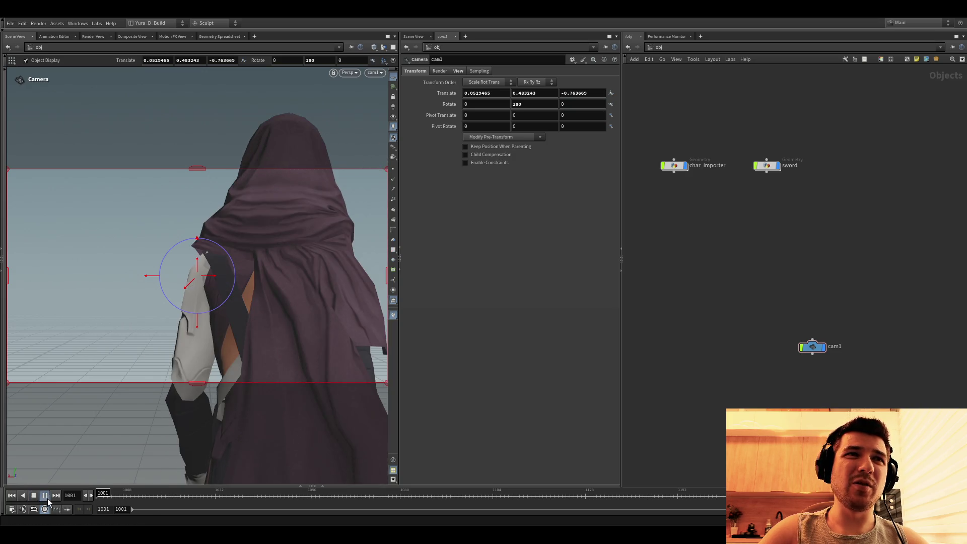
left_click(46, 495)
scroll(696, 163, "up", 1)
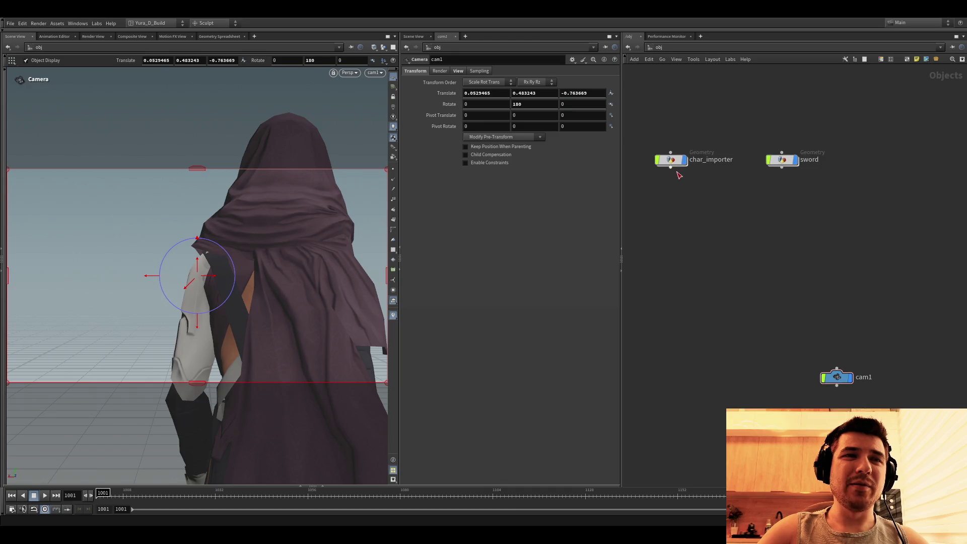
double_click(673, 162)
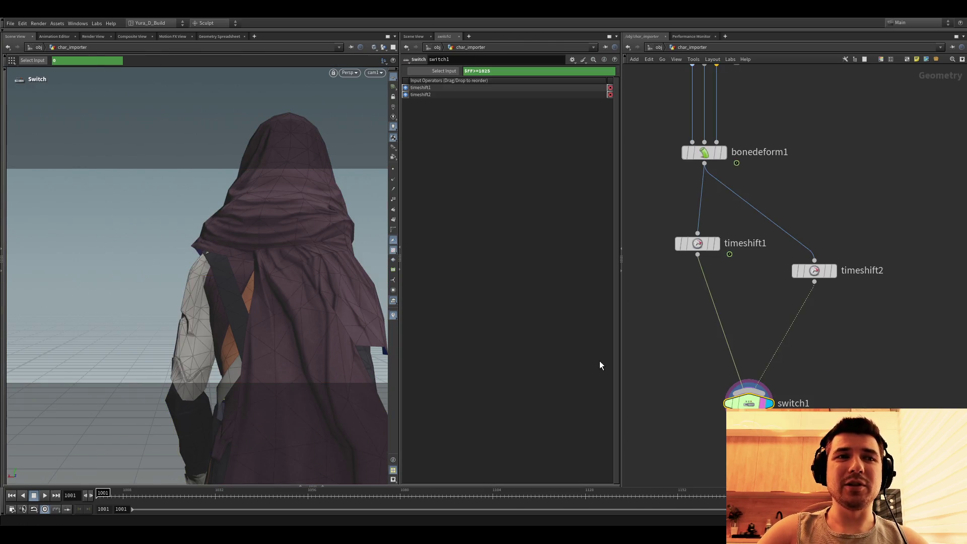
left_click(46, 495)
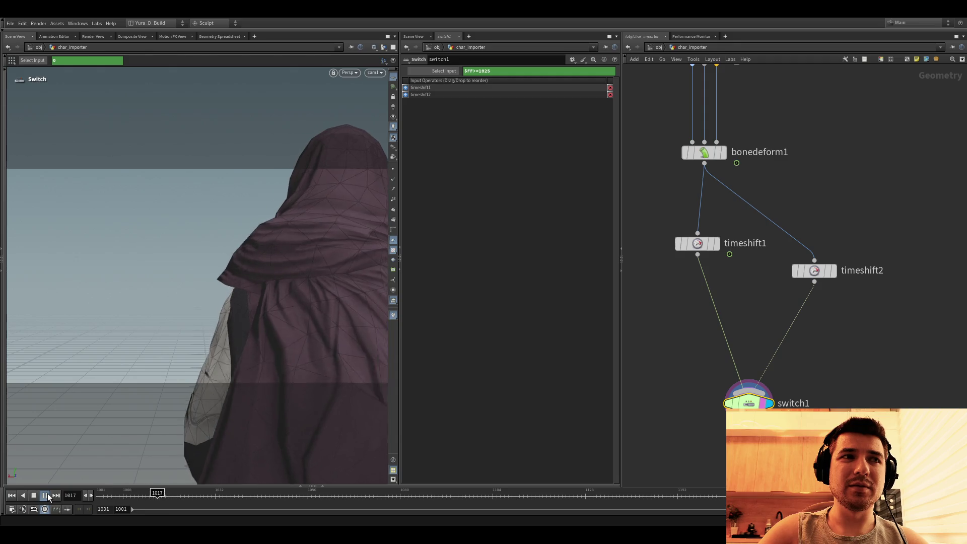
left_click(654, 48)
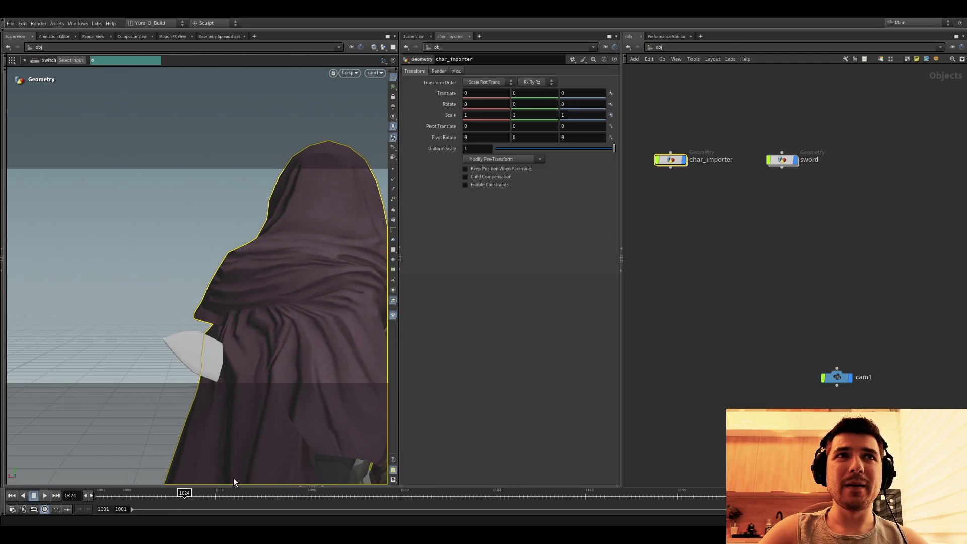
left_click(193, 493)
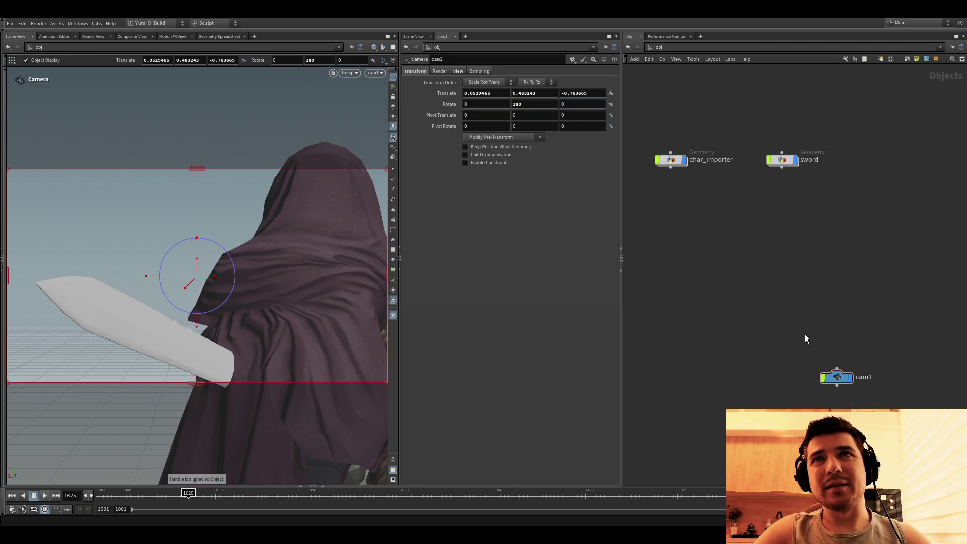
left_click(785, 162)
double_click(785, 161)
Step: Try tilting the sword's X rotation in transform1, then undo back to its earlier pose
left_click(731, 194)
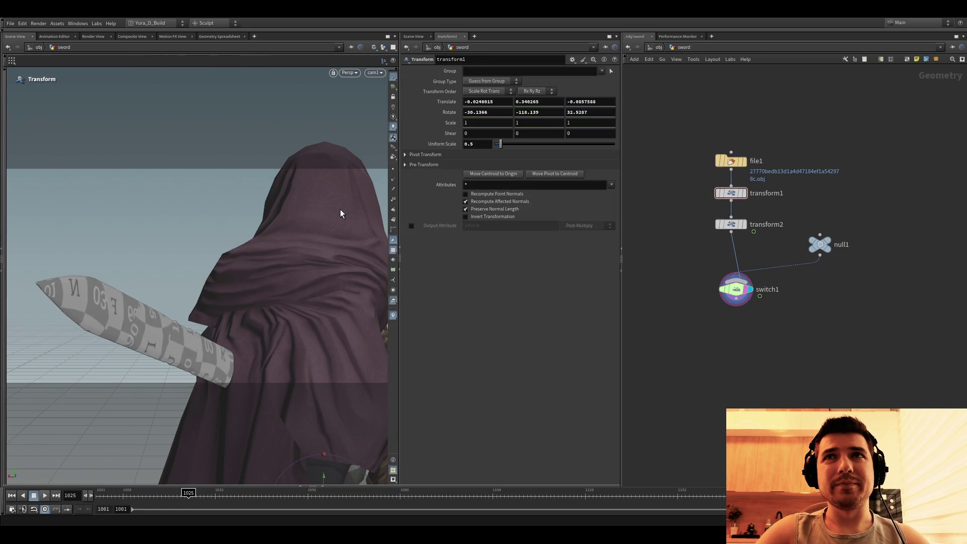
middle_click_drag(527, 114, 592, 99)
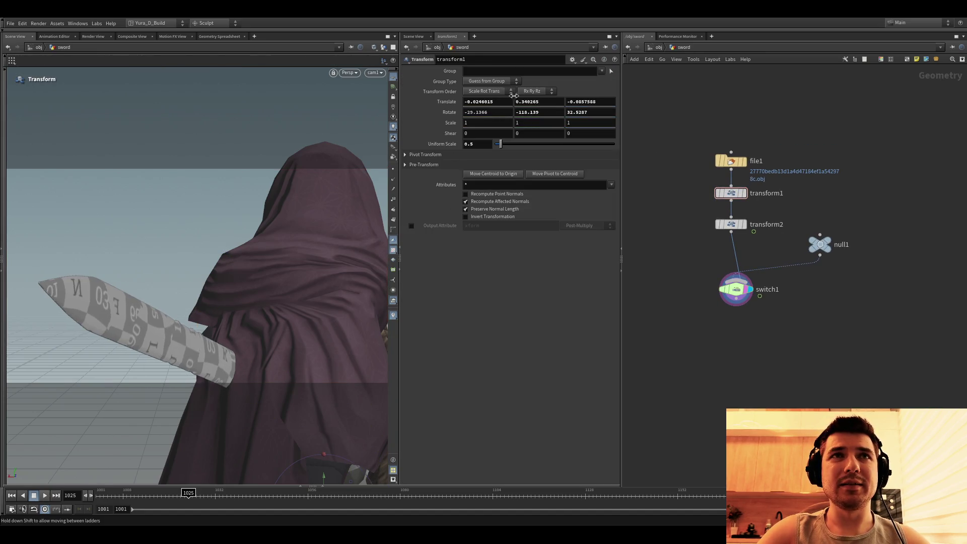
mouse_move(592, 99)
middle_mouse_down()
mouse_move(541, 104)
mouse_move(562, 117)
middle_mouse_up()
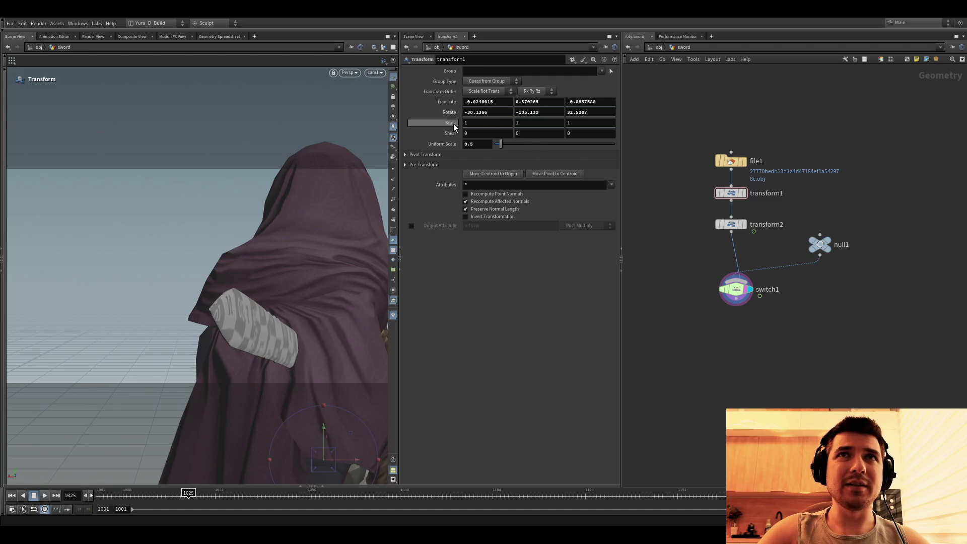
key("ctrl+z")
key("ctrl+z")
key("ctrl+z")
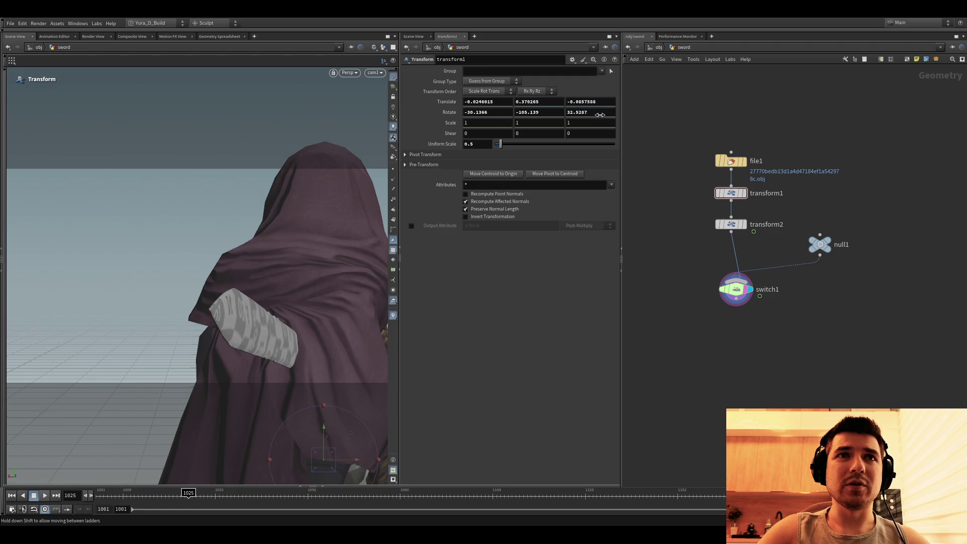
key("ctrl+z")
key("ctrl+y")
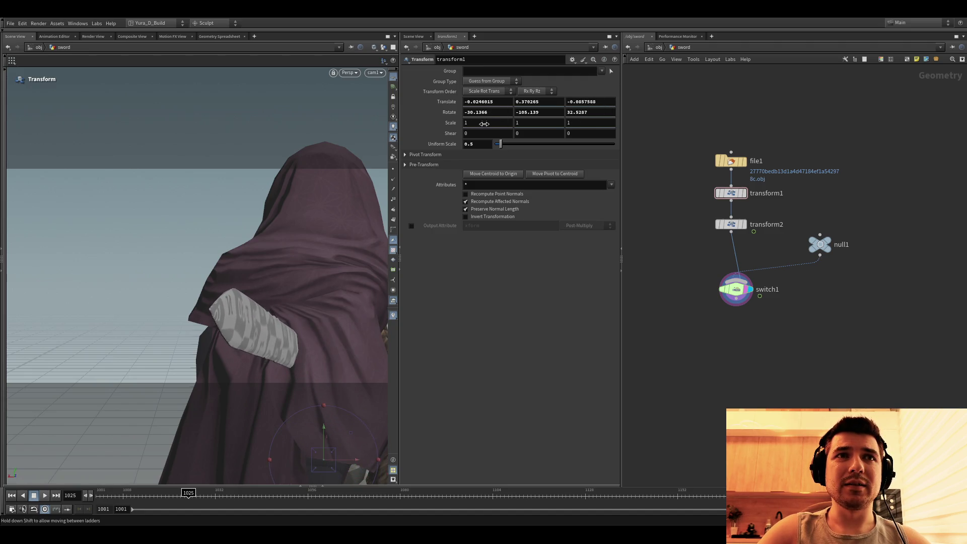
key("ctrl+z")
Step: Try a Z rotation tweak and step back through undo/redo, settling Rotate Y at -118.139
key("ctrl+y")
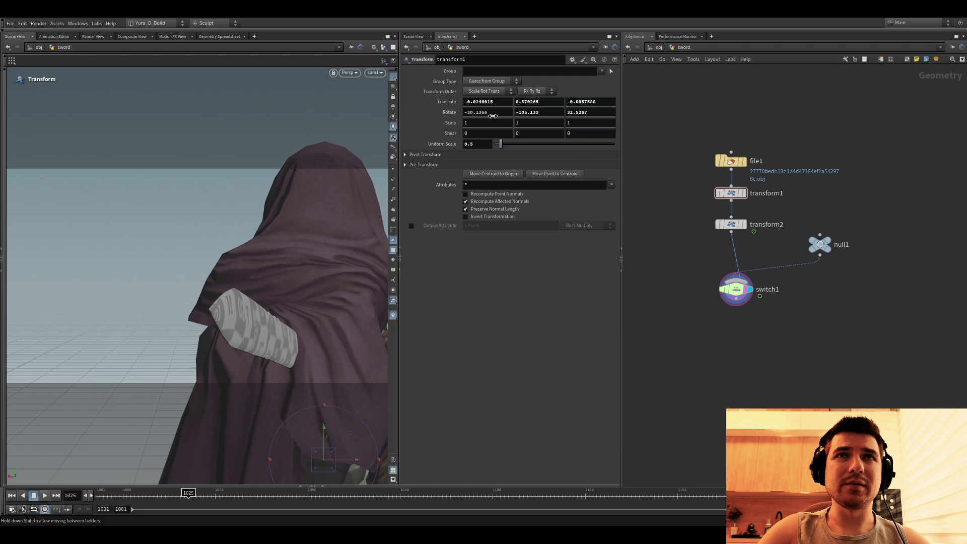
key("ctrl+z")
middle_click_drag(577, 112, 582, 115)
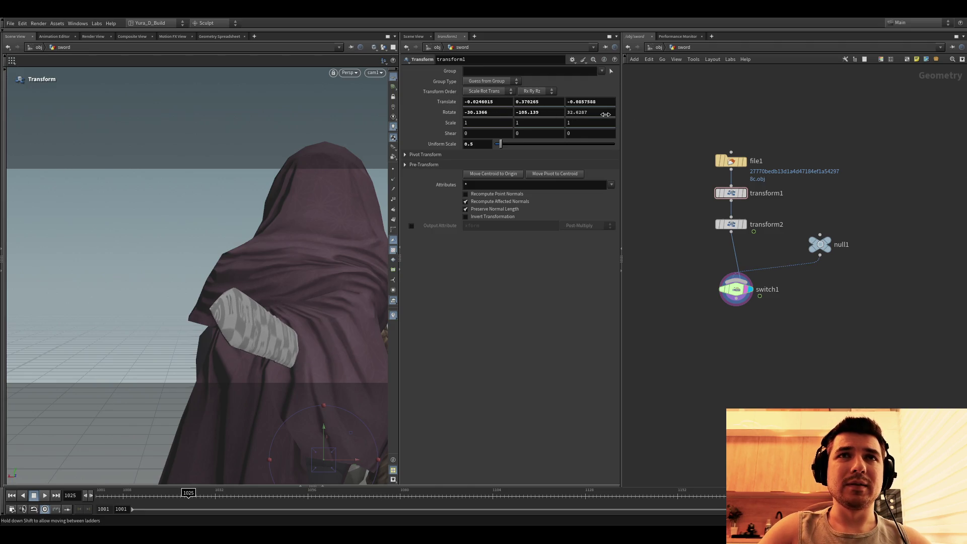
key("ctrl+z")
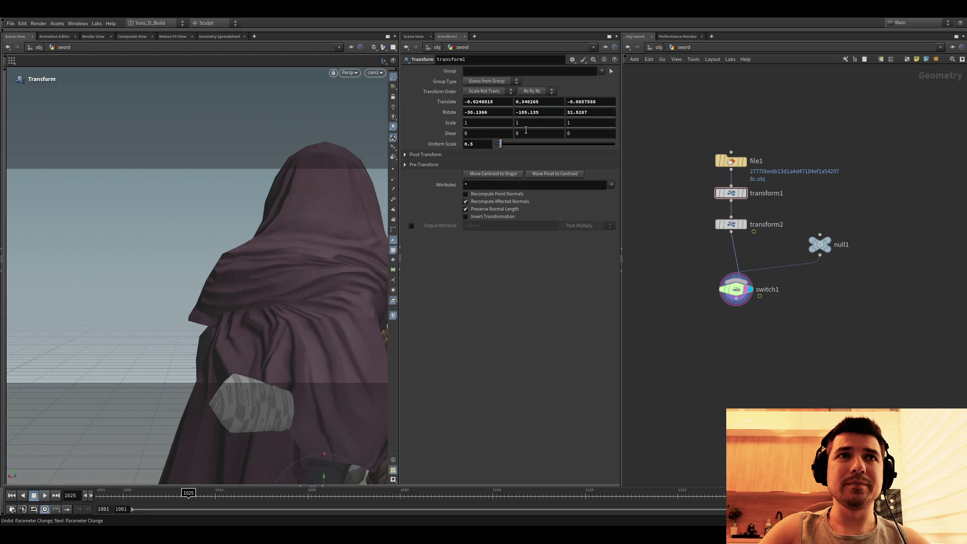
key("ctrl+z")
key("ctrl+z")
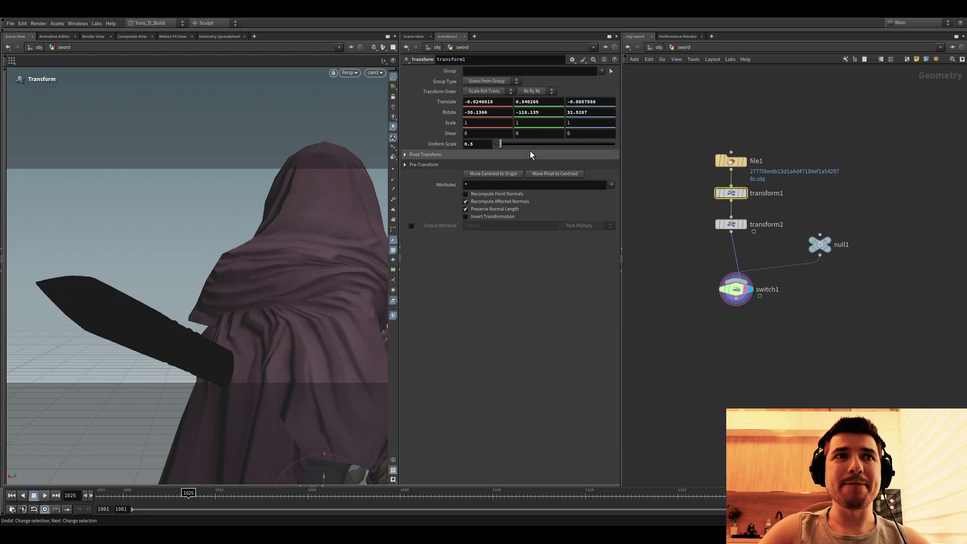
key("ctrl+z")
key("ctrl+shift+z")
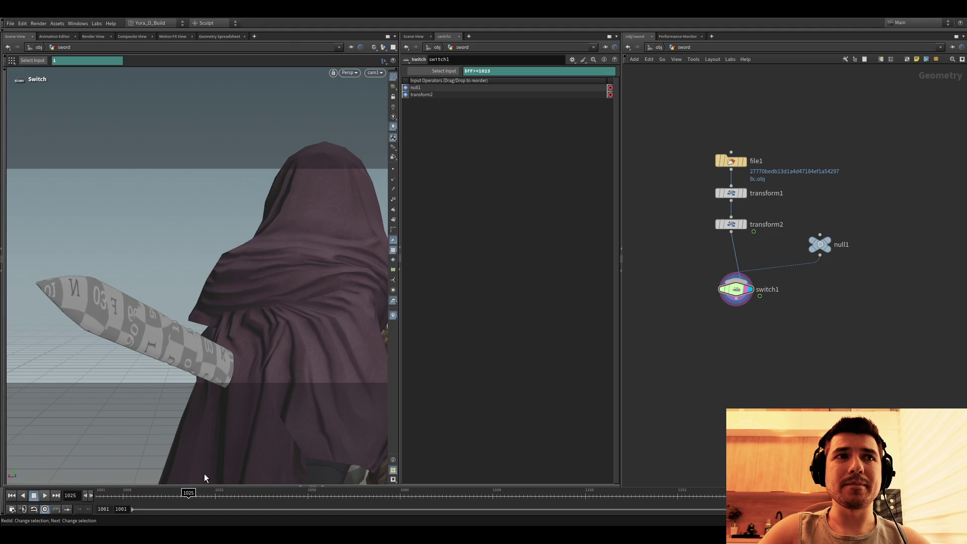
Step: Return to object level and dive into the char_importer network
left_click(650, 48)
mouse_move(353, 370)
left_mouse_down()
mouse_move(258, 361)
mouse_move(750, 334)
left_mouse_up()
key("Return")
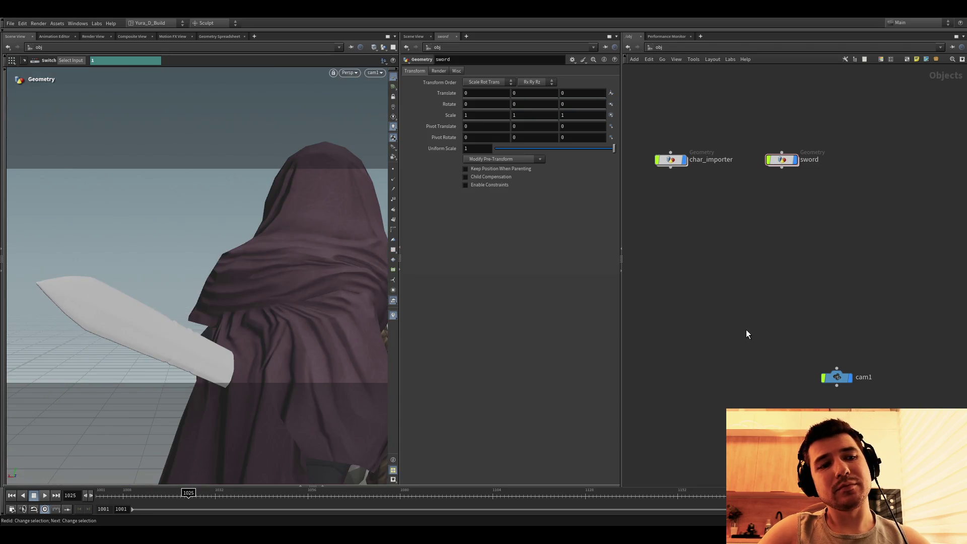
double_click(671, 160)
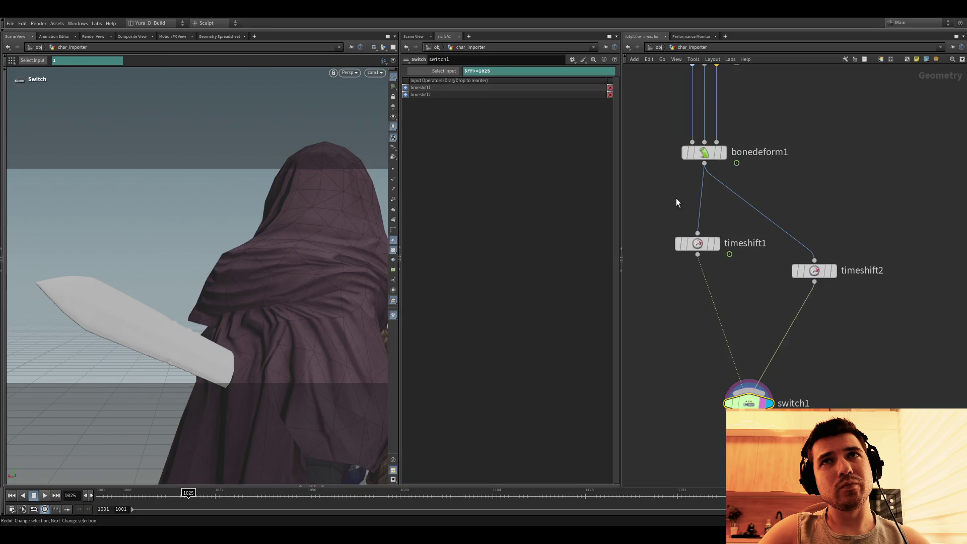
Step: Select the cloak geometry and delete it into blast1, then bypass blast1 so the cloak returns
key("s")
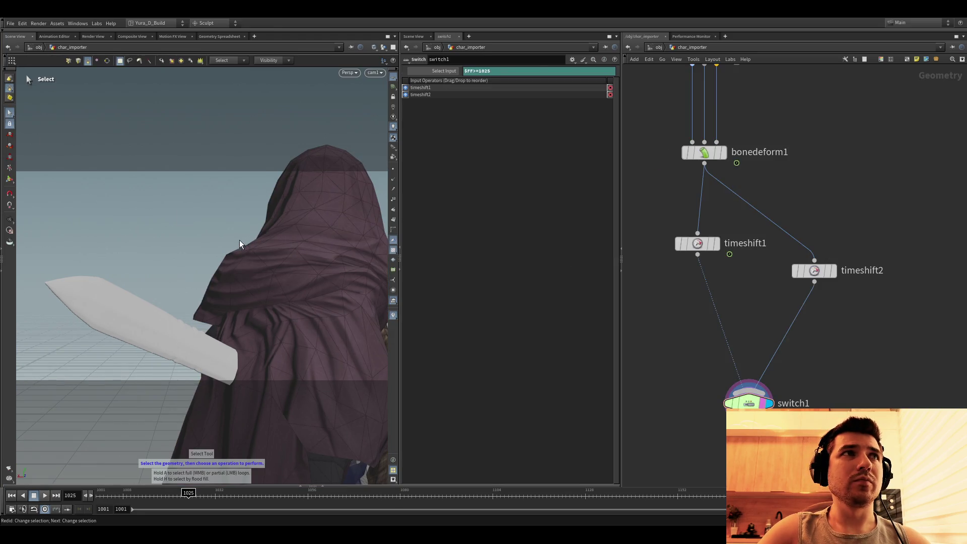
left_click(277, 240)
key("Delete")
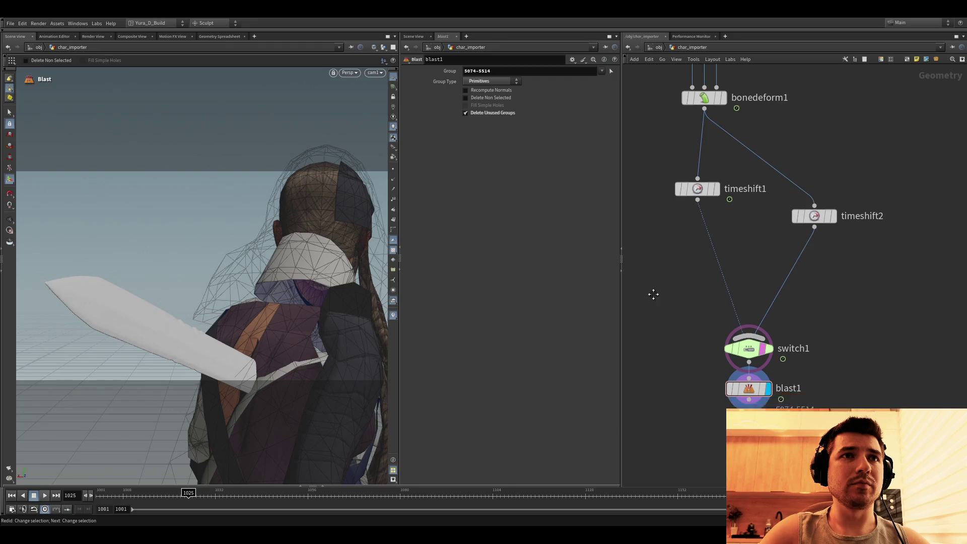
key("shift+w")
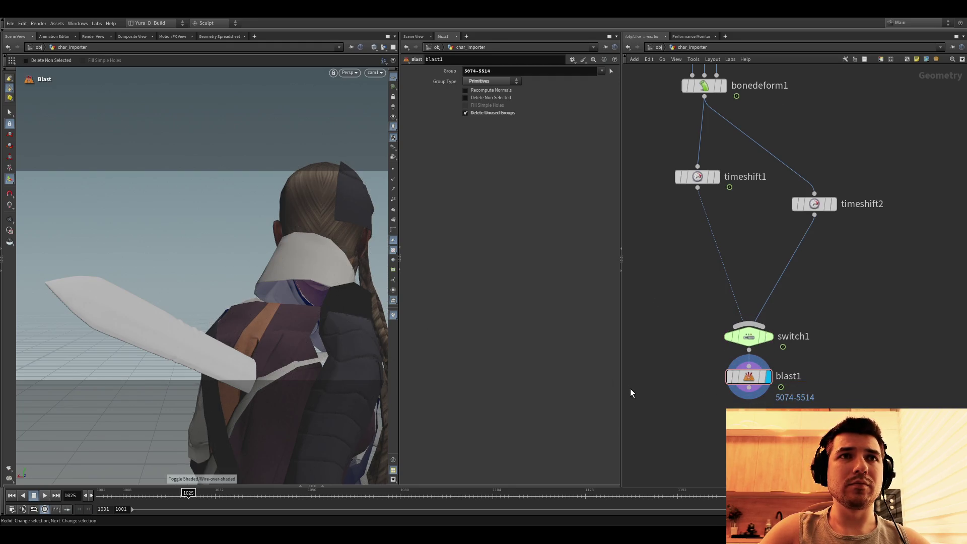
key("q")
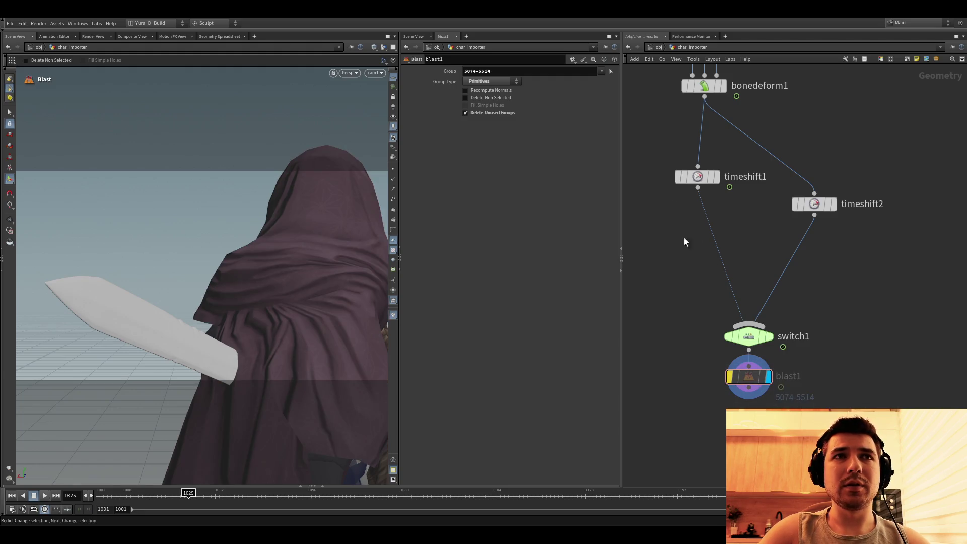
Step: Go back up to object level and switch over to the empty tasks network
left_click(647, 47)
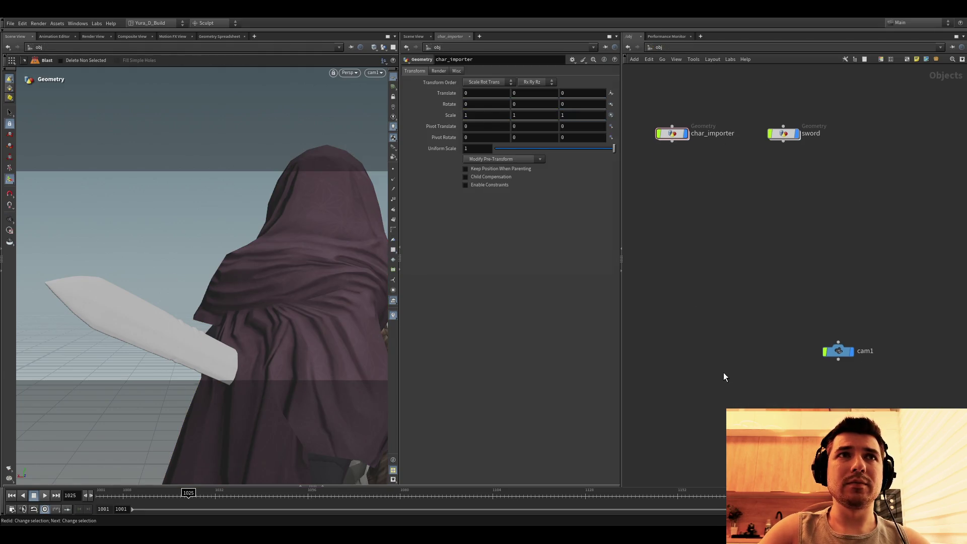
middle_click_drag(725, 377, 711, 330)
key("u")
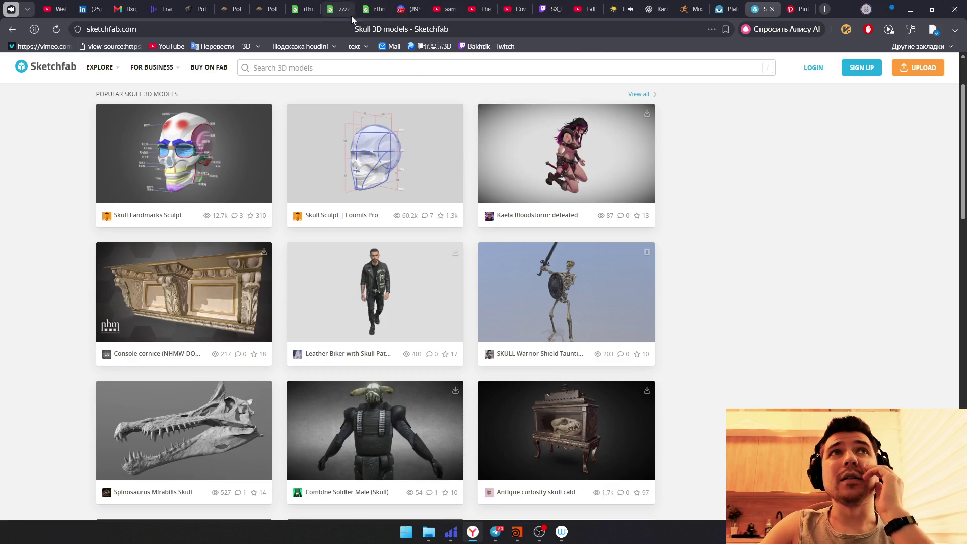
Step: Revisit the Pinterest search field and start a new browser tab for Google Translate
left_click(798, 8)
left_click(257, 73)
double_click(114, 74)
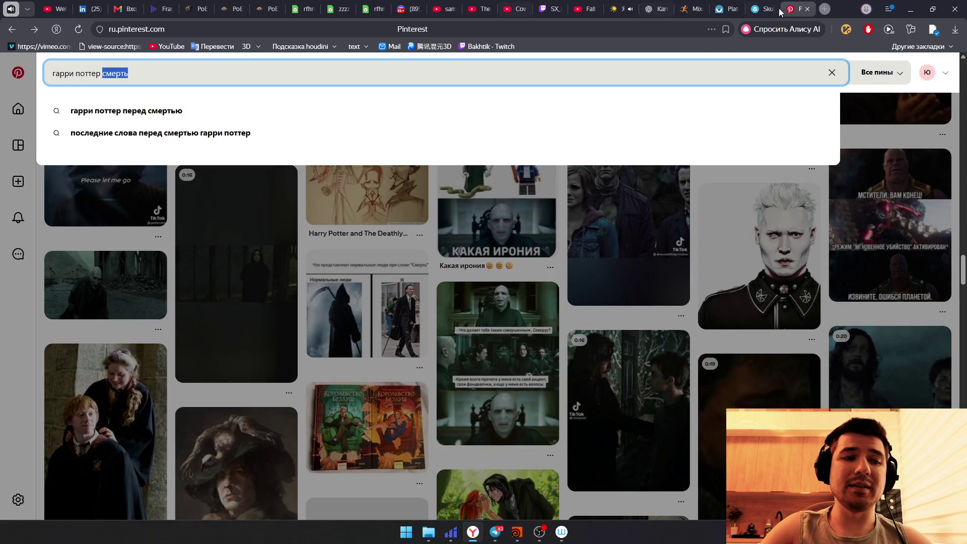
left_click(826, 8)
type("google trans")
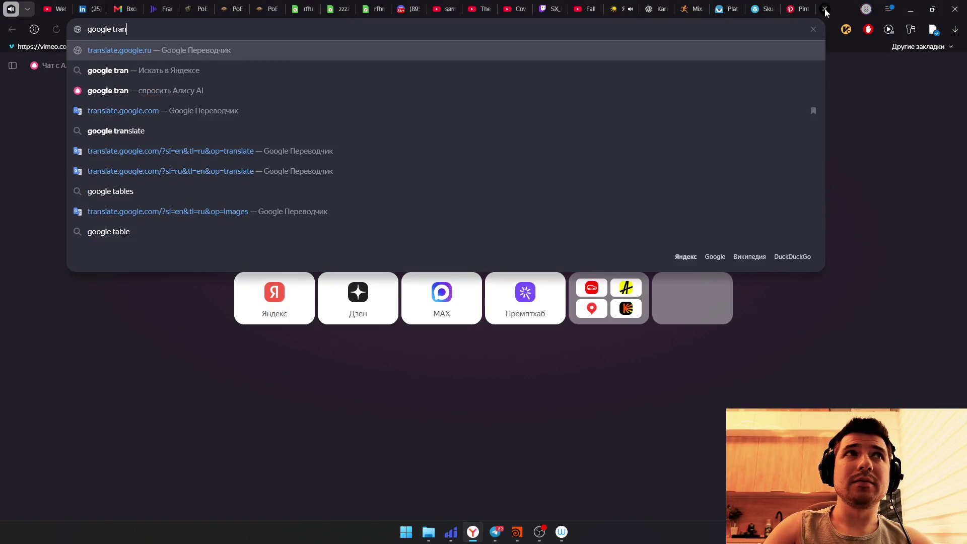
Step: Translate японские свечи from Russian to English as 'Japanese candlesticks' and copy it for Pinterest
key("Return")
left_click(296, 131)
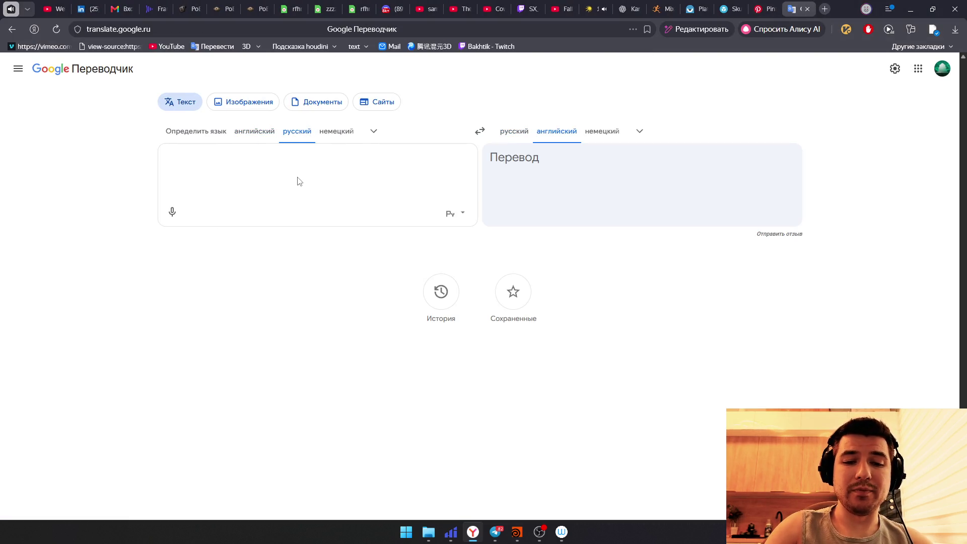
type("японские ")
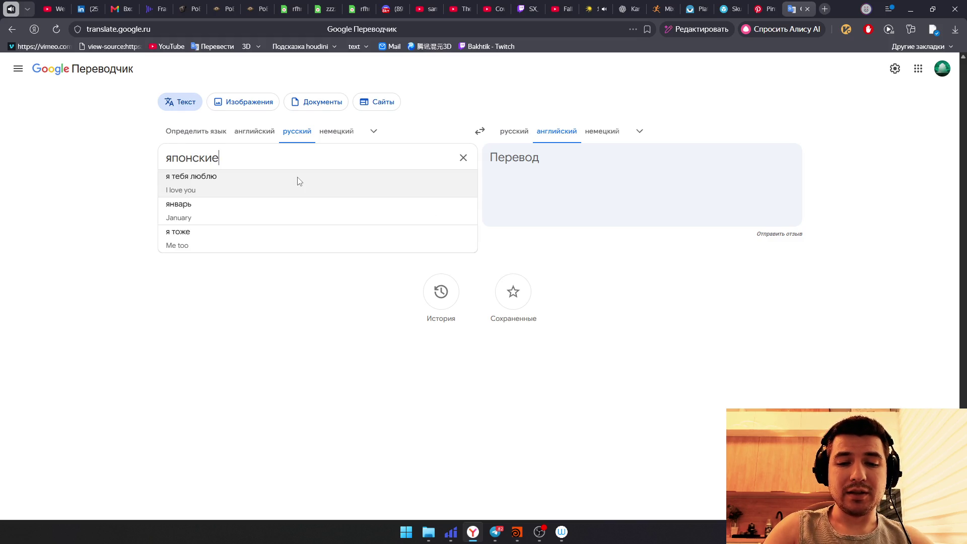
type("свечи")
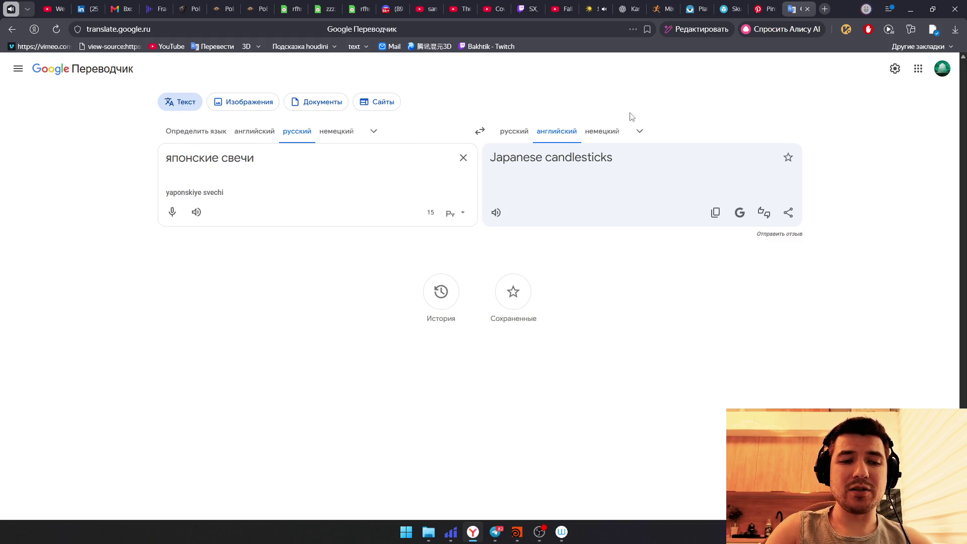
left_click_drag(614, 158, 490, 157)
key("ctrl+c")
left_click(763, 9)
Step: Replace the Pinterest search with 'Japanese candlesticks', browse the pins, then start a new tab
left_click(351, 76)
key("ctrl+a")
key("ctrl+v")
key("Return")
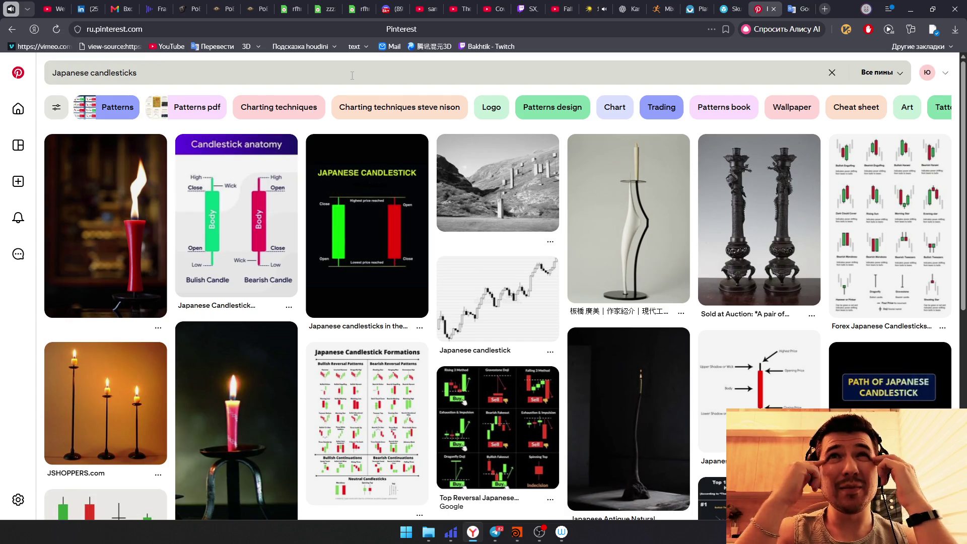
scroll(433, 231, "down", 4)
scroll(430, 235, "down", 2)
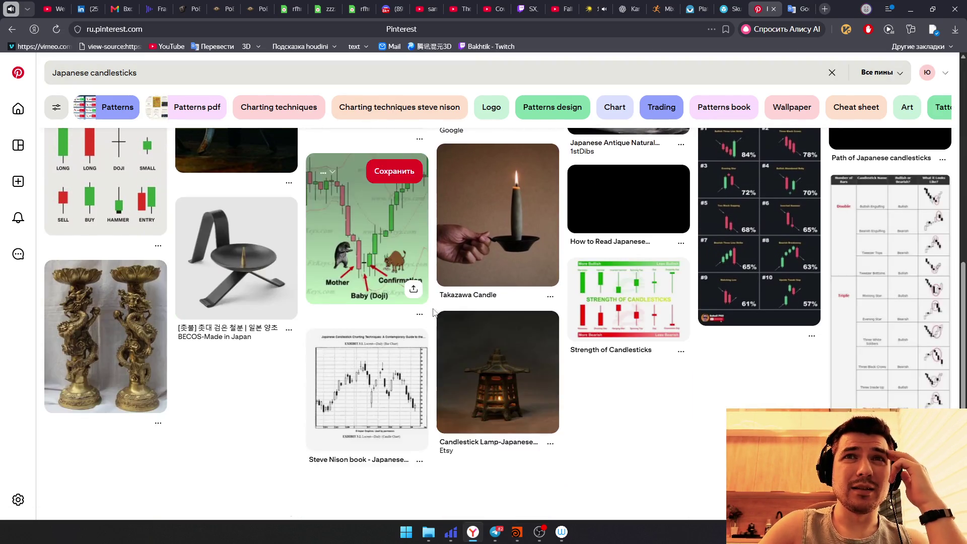
scroll(433, 287, "down", 3)
scroll(435, 313, "up", 1)
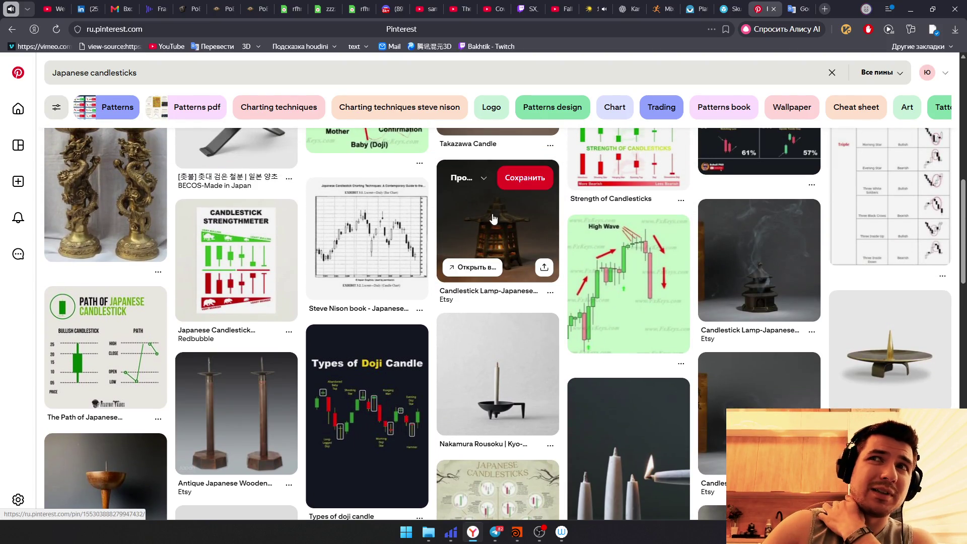
left_click(824, 9)
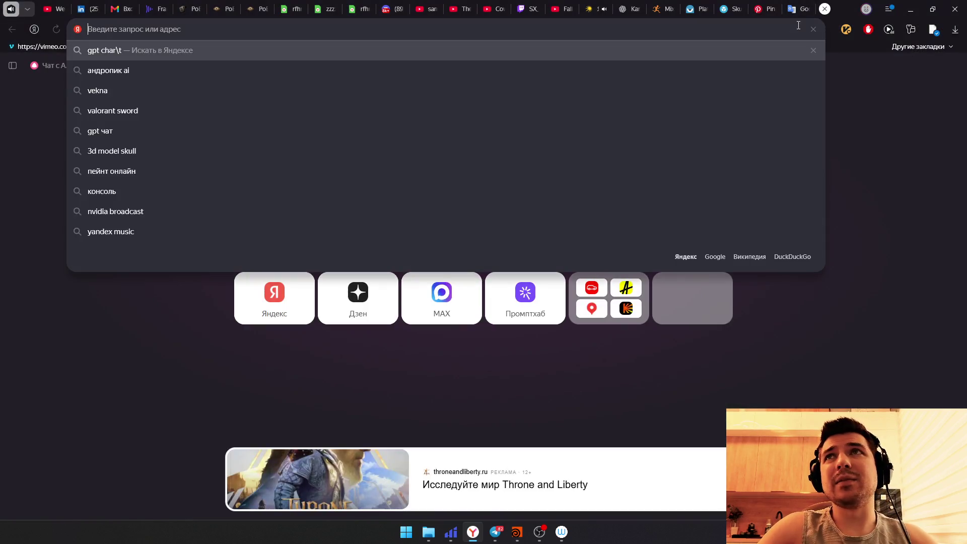
type("mega")
Step: Clear mistyped address-bar entries and run a Yandex search for 'fab download'
key("BackSpace")
key("BackSpace")
key("BackSpace")
type("egascans")
key("Escape")
type("g")
key("Escape")
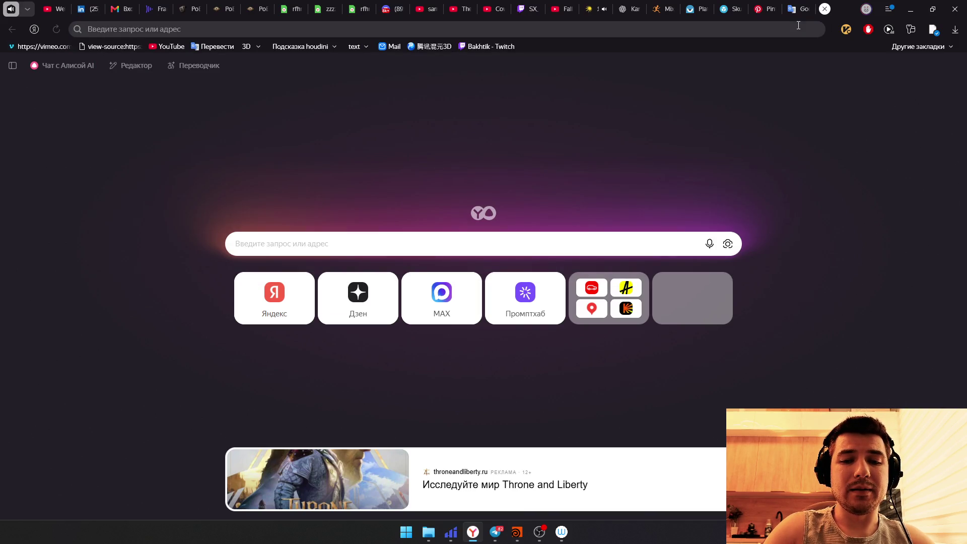
type("path")
key("Escape")
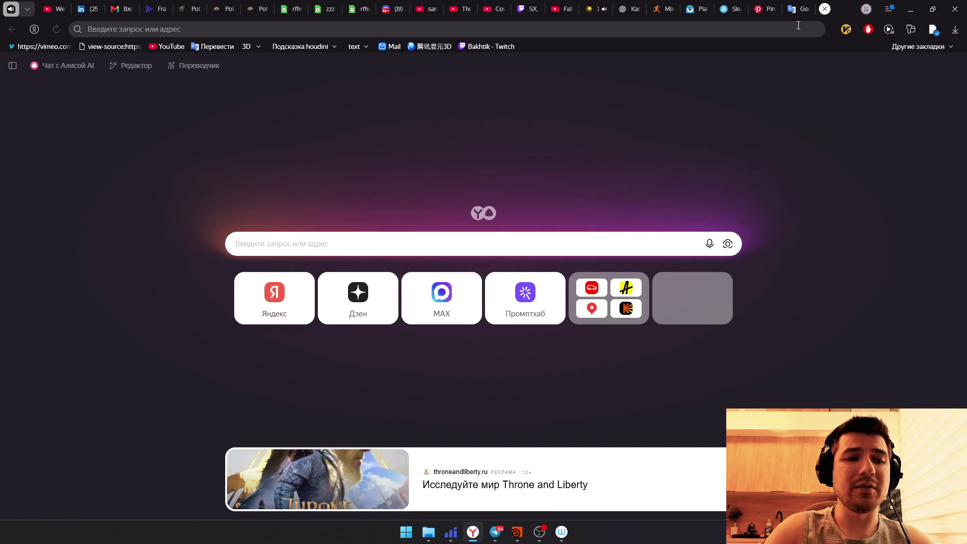
type("pa")
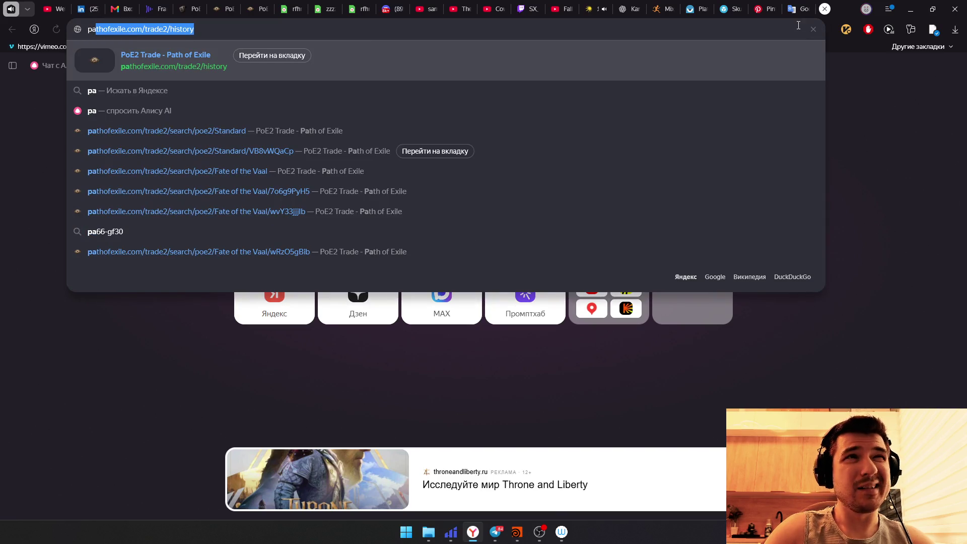
type("pa")
key("BackSpace")
key("BackSpace")
type("at")
key("BackSpace")
key("BackSpace")
key("BackSpace")
key("BackSpace")
type("fap")
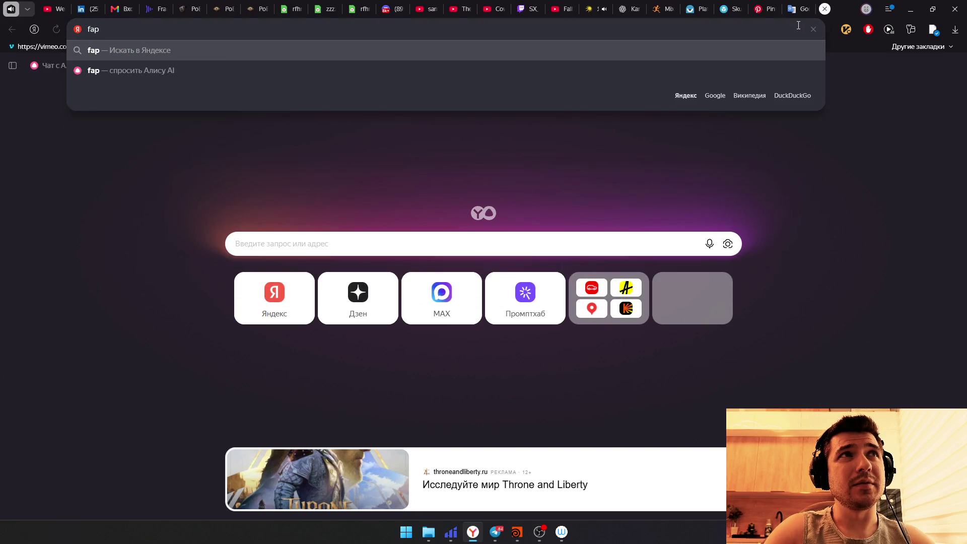
key("BackSpace")
type("b")
key("Down")
key("Down")
key("Return")
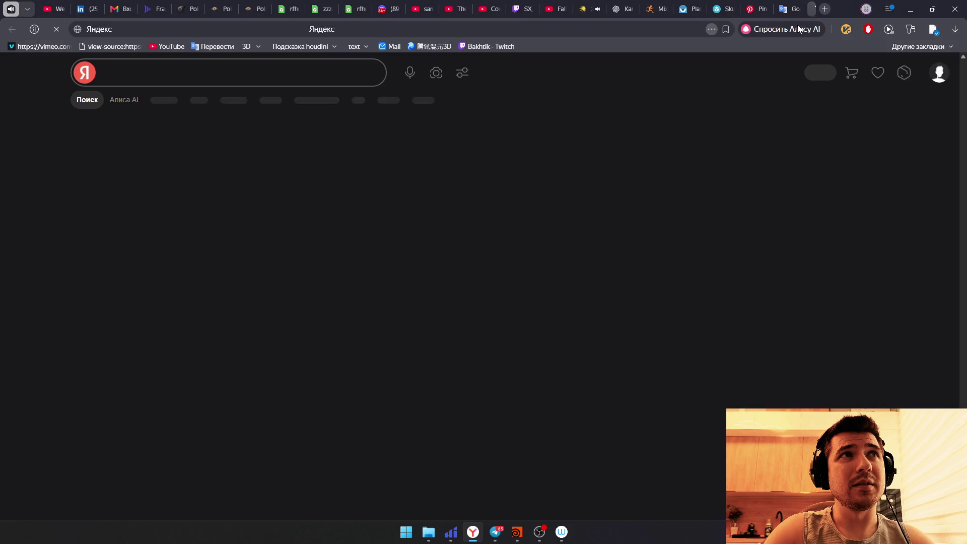
Step: Edit the Yandex query down to 'fab.com' and search, listing the Fab marketplace first
left_click(209, 73)
key("ctrl+BackSpace")
type("defens")
key("ctrl+BackSpace")
key("BackSpace")
type(".")
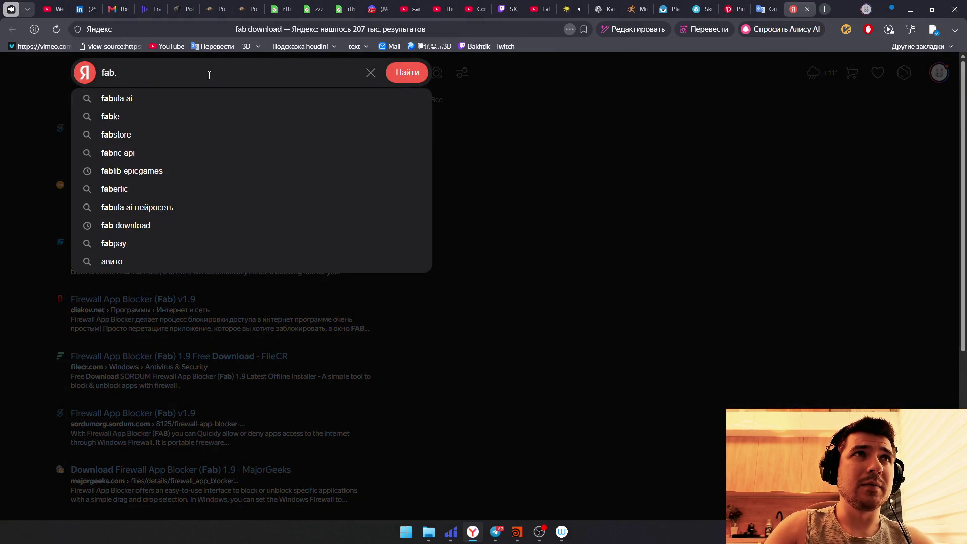
type("com")
key("Return")
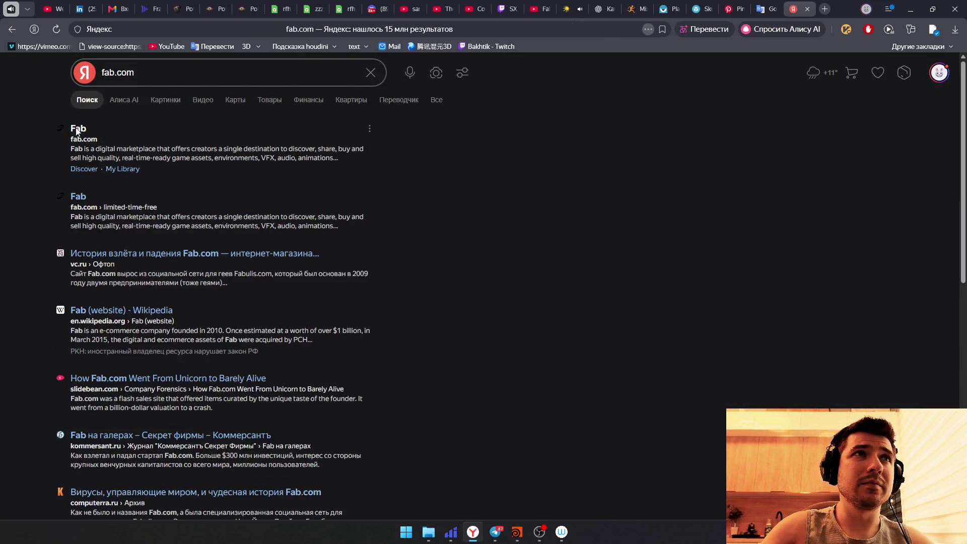
Step: Enter Fab, browse the Discover page down to Stylized Characters and open the Stylized Paladin Outfit
left_click(76, 129)
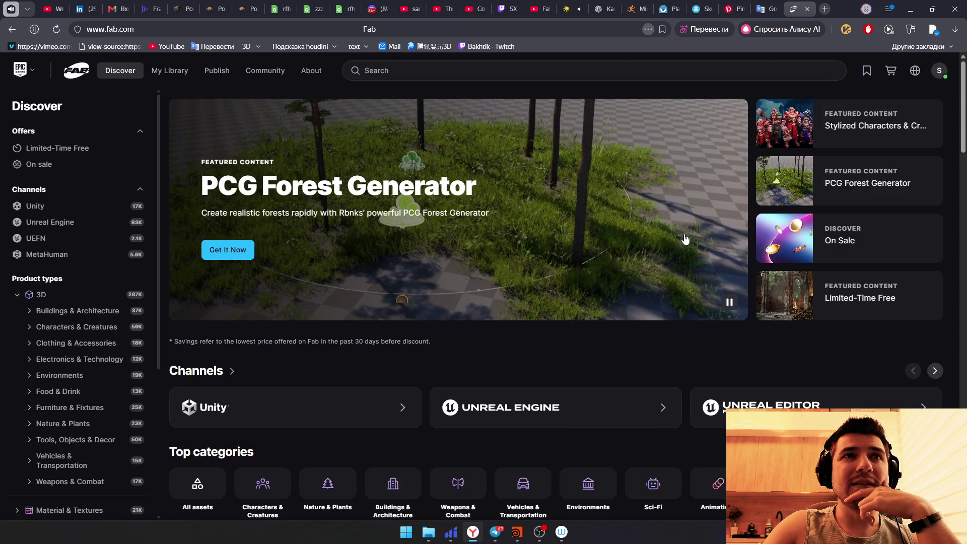
scroll(581, 325, "down", 1)
scroll(388, 296, "down", 2)
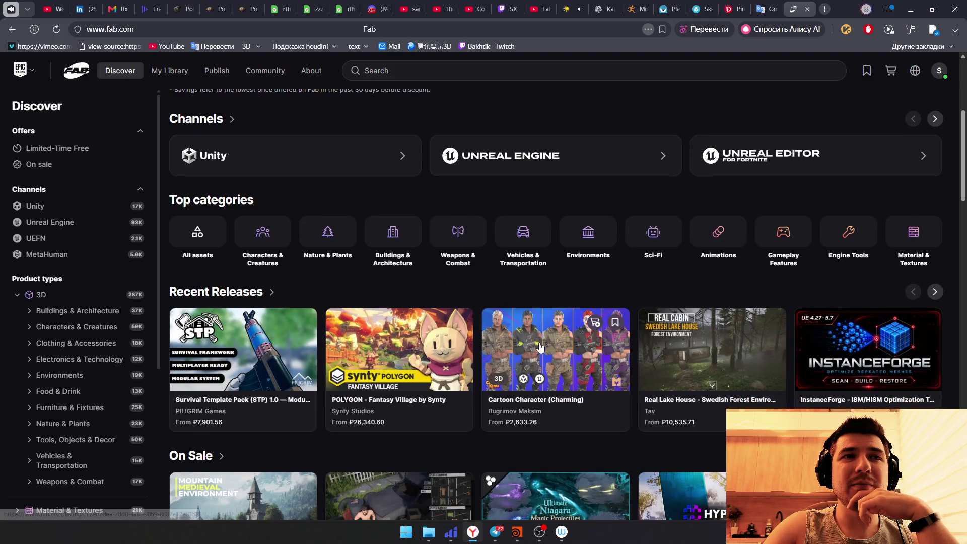
scroll(574, 312, "down", 1)
scroll(574, 333, "down", 2)
scroll(576, 355, "down", 1)
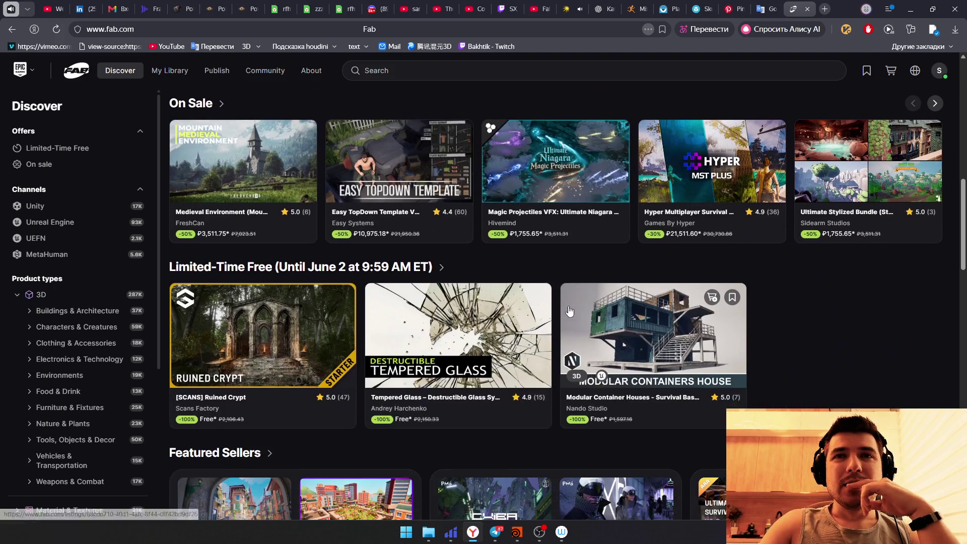
scroll(575, 333, "down", 1)
scroll(605, 302, "down", 1)
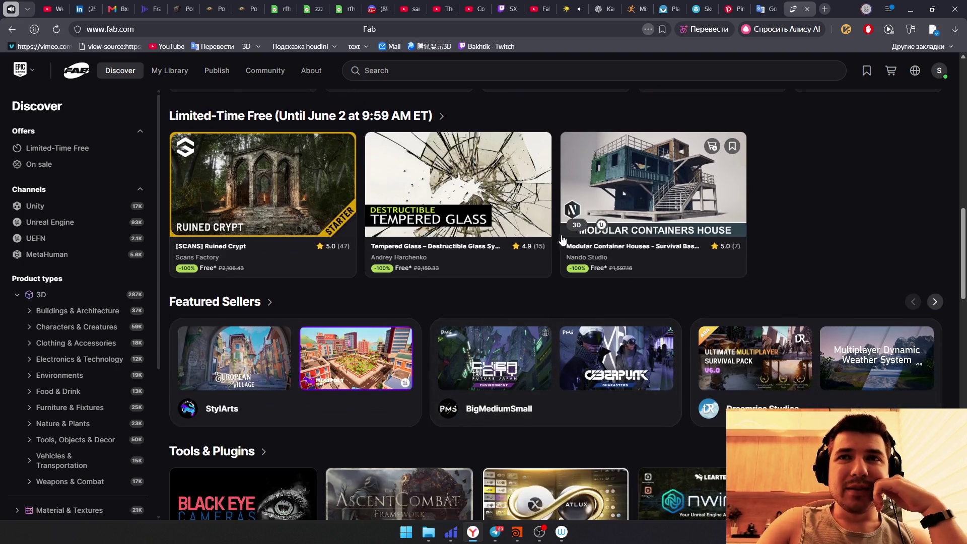
scroll(529, 302, "down", 2)
scroll(455, 256, "down", 1)
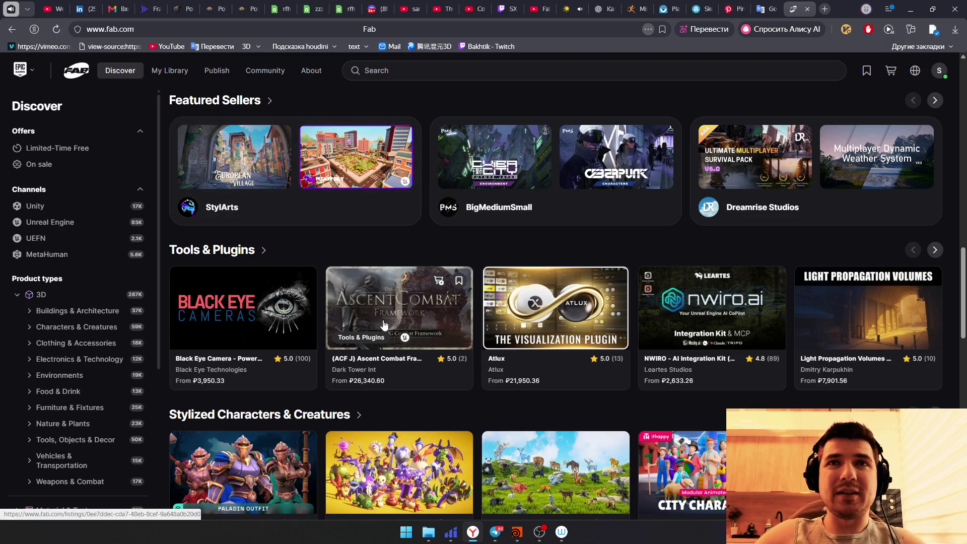
scroll(453, 328, "down", 2)
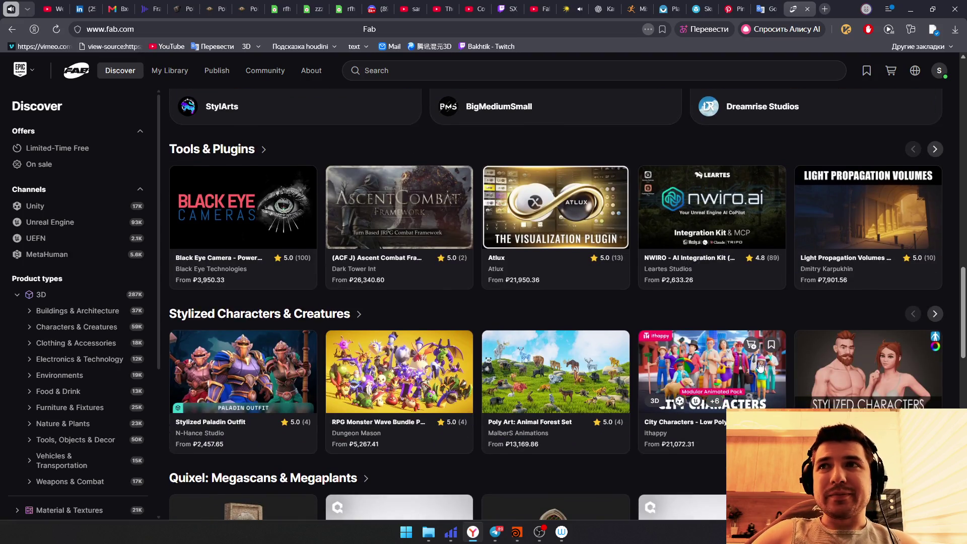
scroll(759, 360, "down", 2)
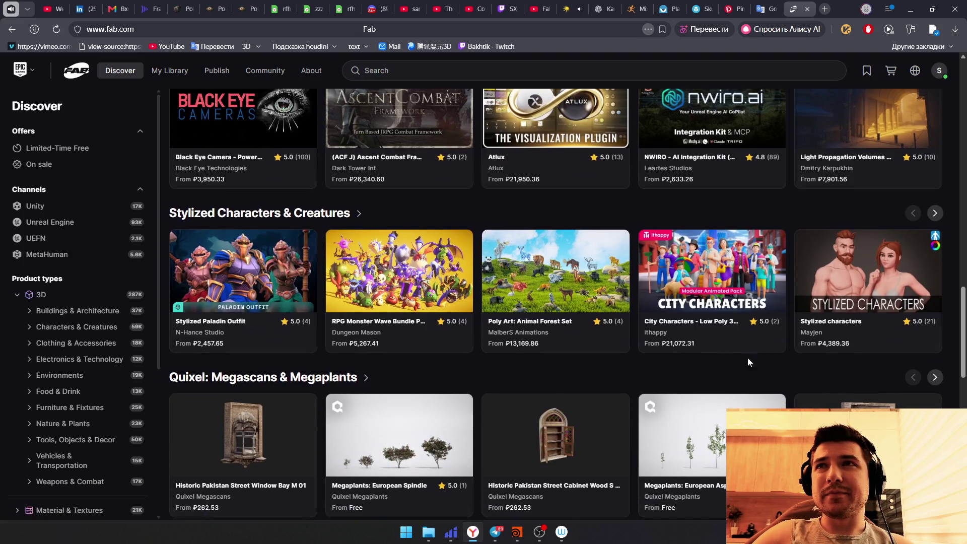
scroll(529, 302, "down", 2)
scroll(237, 235, "up", 1)
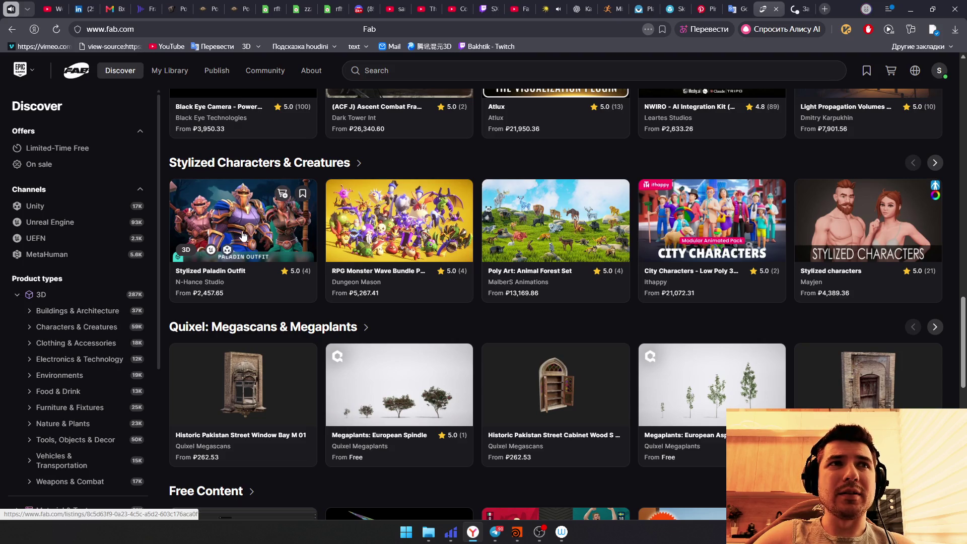
left_click(288, 245)
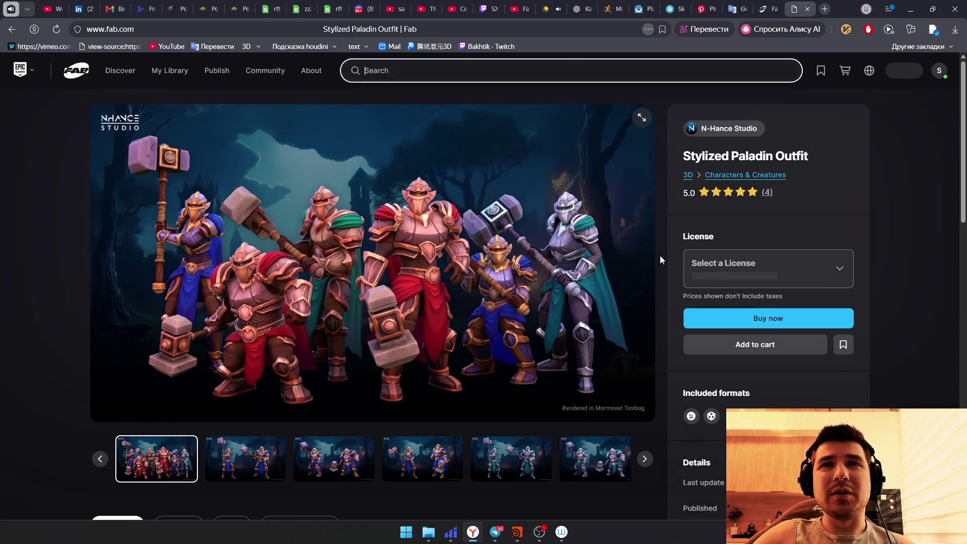
Step: Look through the Stylized Paladin Outfit gallery renders, then return to the Fab Discover page
left_click(246, 459)
left_click(363, 463)
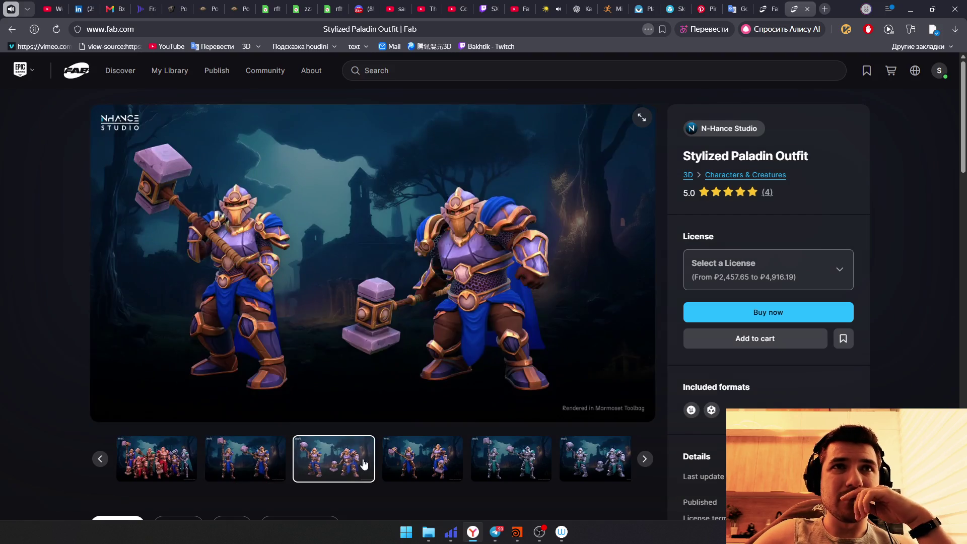
left_click(454, 462)
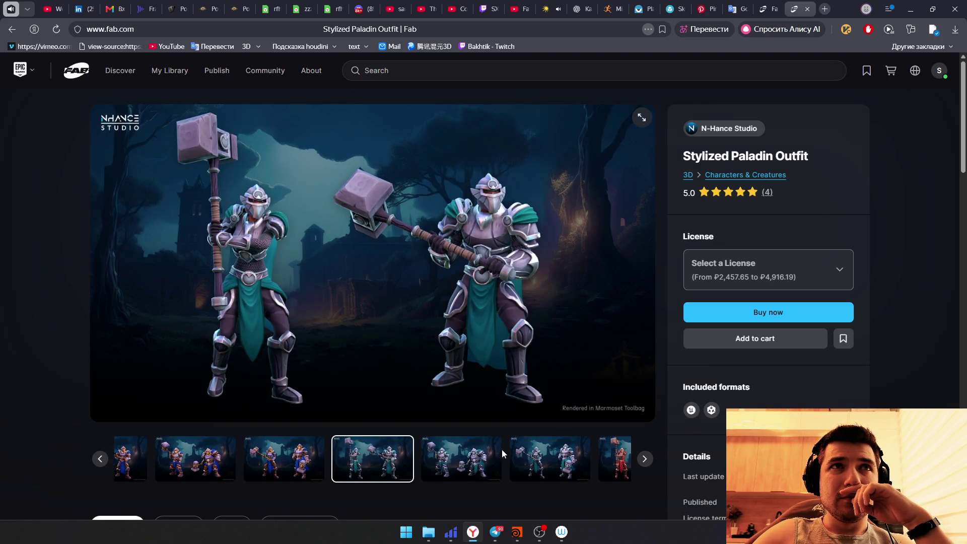
left_click(468, 453)
left_click(469, 453)
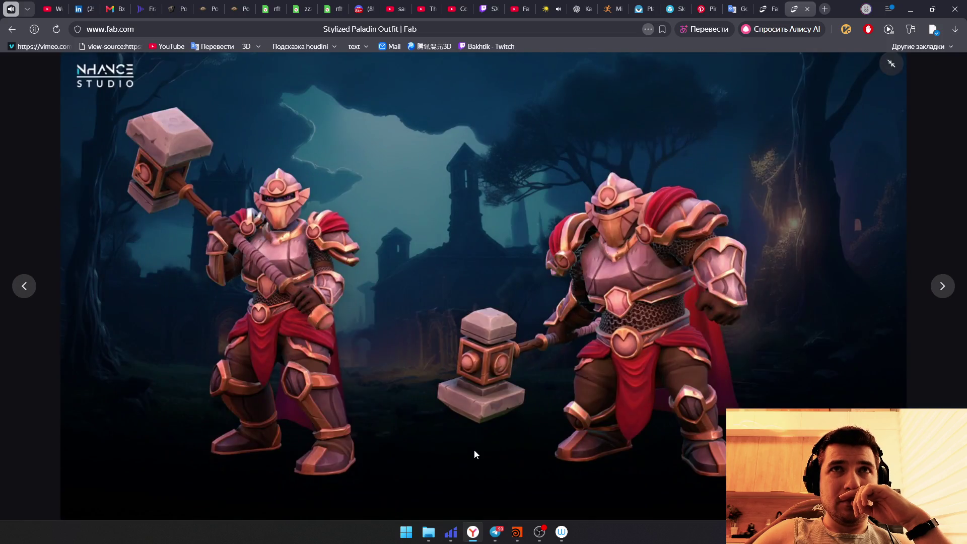
key("Escape")
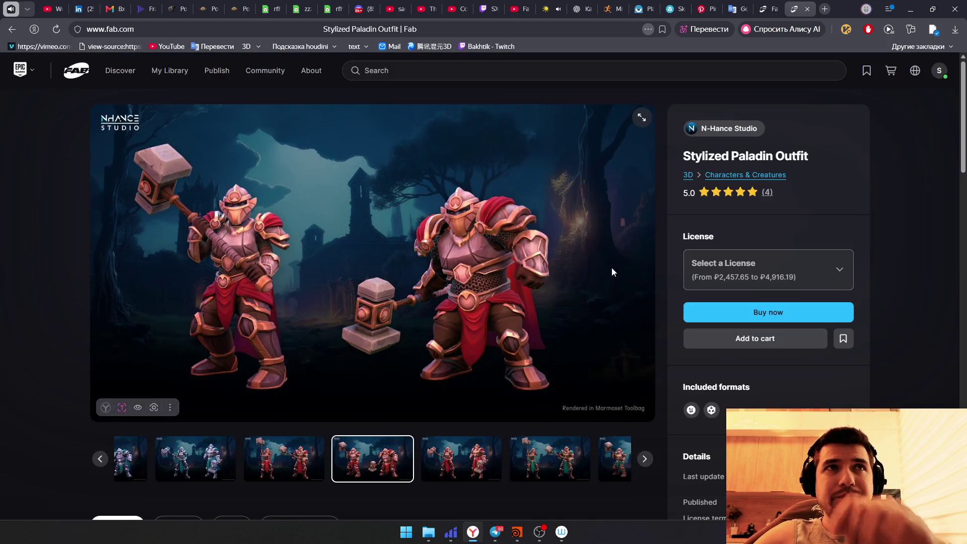
scroll(615, 256, "down", 4)
scroll(581, 328, "up", 2)
scroll(709, 247, "up", 2)
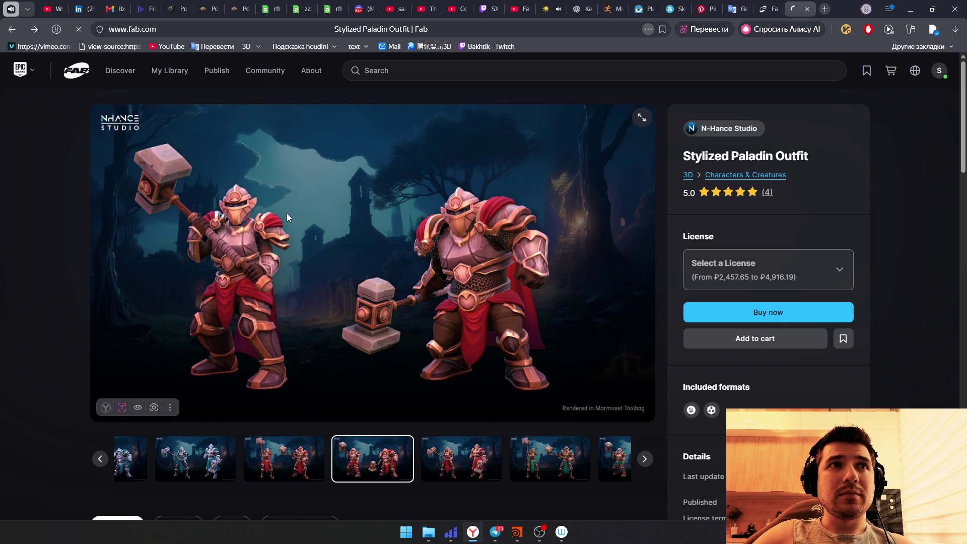
left_click(120, 70)
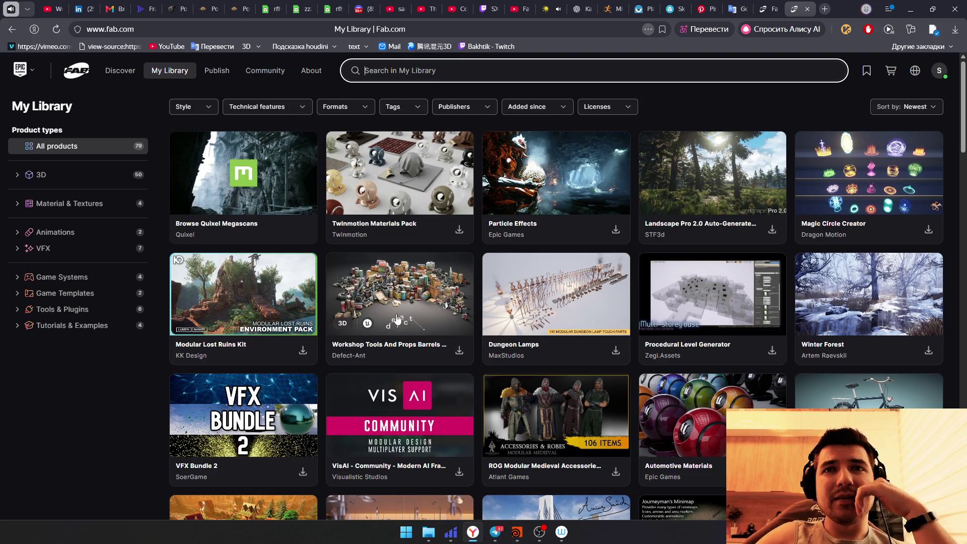
Step: Narrow the Quixel Megascans catalogue to 3D Furniture & Fixtures and bring up the Price filter
left_click(251, 199)
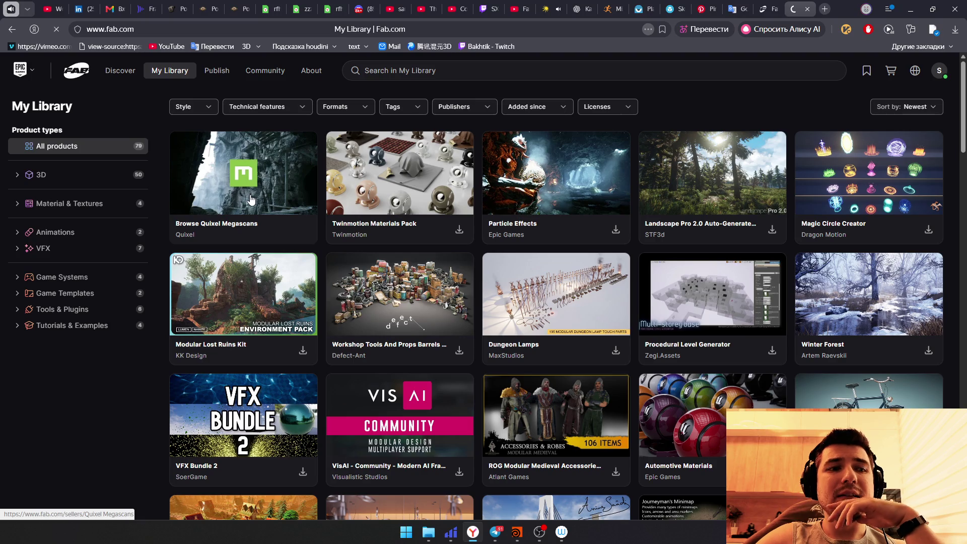
scroll(408, 280, "down", 3)
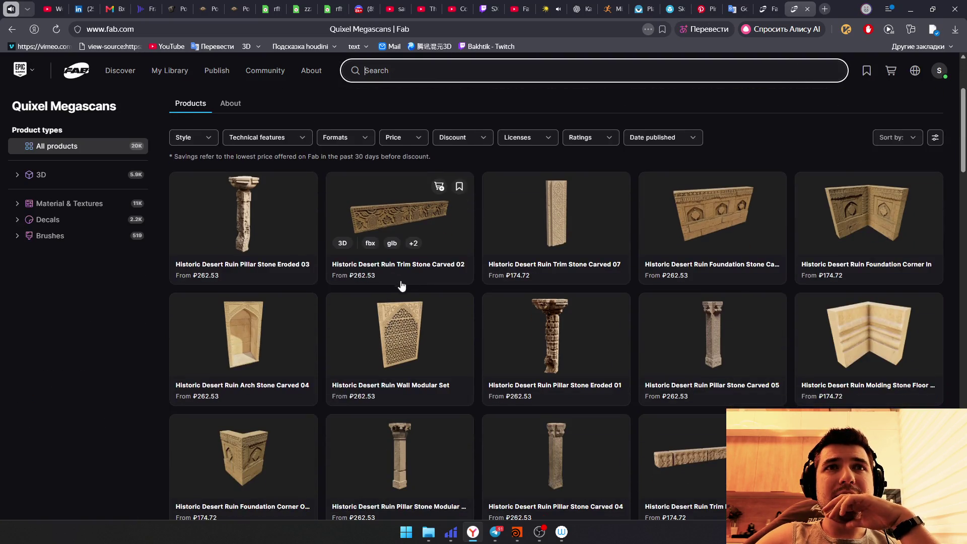
scroll(459, 297, "down", 1)
scroll(459, 298, "down", 3)
scroll(467, 298, "down", 2)
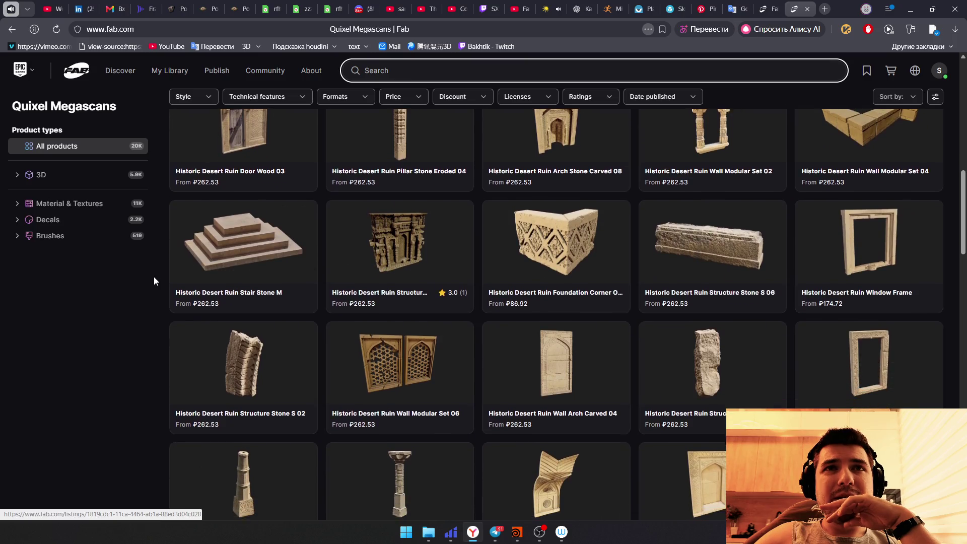
left_click(17, 175)
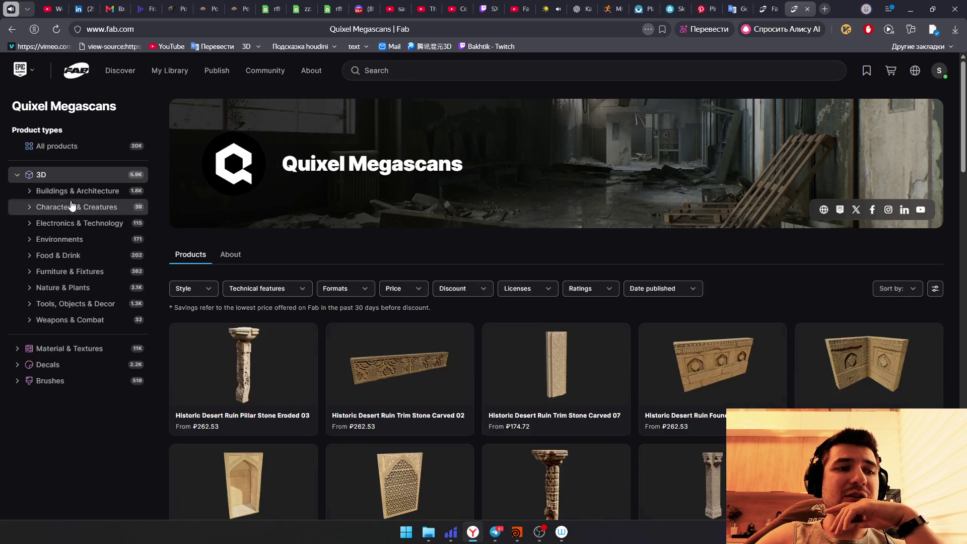
left_click(29, 240)
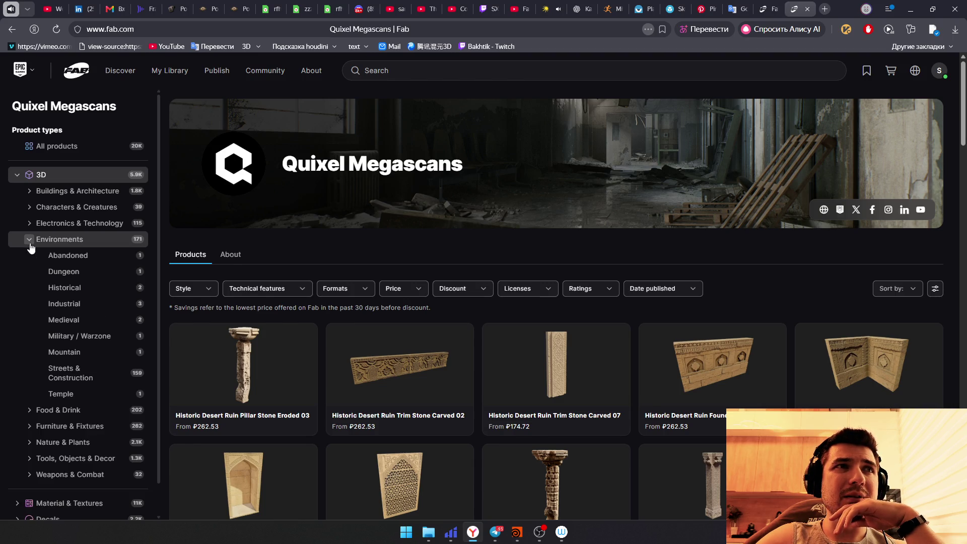
left_click(30, 240)
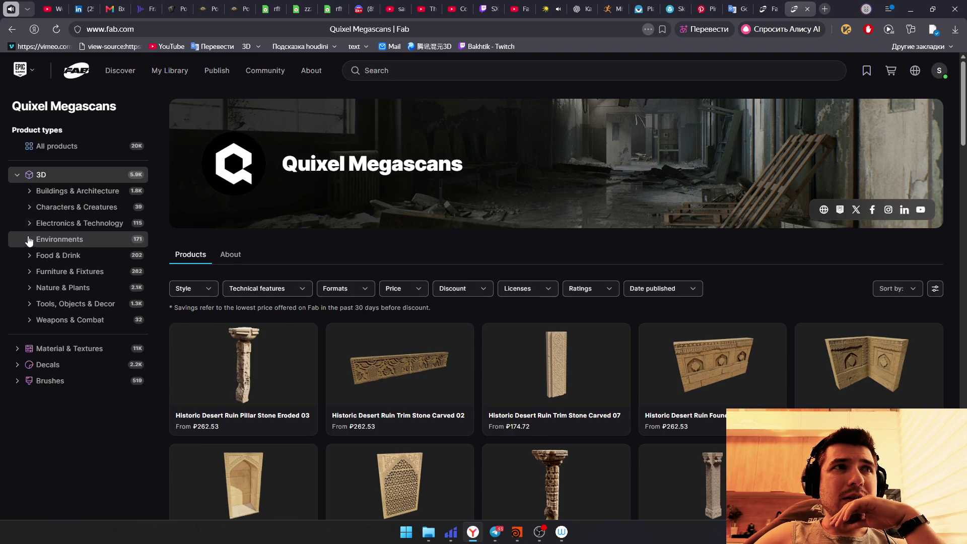
left_click(29, 256)
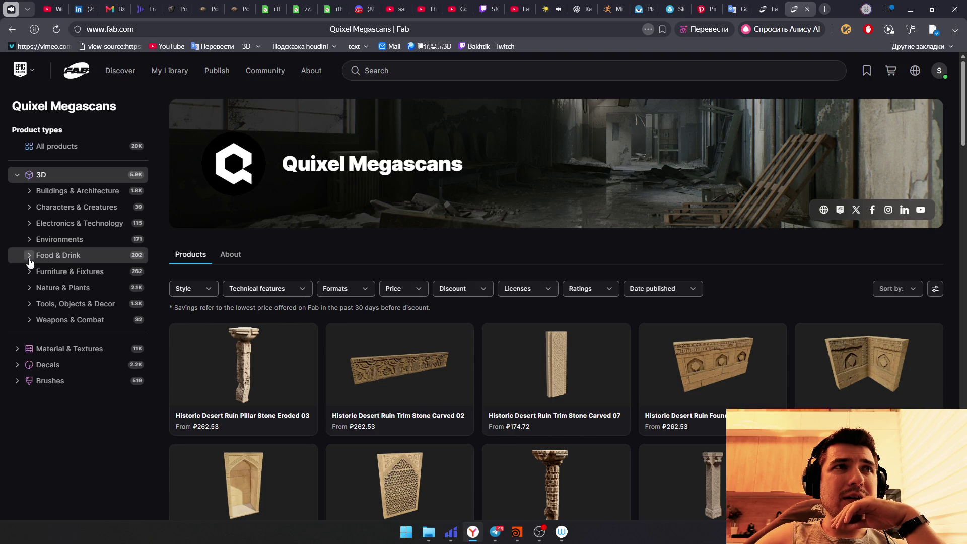
left_click(28, 273)
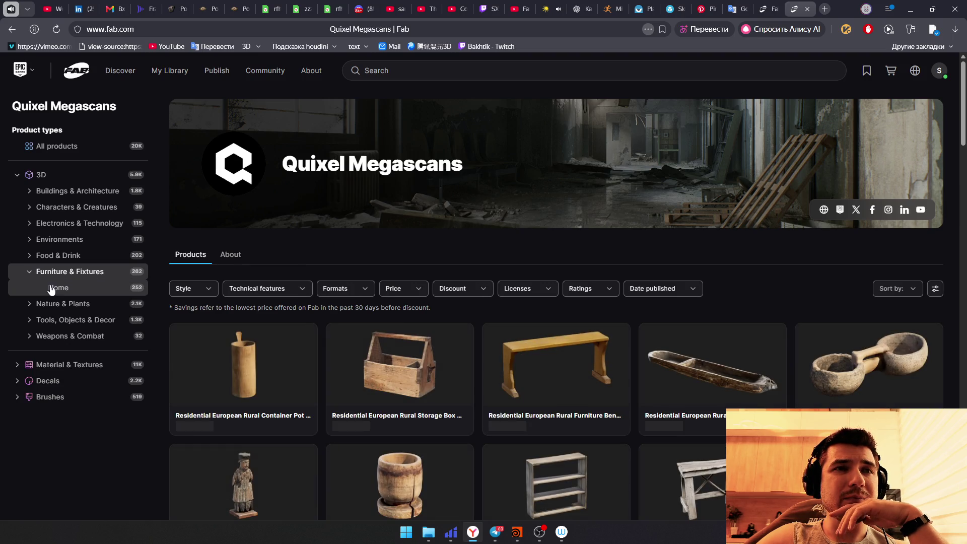
scroll(519, 393, "down", 3)
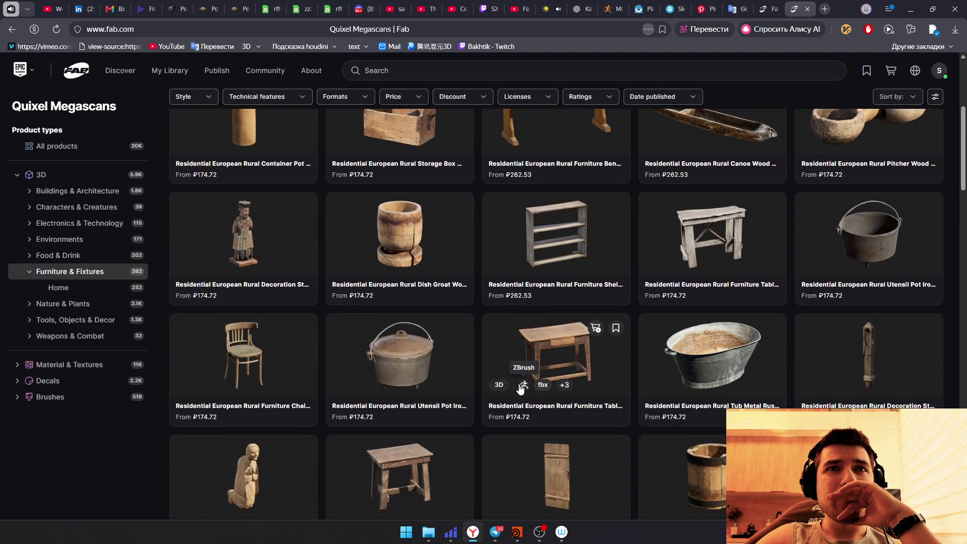
scroll(522, 388, "down", 1)
scroll(522, 389, "down", 1)
scroll(520, 388, "down", 1)
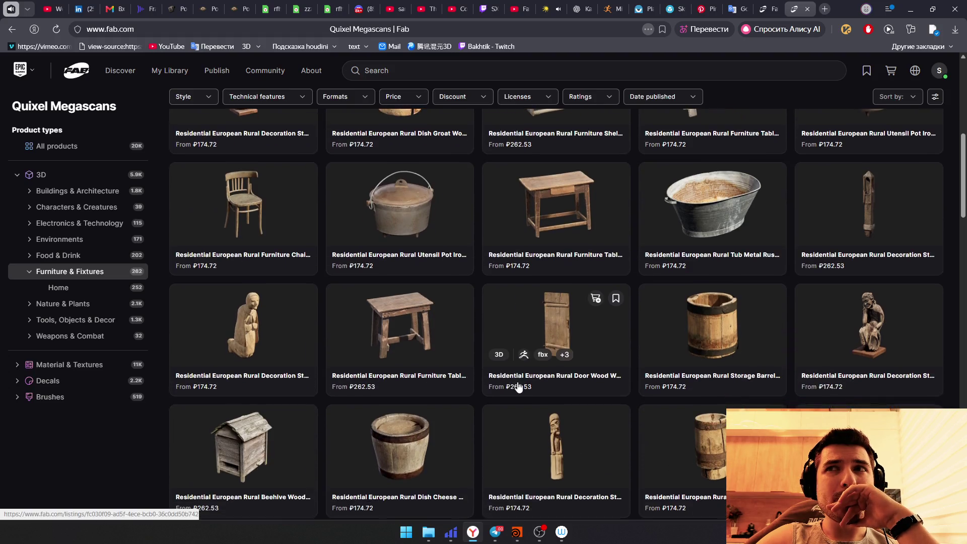
scroll(518, 388, "down", 1)
scroll(517, 393, "down", 1)
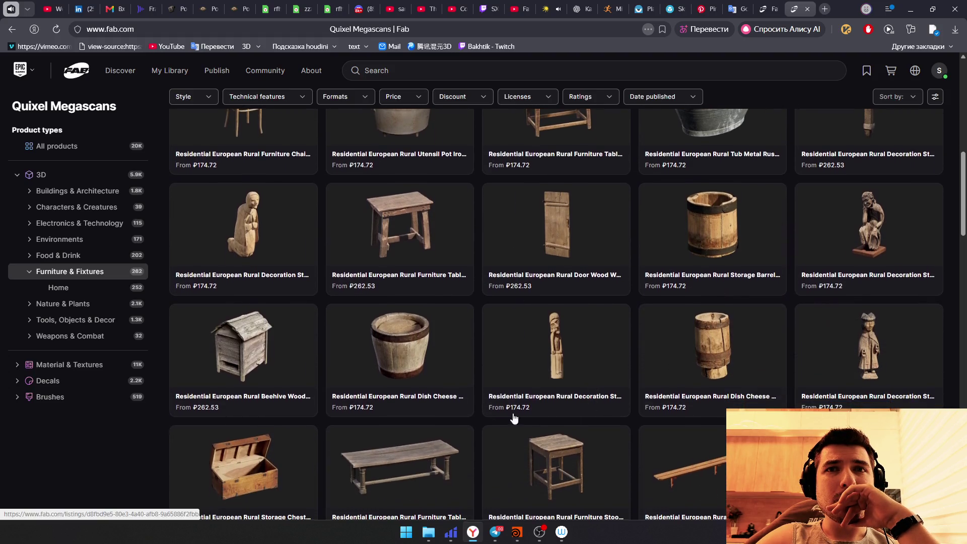
scroll(503, 409, "down", 5)
scroll(502, 405, "down", 2)
scroll(499, 402, "down", 3)
scroll(498, 403, "down", 3)
scroll(498, 403, "down", 3)
scroll(498, 402, "down", 2)
scroll(497, 401, "down", 2)
scroll(498, 401, "down", 4)
scroll(497, 401, "down", 3)
scroll(498, 401, "down", 3)
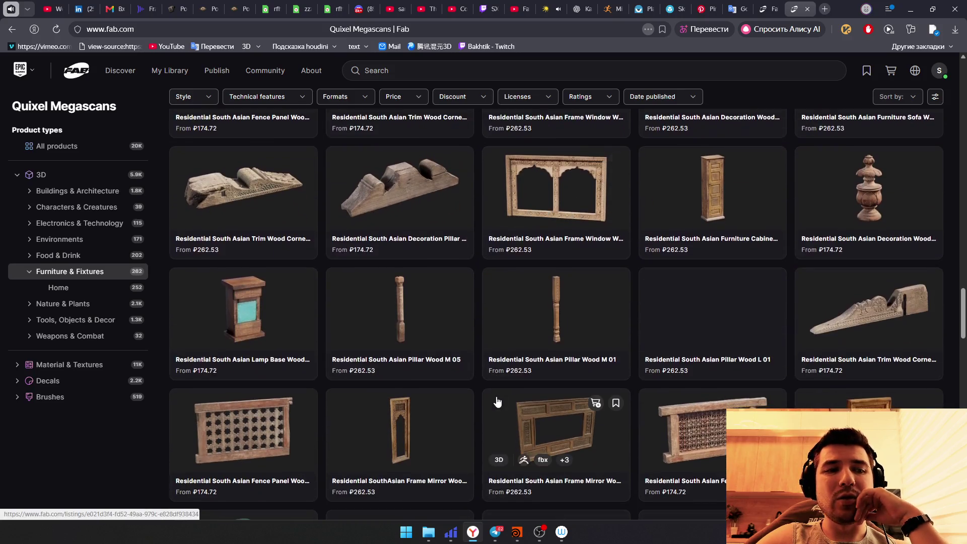
scroll(497, 401, "down", 3)
scroll(498, 401, "down", 3)
scroll(498, 400, "down", 3)
scroll(498, 399, "down", 3)
scroll(498, 398, "down", 3)
scroll(498, 399, "down", 3)
scroll(497, 401, "down", 3)
scroll(497, 408, "down", 3)
scroll(498, 408, "down", 2)
scroll(496, 411, "down", 2)
scroll(484, 432, "down", 2)
scroll(474, 428, "down", 4)
scroll(473, 427, "down", 3)
scroll(465, 411, "down", 3)
scroll(455, 403, "down", 2)
scroll(446, 389, "down", 2)
scroll(445, 386, "down", 1)
left_click(403, 99)
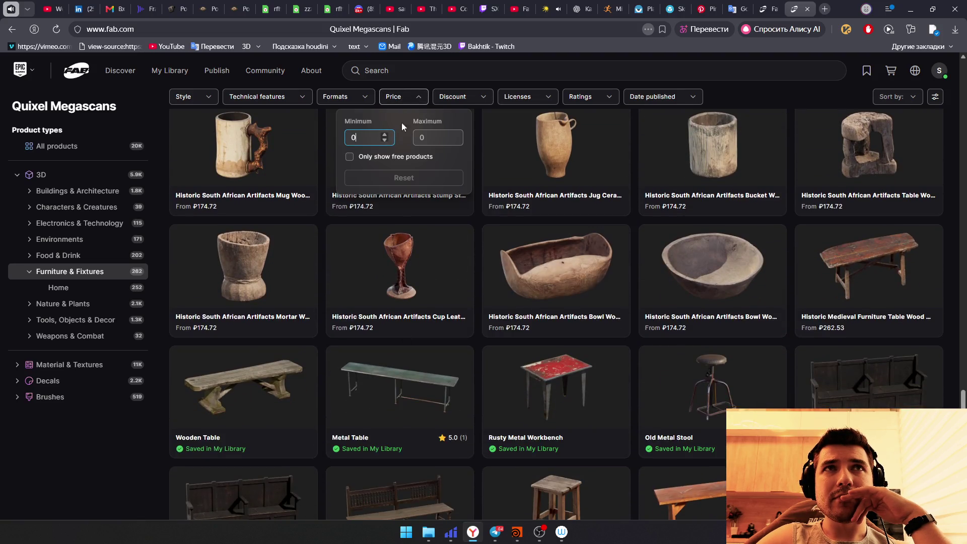
left_click(350, 157)
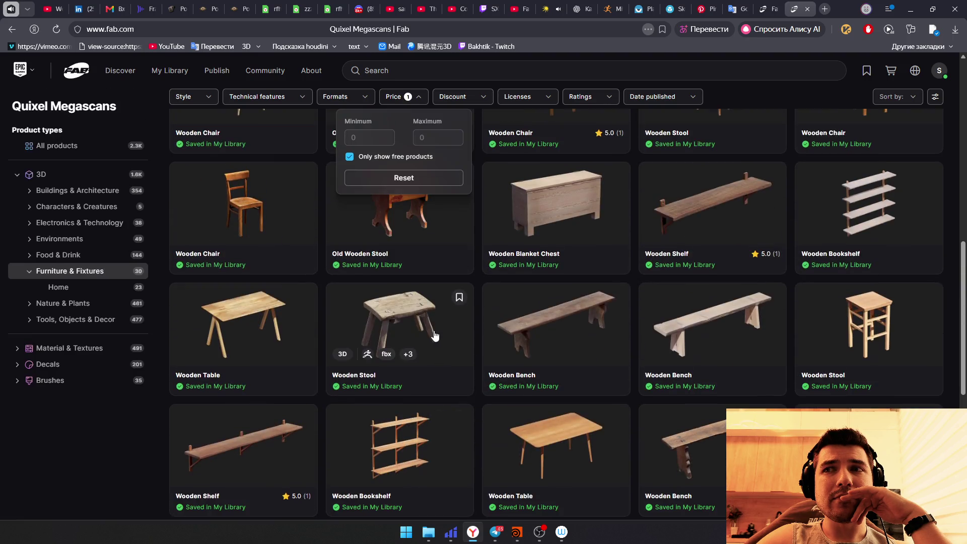
scroll(453, 325, "up", 3)
scroll(476, 324, "up", 3)
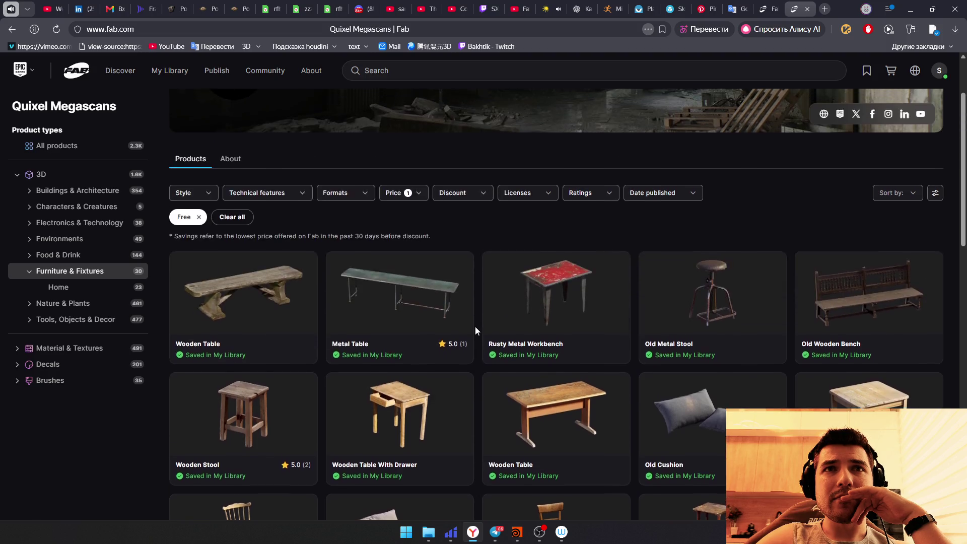
scroll(476, 327, "up", 2)
scroll(476, 327, "down", 2)
scroll(476, 328, "down", 2)
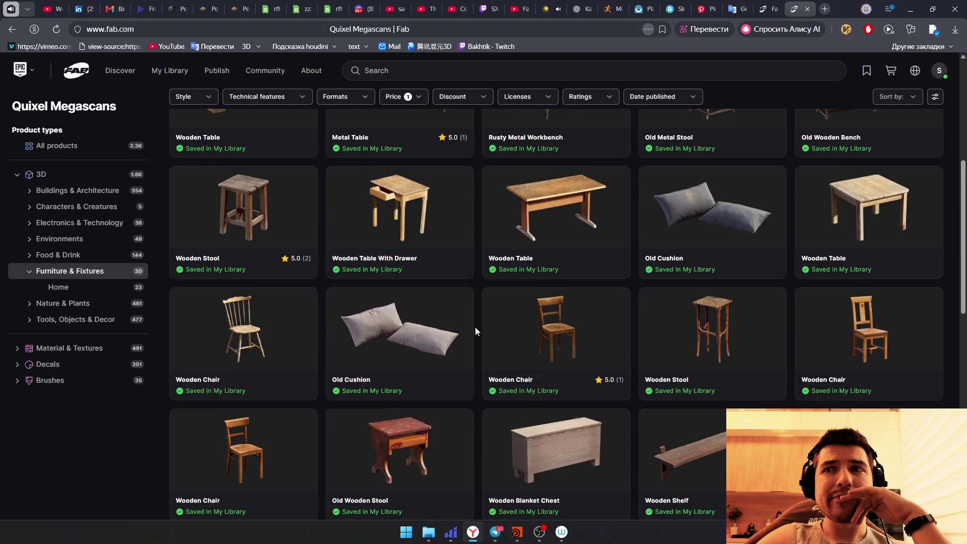
scroll(475, 327, "down", 5)
scroll(476, 329, "up", 5)
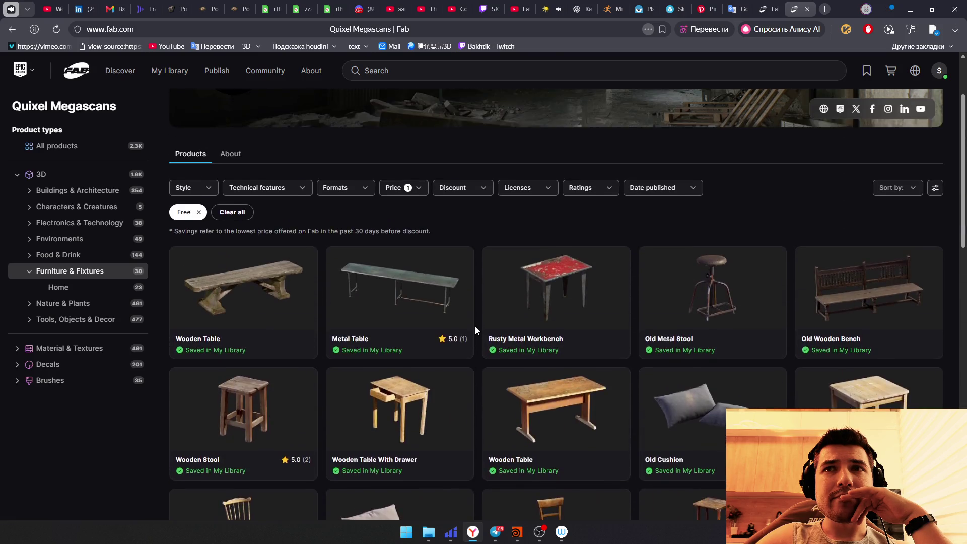
left_click(404, 188)
left_click(351, 249)
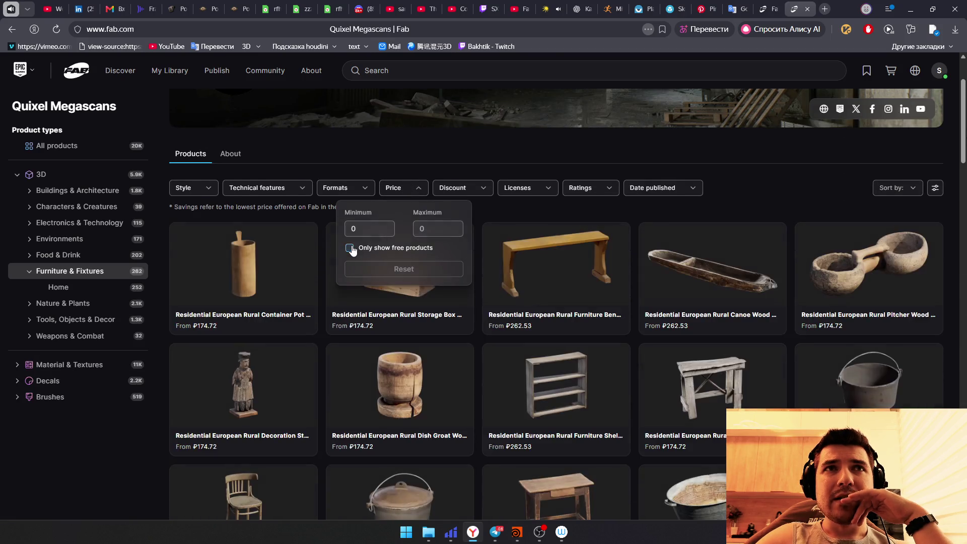
left_click(456, 188)
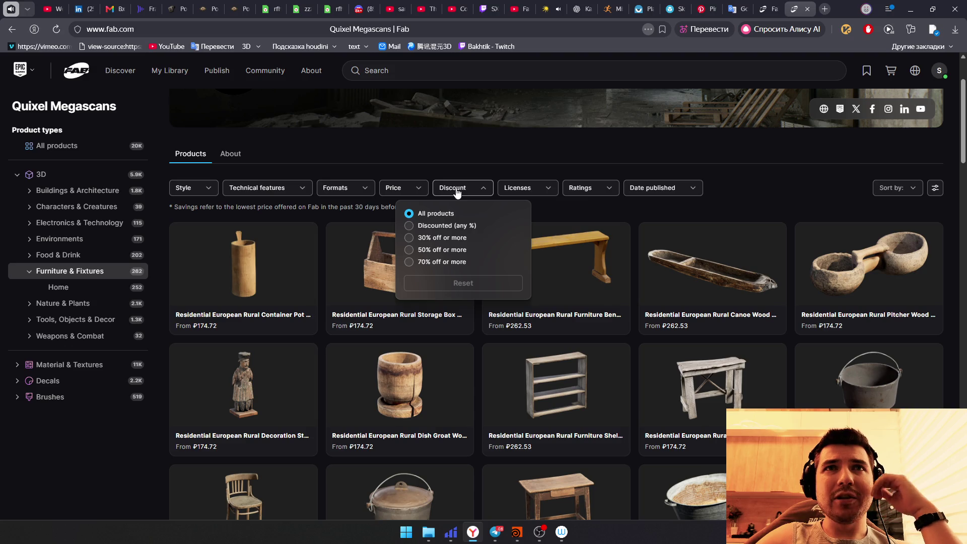
left_click(520, 188)
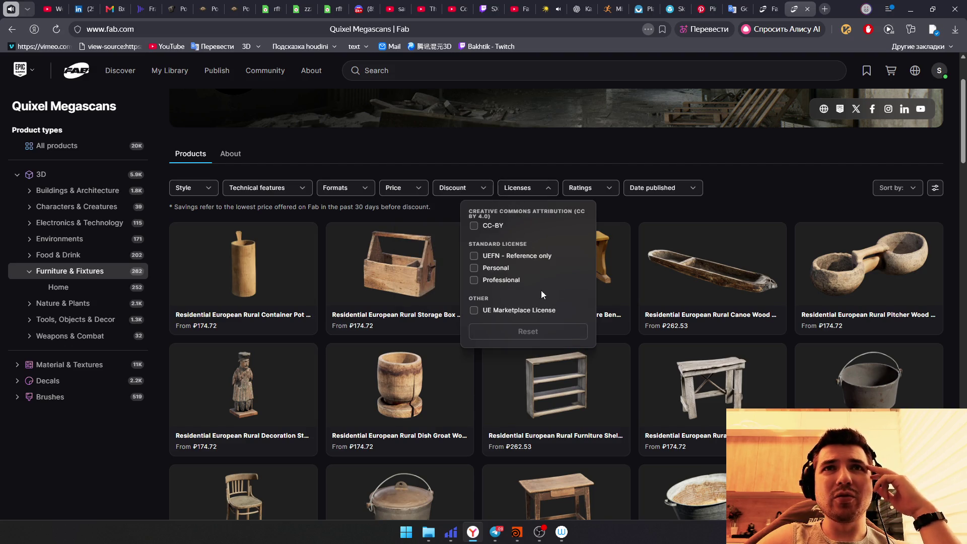
left_click(581, 189)
left_click(634, 190)
left_click(359, 194)
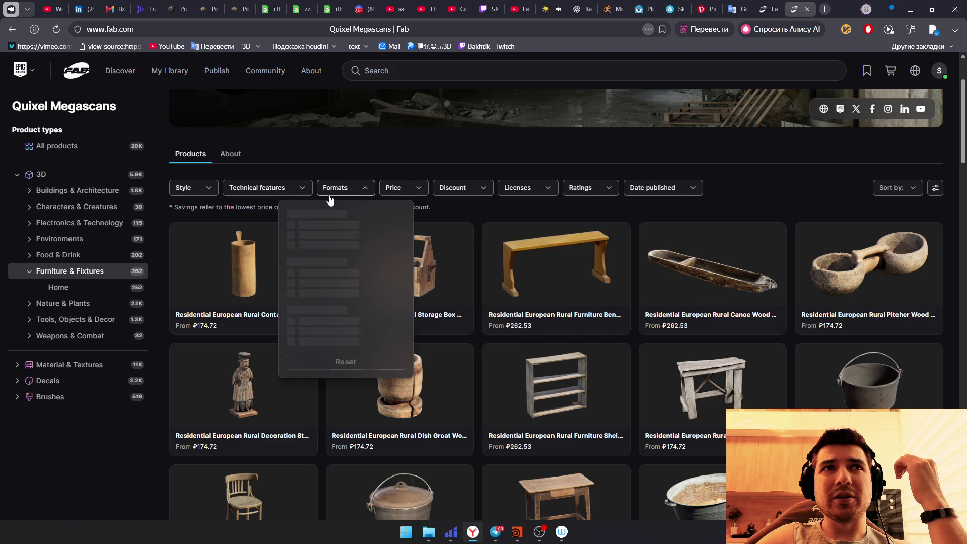
left_click(260, 190)
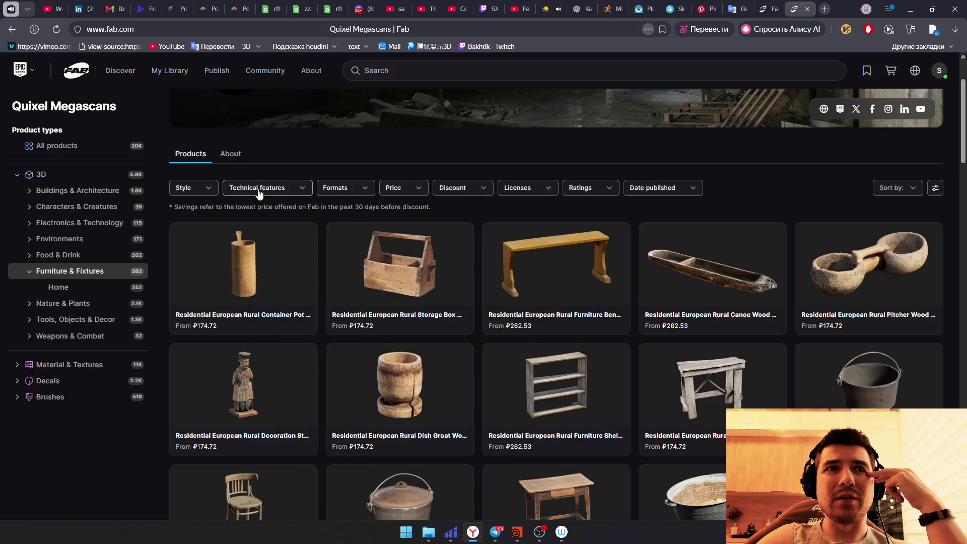
left_click(180, 192)
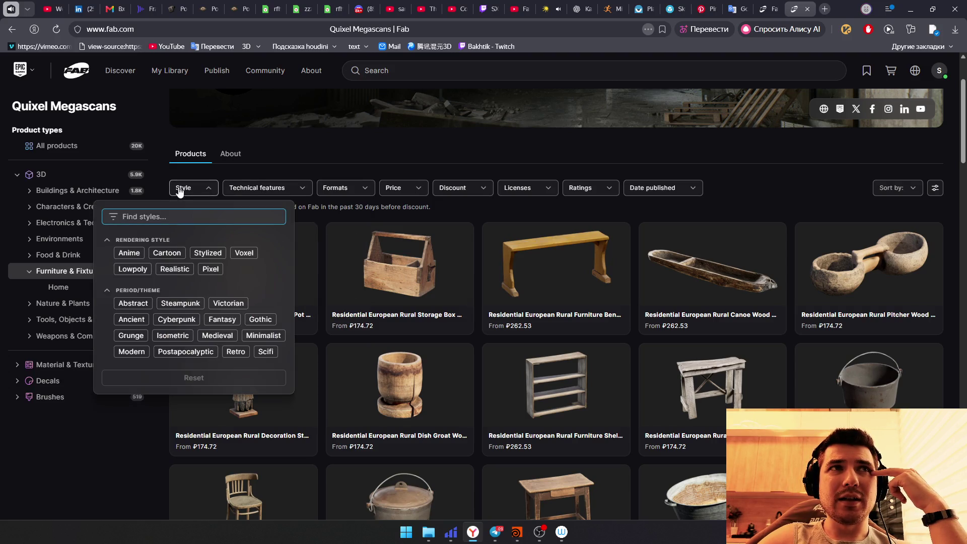
left_click(894, 191)
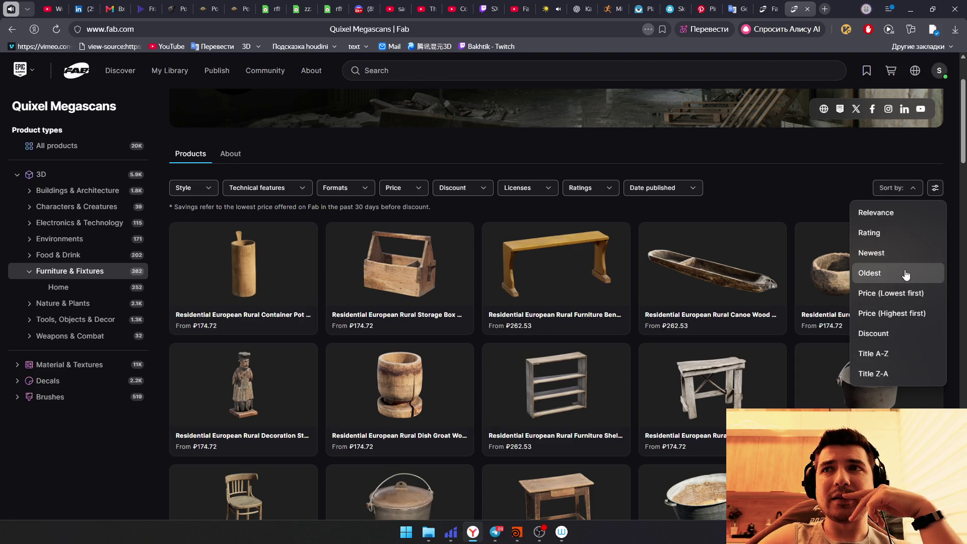
left_click(479, 333)
left_click(407, 191)
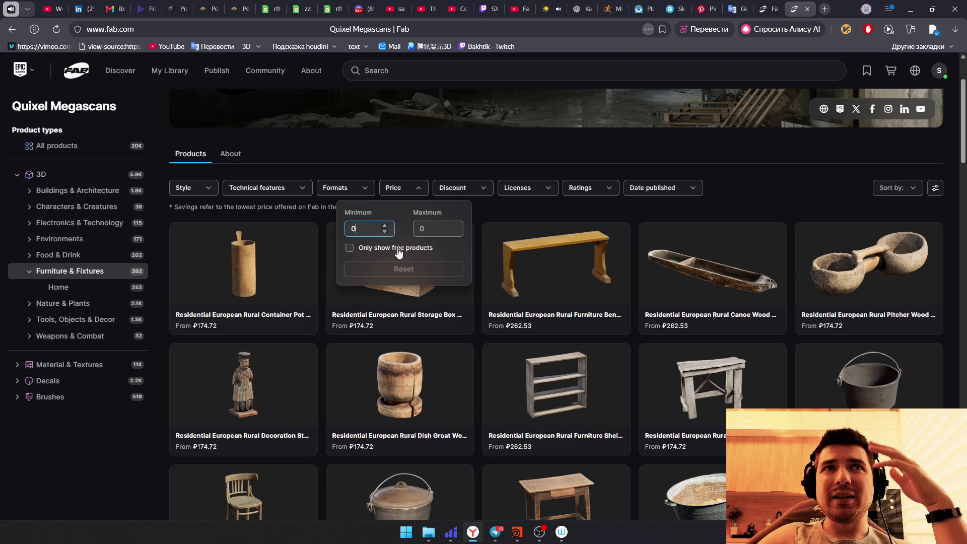
left_click(366, 249)
scroll(454, 400, "down", 2)
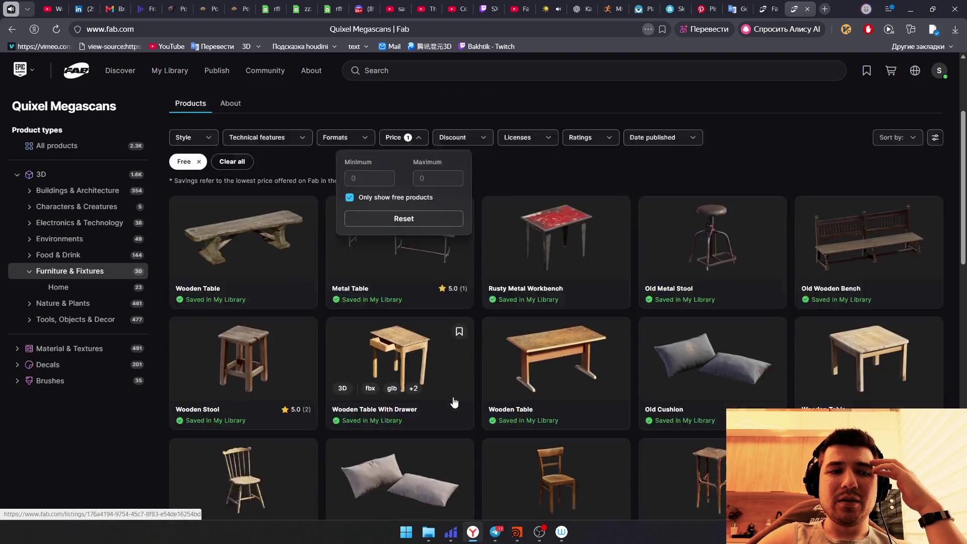
scroll(559, 265, "up", 3)
left_click(621, 278)
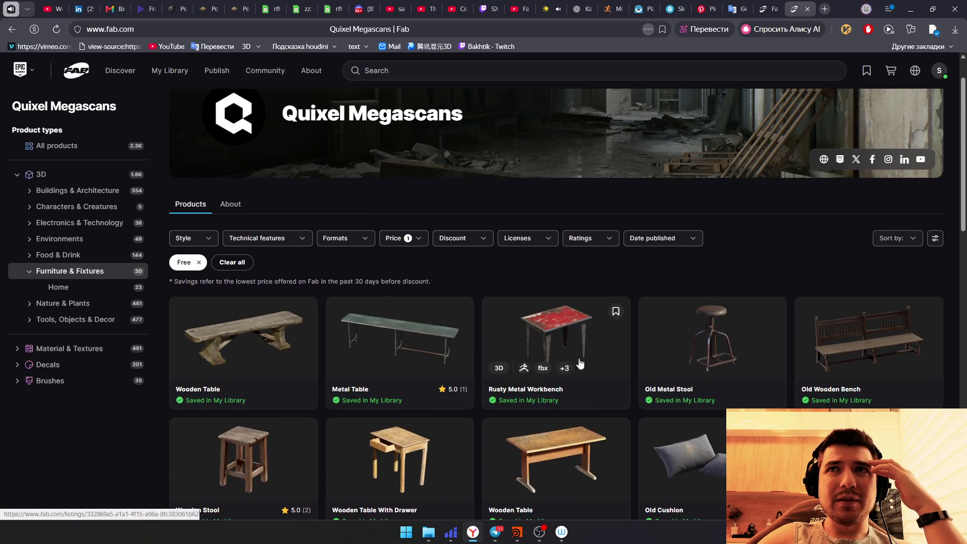
scroll(580, 365, "down", 2)
scroll(581, 382, "down", 3)
scroll(581, 383, "down", 2)
scroll(647, 367, "down", 5)
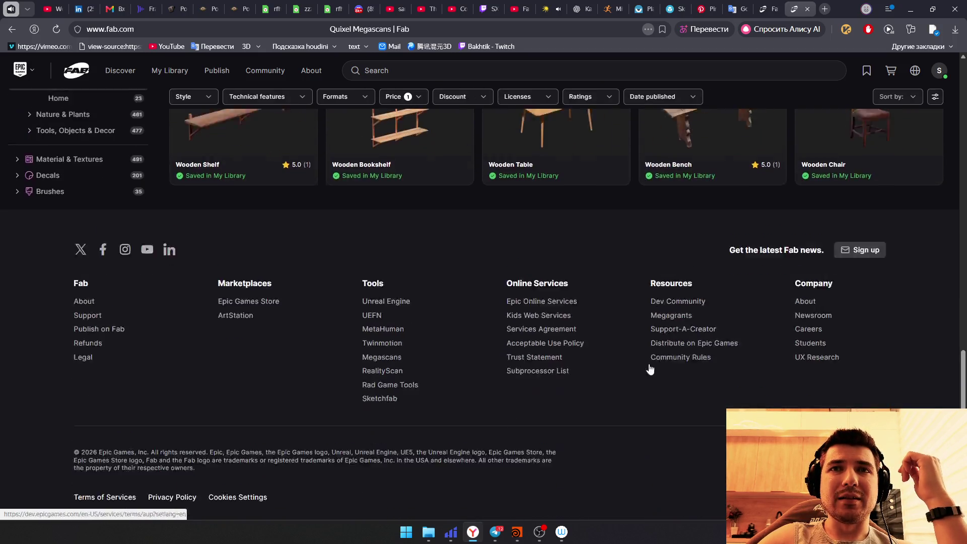
scroll(655, 368, "up", 5)
scroll(655, 368, "up", 3)
scroll(366, 253, "up", 4)
left_click(417, 292)
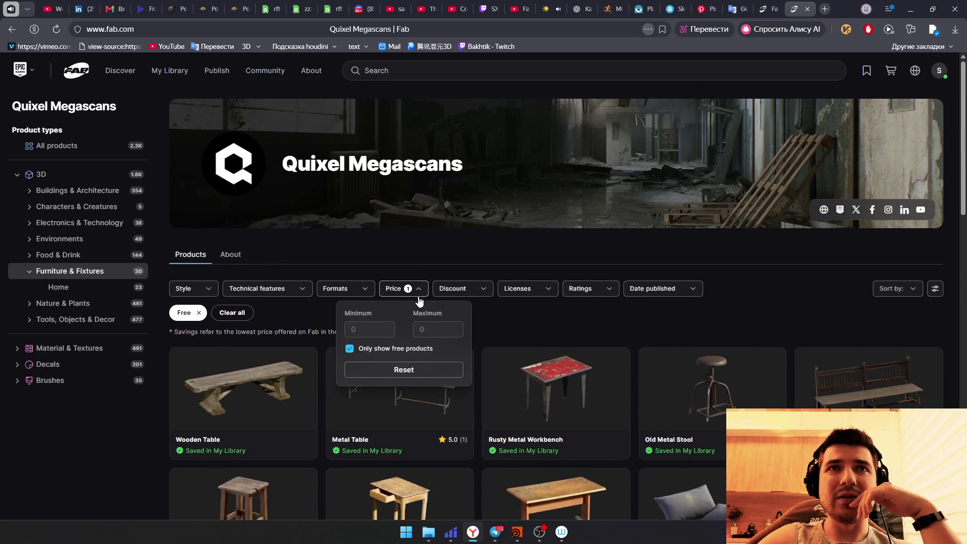
left_click(350, 349)
left_click(492, 306)
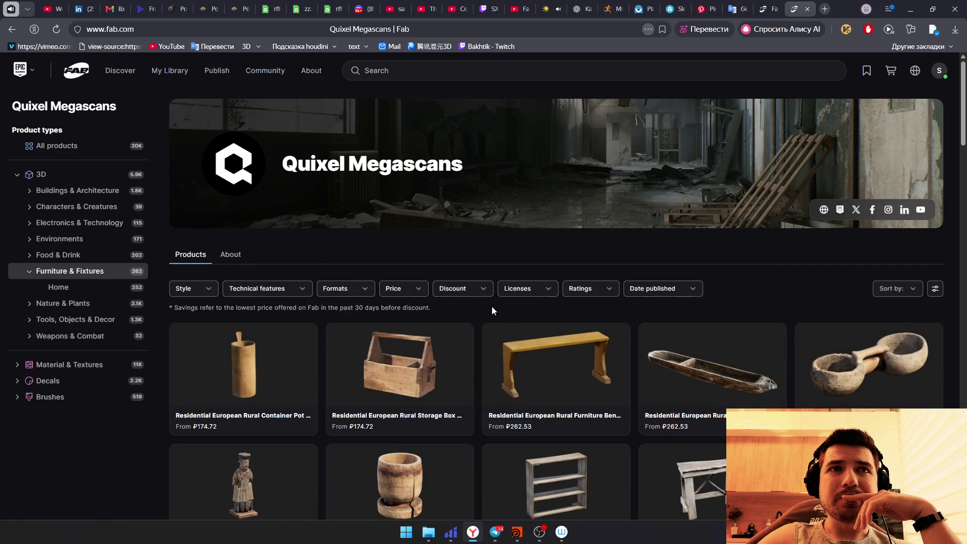
scroll(492, 305, "down", 5)
scroll(485, 336, "down", 3)
scroll(485, 336, "down", 3)
scroll(479, 244, "down", 5)
scroll(479, 424, "down", 5)
scroll(476, 452, "up", 3)
scroll(472, 442, "up", 4)
scroll(476, 449, "up", 5)
scroll(482, 455, "up", 3)
scroll(481, 455, "up", 2)
scroll(480, 454, "up", 2)
scroll(477, 454, "up", 1)
scroll(476, 453, "down", 1)
scroll(476, 455, "down", 2)
scroll(474, 456, "down", 2)
scroll(477, 453, "down", 5)
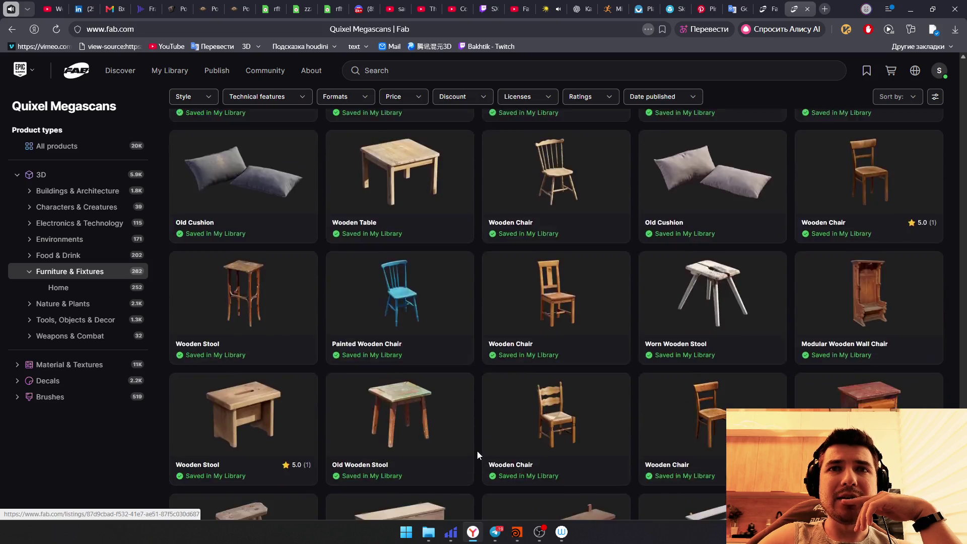
scroll(477, 453, "down", 5)
scroll(480, 453, "down", 5)
scroll(484, 451, "up", 5)
scroll(479, 435, "up", 4)
scroll(478, 435, "up", 2)
scroll(478, 434, "up", 1)
scroll(479, 434, "up", 1)
scroll(478, 434, "up", 1)
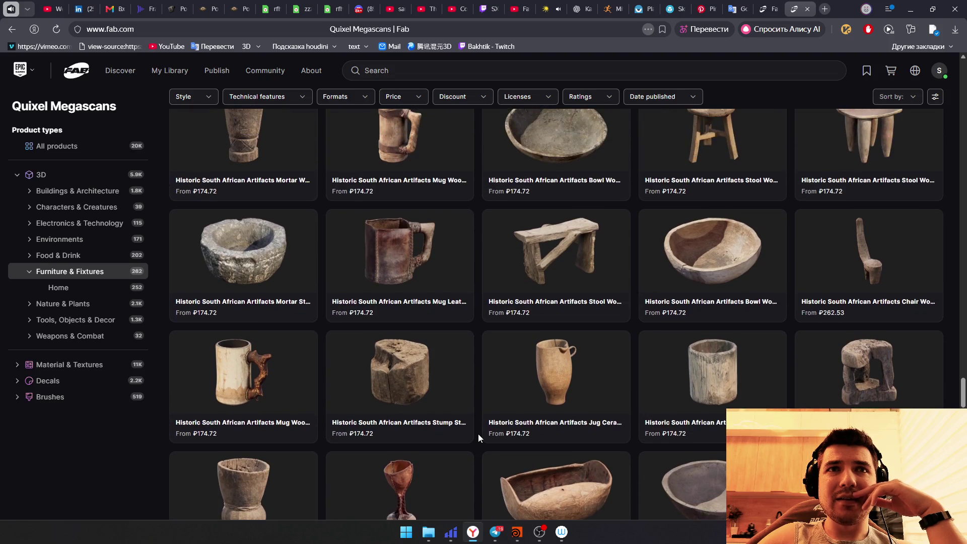
scroll(479, 435, "up", 1)
scroll(479, 434, "up", 1)
scroll(478, 434, "up", 2)
scroll(478, 434, "up", 1)
scroll(479, 435, "up", 1)
scroll(478, 434, "up", 1)
scroll(479, 434, "down", 1)
scroll(479, 435, "up", 3)
scroll(486, 429, "up", 3)
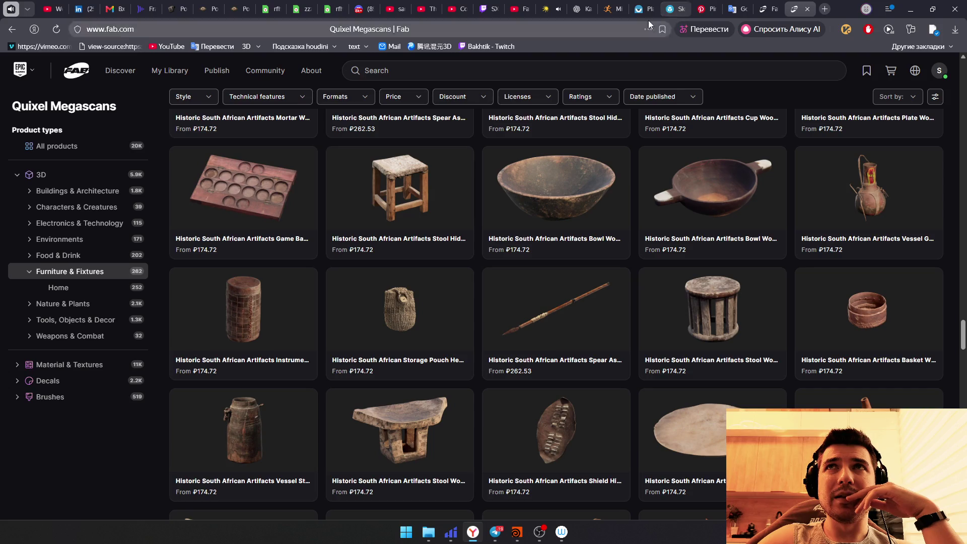
Step: Leave the Fab artifact props and switch to the Pinterest 'Japanese candlesticks' results tab
left_click(713, 7)
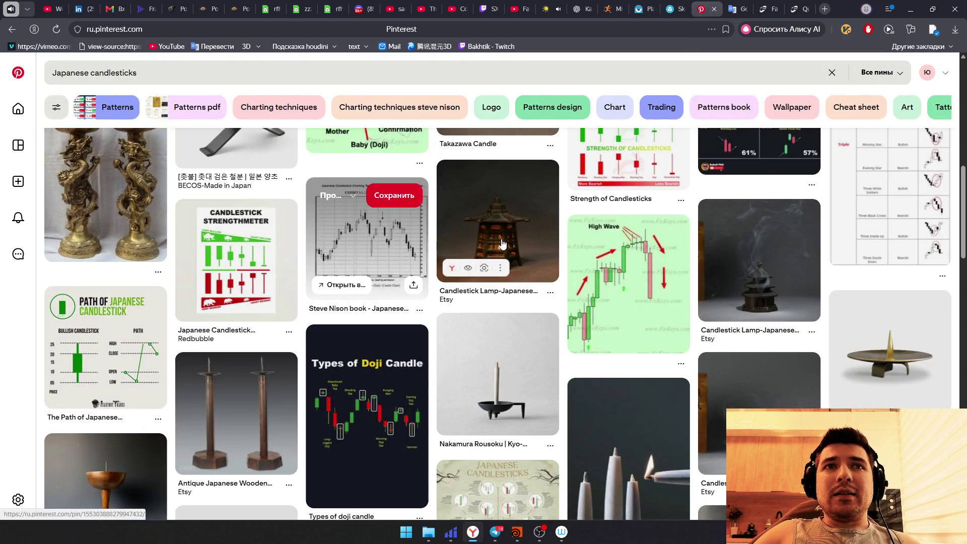
Step: Enlarge the Japanese cast iron lamp pin and mark it as the screenshot capture area
left_click(501, 243)
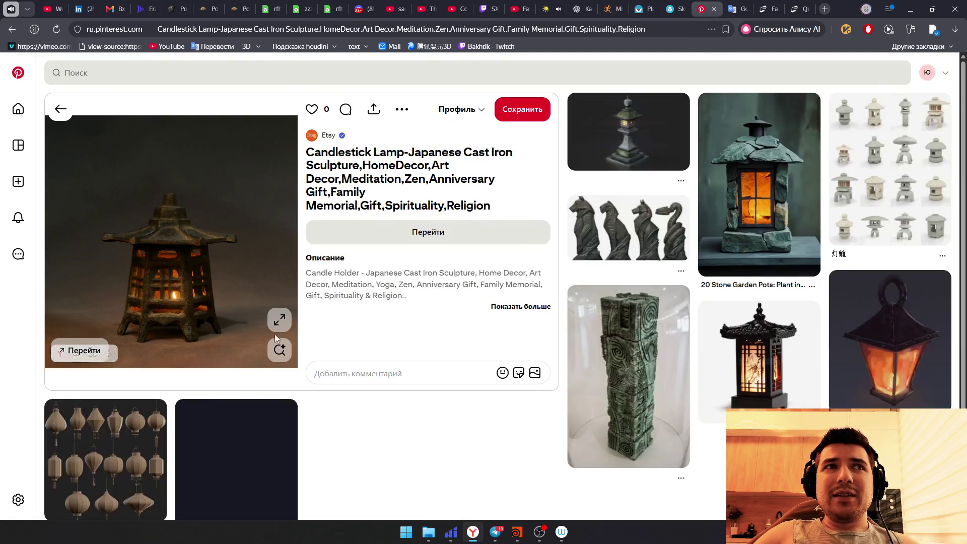
left_click(277, 327)
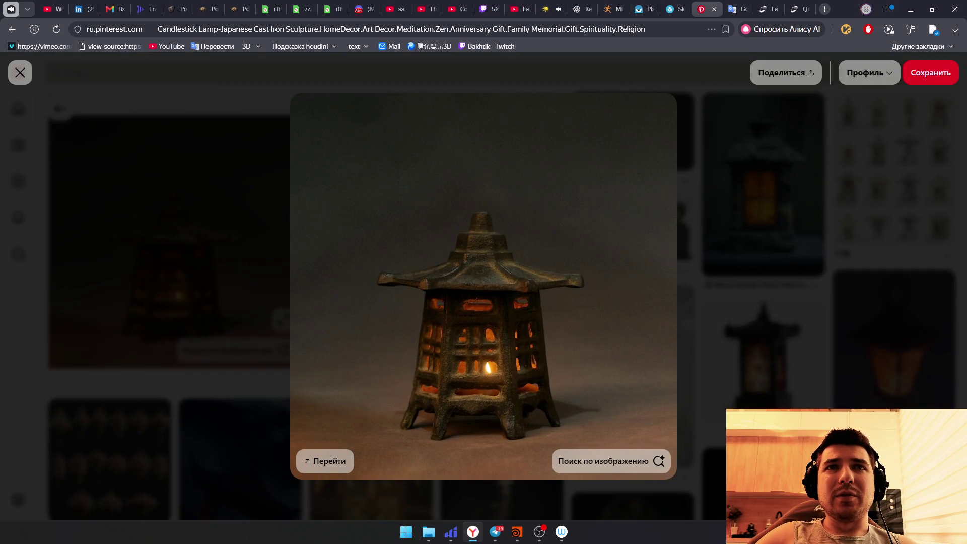
key("Print")
left_click_drag(335, 125, 611, 439)
left_click_drag(623, 450, 627, 448)
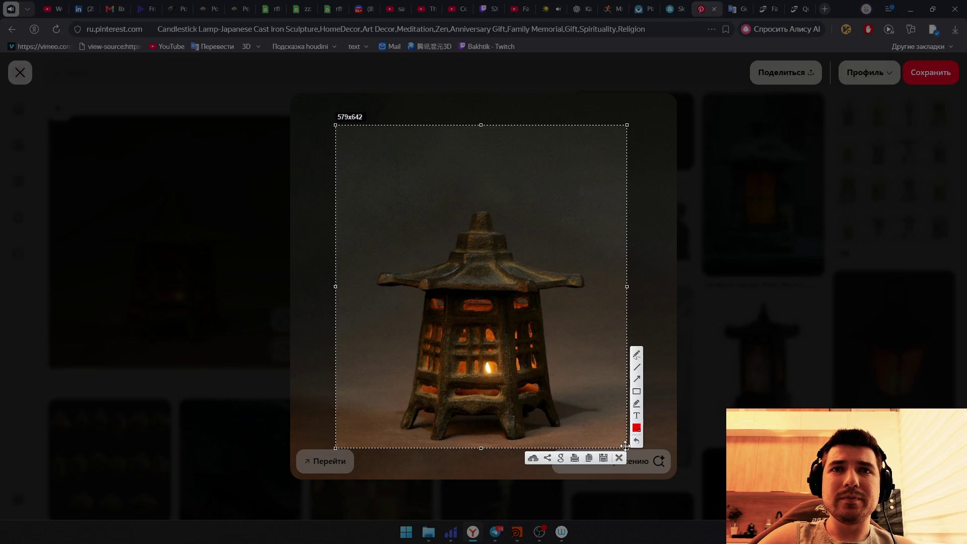
Step: Save the lamp screenshot to a file, close the closeup and bring the Hunyuan 3D tab over
left_click(604, 458)
left_click(269, 204)
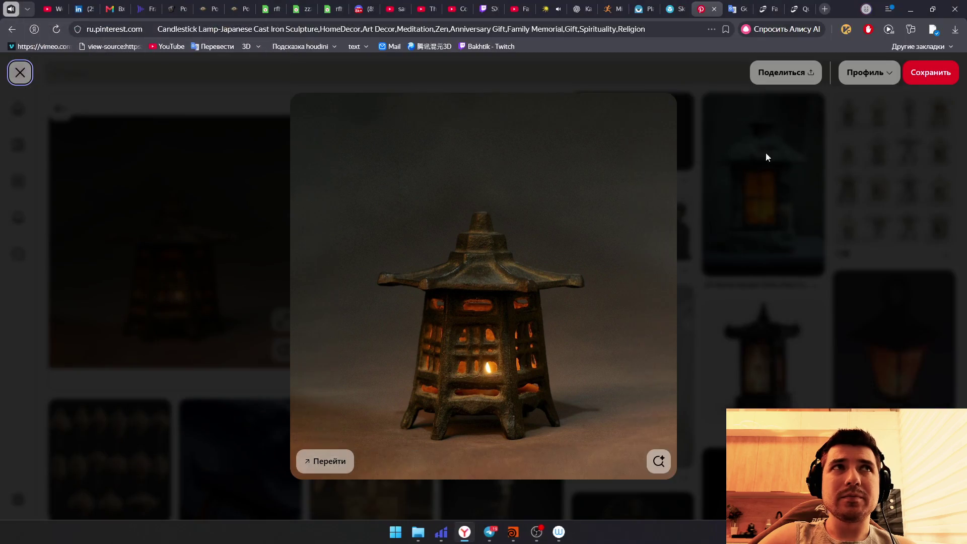
left_click(20, 72)
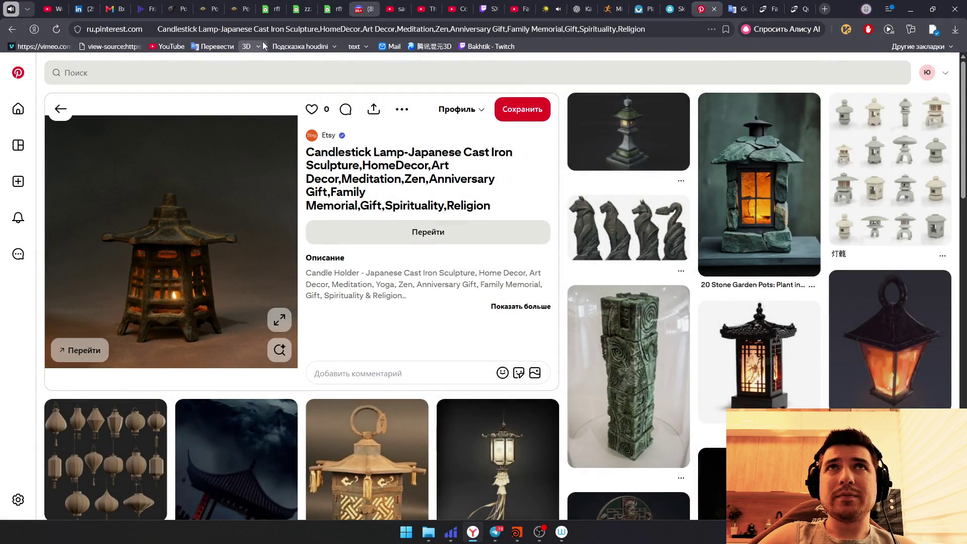
left_click_drag(791, 8, 699, 16)
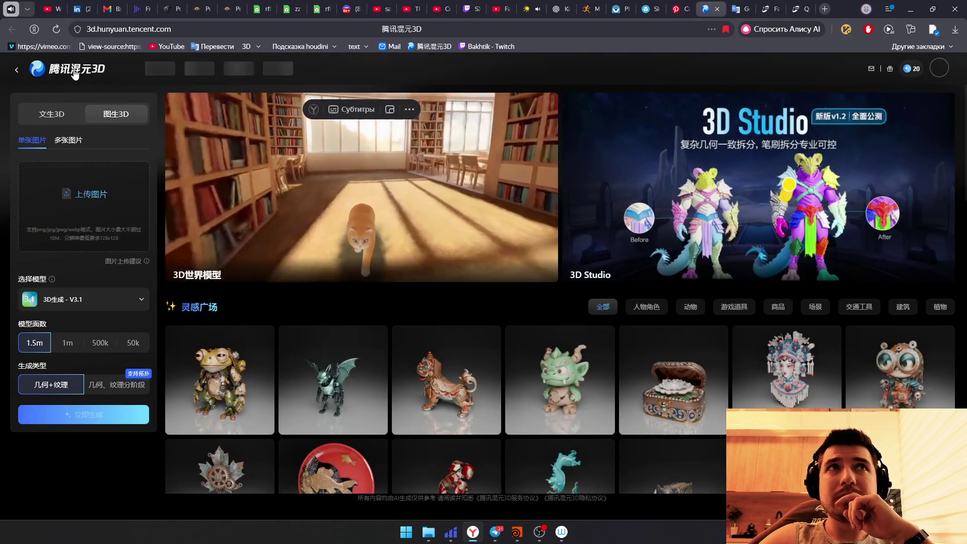
Step: Upload the lamp screenshot from the desktop and generate with geometry and texture in separate stages
left_click(935, 30)
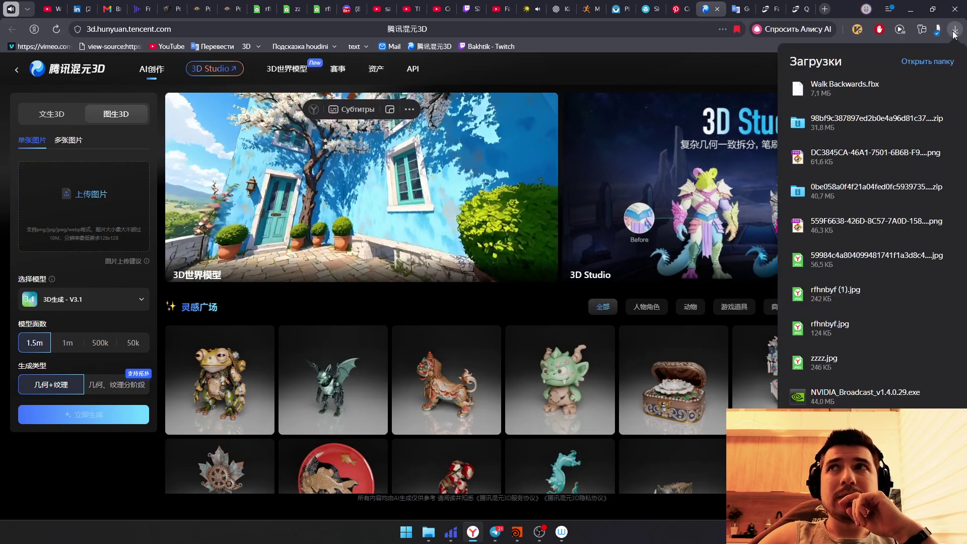
key("super+d")
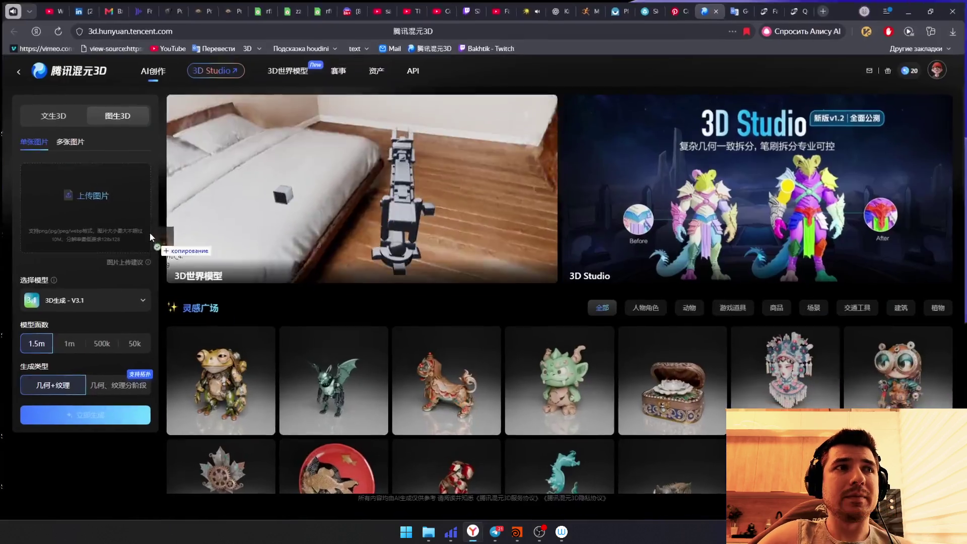
left_click_drag(17, 469, 67, 205)
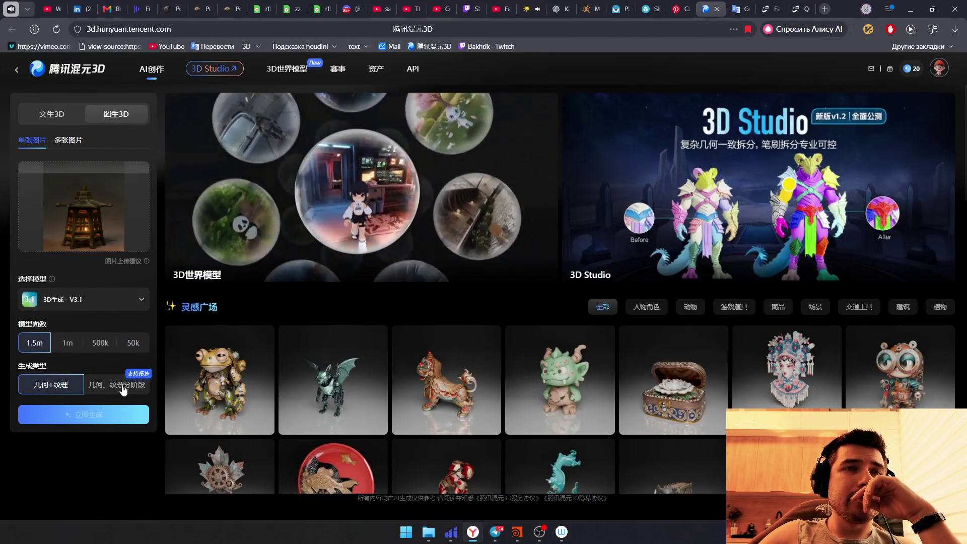
left_click(124, 387)
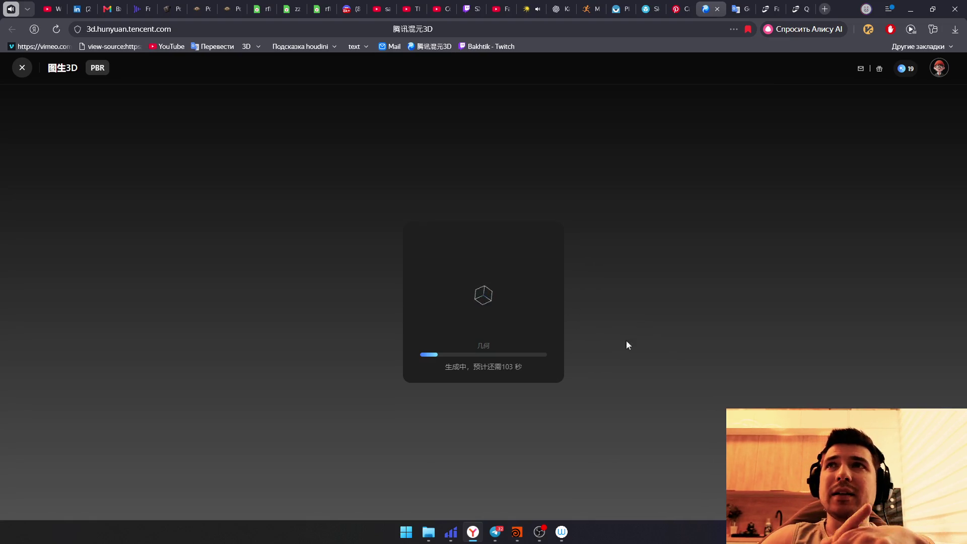
left_click(800, 9)
scroll(485, 327, "up", 3)
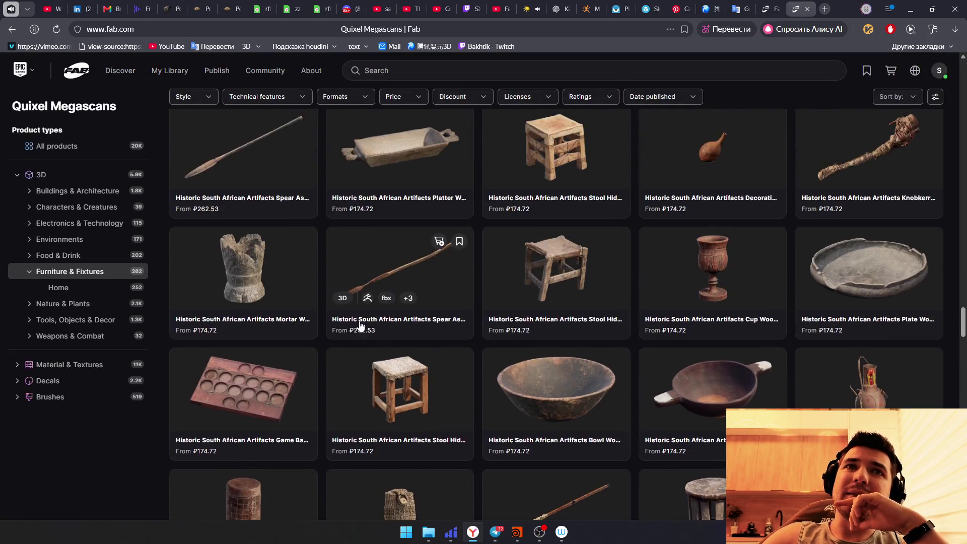
scroll(449, 351, "down", 2)
scroll(537, 370, "up", 1)
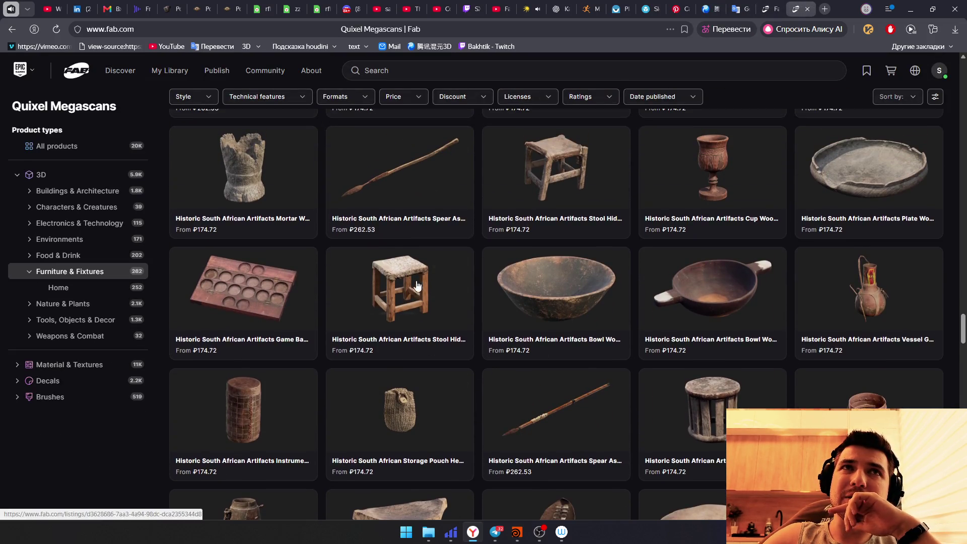
scroll(555, 389, "down", 2)
Step: View the spear product and its full-size image, then return to the Megascans listings
left_click(559, 255)
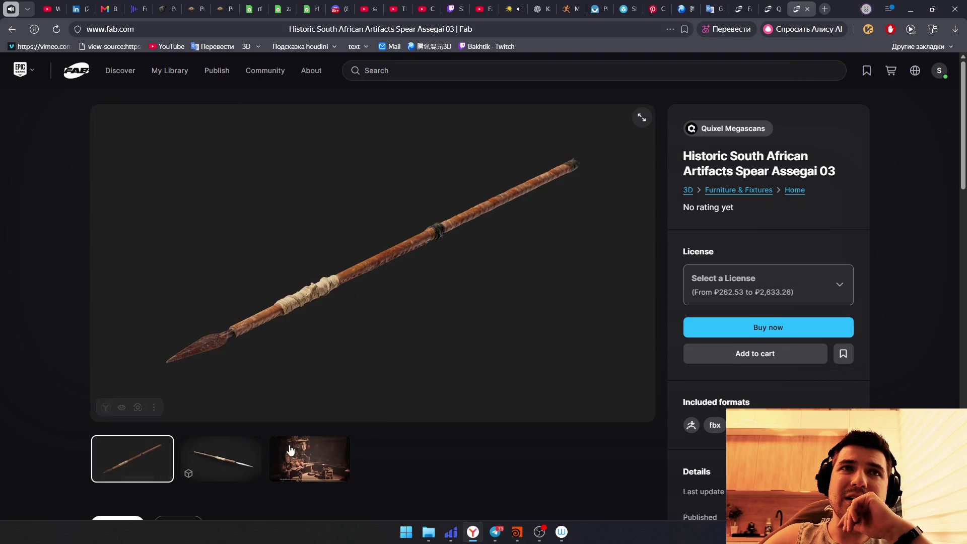
left_click(642, 118)
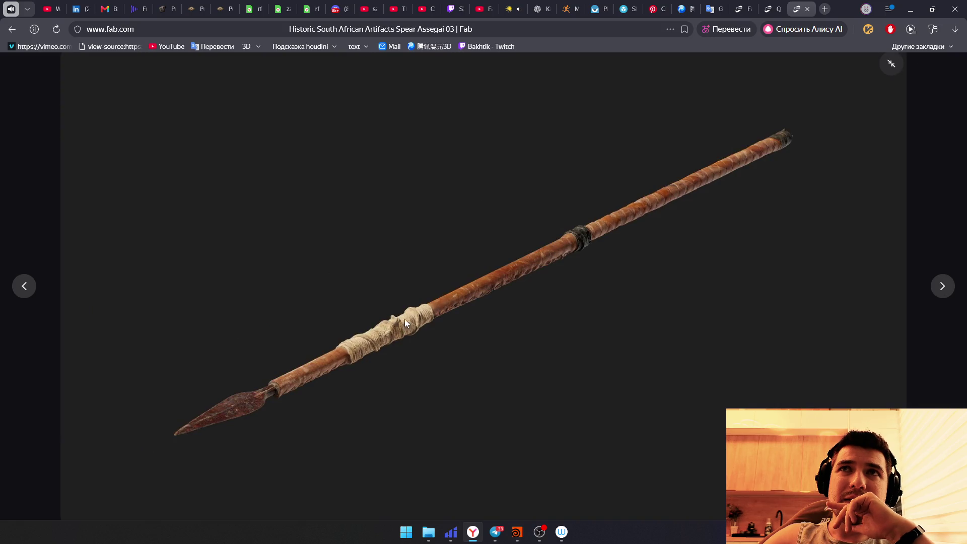
left_click(778, 11)
scroll(733, 226, "down", 3)
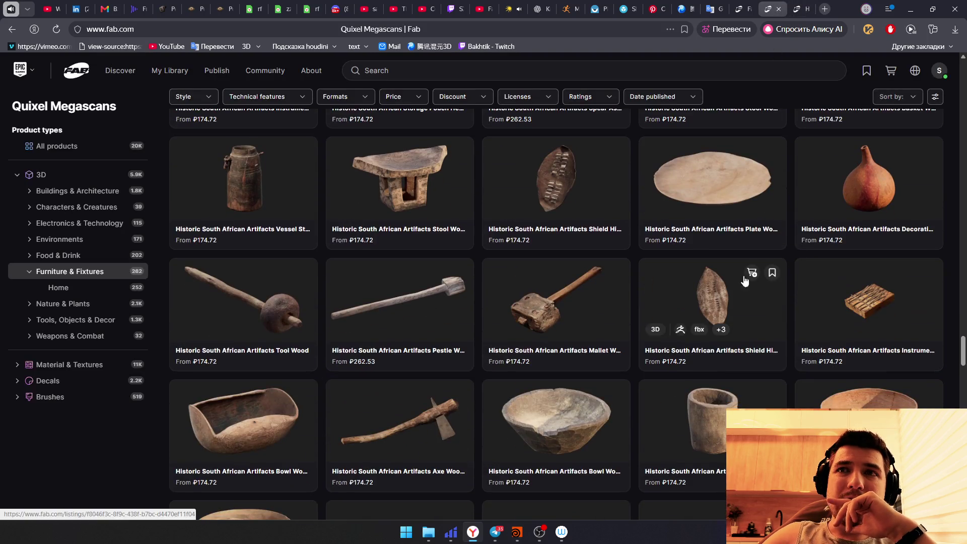
Step: Browse into Tools, Objects & Decor and bring up the Price filter options
left_click(71, 309)
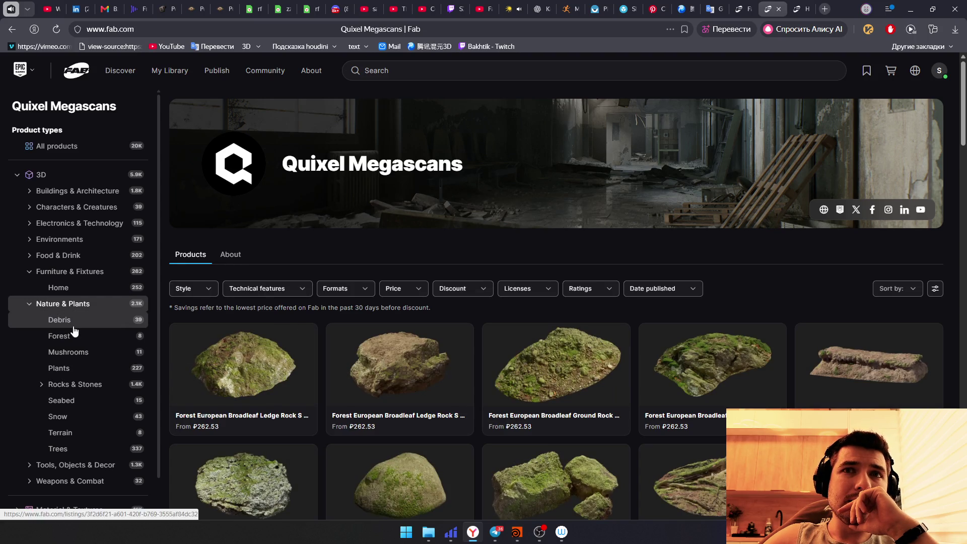
scroll(74, 330, "down", 1)
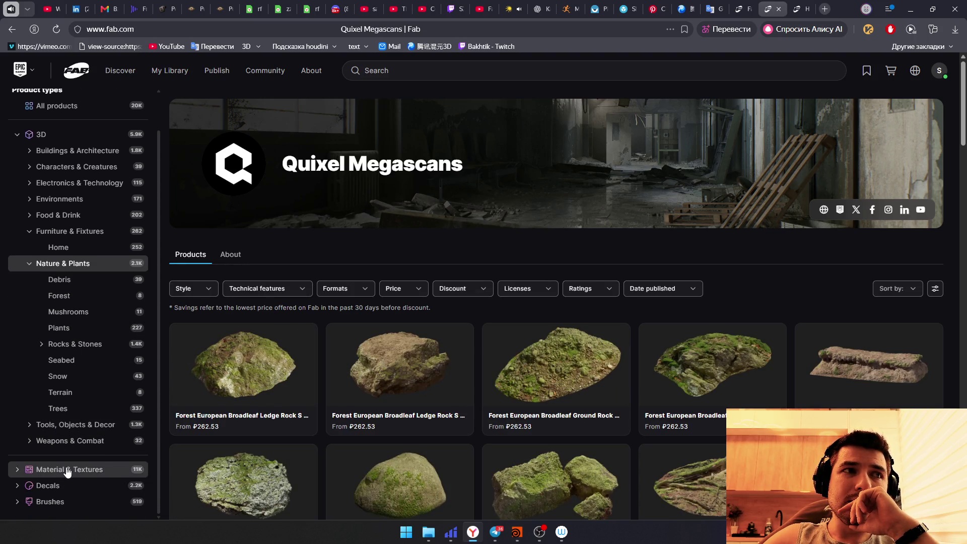
left_click(75, 426)
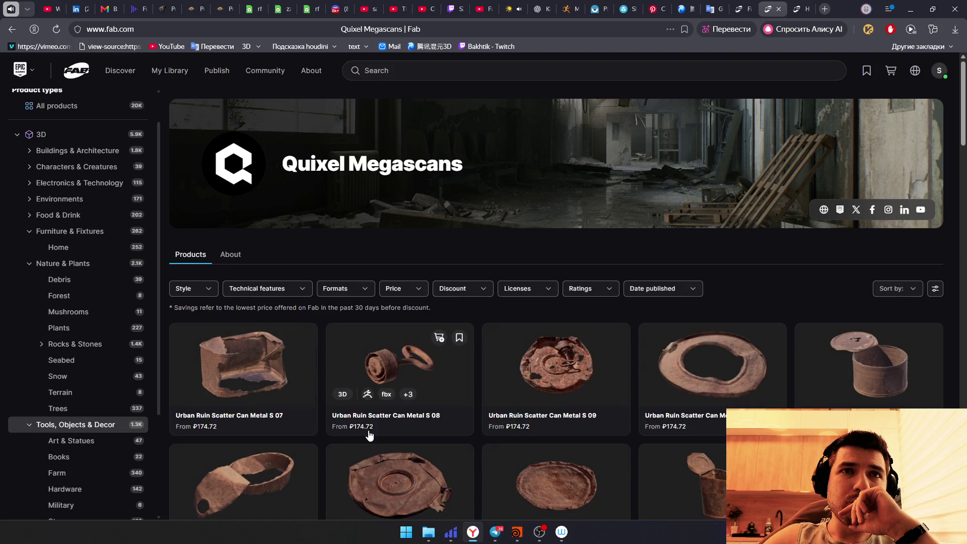
scroll(368, 436, "down", 2)
scroll(369, 436, "down", 4)
scroll(466, 293, "up", 4)
scroll(467, 294, "up", 2)
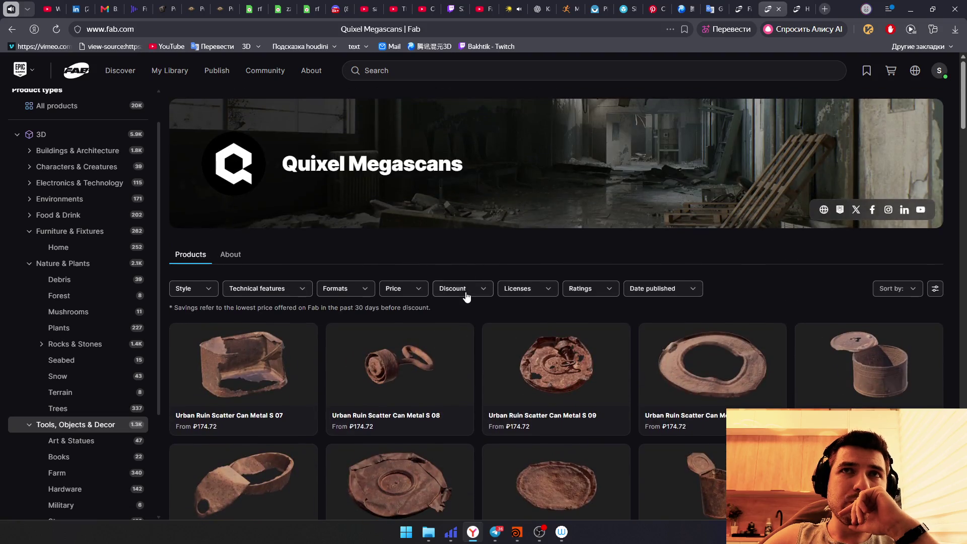
left_click(466, 294)
left_click(404, 291)
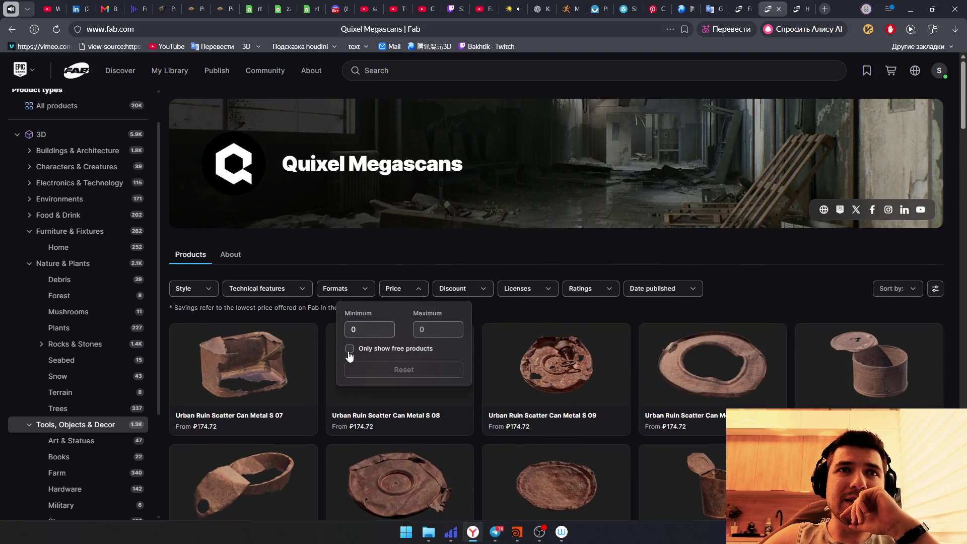
Step: Filter to free products only and show the Animals category under Characters & Creatures
left_click(349, 350)
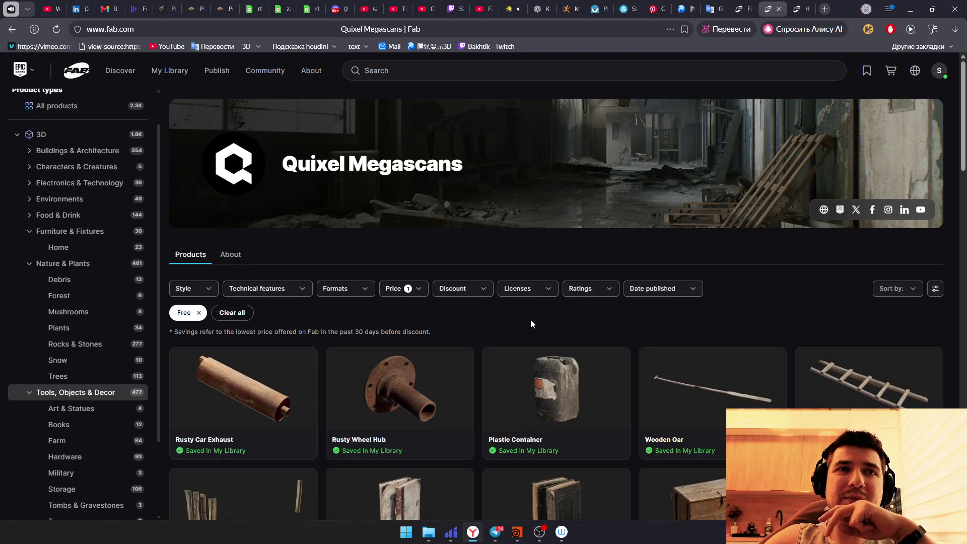
scroll(531, 324, "down", 3)
scroll(531, 330, "down", 3)
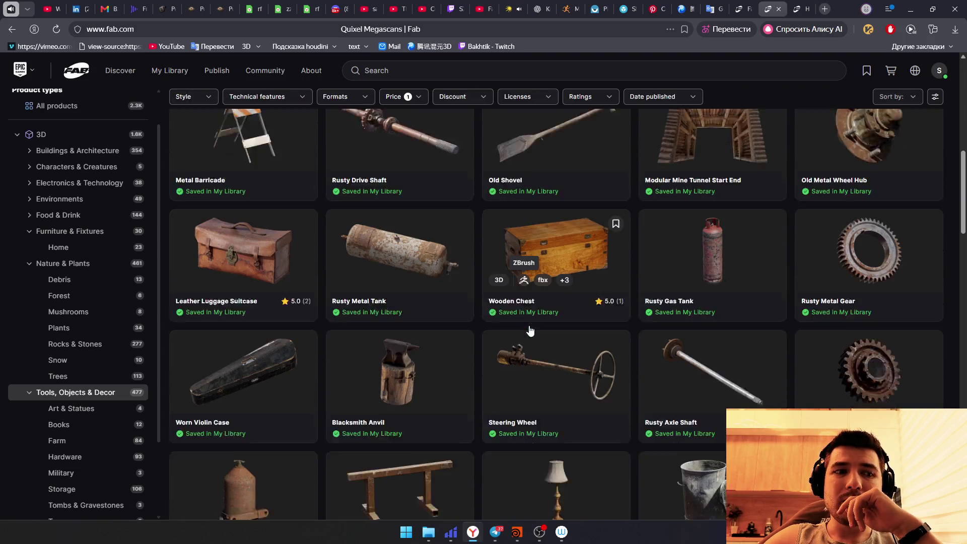
scroll(531, 331, "down", 1)
scroll(531, 331, "down", 2)
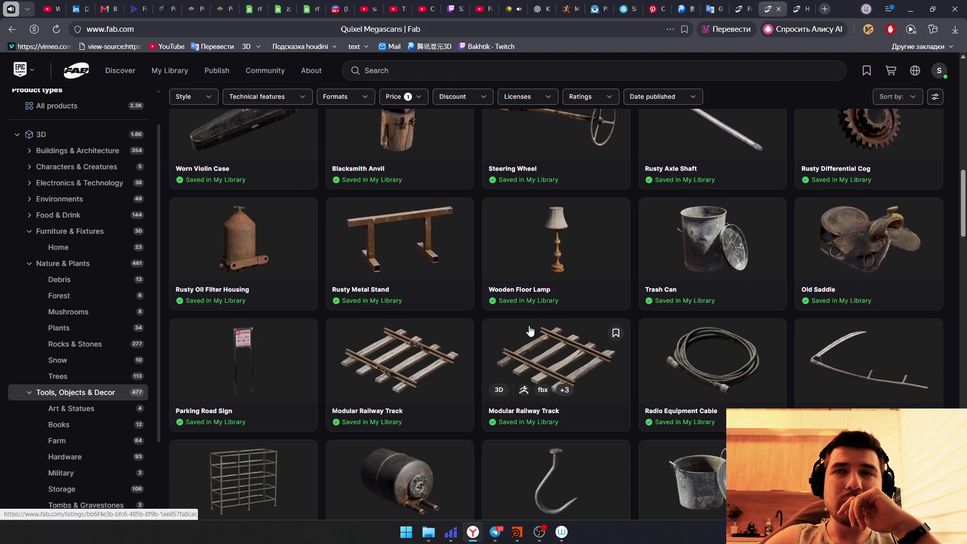
scroll(531, 330, "down", 1)
scroll(531, 330, "down", 3)
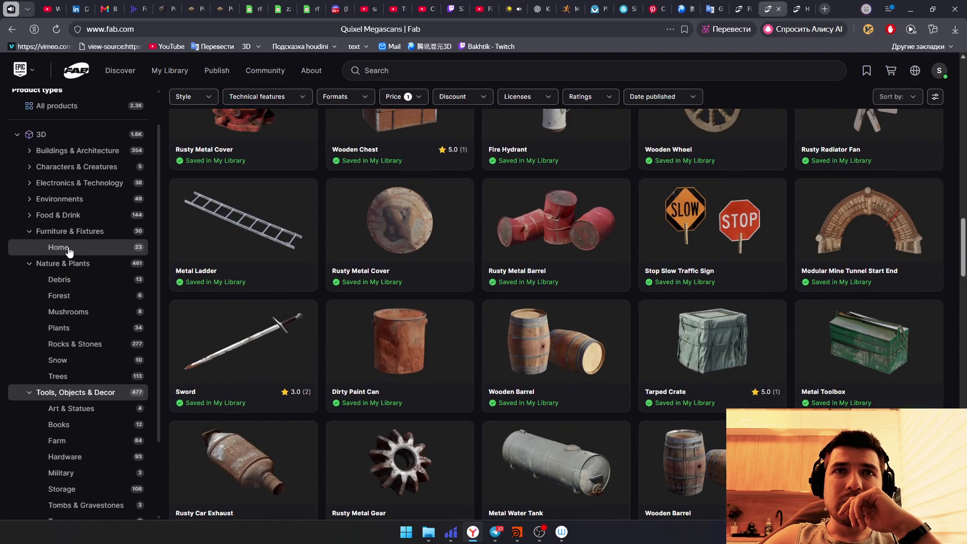
scroll(78, 251, "up", 1)
left_click(28, 191)
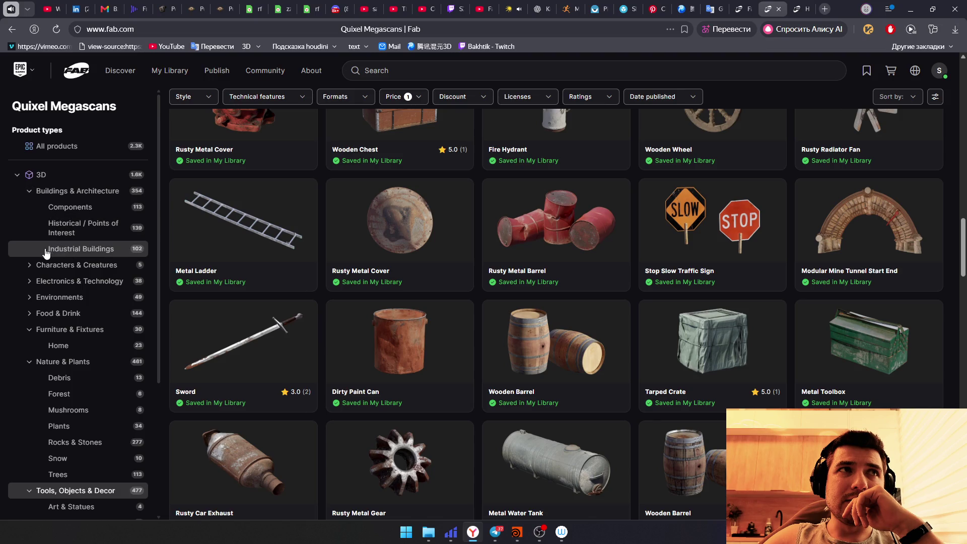
left_click(30, 265)
left_click(29, 192)
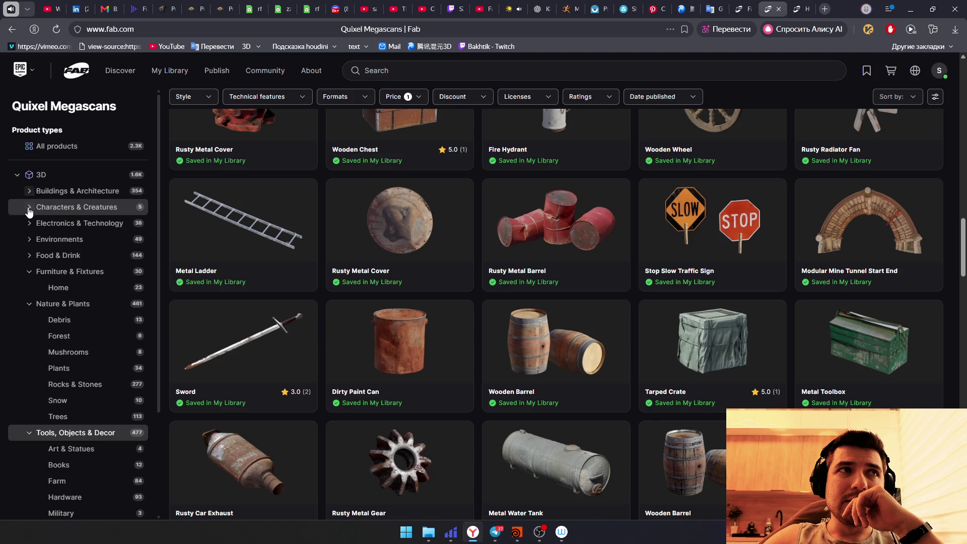
left_click(53, 226)
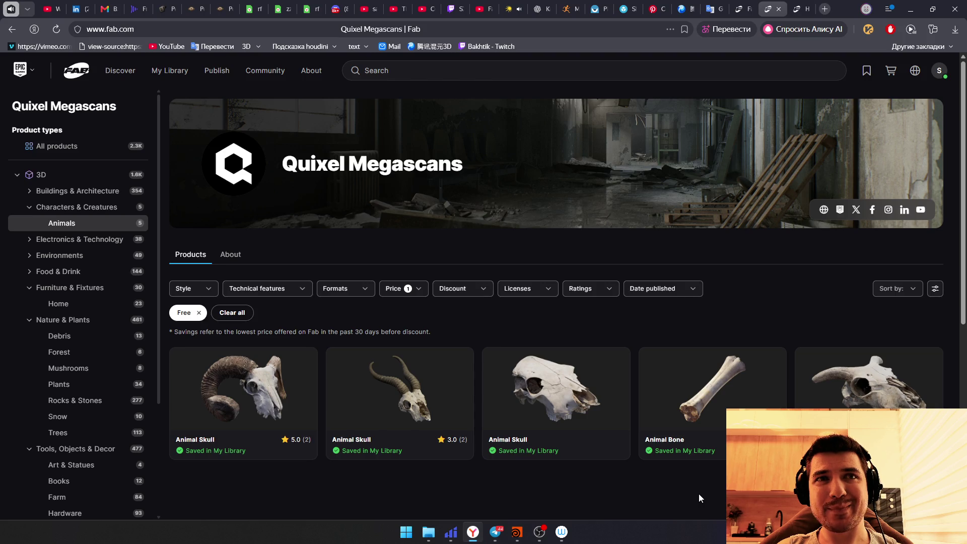
mouse_move(556, 403)
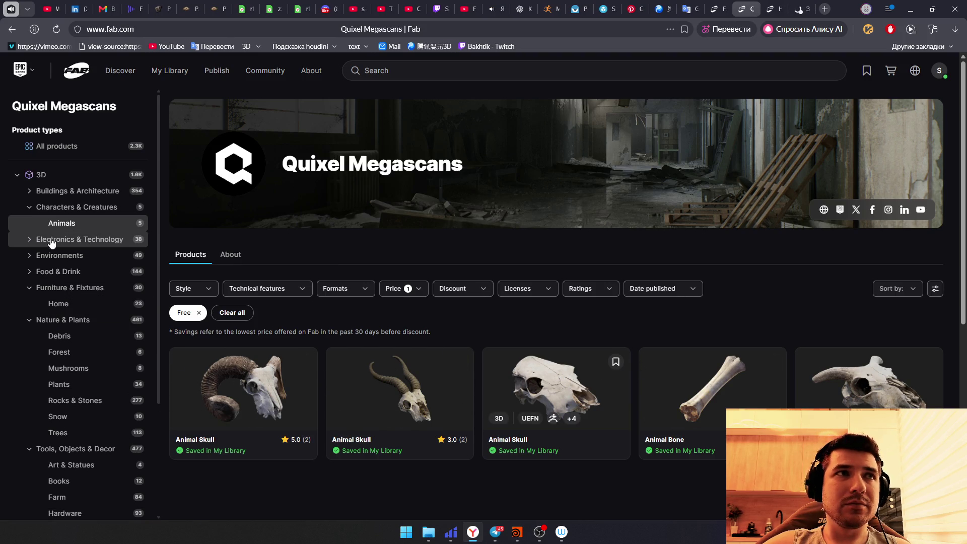
Step: Browse the free Buildings & Architecture Components, then check the Hunyuan 3D generation progress
left_click(27, 190)
left_click(61, 210)
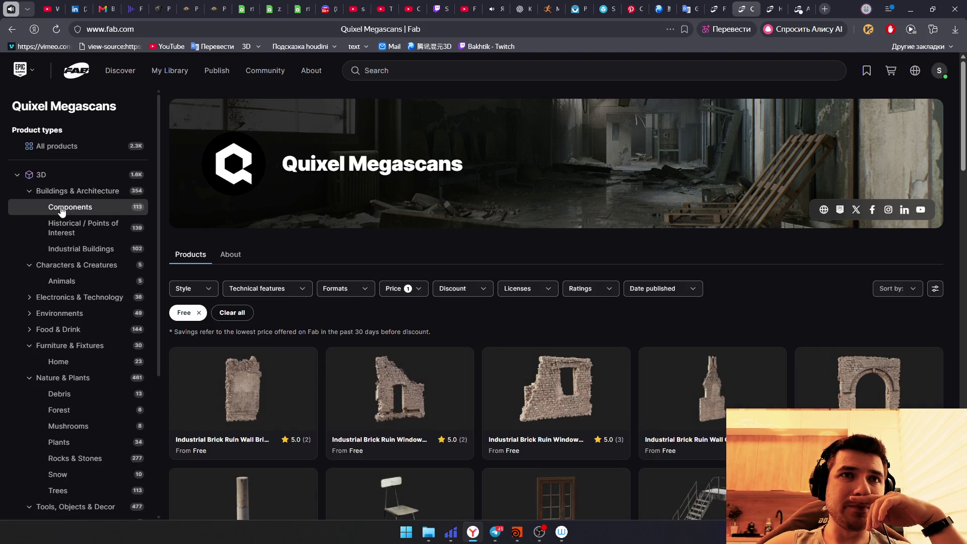
scroll(454, 483, "down", 1)
scroll(473, 497, "down", 2)
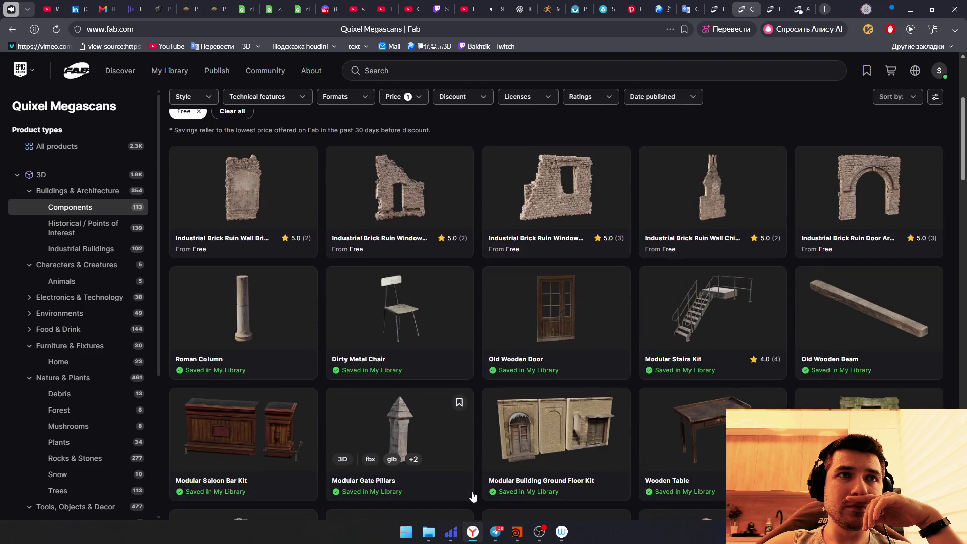
scroll(472, 495, "down", 4)
scroll(472, 490, "down", 2)
scroll(474, 476, "down", 2)
scroll(475, 467, "up", 1)
scroll(475, 467, "down", 2)
scroll(475, 468, "down", 3)
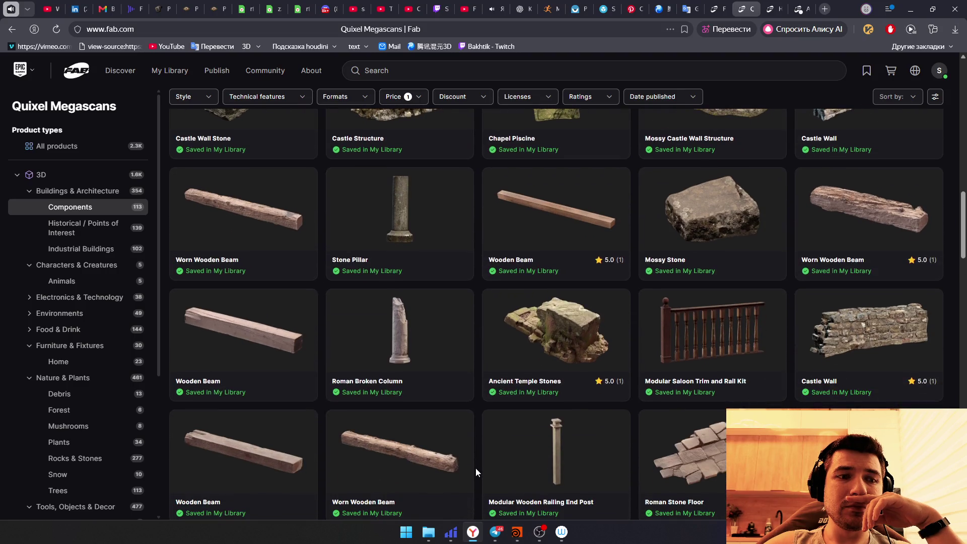
scroll(475, 468, "down", 5)
scroll(475, 469, "down", 1)
scroll(475, 469, "down", 4)
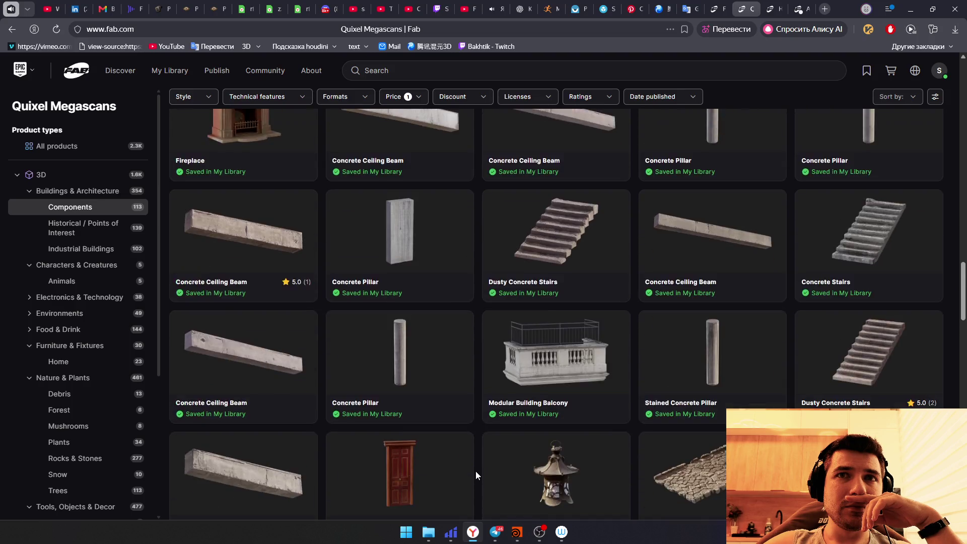
scroll(476, 471, "down", 1)
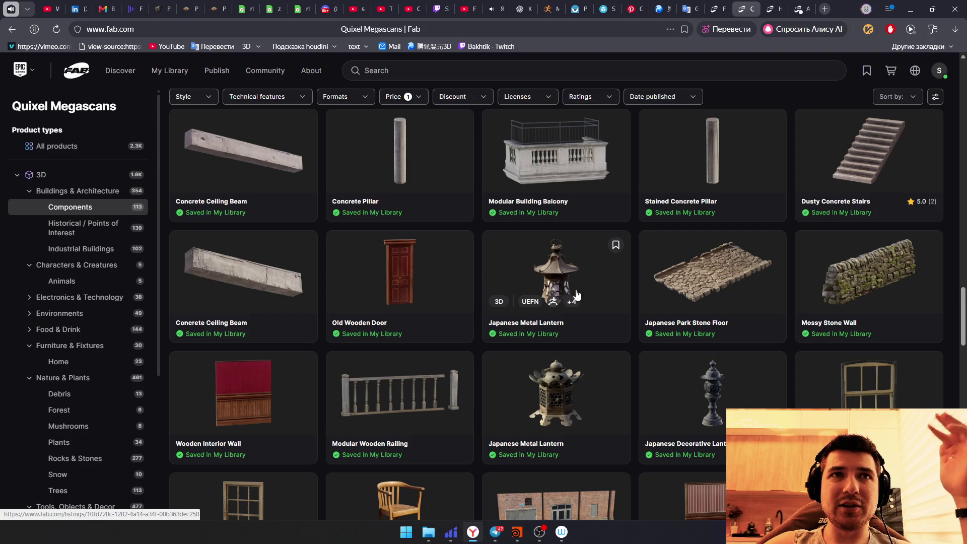
left_click(700, 9)
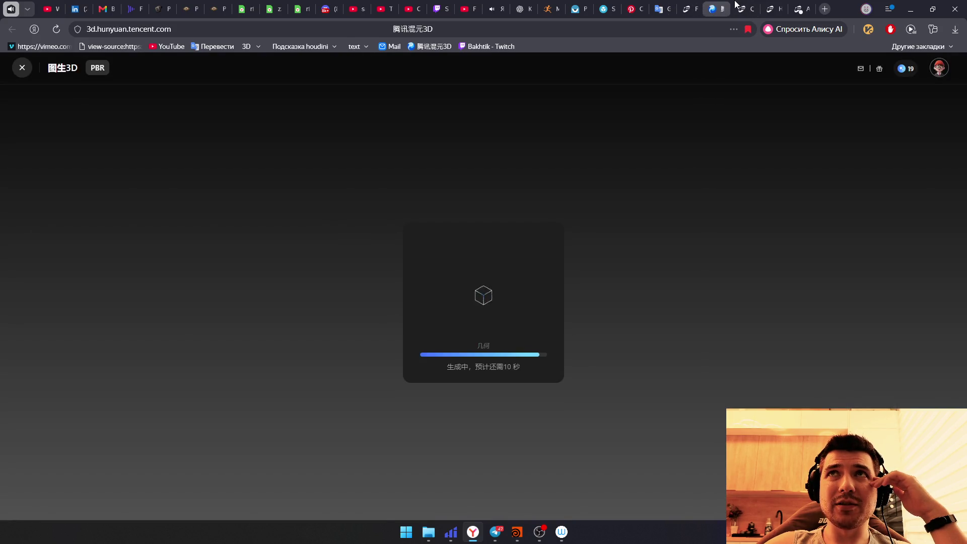
Step: Close the stray spear image and Animal Skull tabs and check the lantern image
left_click(745, 9)
scroll(590, 347, "down", 1)
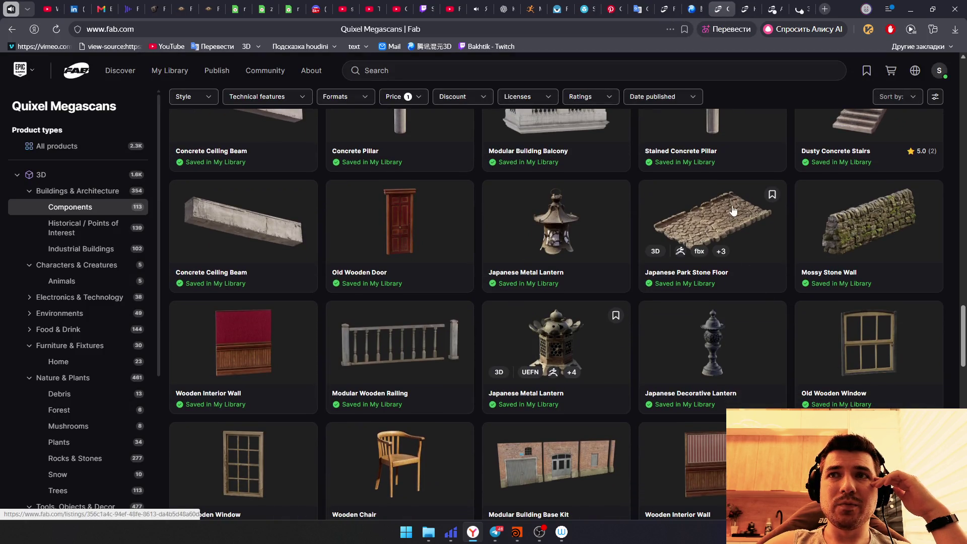
left_click(717, 11)
left_click(725, 8)
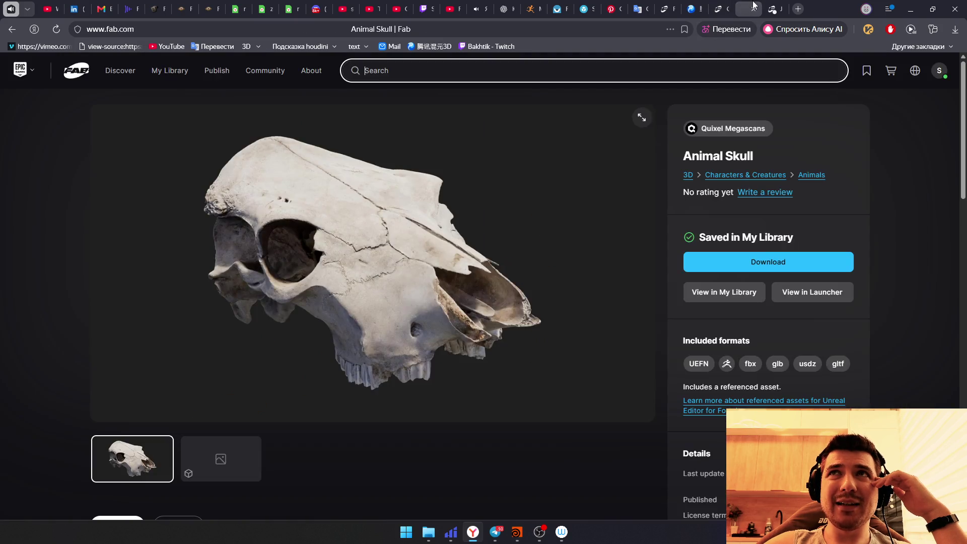
left_click(776, 7)
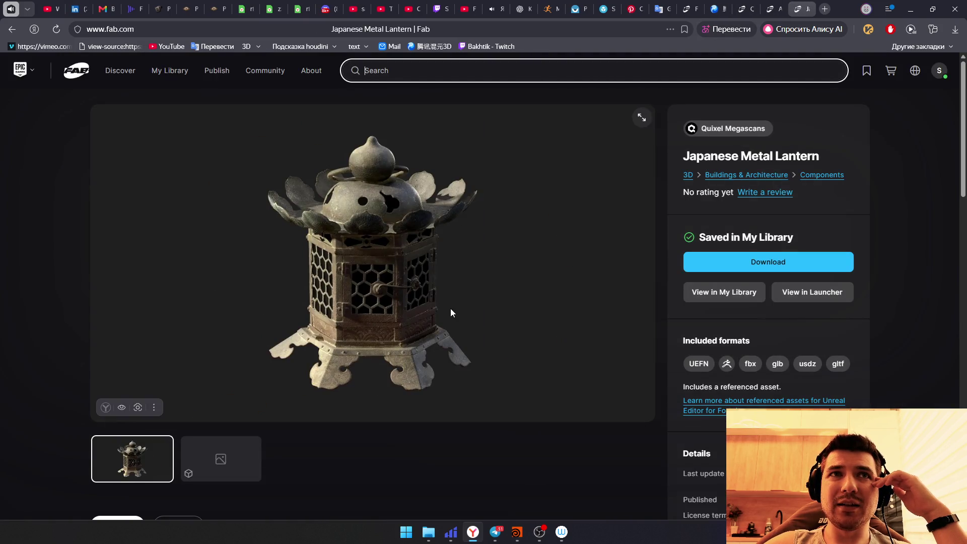
right_click(188, 404)
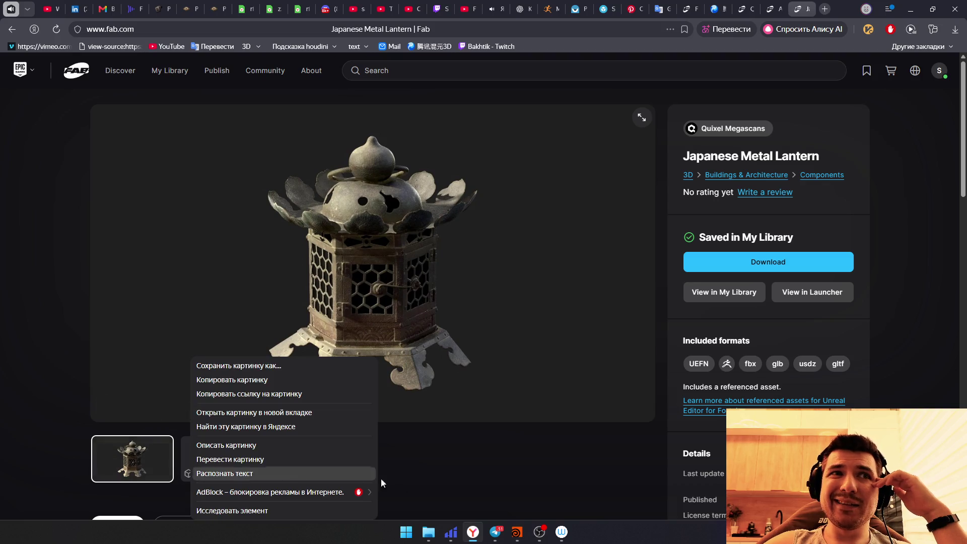
left_click(423, 476)
scroll(488, 371, "down", 1)
scroll(484, 400, "up", 1)
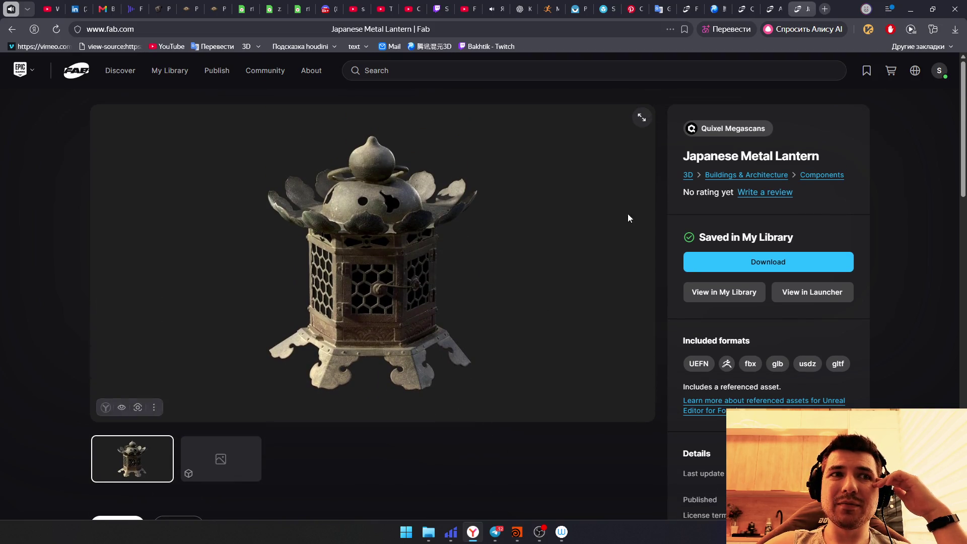
Step: Glance at Hunyuan 3D's progress and return to the Megascans listing ready to search
left_click(800, 6)
left_click(750, 6)
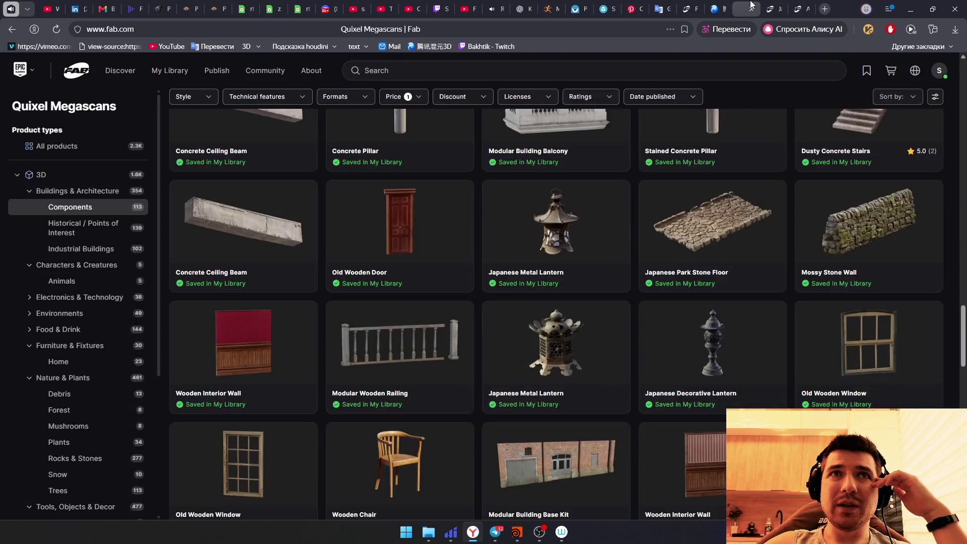
left_click(719, 6)
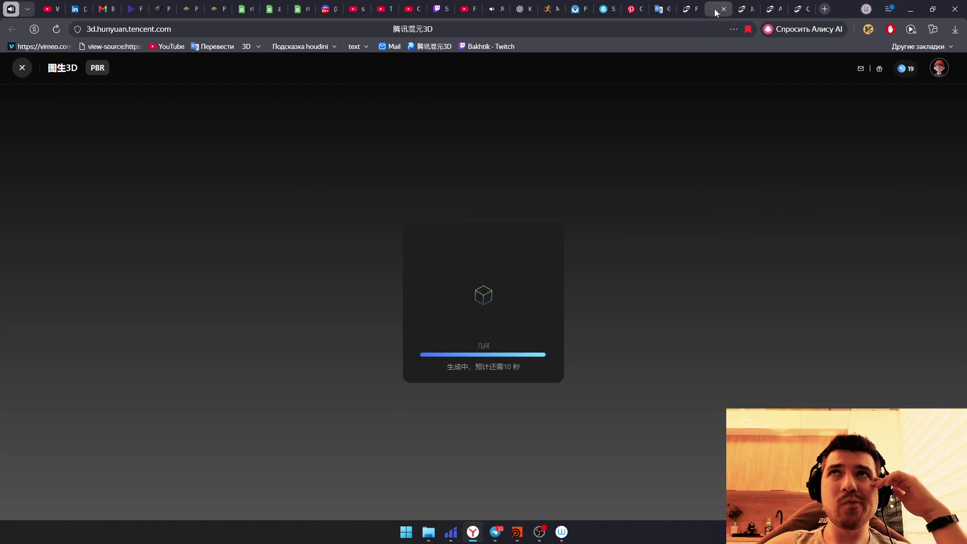
left_click(799, 9)
scroll(675, 268, "down", 3)
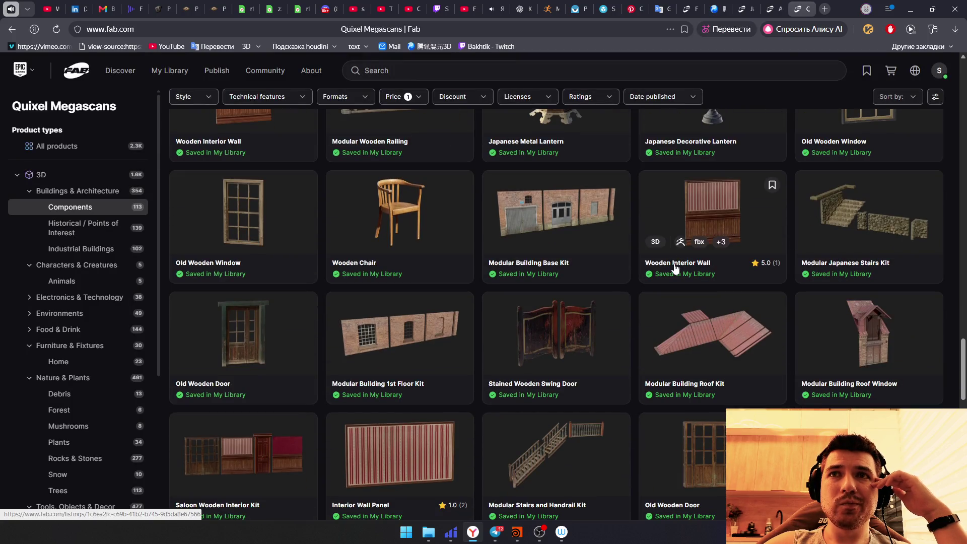
scroll(675, 268, "down", 2)
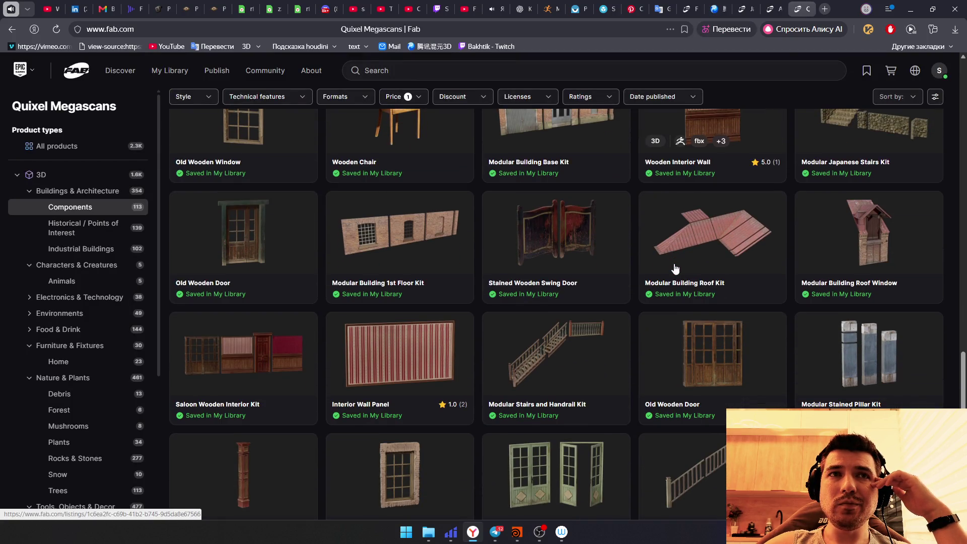
scroll(443, 374, "up", 2)
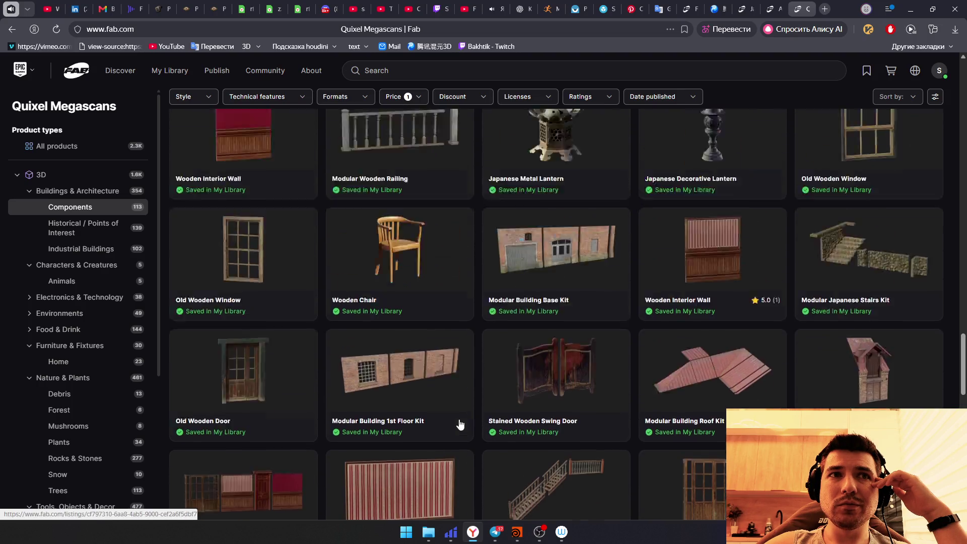
scroll(460, 408, "up", 2)
left_click(422, 72)
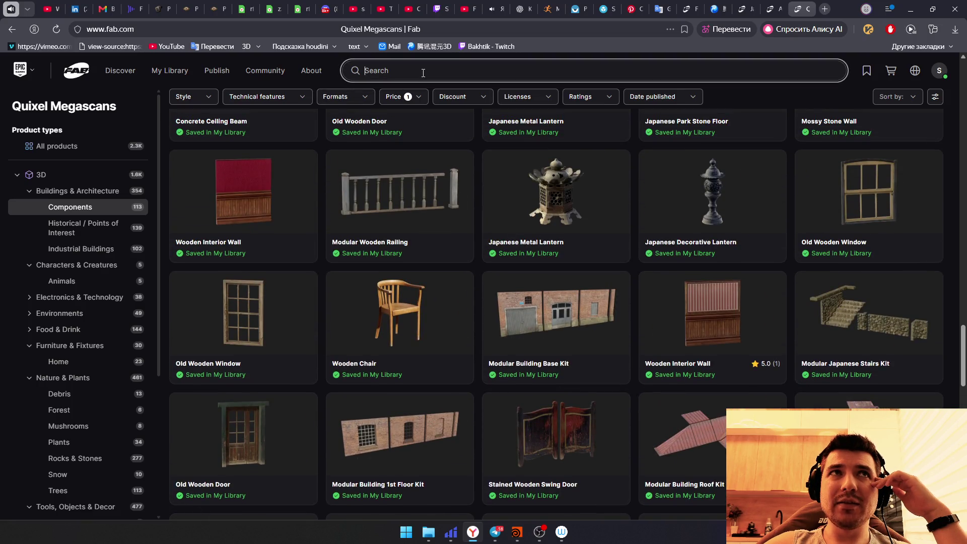
type("ja")
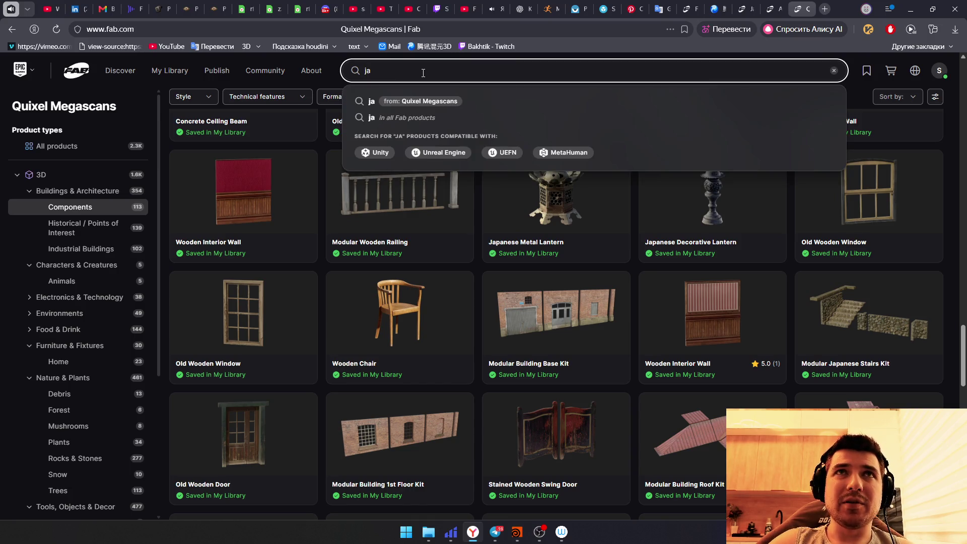
type("panes")
Step: Search for japanese products and widen the results from Components to all product types
key("Return")
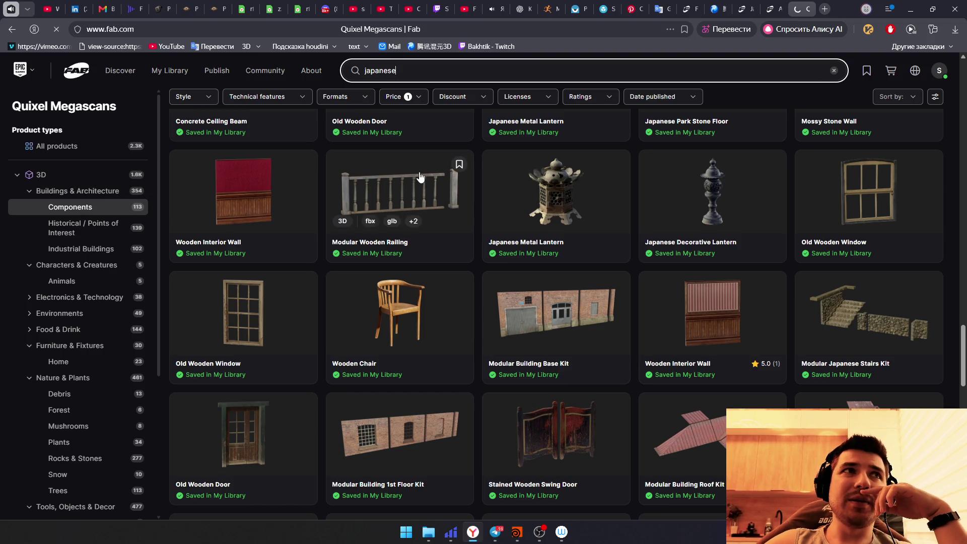
scroll(363, 284, "down", 2)
scroll(524, 265, "down", 2)
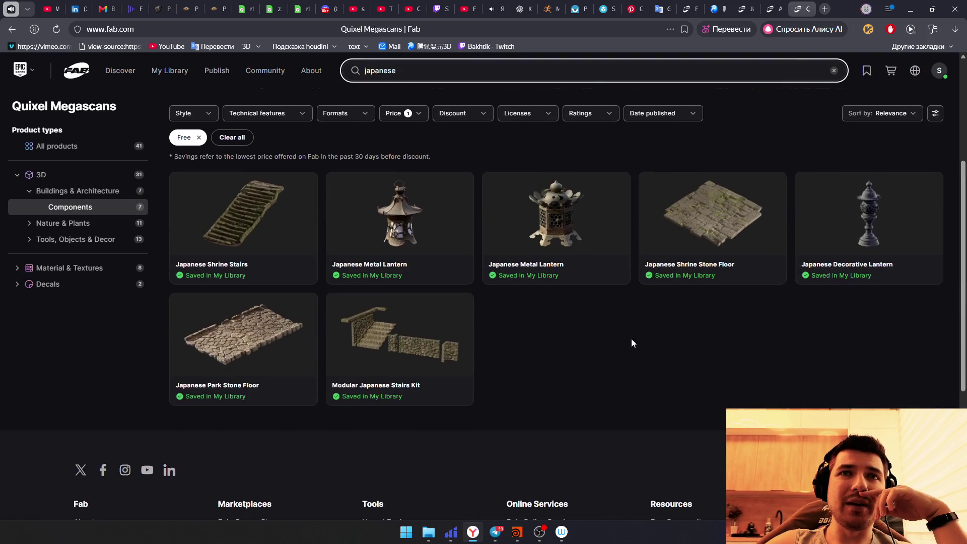
scroll(626, 337, "up", 1)
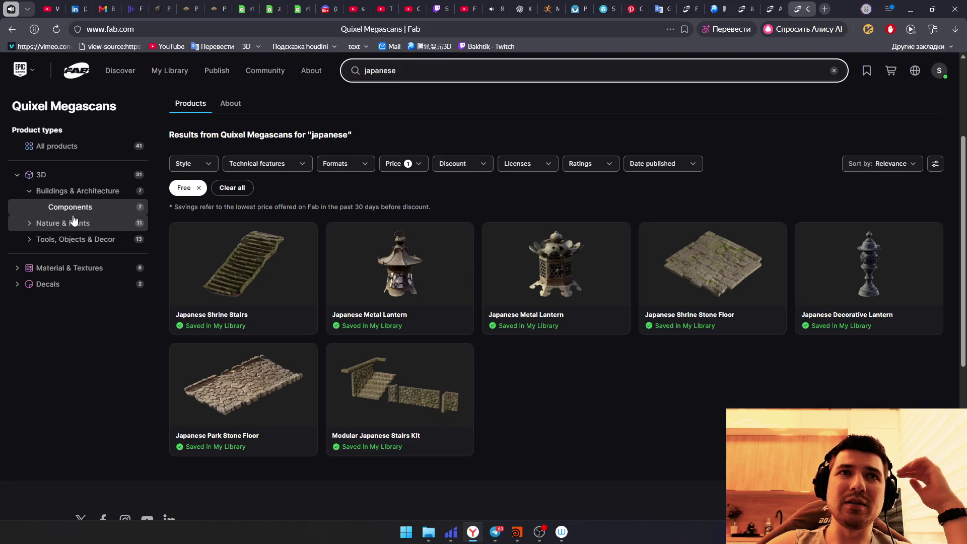
left_click(73, 154)
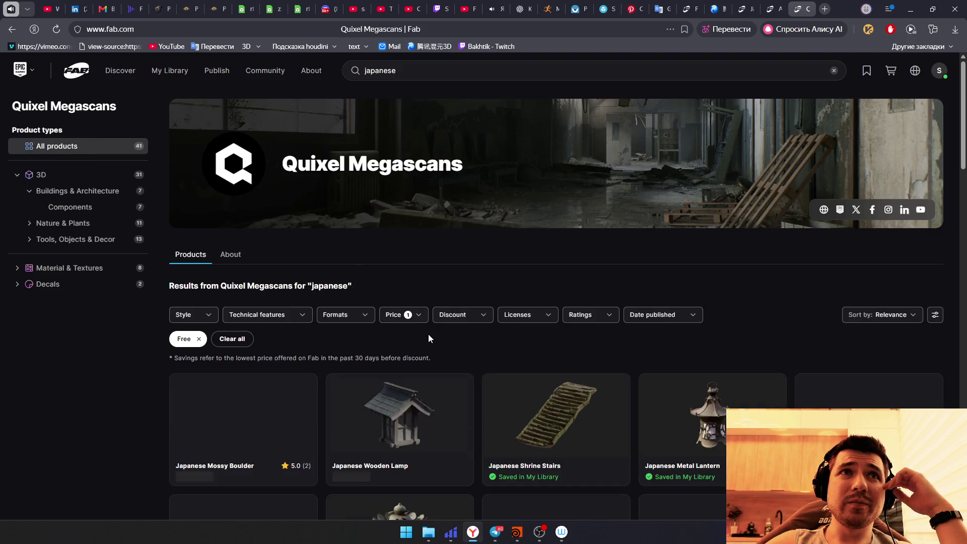
scroll(479, 347, "down", 1)
scroll(481, 294, "down", 1)
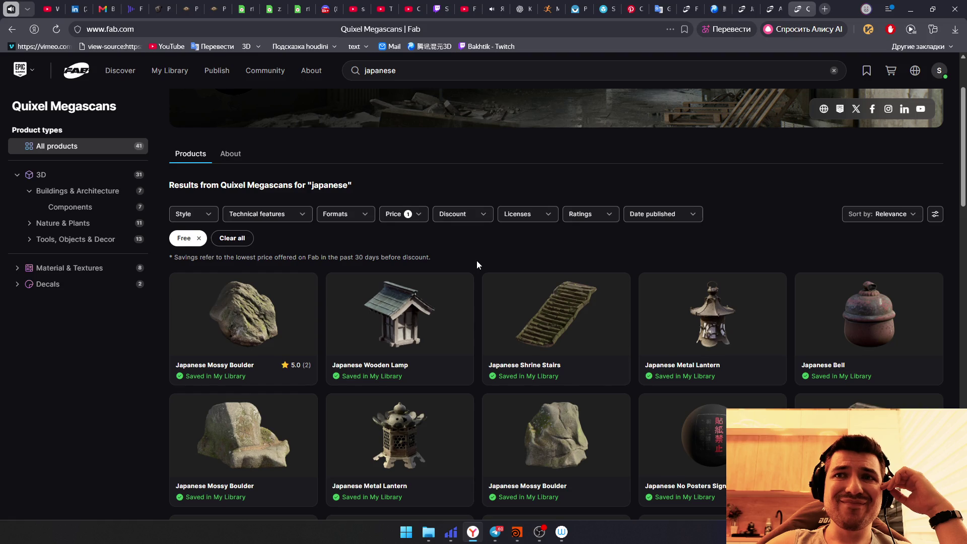
scroll(478, 261, "down", 2)
scroll(476, 262, "down", 1)
scroll(475, 261, "down", 2)
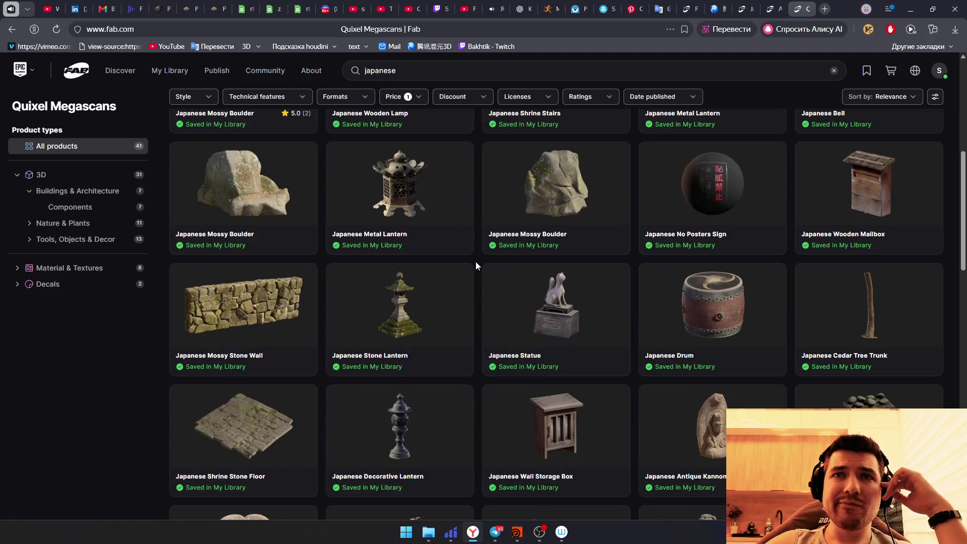
scroll(475, 262, "down", 1)
scroll(475, 261, "down", 2)
scroll(476, 263, "down", 2)
scroll(475, 265, "up", 3)
scroll(473, 340, "down", 3)
scroll(473, 340, "down", 3)
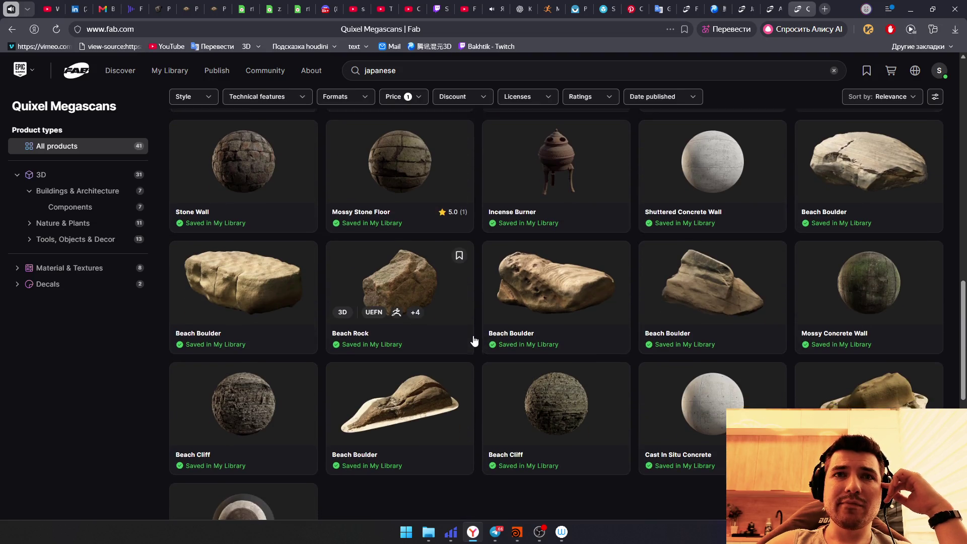
scroll(474, 340, "down", 3)
scroll(473, 340, "up", 3)
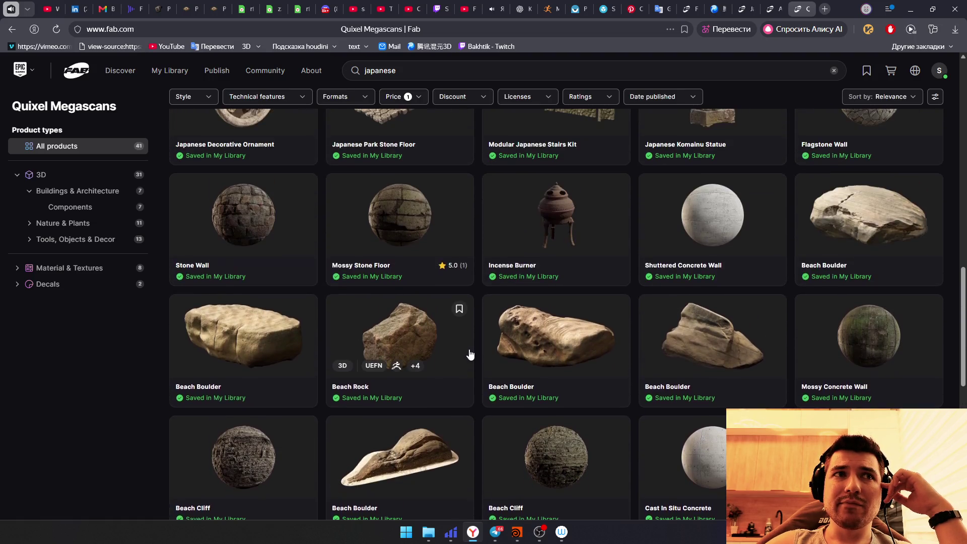
scroll(469, 355, "up", 1)
scroll(465, 355, "up", 1)
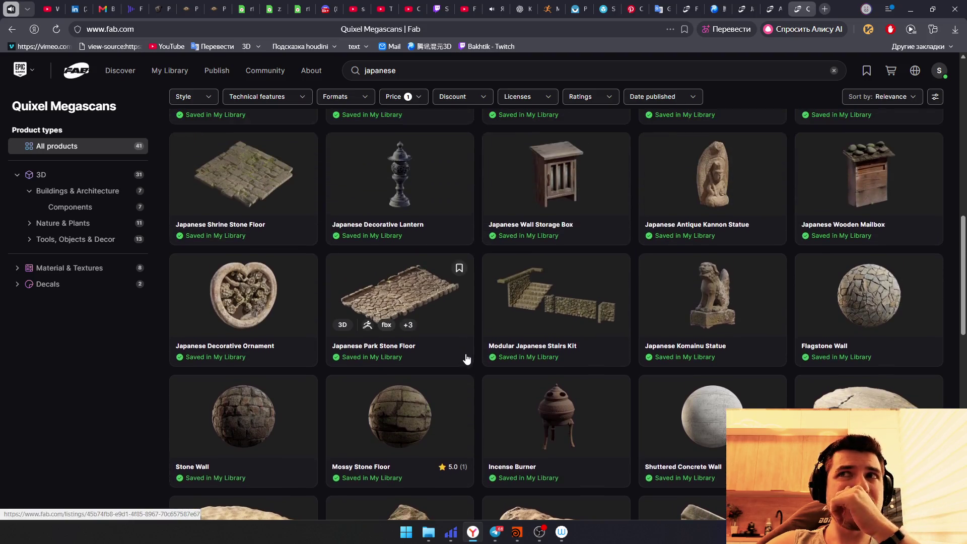
scroll(465, 356, "up", 3)
scroll(169, 246, "up", 3)
double_click(408, 70)
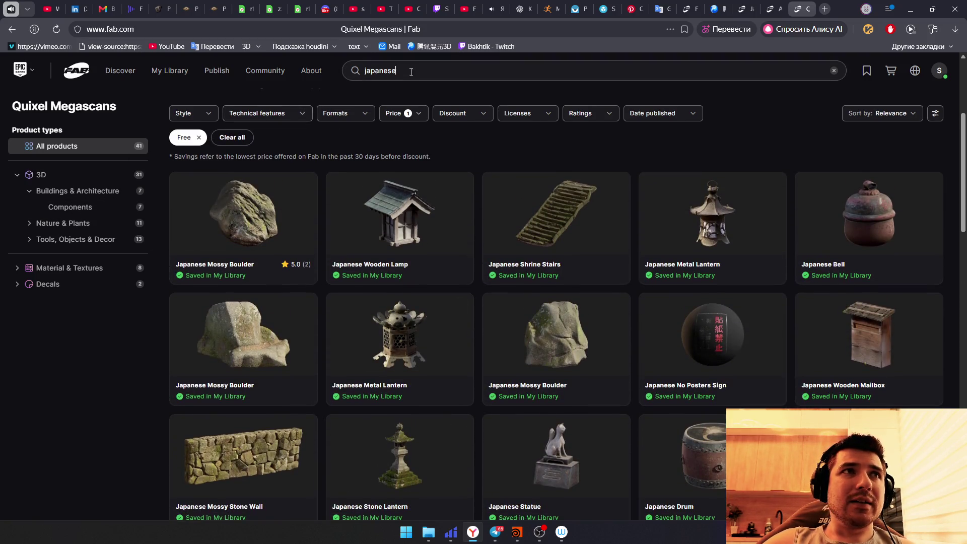
type("wood")
Step: Search the free Megascans products for 'wood', glancing at the Hunyuan 3D page meanwhile
key("Return")
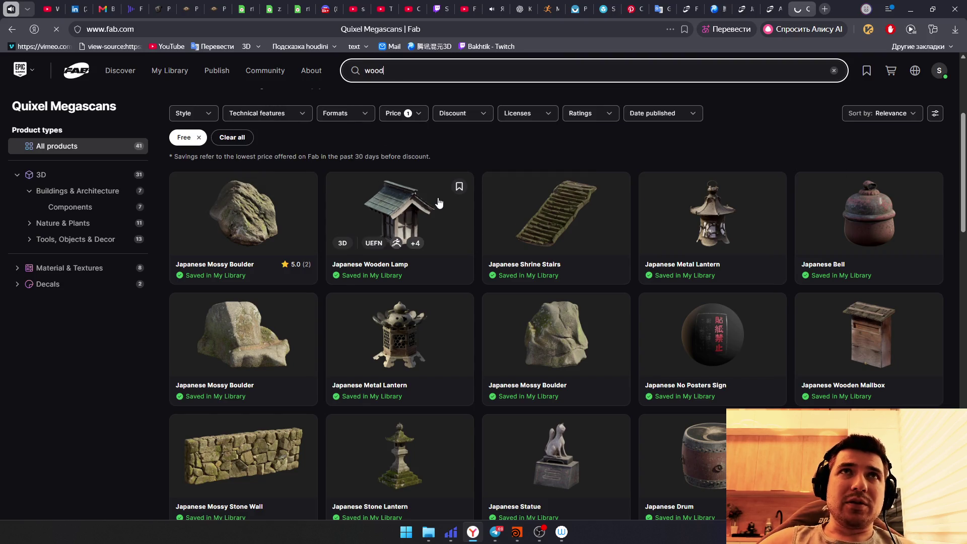
scroll(392, 257, "down", 3)
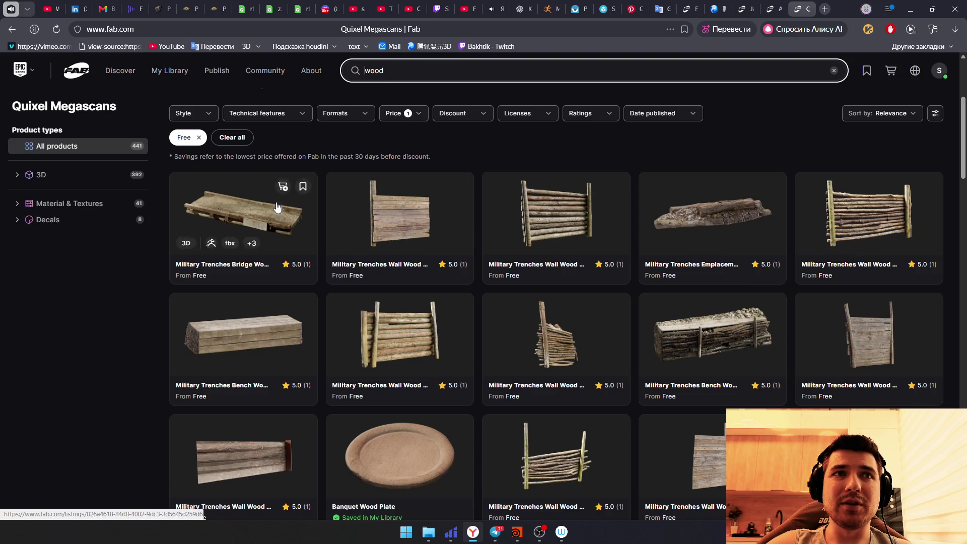
scroll(237, 352, "down", 1)
scroll(212, 349, "down", 2)
scroll(325, 346, "down", 2)
scroll(453, 310, "up", 1)
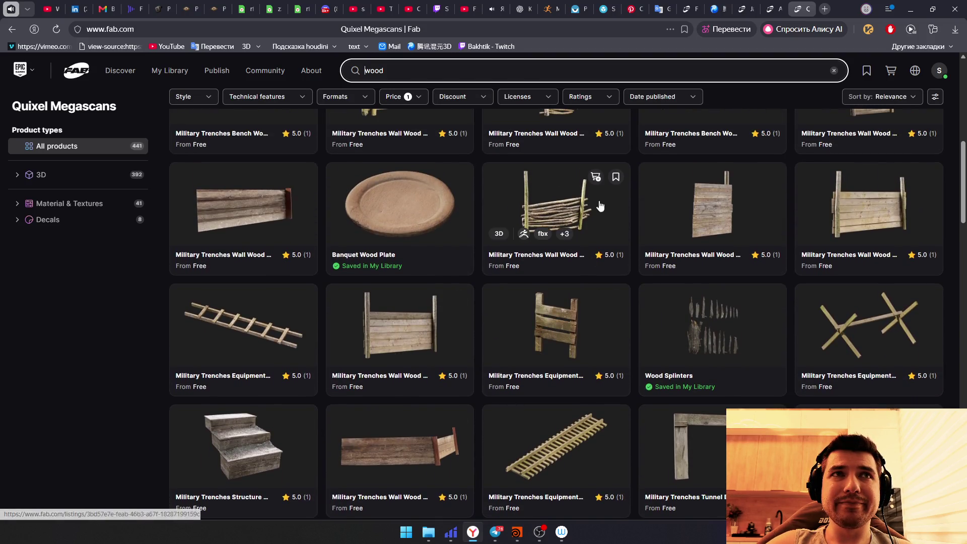
scroll(595, 315, "down", 2)
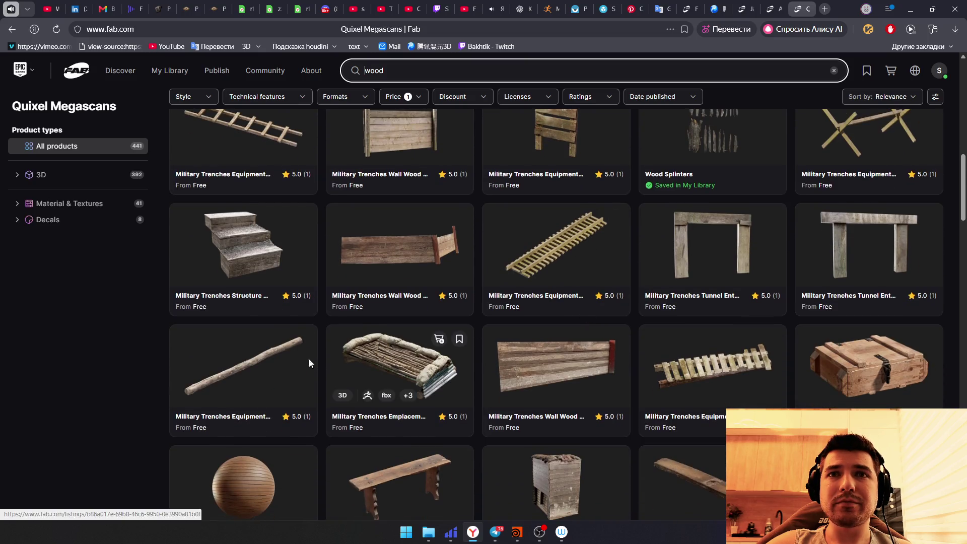
scroll(586, 317, "down", 2)
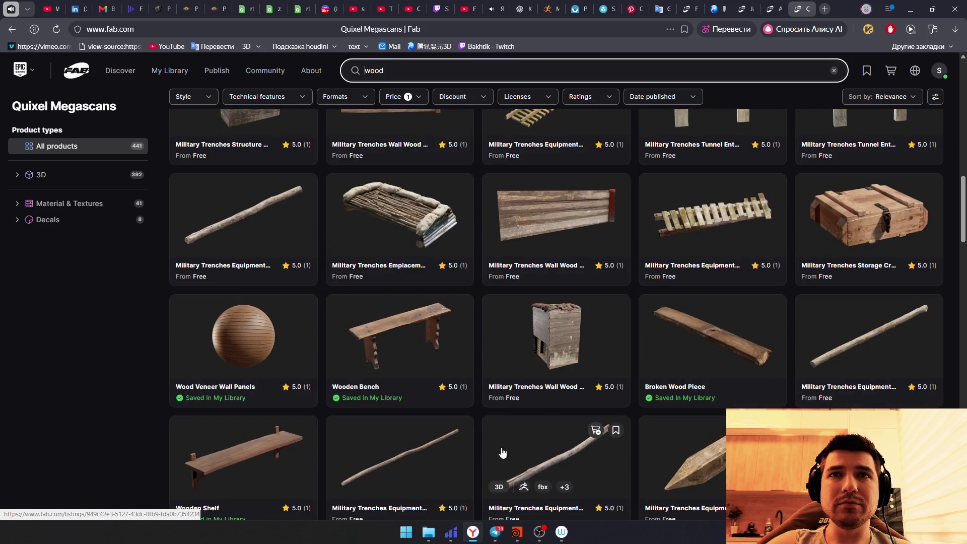
scroll(402, 439, "down", 1)
scroll(403, 438, "down", 2)
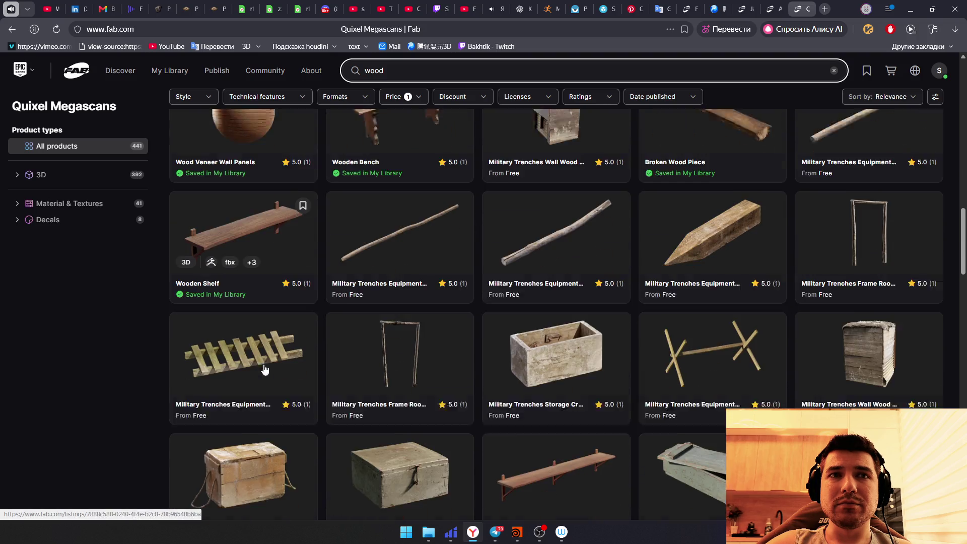
scroll(352, 350, "down", 2)
scroll(408, 367, "down", 1)
scroll(408, 367, "down", 1)
scroll(408, 369, "down", 1)
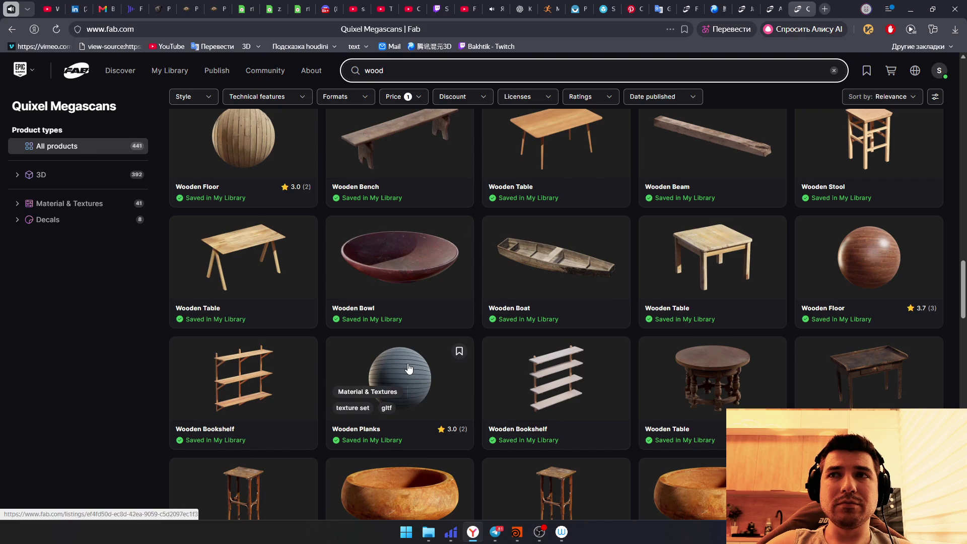
scroll(408, 368, "down", 3)
left_click(775, 8)
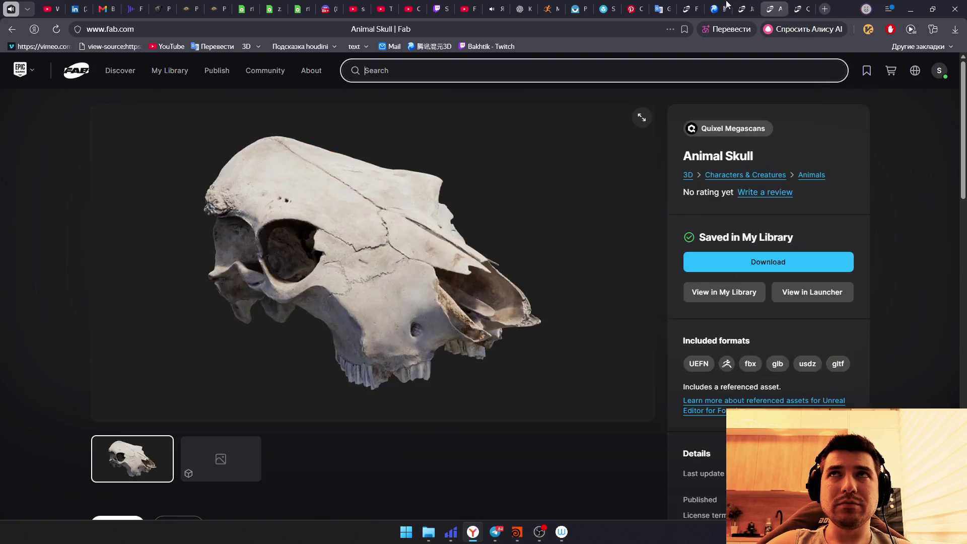
left_click(716, 8)
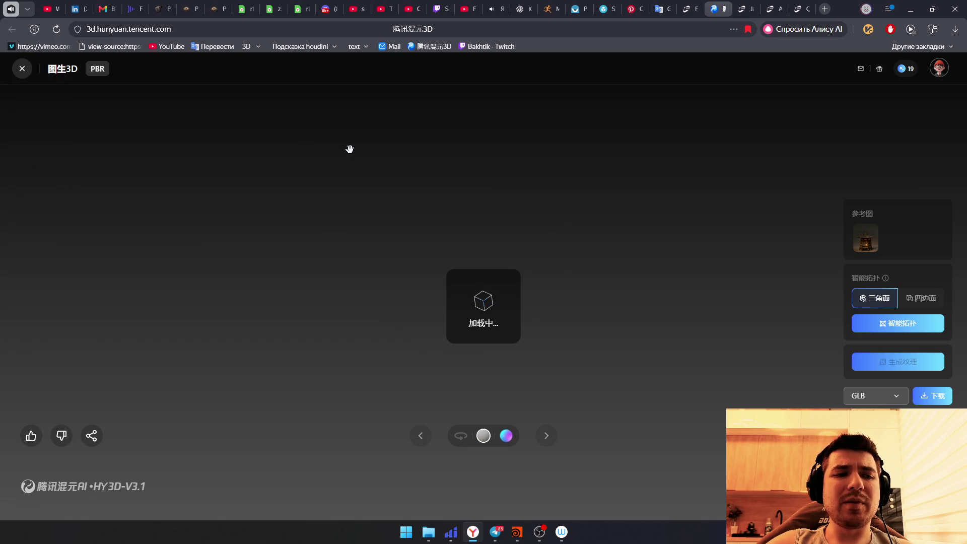
left_click(771, 8)
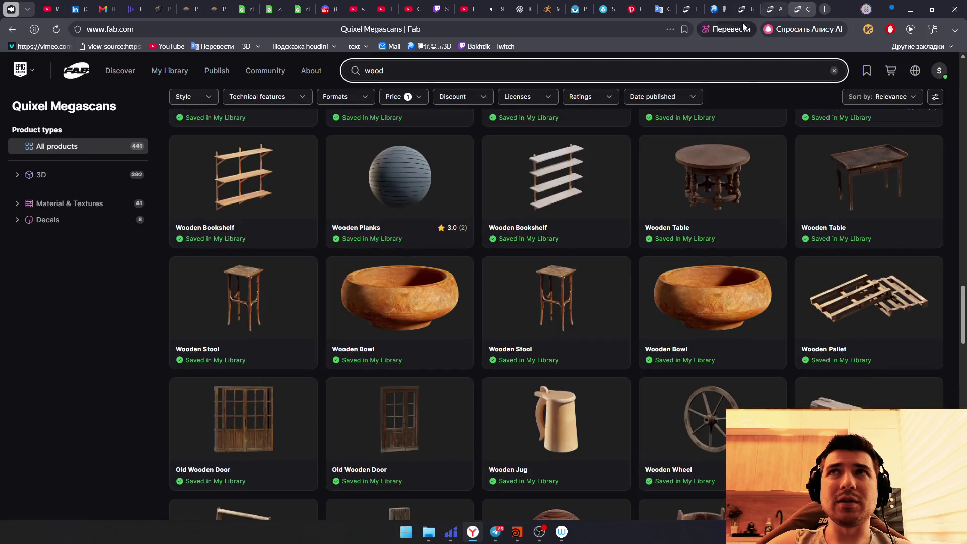
scroll(469, 411, "down", 2)
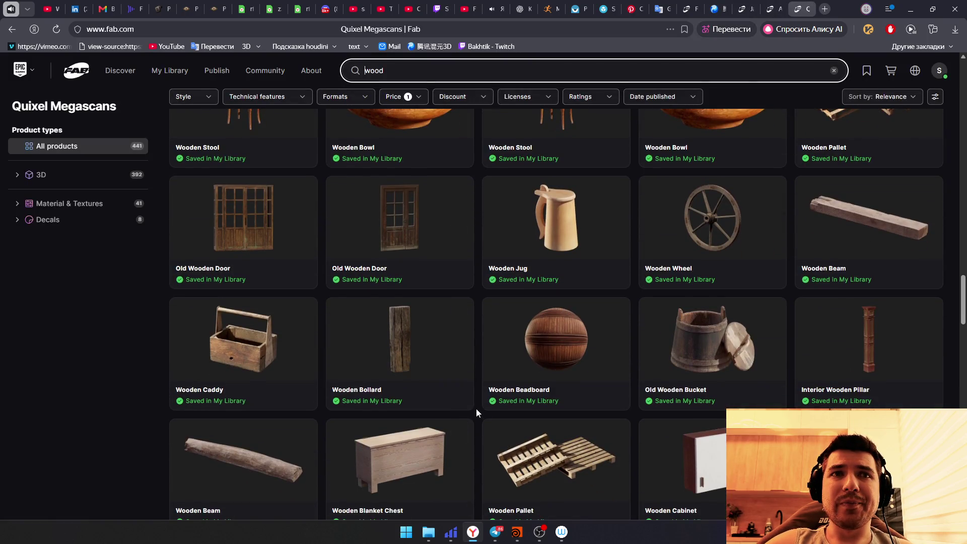
scroll(479, 413, "down", 1)
scroll(421, 249, "down", 1)
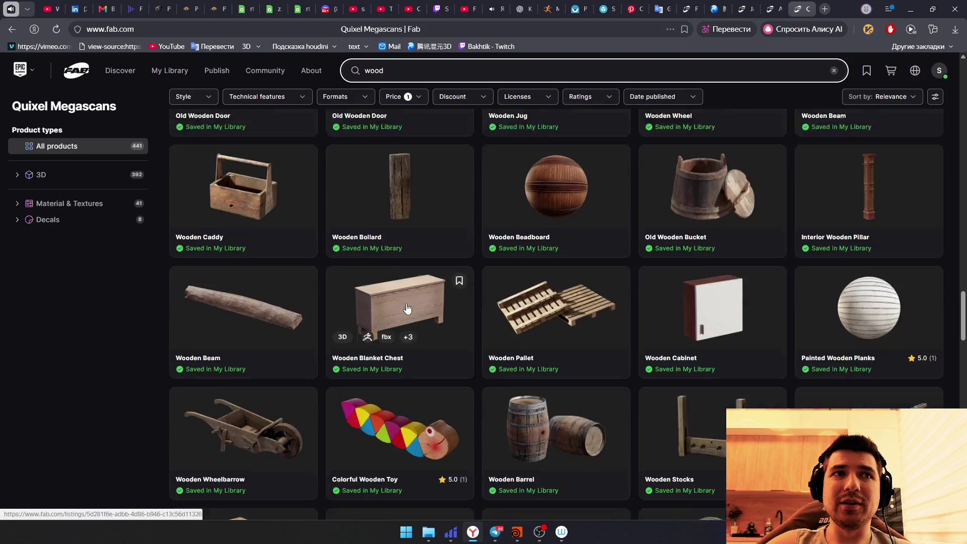
Step: Check the Wooden Beam product page, then bring Houdini back to the front
left_click(297, 275)
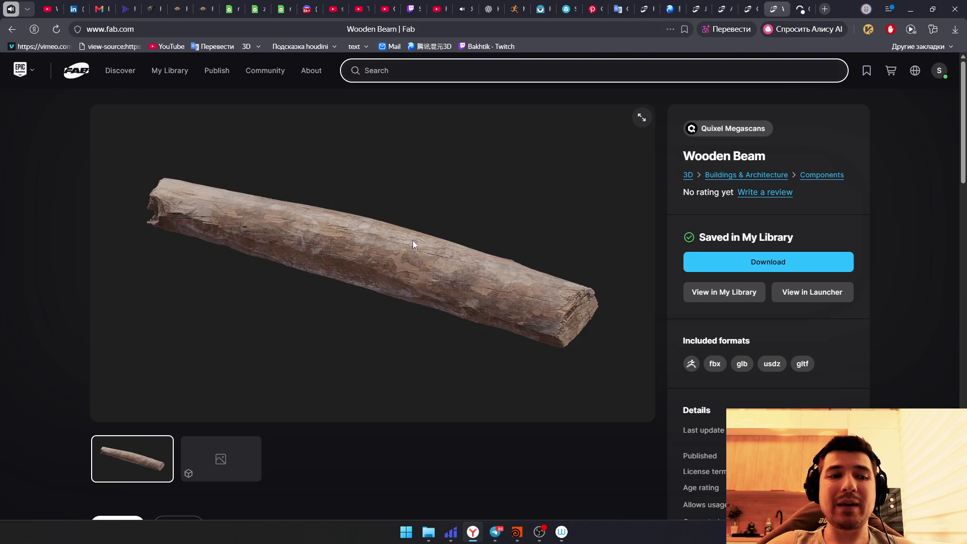
left_click(783, 8)
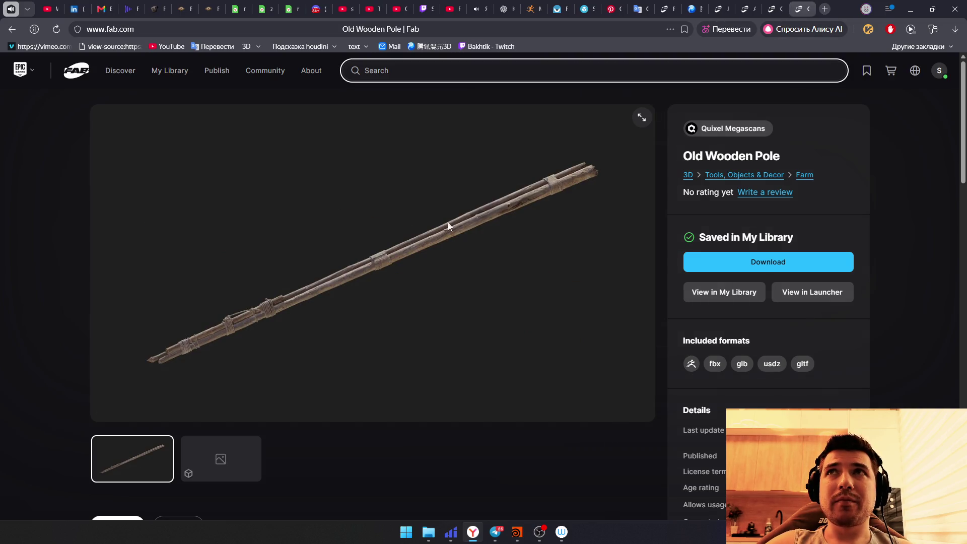
left_click(808, 9)
scroll(511, 267, "down", 3)
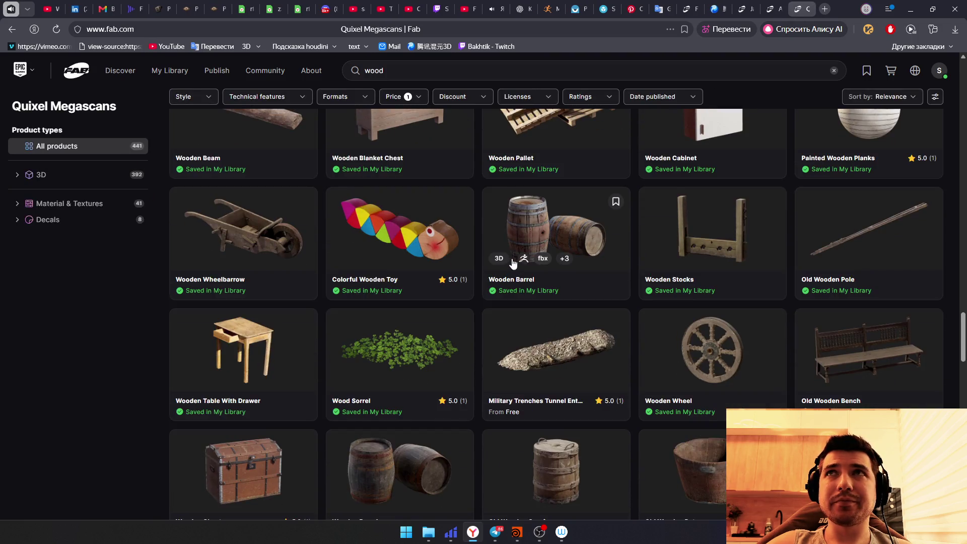
scroll(510, 266, "down", 2)
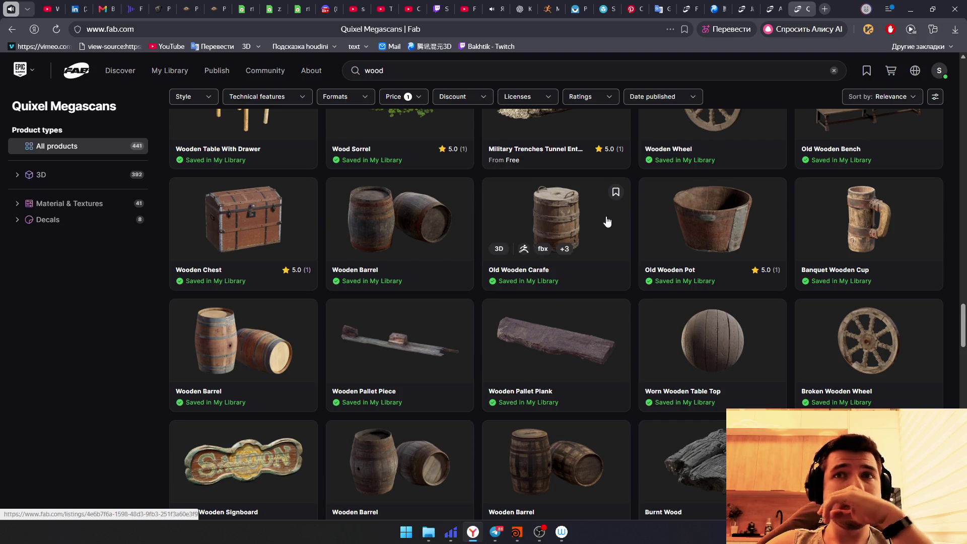
scroll(575, 265, "down", 2)
scroll(269, 181, "down", 2)
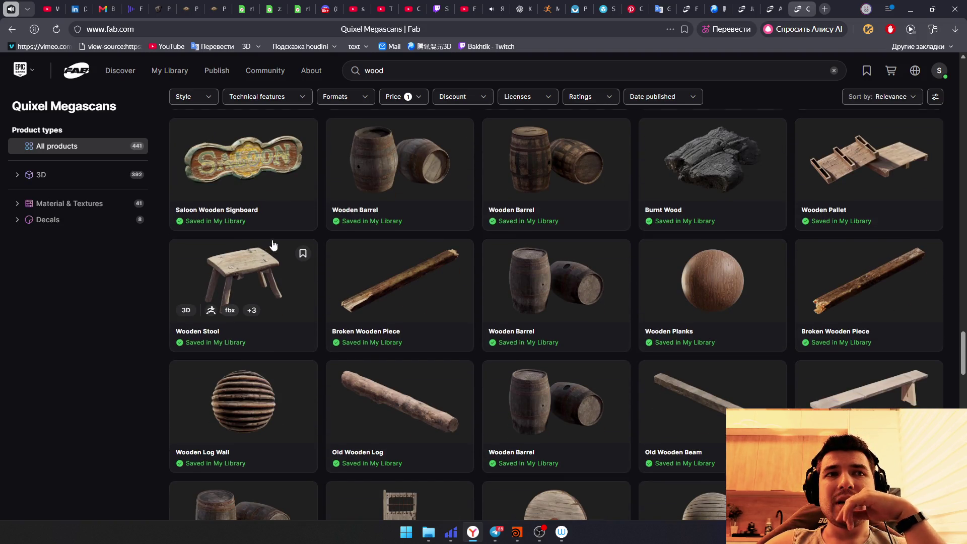
scroll(275, 242, "down", 2)
scroll(277, 244, "down", 2)
scroll(277, 244, "down", 2)
scroll(277, 244, "down", 2)
scroll(277, 244, "down", 1)
scroll(277, 243, "down", 2)
scroll(276, 244, "down", 2)
left_click(518, 532)
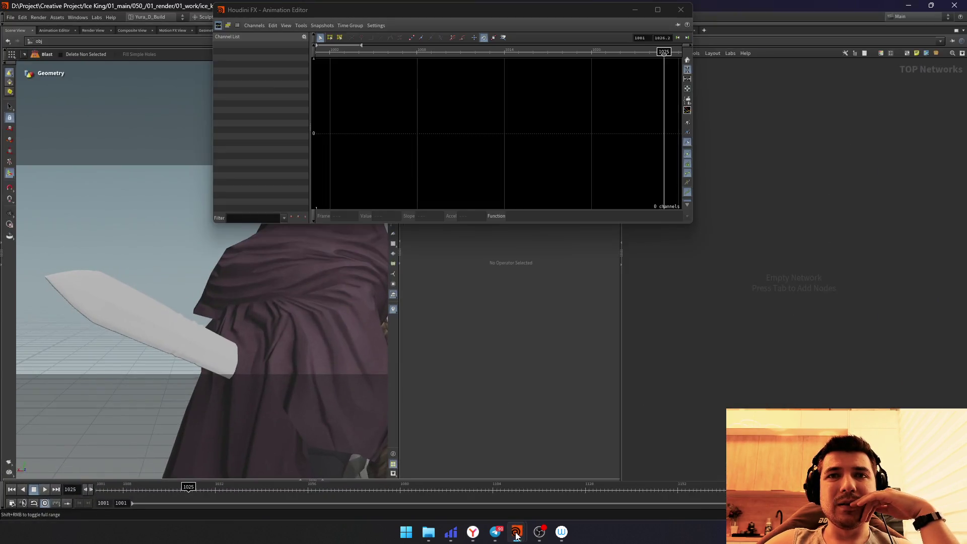
Step: At Houdini's object level, create a new grid geometry object in the network
left_click(680, 9)
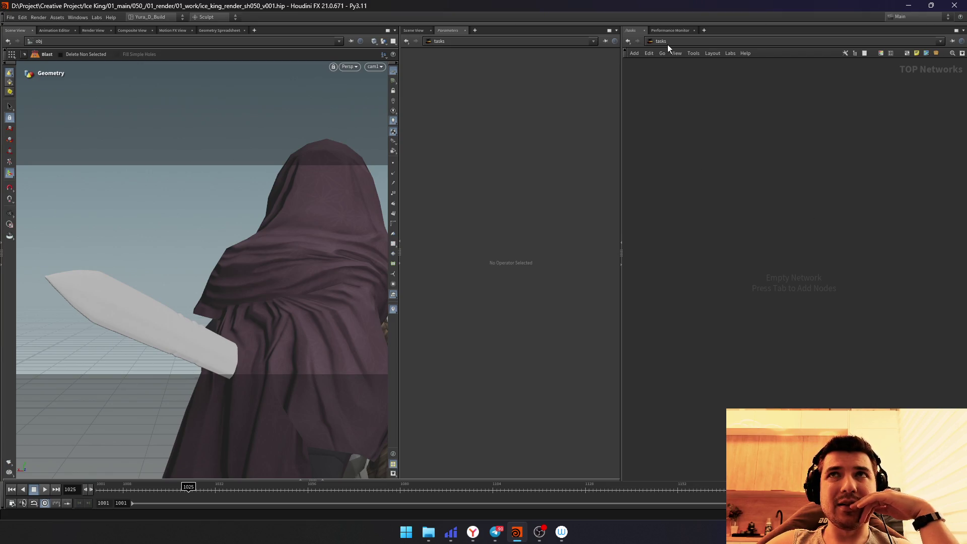
key("u")
right_click(693, 272)
key("Escape")
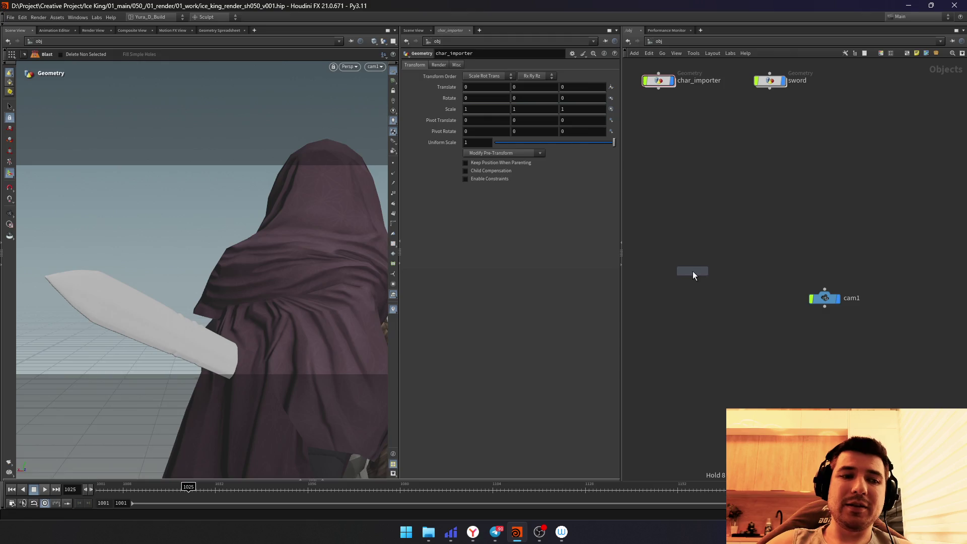
type("grid")
key("Return")
left_click(661, 117)
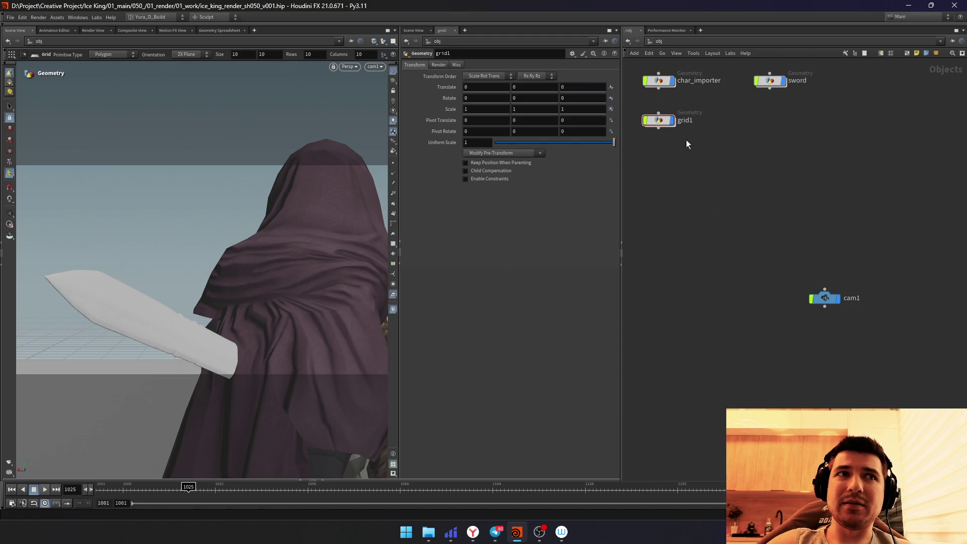
Step: Rename the grid object to ground and dive into its contents
key("Return")
key("u")
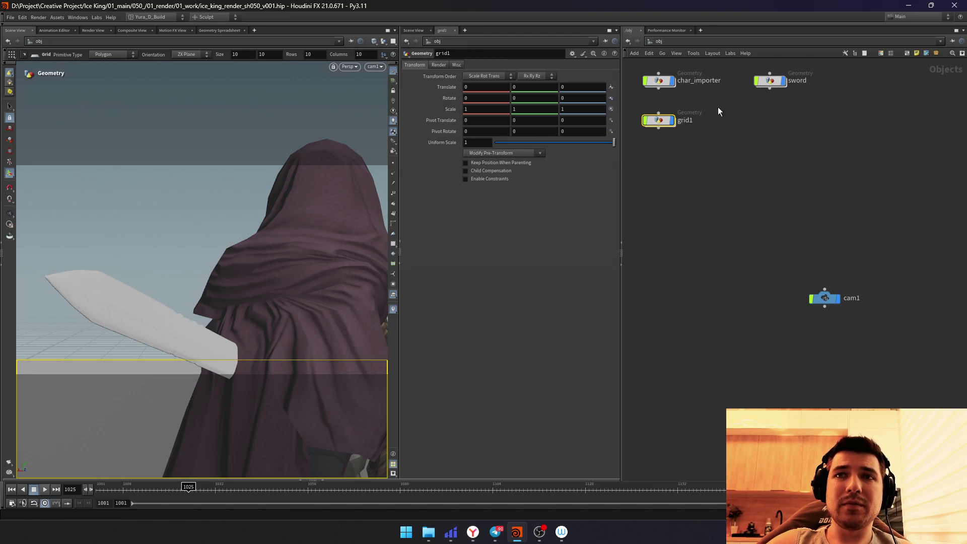
type("ground")
key("Return")
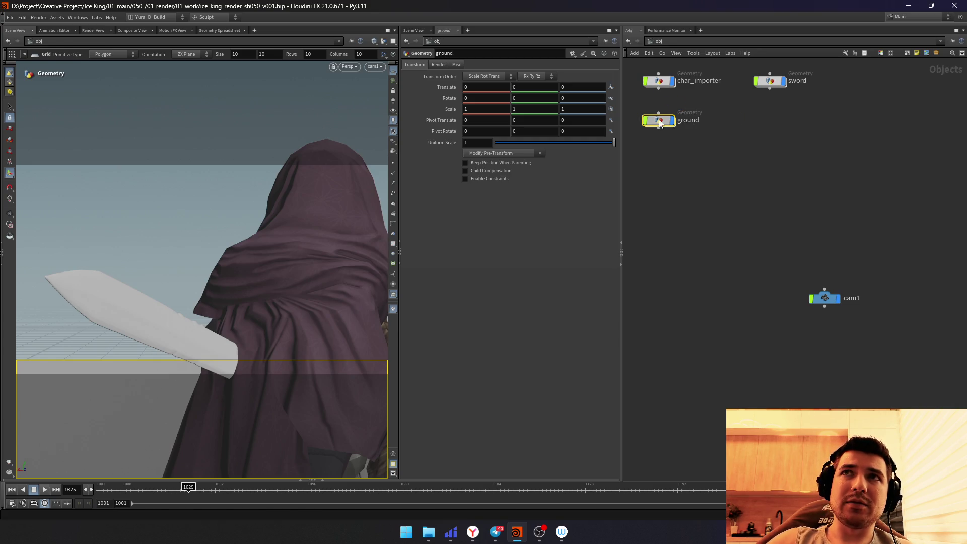
double_click(660, 124)
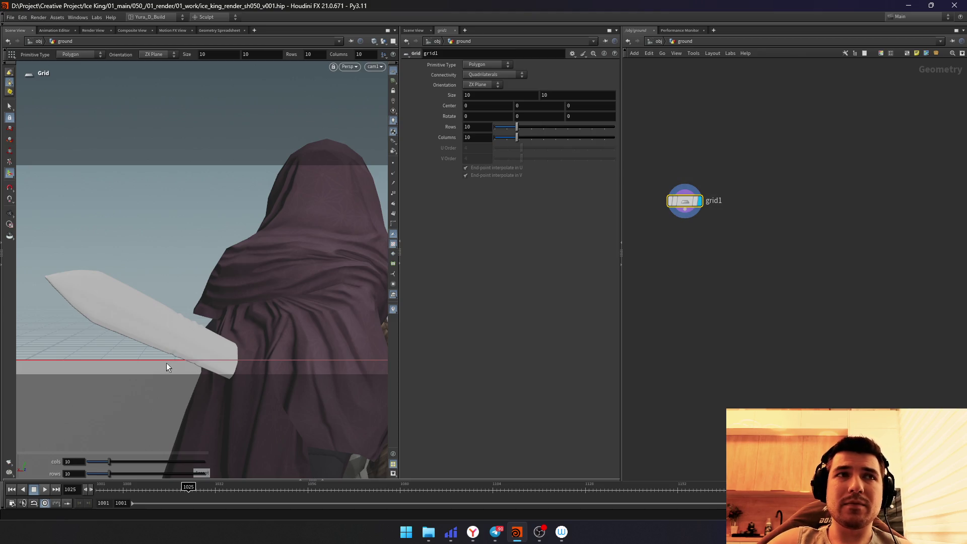
key("Escape")
scroll(170, 335, "down", 10)
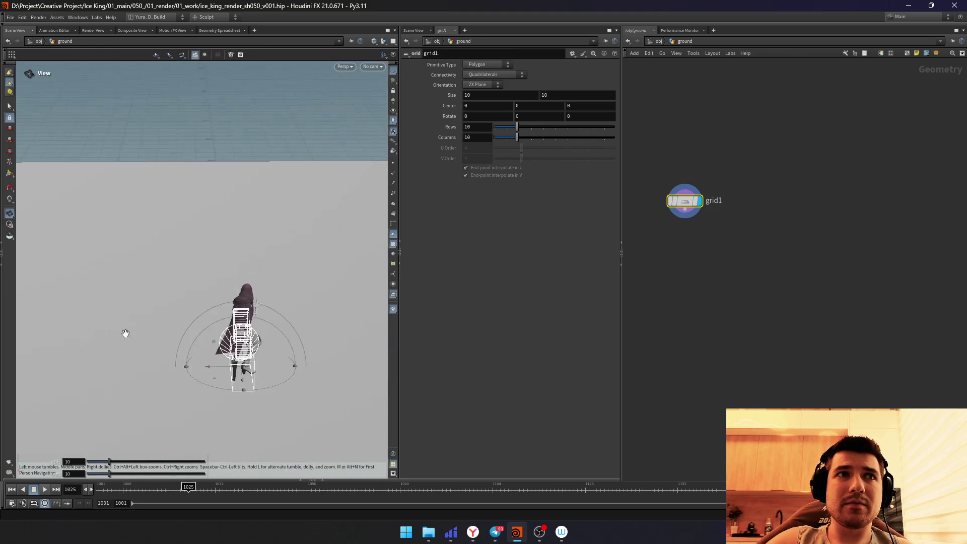
Step: Stretch the ground grid's far edge outward to about 14.78 with its handle
left_click_drag(229, 280, 294, 324)
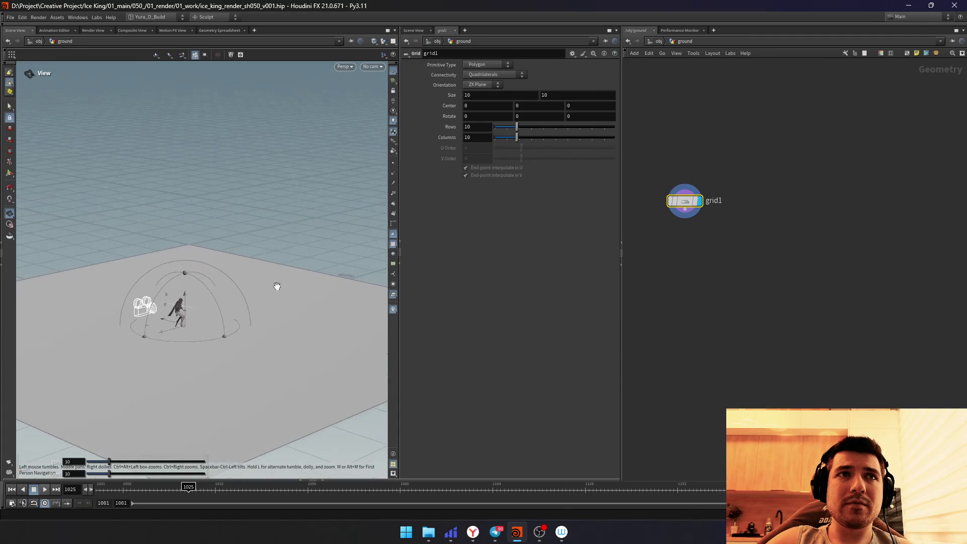
key("Return")
left_click_drag(355, 281, 347, 190)
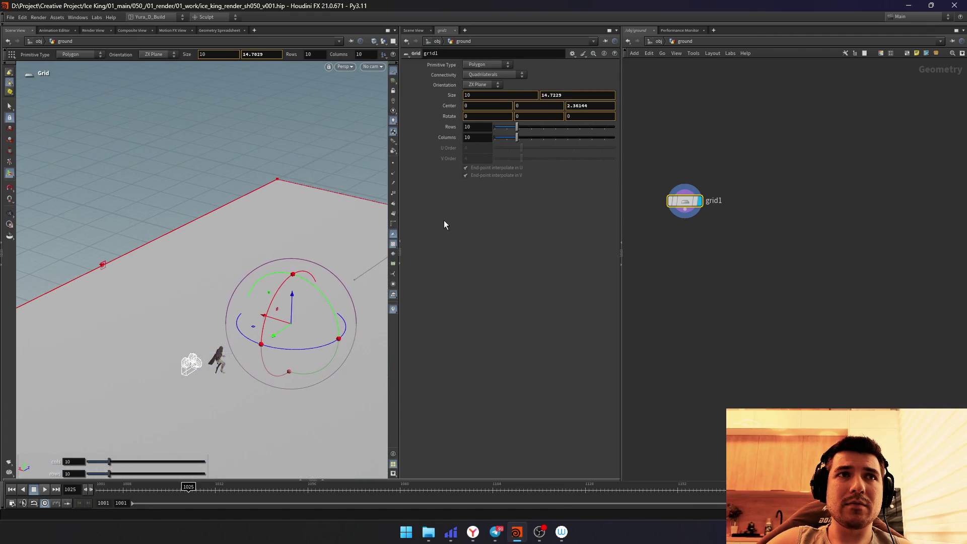
Step: Look through cam1 at frame 1001 and start a screen snip
left_click(373, 67)
left_click(377, 111)
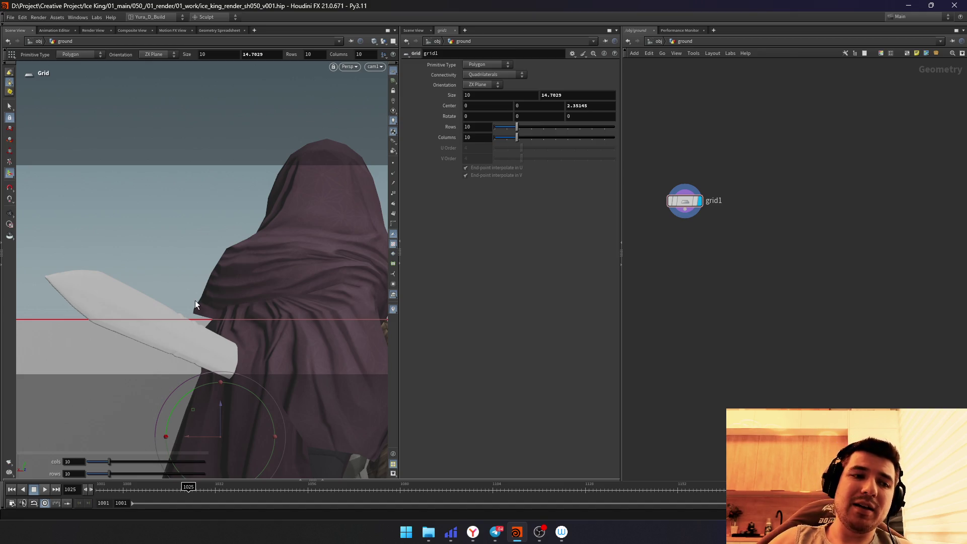
key("ctrl+Left")
key("super+shift+s")
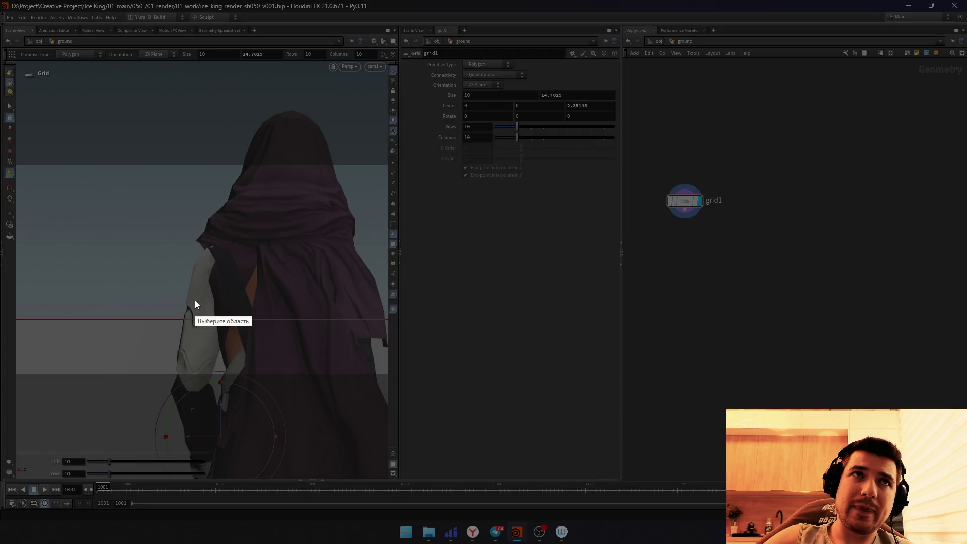
Step: Capture the viewport region and sketch the first red lines near the horizon and hood
mouse_move(14, 163)
left_mouse_down()
mouse_move(275, 301)
mouse_move(387, 376)
left_mouse_up()
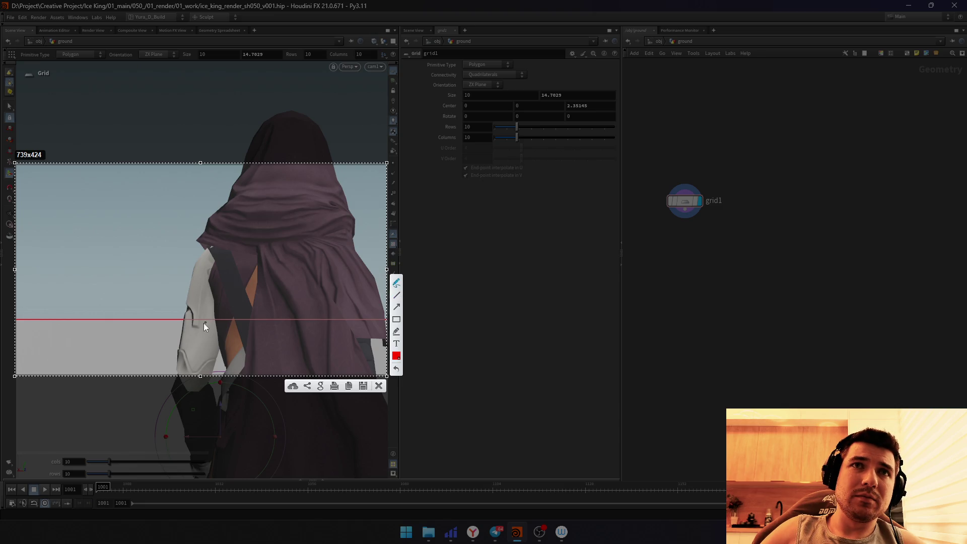
mouse_move(164, 320)
left_mouse_down()
mouse_move(167, 238)
mouse_move(167, 292)
left_mouse_up()
left_click_drag(232, 198, 162, 325)
left_click_drag(172, 200, 237, 195)
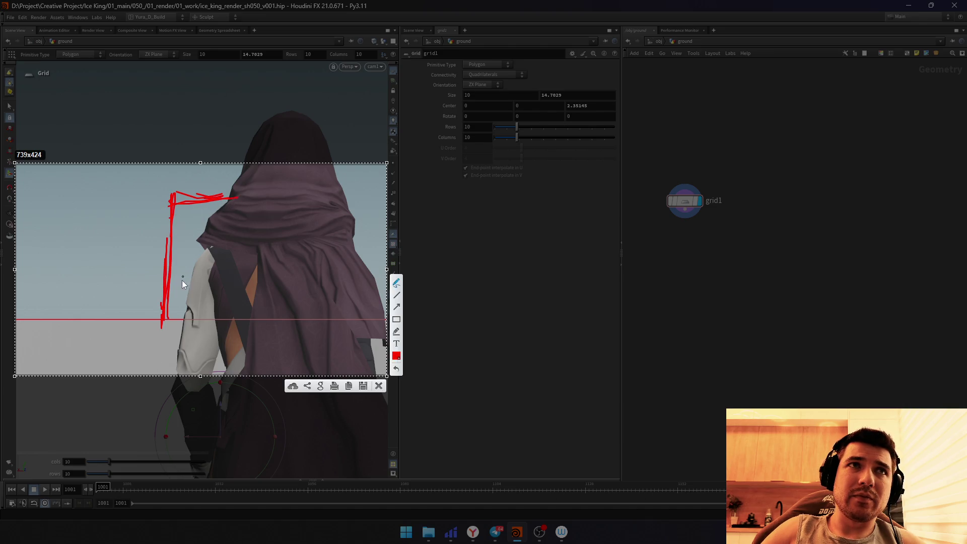
key("ctrl+z")
key("ctrl+z")
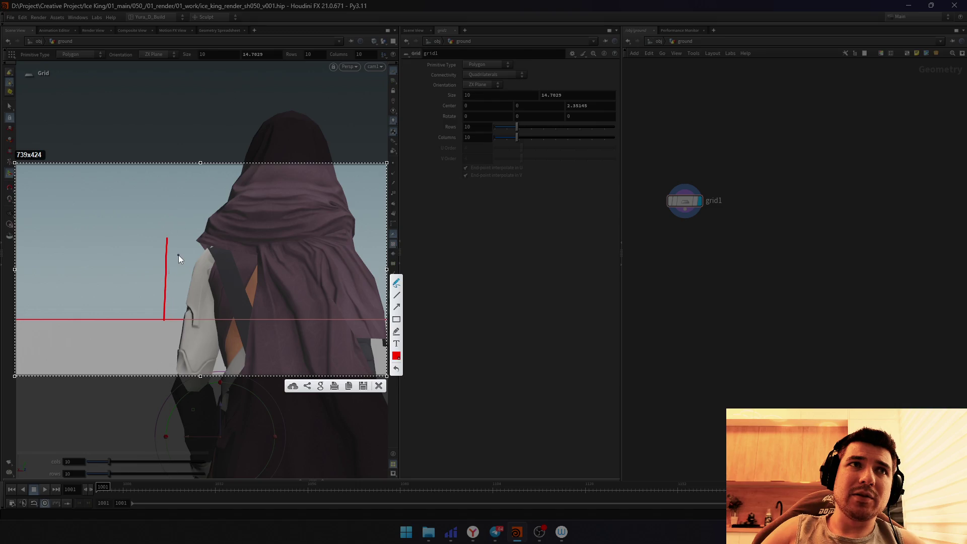
left_click_drag(172, 241, 207, 238)
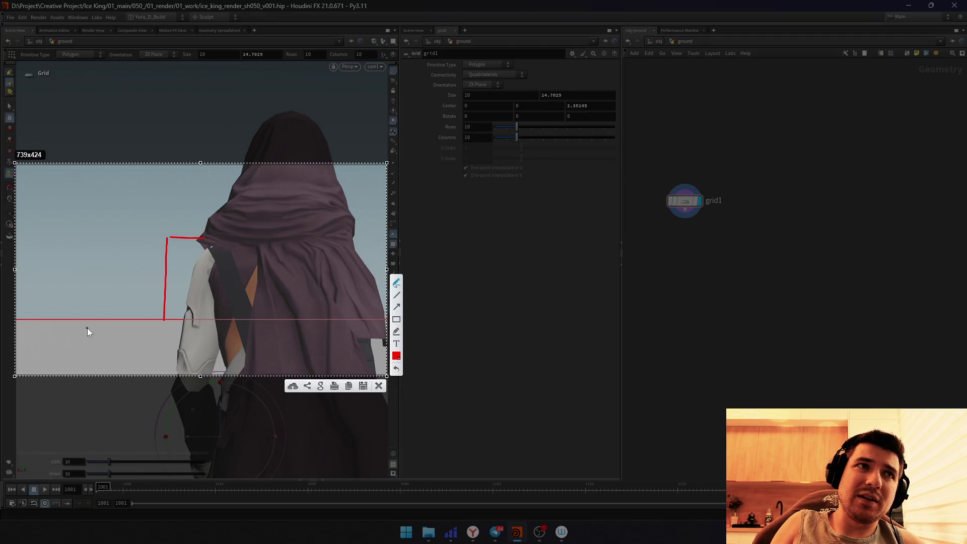
Step: Draw red diagonal perspective lines and a horizon stroke at the lower left
left_click_drag(71, 321, 4, 408)
key("ctrl+z")
left_click_drag(78, 321, 2, 381)
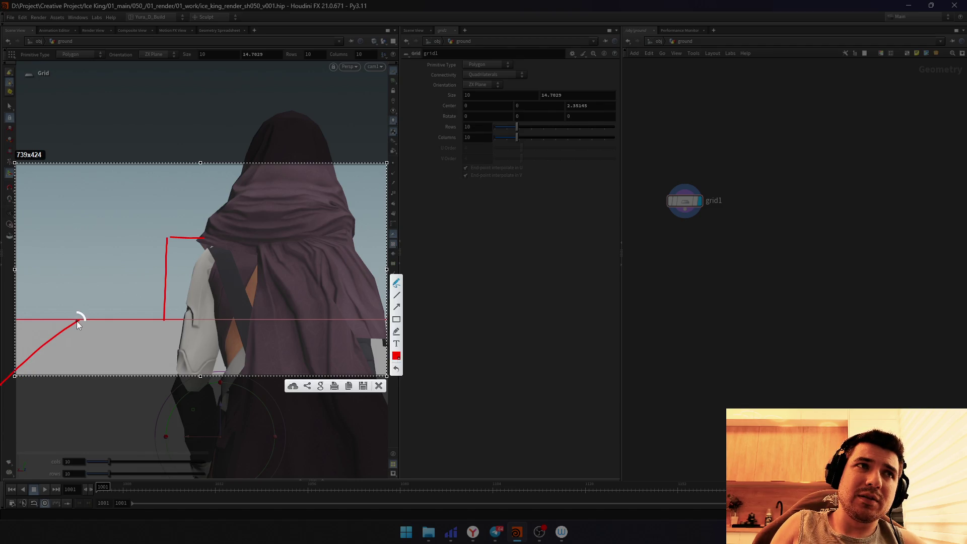
left_click_drag(26, 336, 77, 306)
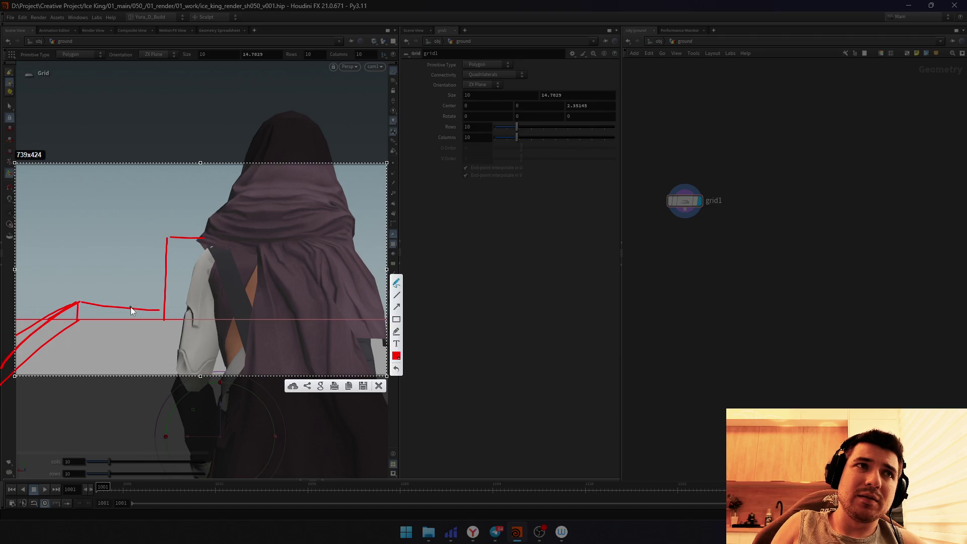
left_click_drag(2, 309, 77, 300)
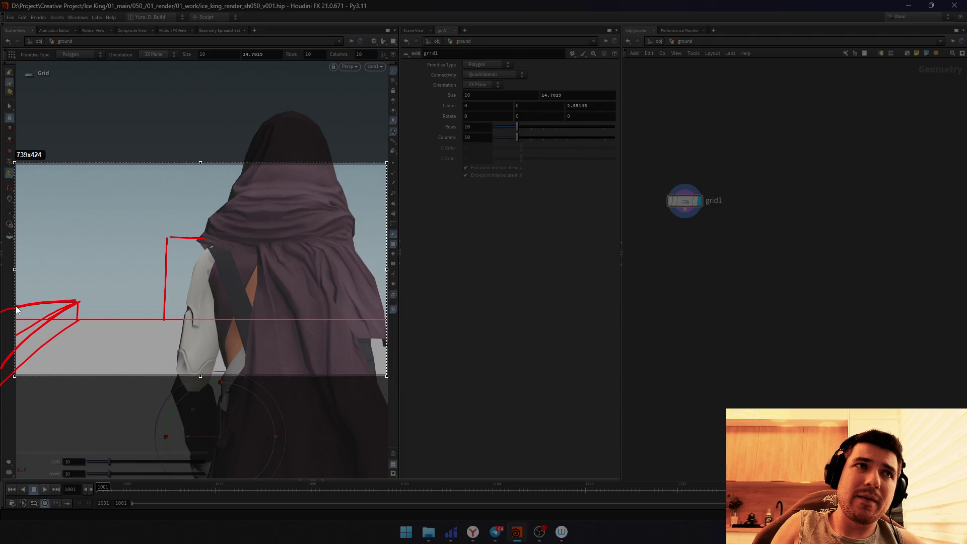
left_click_drag(2, 298, 79, 301)
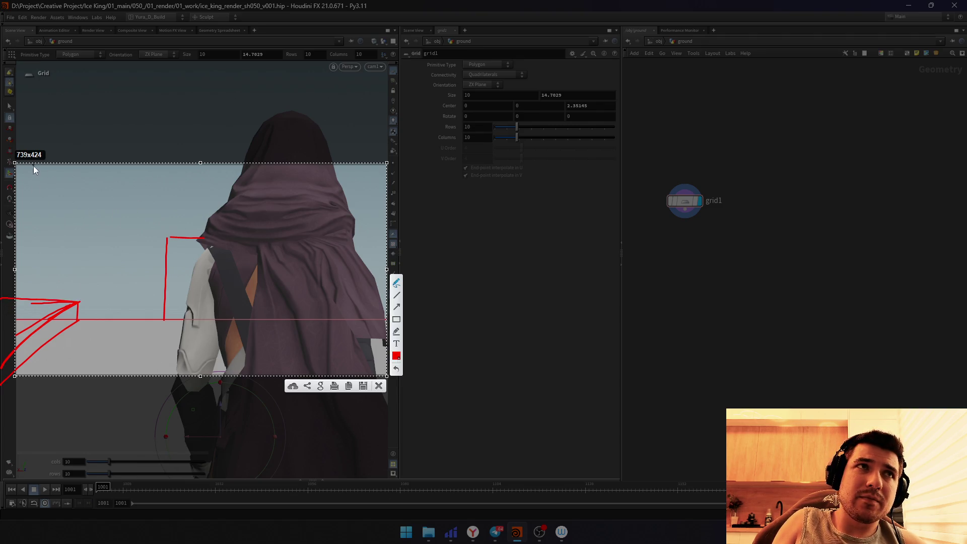
Step: Sketch vertical red tree trunk strokes across the capture
left_click_drag(36, 166, 36, 276)
left_click_drag(63, 166, 68, 301)
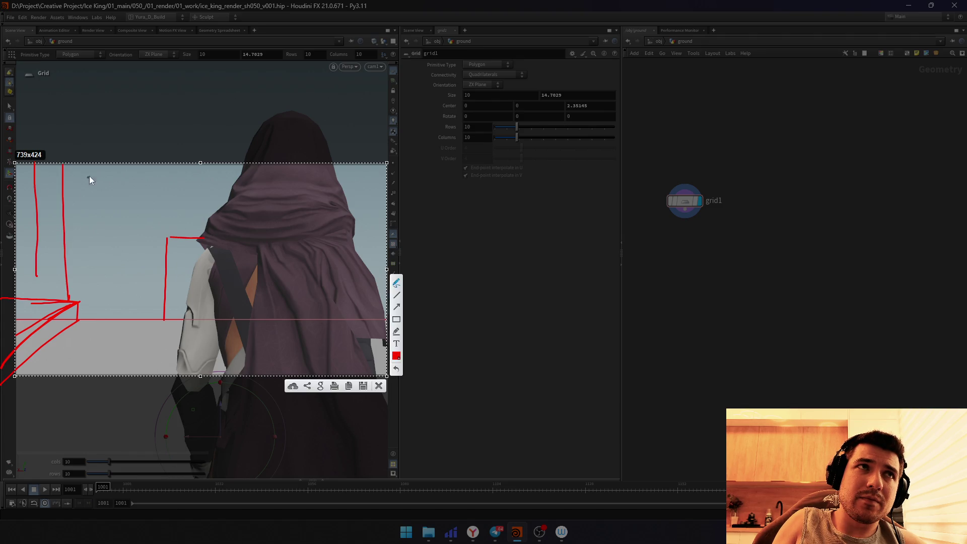
left_click_drag(149, 171, 139, 302)
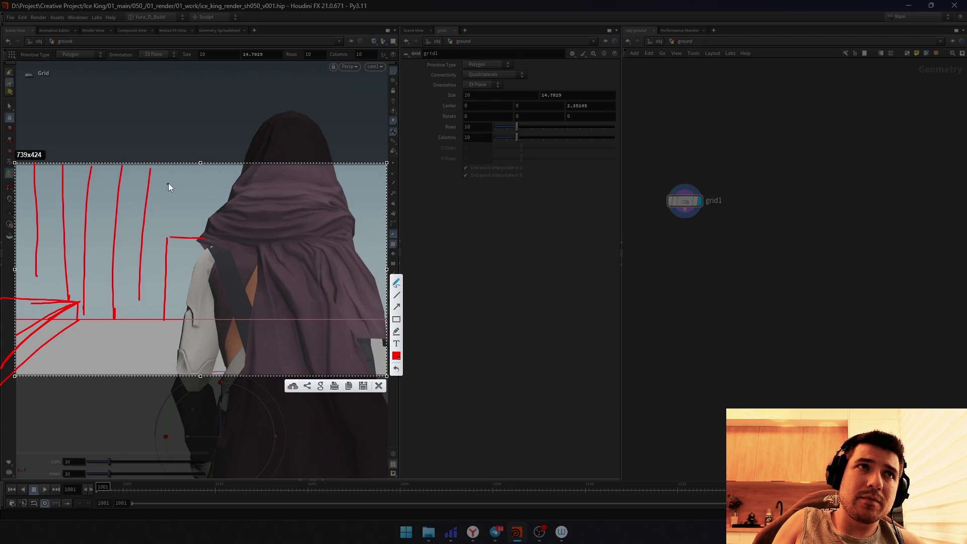
mouse_move(200, 166)
left_mouse_down()
mouse_move(194, 231)
mouse_move(174, 168)
mouse_move(130, 340)
left_mouse_up()
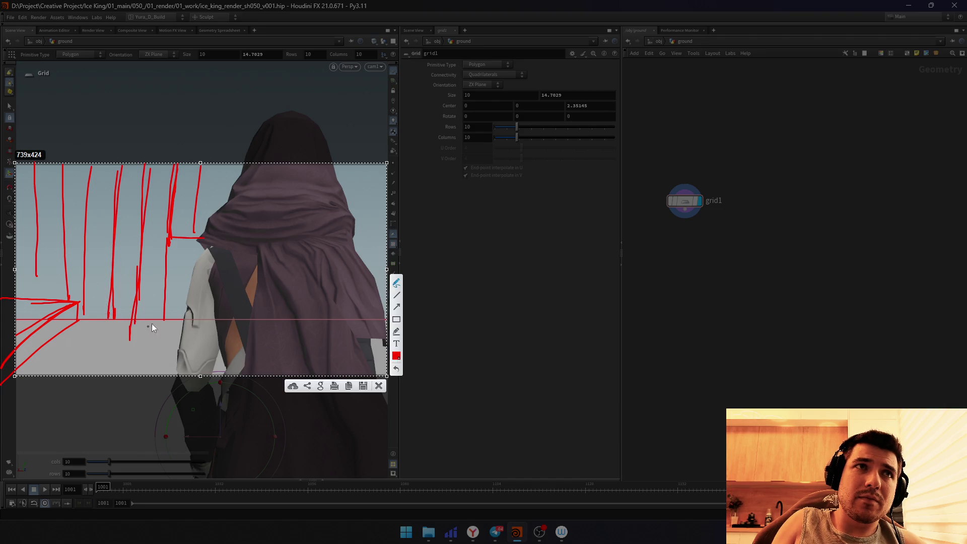
mouse_move(366, 163)
left_mouse_down()
mouse_move(355, 268)
mouse_move(372, 257)
left_mouse_up()
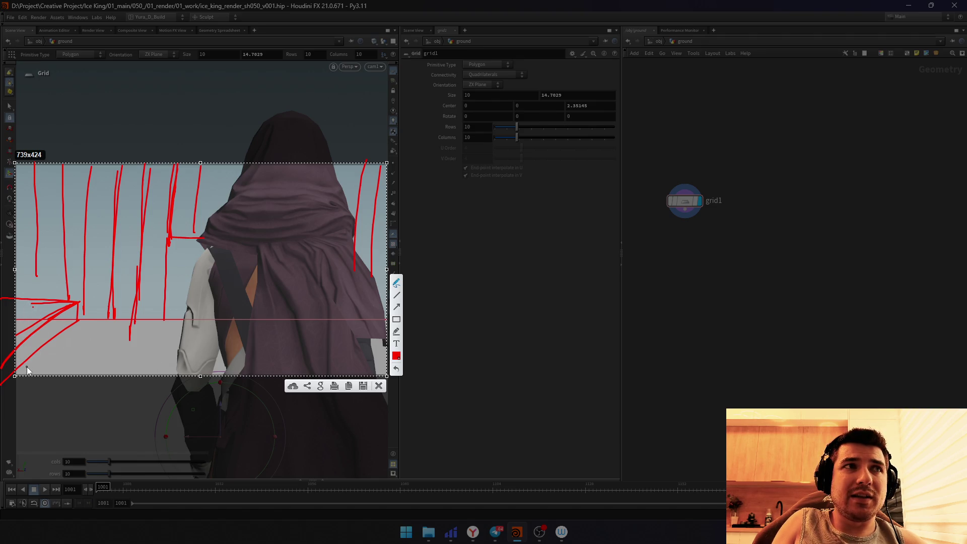
Step: Add small ground marks, then close the annotated capture without keeping it
left_click_drag(27, 370, 30, 366)
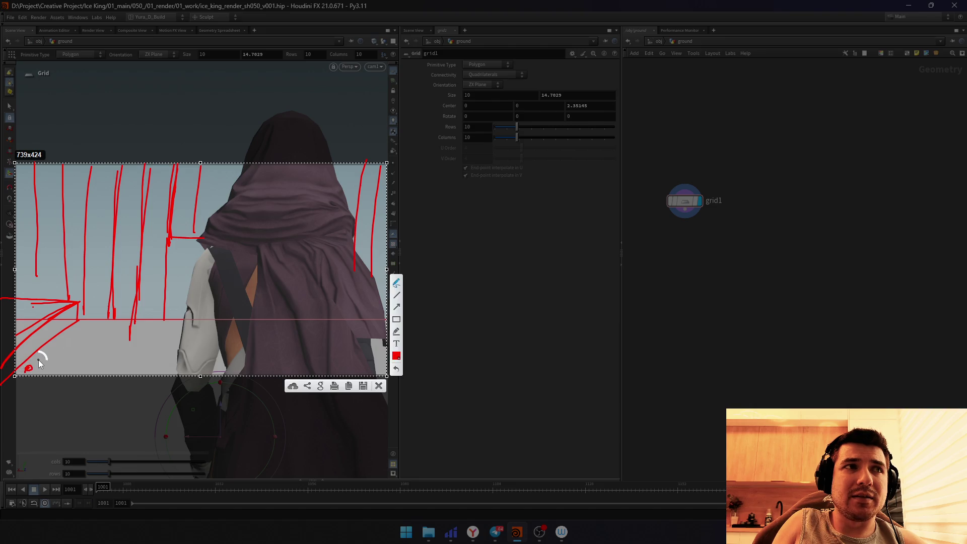
left_click_drag(38, 358, 73, 329)
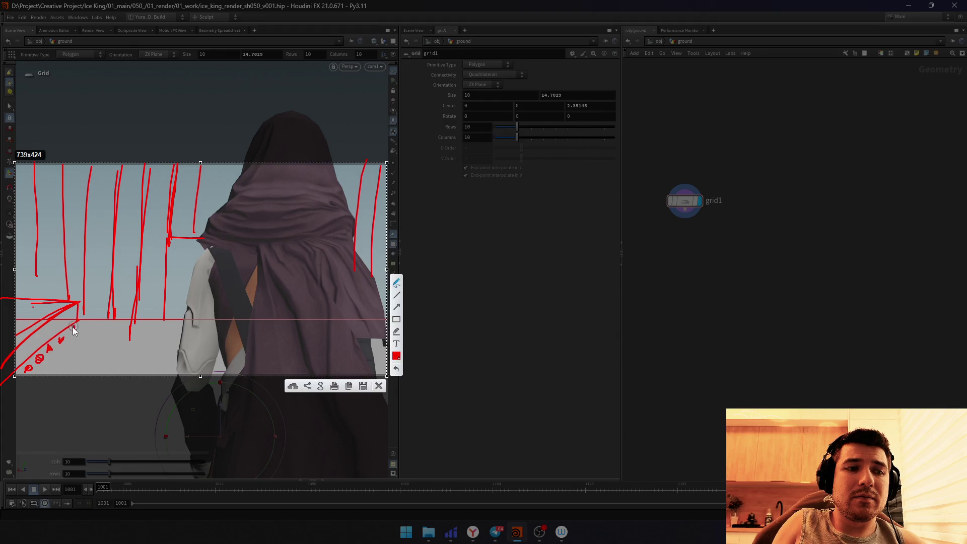
left_click(76, 330)
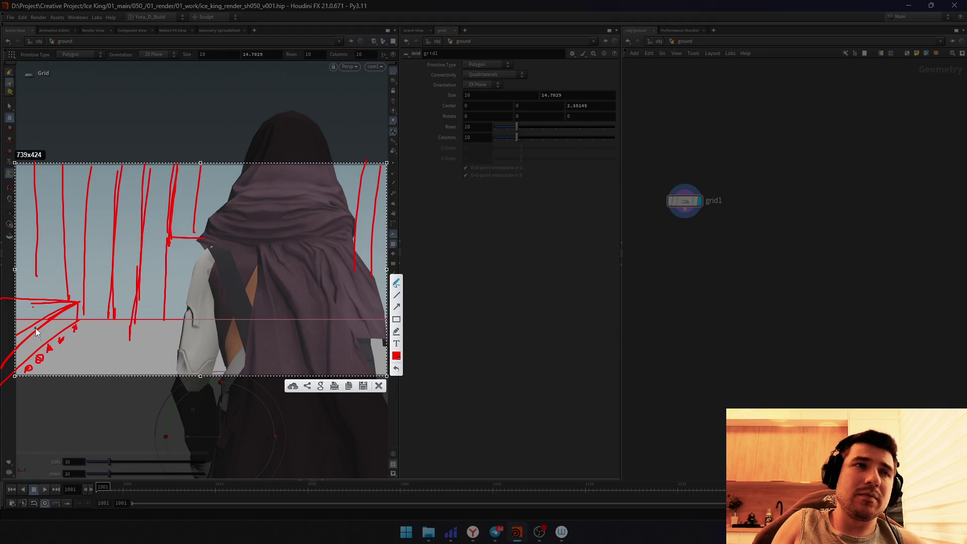
left_click(70, 321)
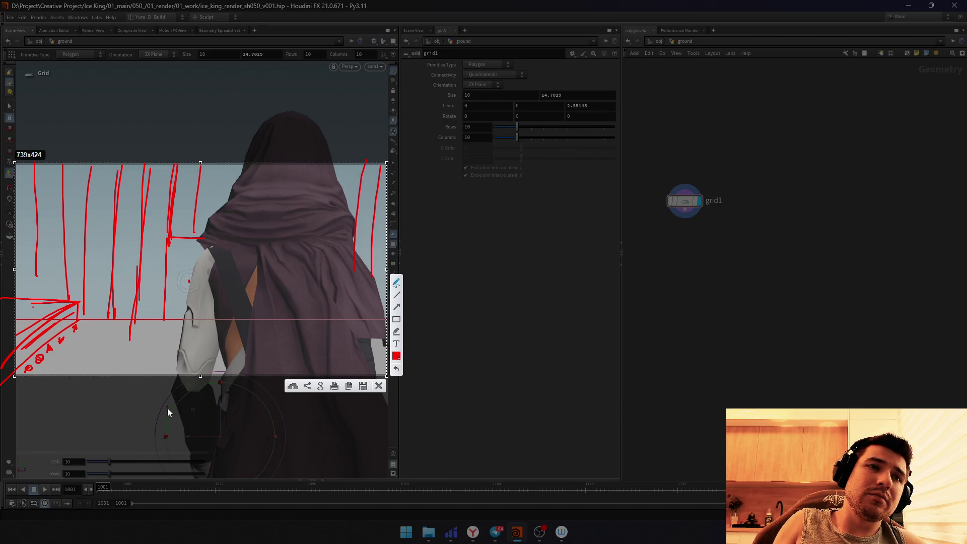
key("Escape")
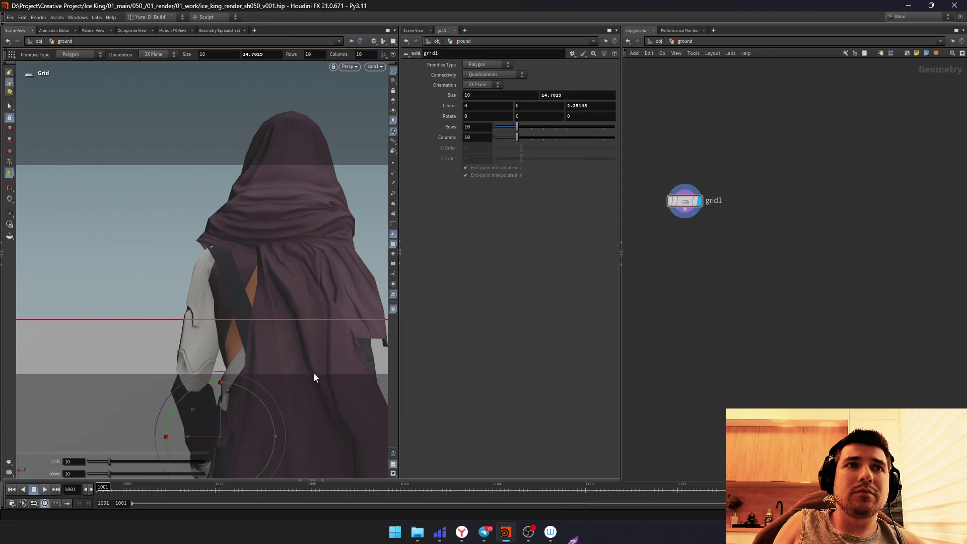
Step: Review the Fab Megascans wood results, then move to the Hunyuan 3D lantern model
key("alt+Tab")
scroll(314, 301, "down", 2)
scroll(313, 299, "down", 3)
scroll(314, 300, "down", 5)
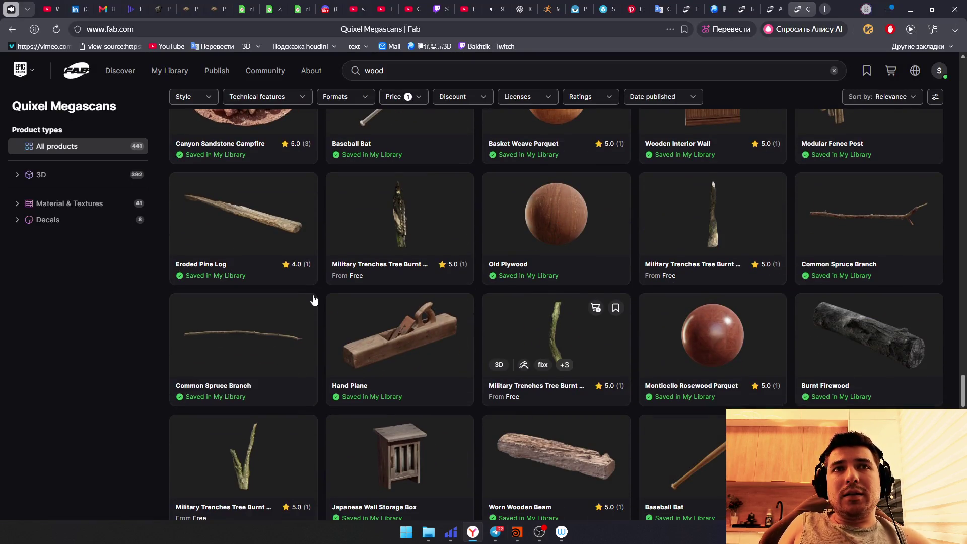
scroll(314, 300, "down", 1)
scroll(313, 300, "down", 2)
scroll(313, 300, "up", 2)
scroll(314, 301, "up", 3)
scroll(314, 300, "down", 5)
scroll(314, 300, "down", 3)
scroll(314, 300, "down", 5)
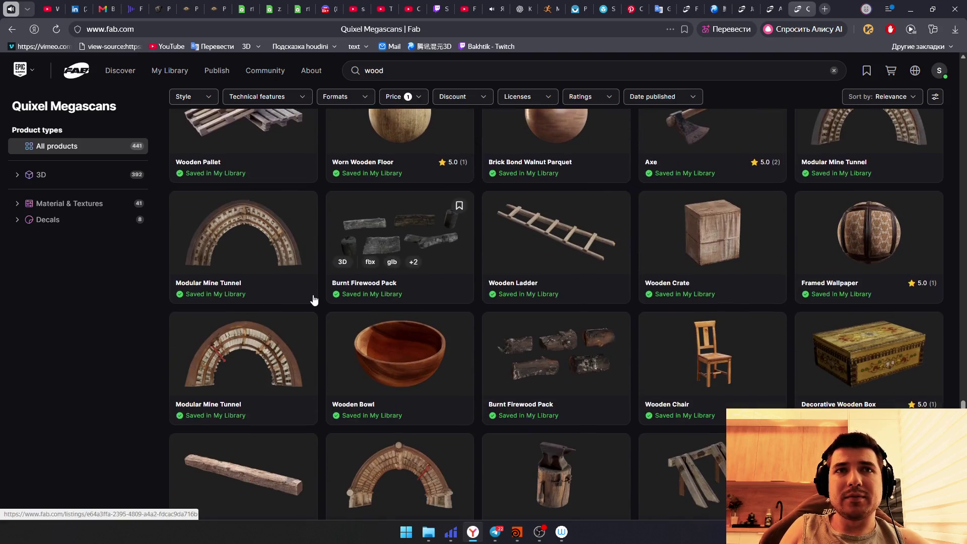
scroll(314, 300, "down", 1)
key("ctrl+Tab")
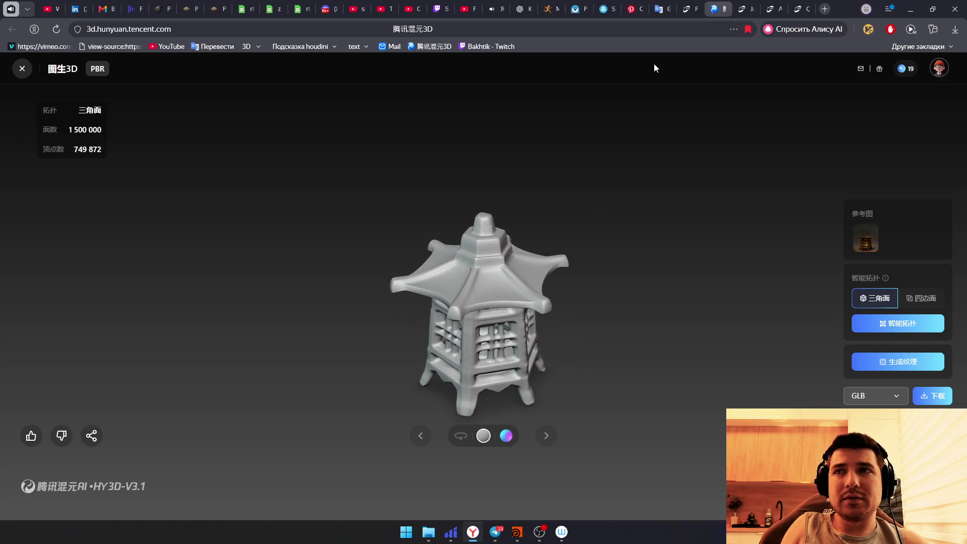
Step: Set the lantern model's export format to OBJ instead of GLB
key("Down")
key("Return")
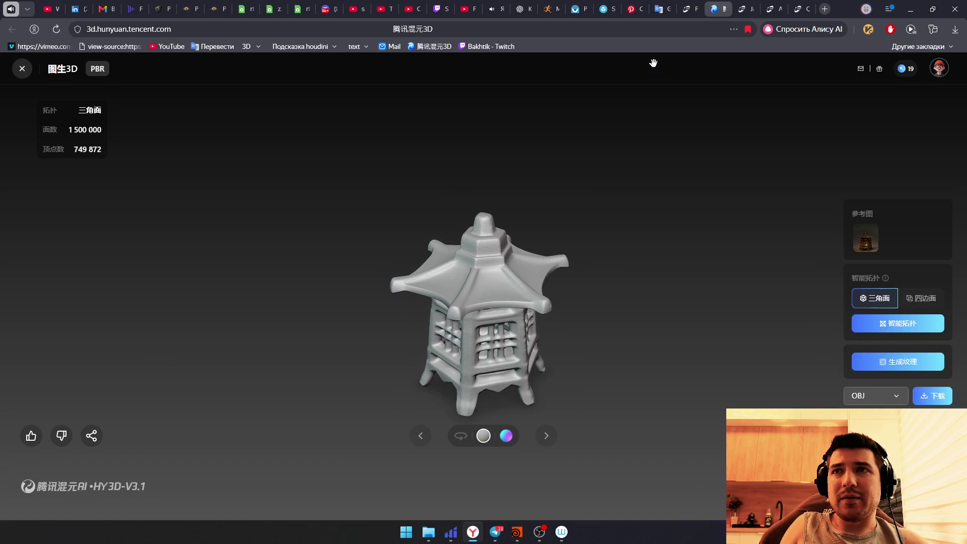
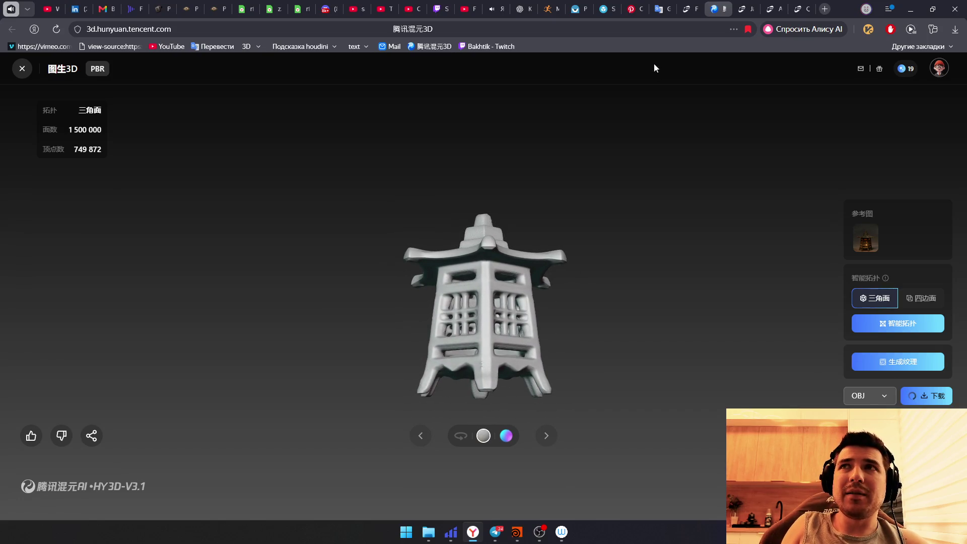
Step: Cycle the browser tabs from Hunyuan 3D through to the Fab 'wood' search results
key("ctrl+Tab")
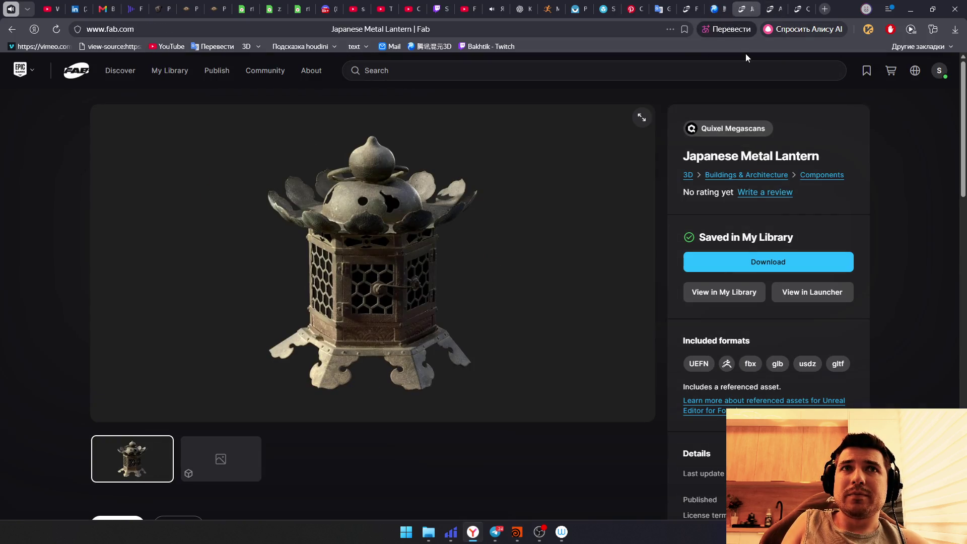
key("ctrl+shift+Tab")
key("ctrl+shift+Tab")
key("ctrl+Tab")
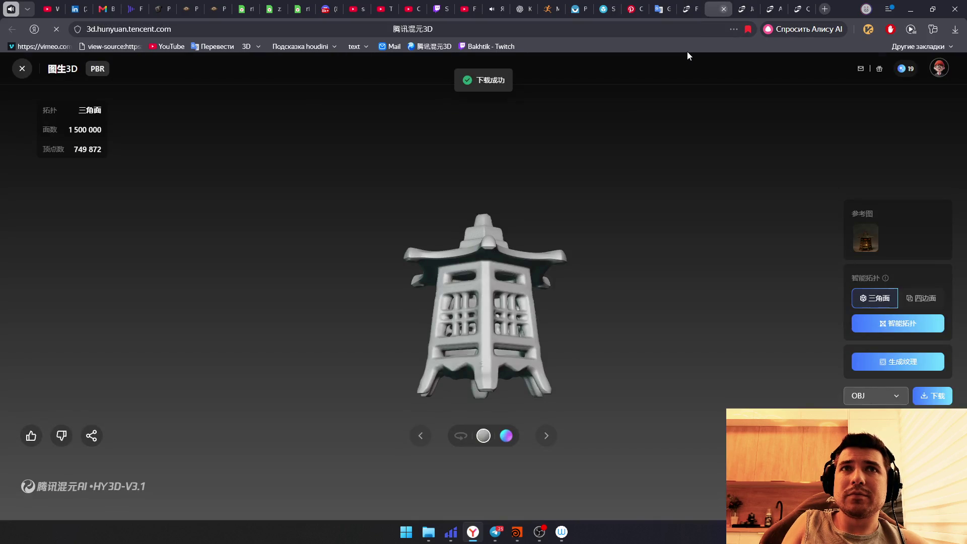
key("ctrl+Tab")
key("ctrl+Tab")
key("ctrl+Tab")
scroll(769, 58, "down", 3)
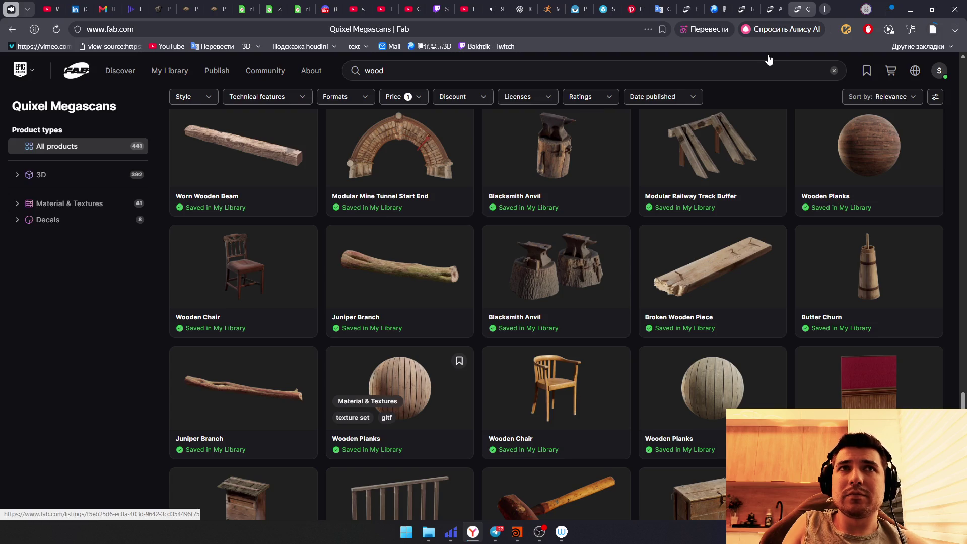
left_click(421, 154)
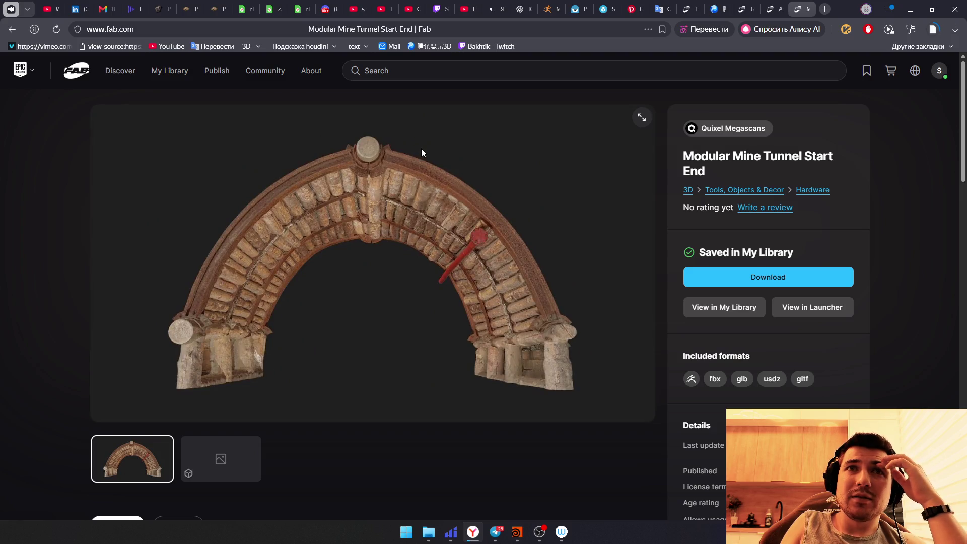
scroll(421, 148, "down", 1)
scroll(421, 148, "up", 1)
scroll(421, 149, "down", 2)
scroll(421, 148, "up", 1)
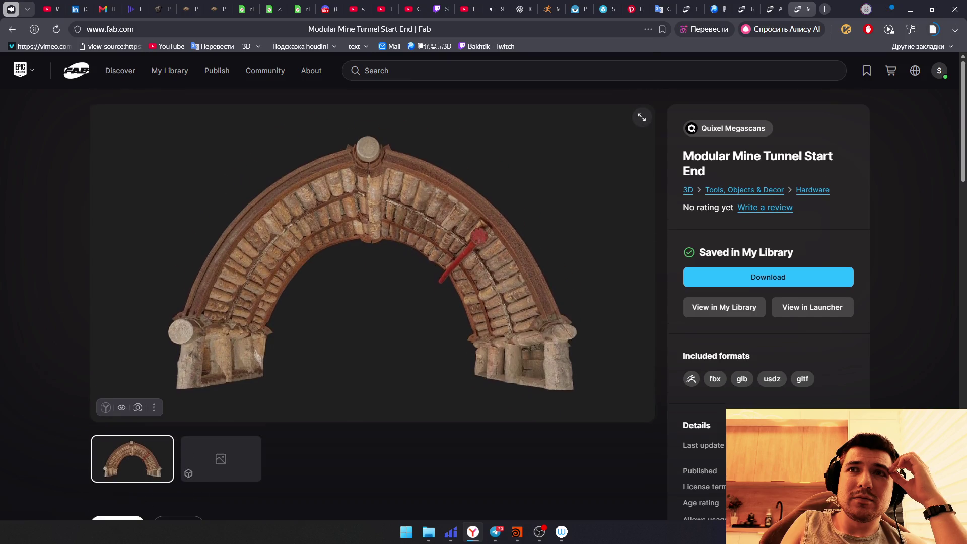
key("alt+Left")
key("alt+Right")
key("alt+Left")
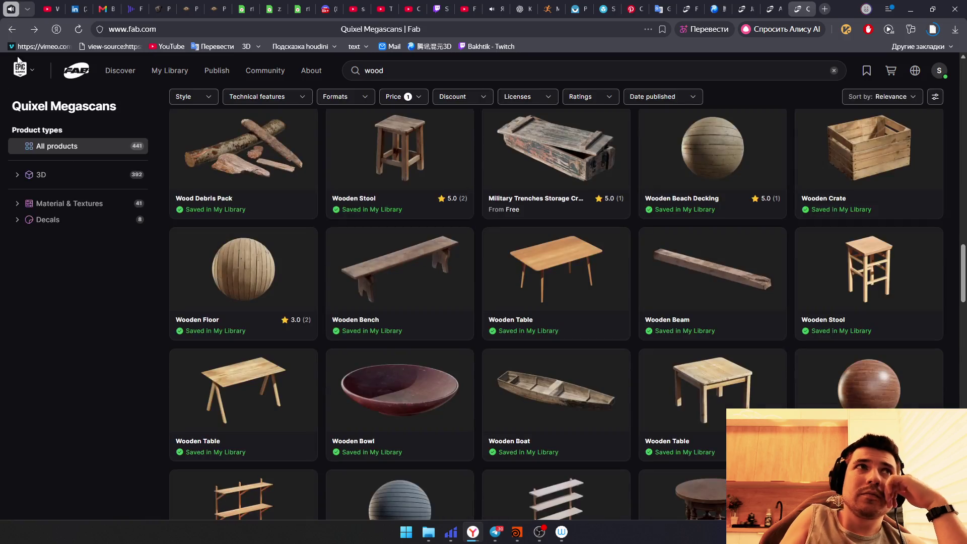
scroll(556, 325, "down", 1)
scroll(556, 325, "down", 2)
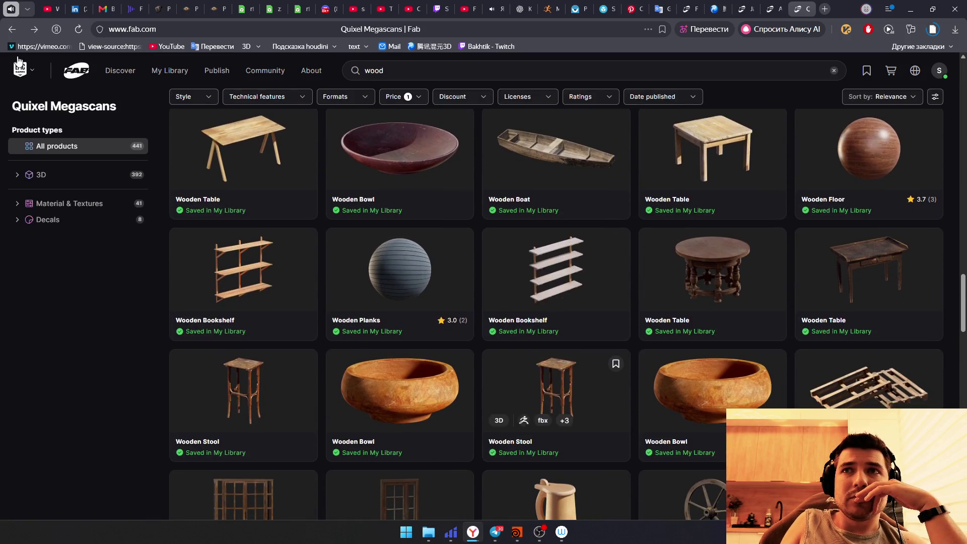
scroll(556, 325, "down", 2)
scroll(557, 325, "down", 2)
scroll(556, 325, "up", 2)
scroll(399, 341, "down", 1)
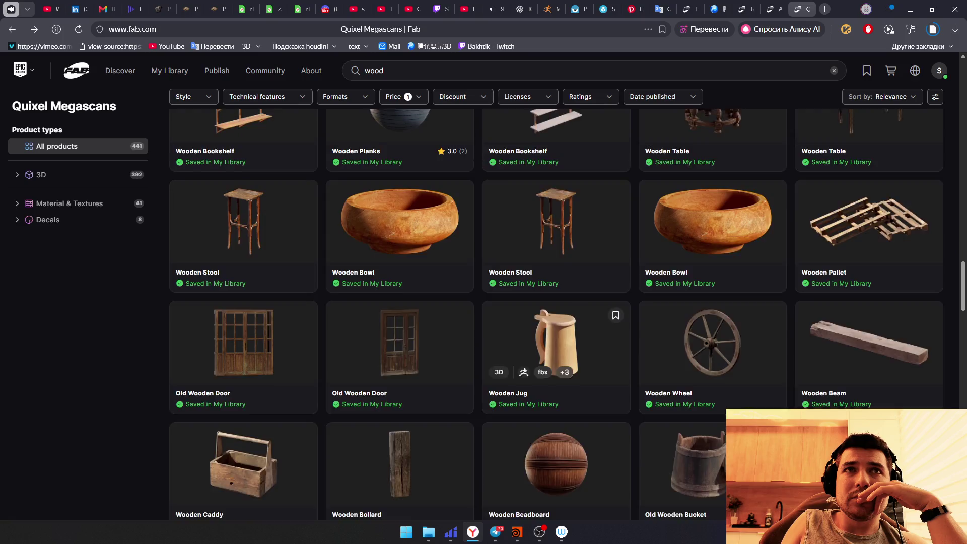
scroll(400, 340, "up", 2)
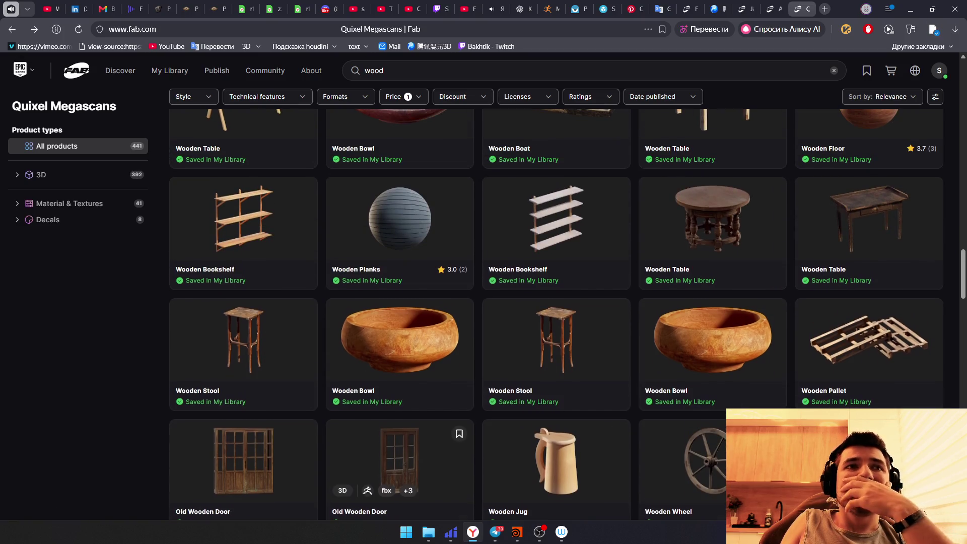
scroll(408, 363, "down", 2)
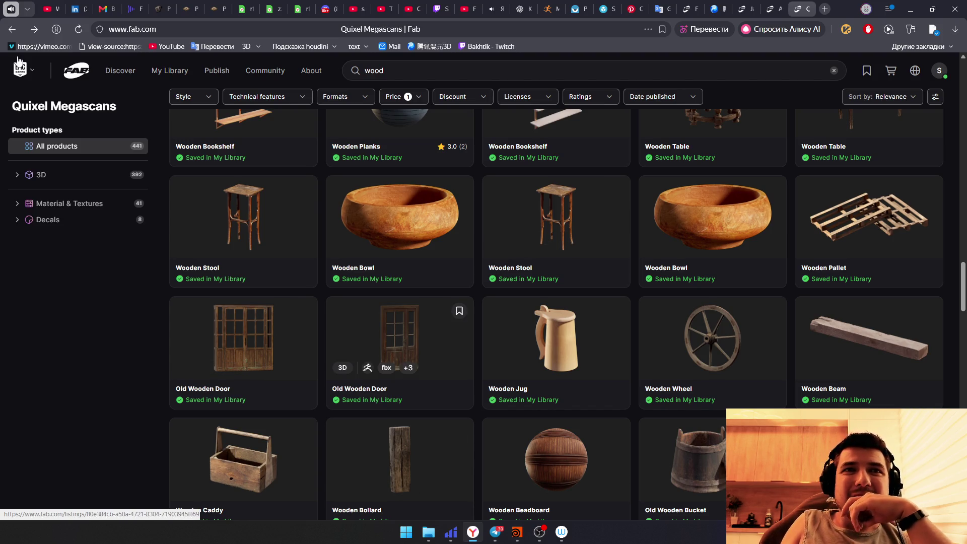
scroll(401, 409, "up", 1)
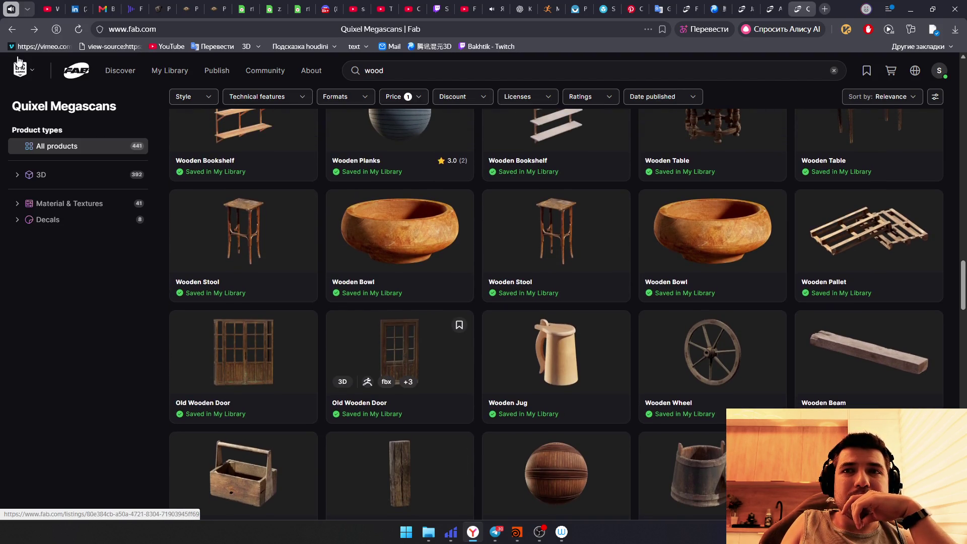
left_click(400, 355)
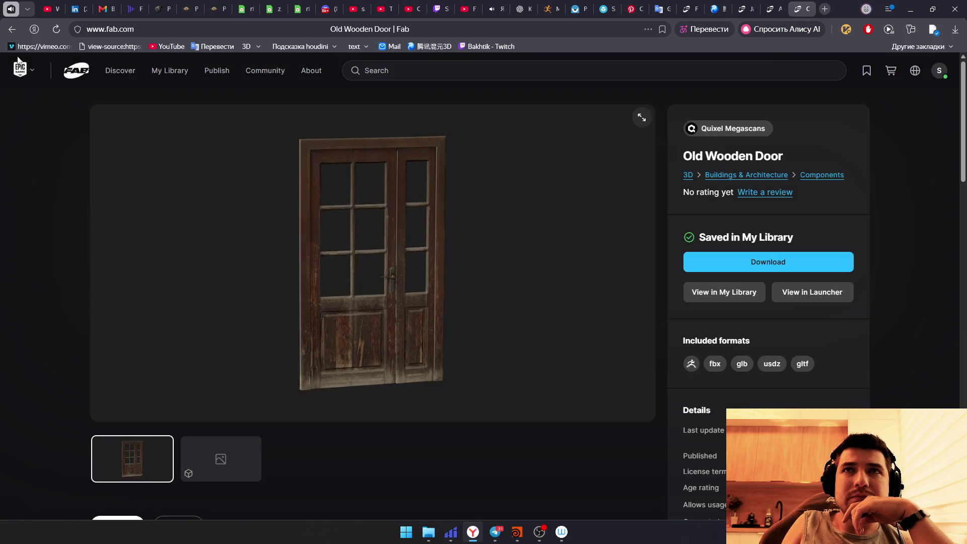
Step: Go back from the Old Wooden Door listing to the Fab wood search results
key("alt+Left")
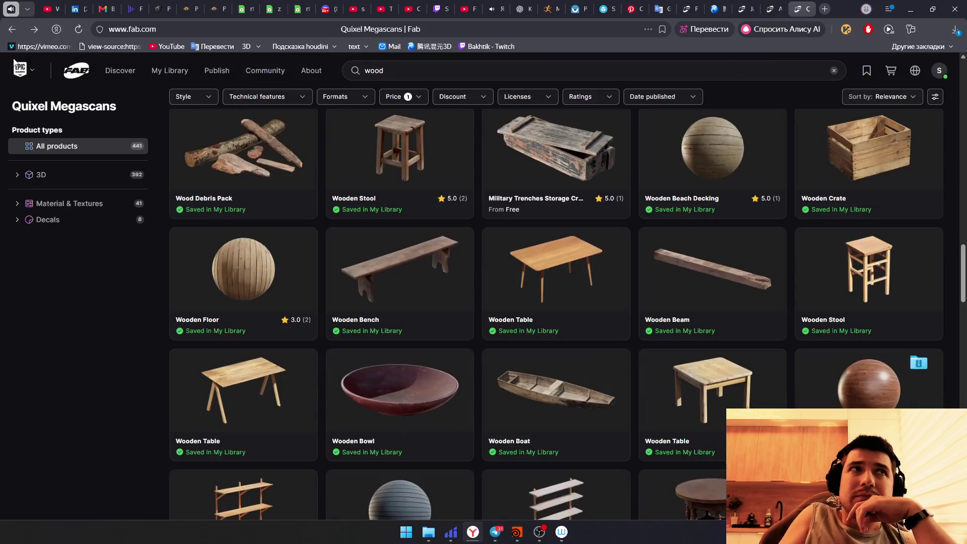
scroll(556, 272, "down", 2)
scroll(556, 272, "down", 2)
scroll(556, 272, "down", 2)
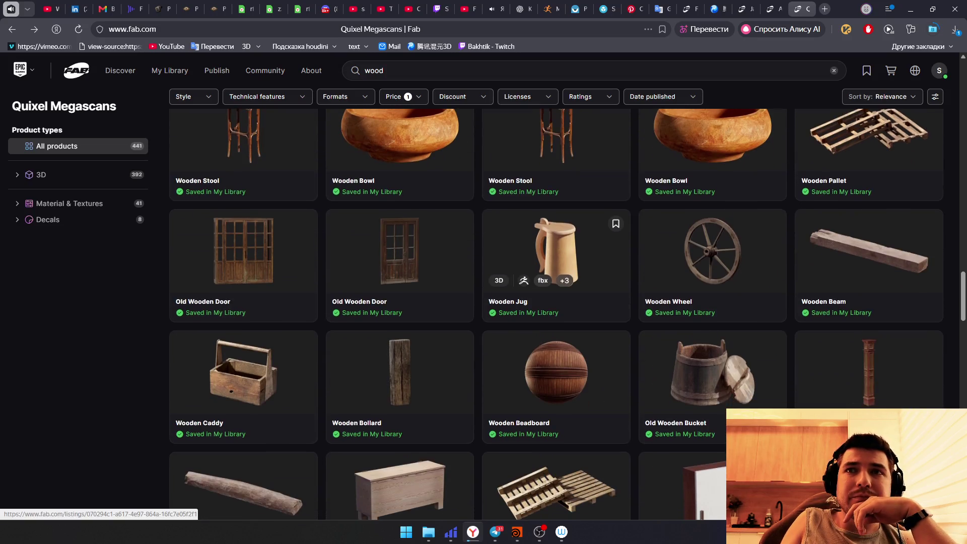
scroll(401, 317, "down", 2)
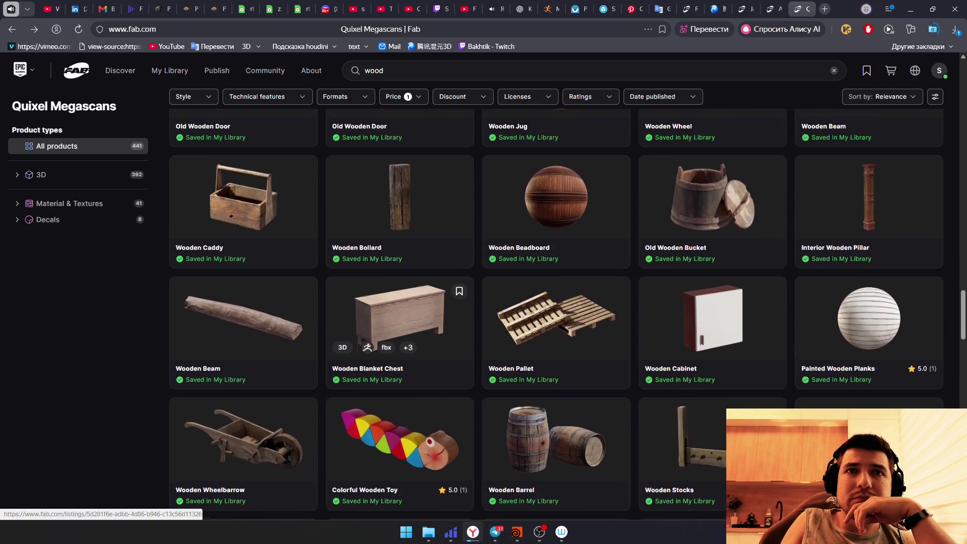
scroll(401, 318, "down", 1)
scroll(401, 257, "down", 1)
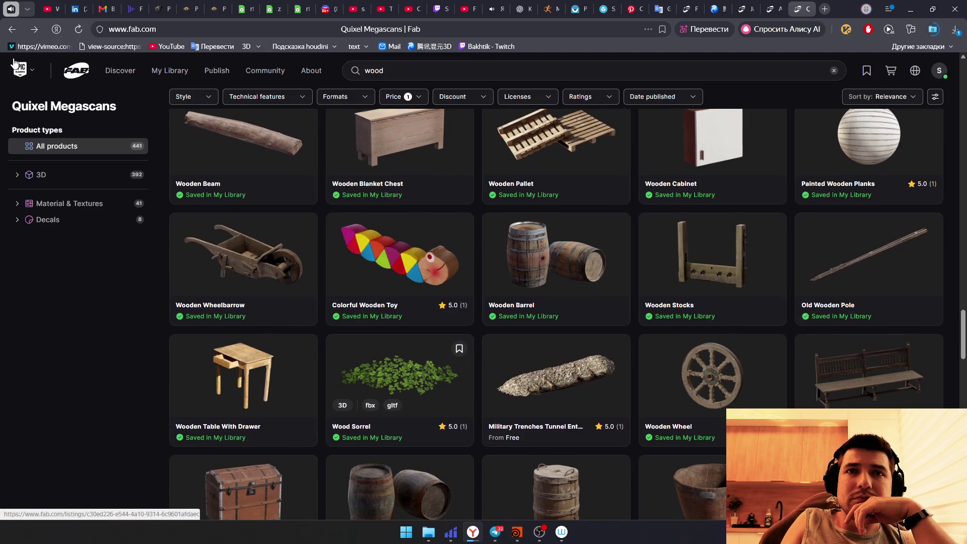
scroll(14, 64, "down", 1)
scroll(401, 303, "down", 1)
scroll(400, 303, "down", 1)
scroll(400, 303, "down", 2)
scroll(400, 317, "down", 1)
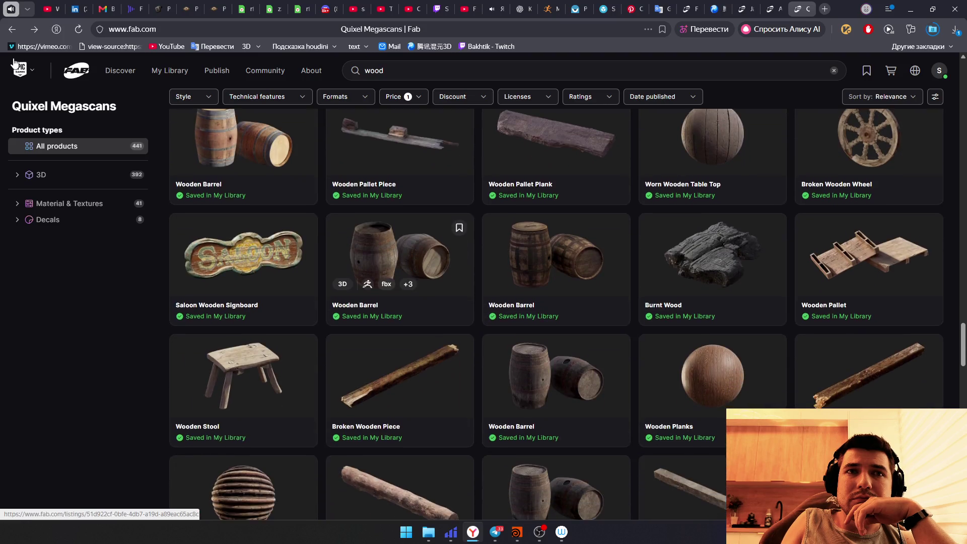
scroll(400, 333, "down", 1)
scroll(402, 332, "down", 2)
scroll(413, 331, "down", 1)
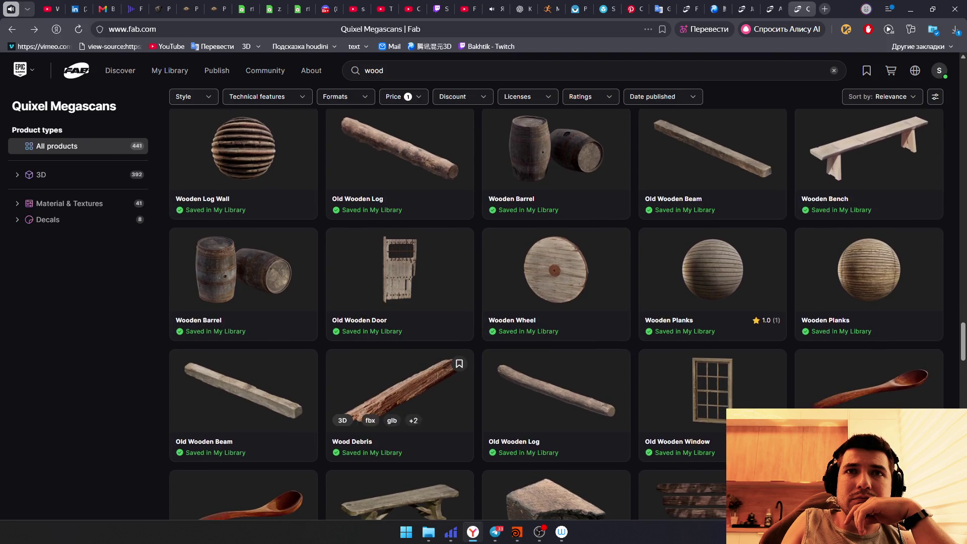
scroll(413, 331, "down", 1)
scroll(413, 331, "down", 1)
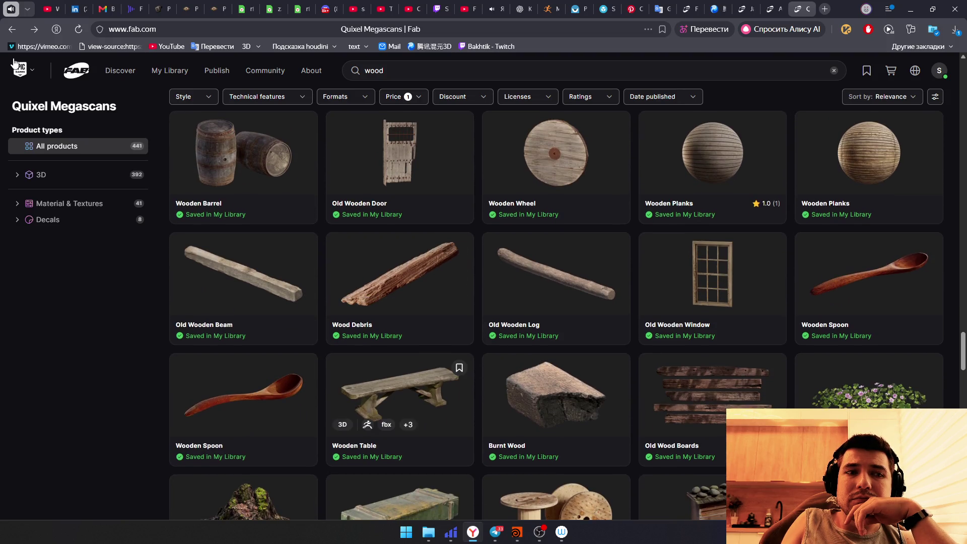
scroll(401, 333, "down", 1)
scroll(401, 333, "down", 1)
scroll(401, 333, "down", 1)
scroll(401, 333, "down", 1)
scroll(14, 65, "down", 2)
scroll(14, 64, "down", 2)
scroll(14, 64, "down", 2)
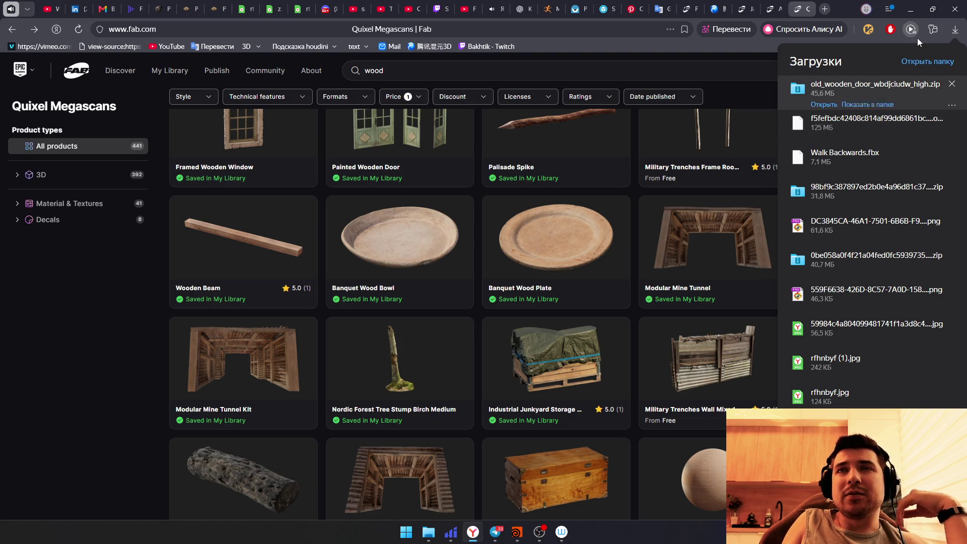
mouse_move(428, 532)
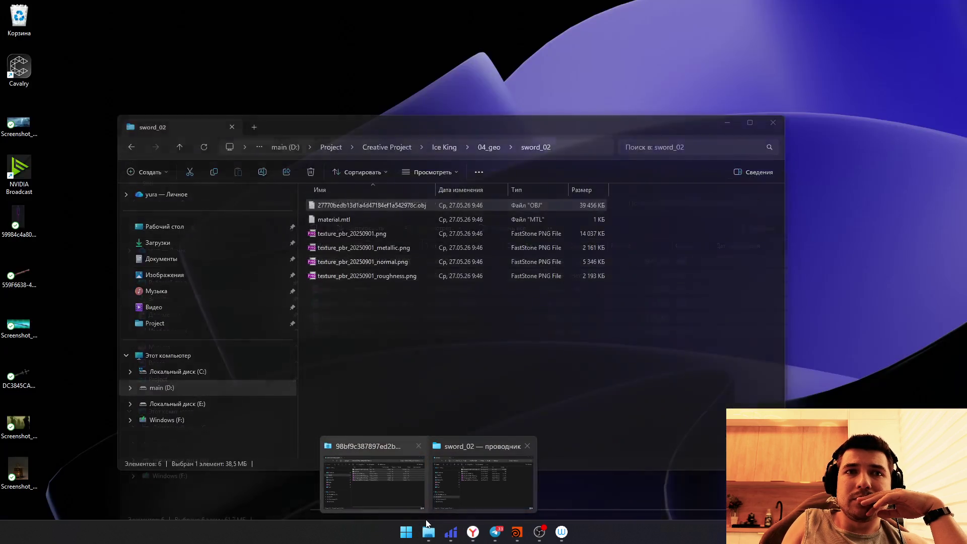
Step: Bring Explorer forward and navigate from Downloads into the Walk Backwards.fbm texture folder
left_click(373, 474)
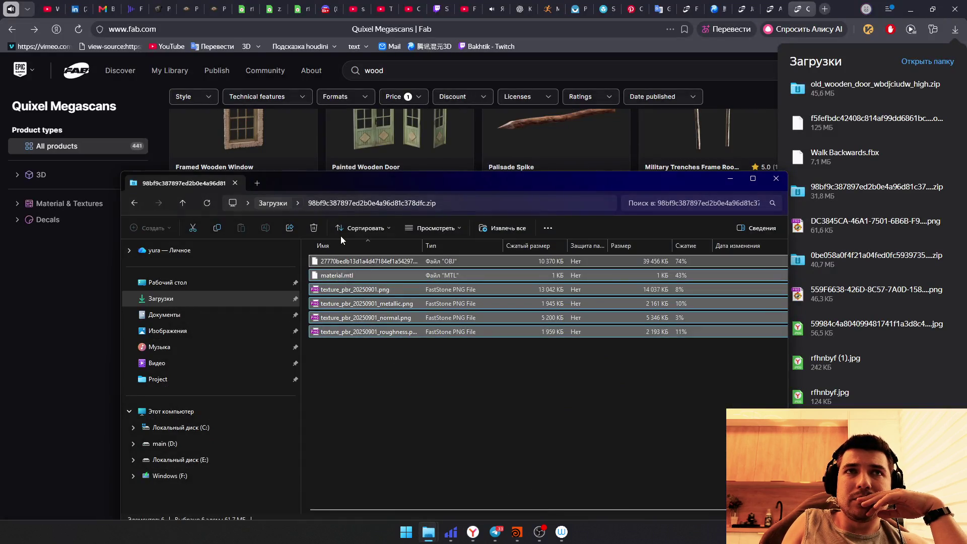
key("BackSpace")
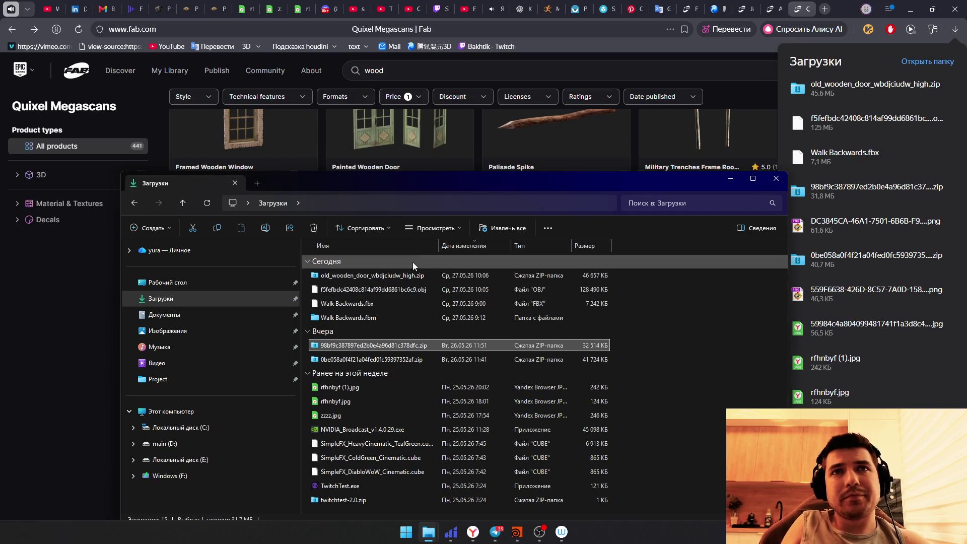
double_click(368, 319)
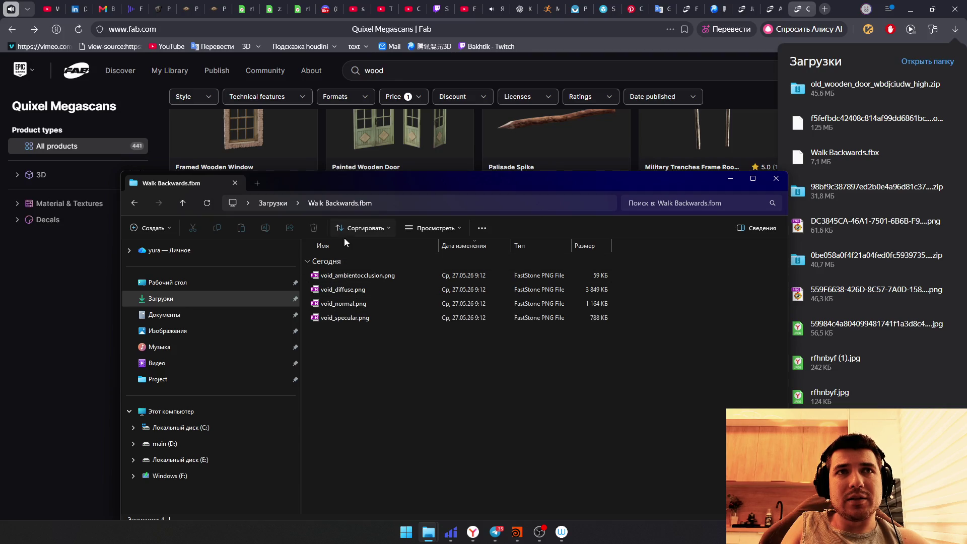
left_click(273, 203)
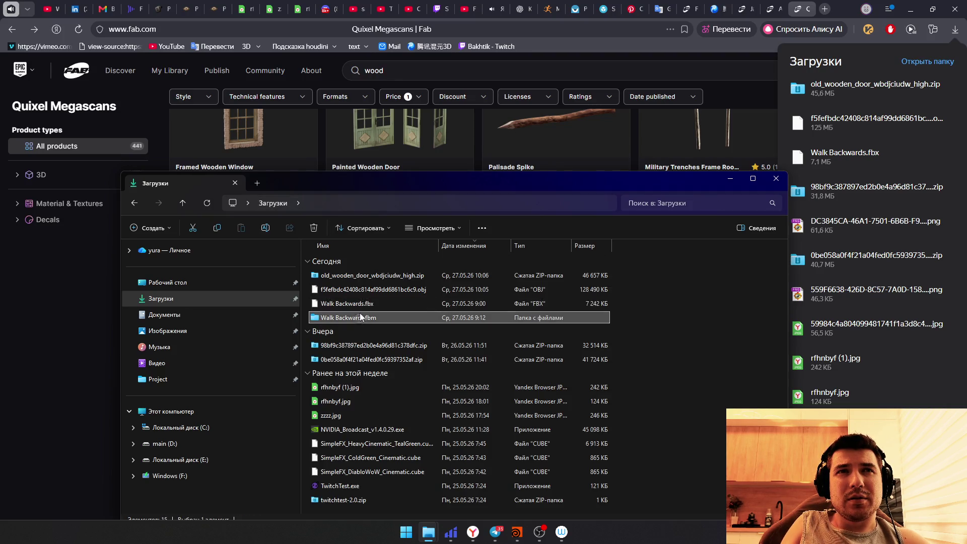
double_click(361, 319)
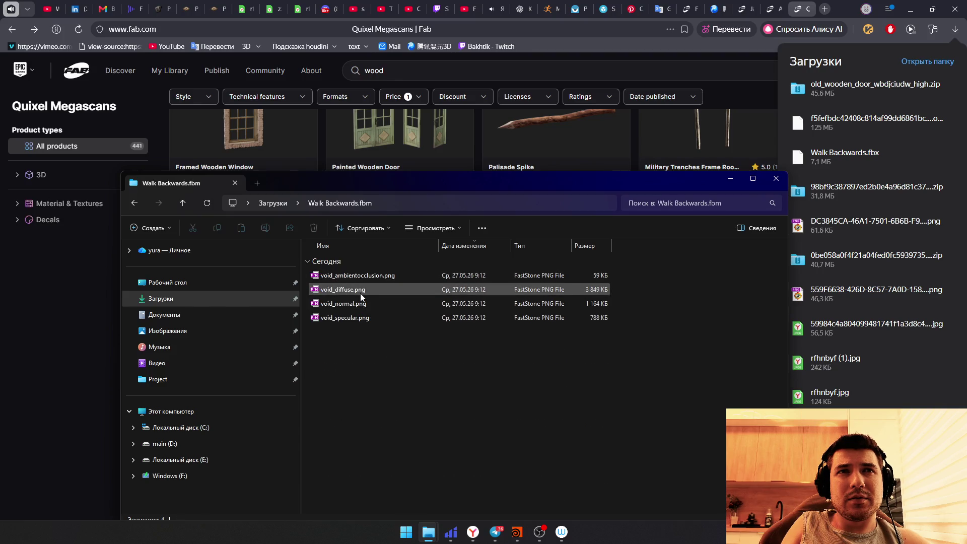
Step: View void_diffuse.png full-screen, close it, and return to Downloads with Walk Backwards.fbx selected
double_click(361, 294)
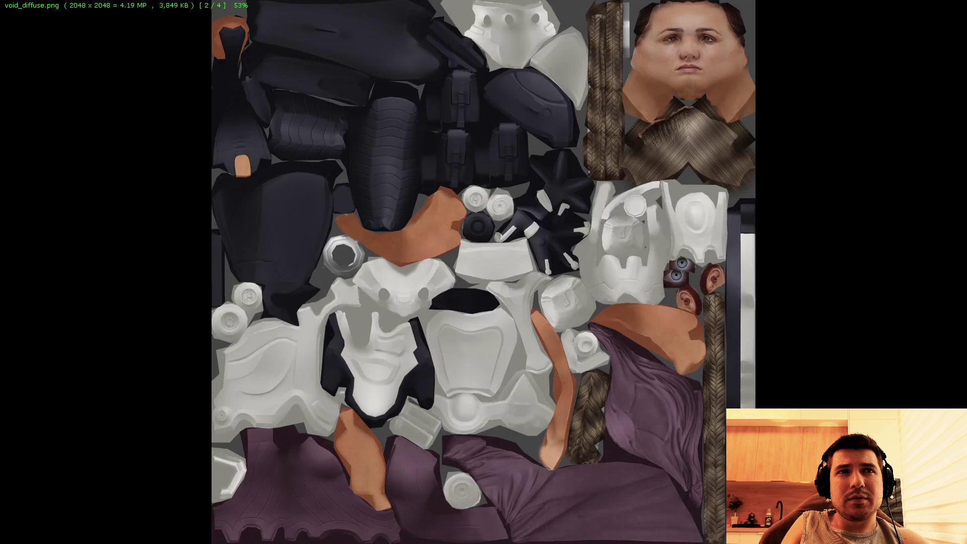
mouse_move(484, 46)
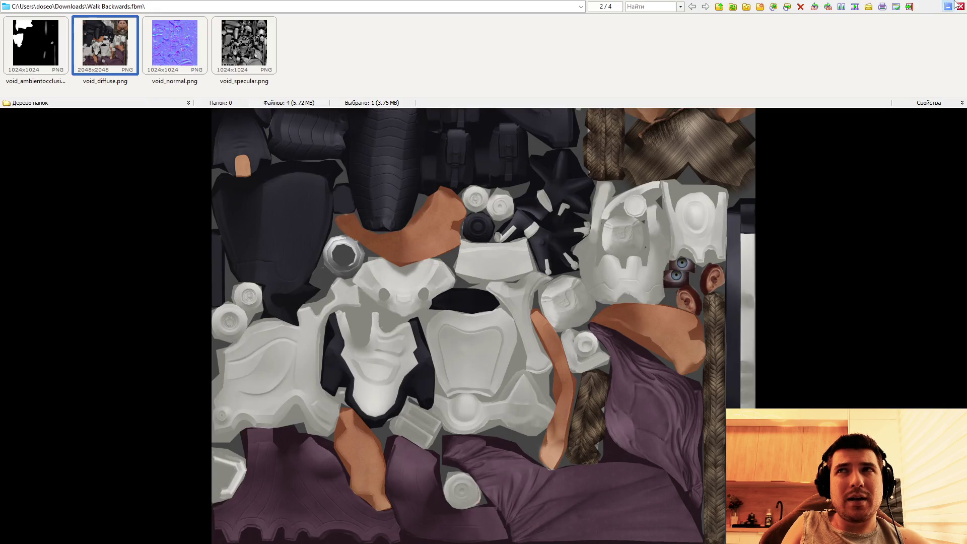
left_click(961, 6)
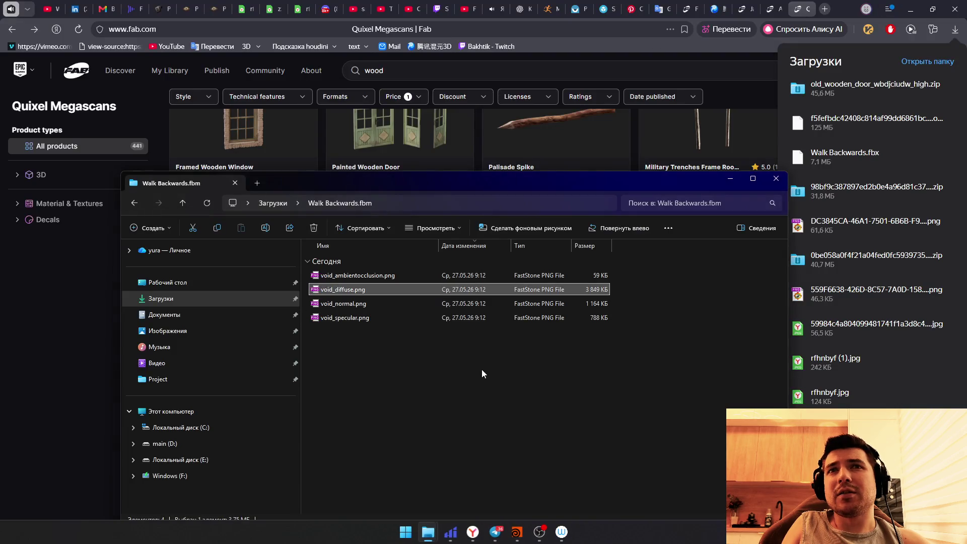
key("alt+Left")
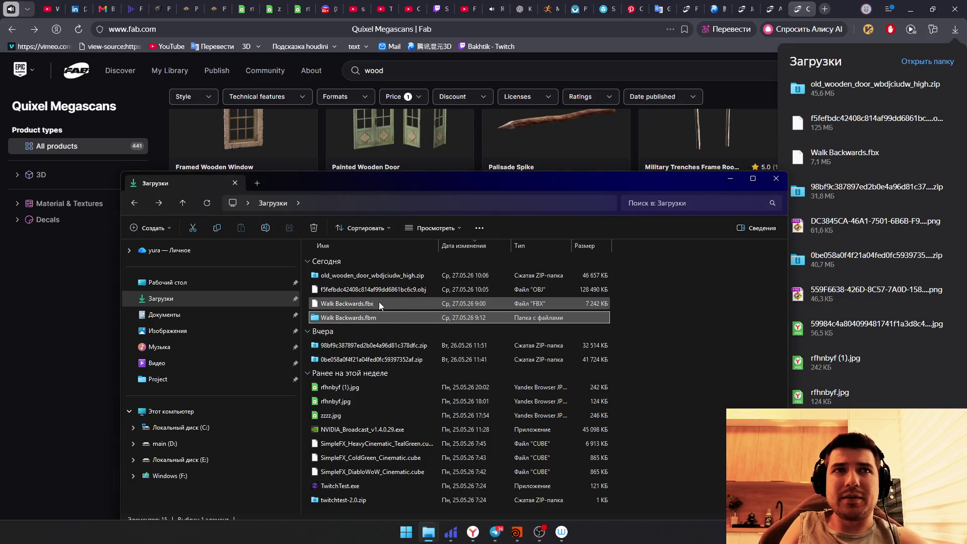
left_click(376, 303, "ctrl")
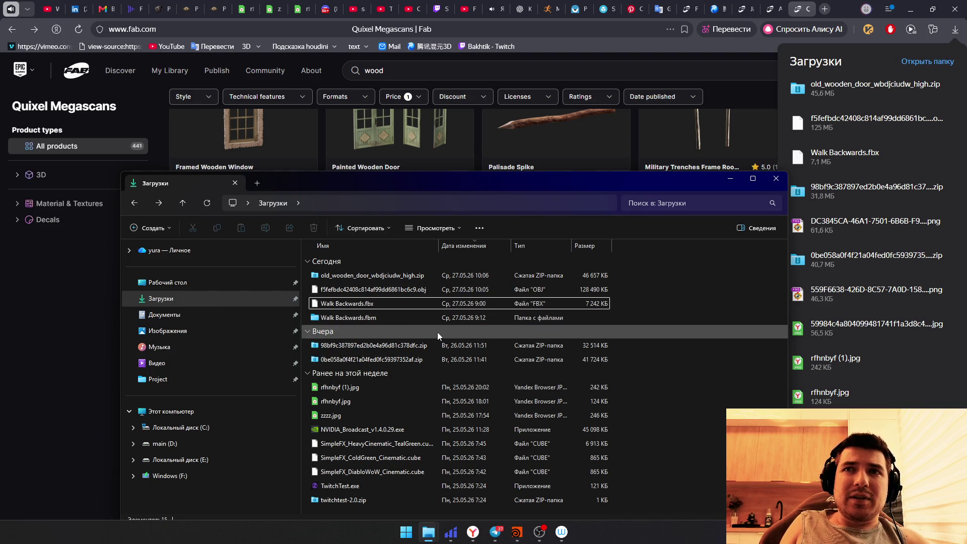
Step: Open the Old Wooden Door zip in 7-Zip, then bring up the Ice King project folder in Explorer
left_click(360, 291)
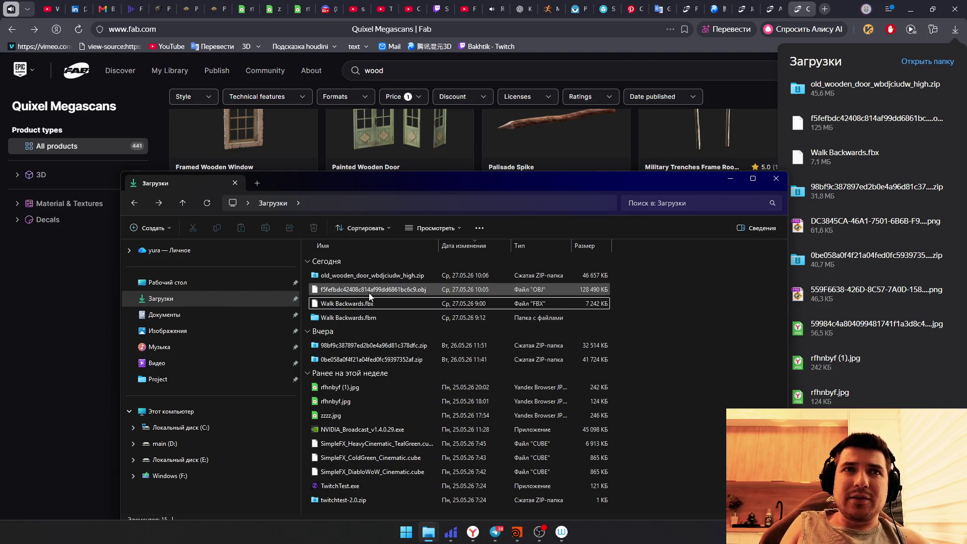
right_click(390, 275)
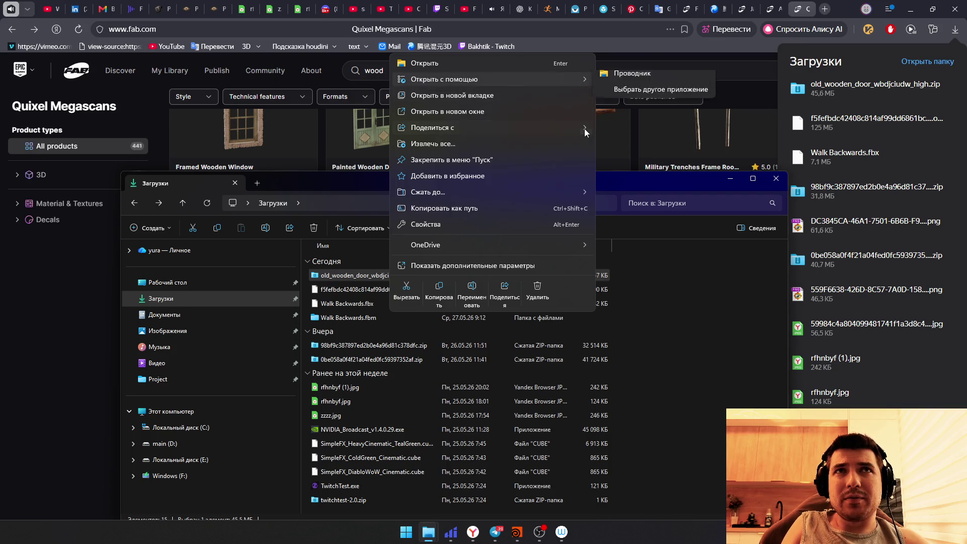
left_click(482, 265)
mouse_move(454, 324)
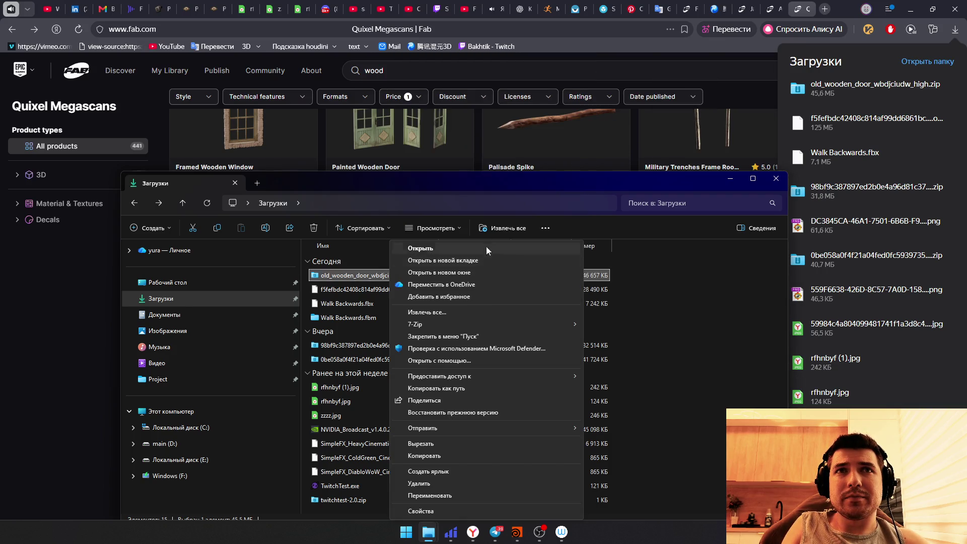
left_click(637, 326)
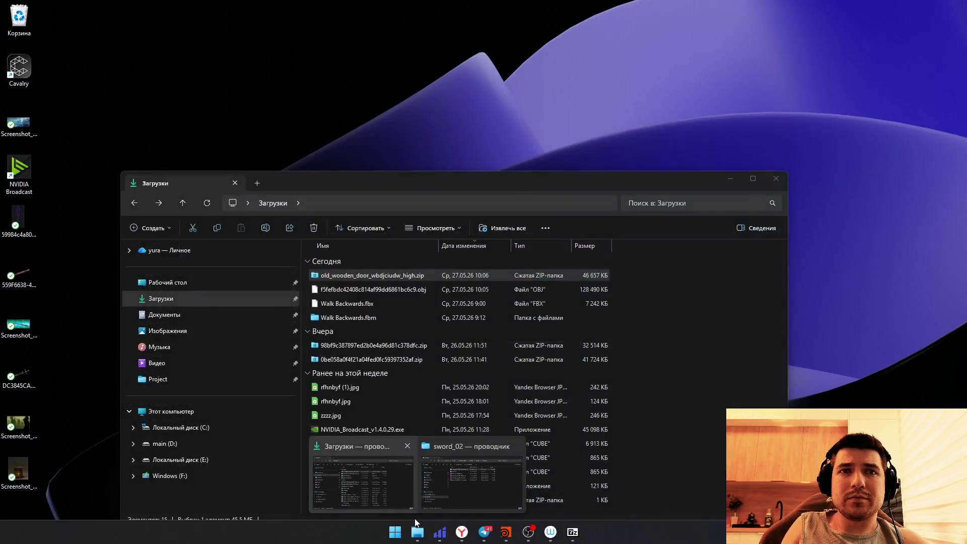
mouse_move(428, 532)
left_click(461, 484)
key("alt+Up")
key("alt+Up")
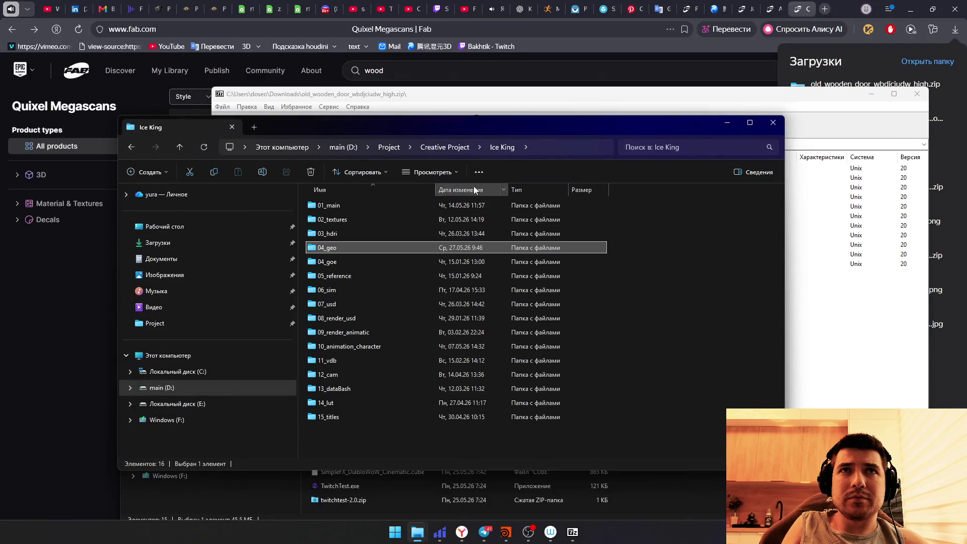
Step: Create a new folder named door inside 04_geo and open it
mouse_move(454, 128)
left_mouse_down()
mouse_move(466, 174)
mouse_move(477, 118)
left_mouse_up()
left_click(635, 273)
double_click(353, 243)
right_click(681, 305)
mouse_move(716, 368)
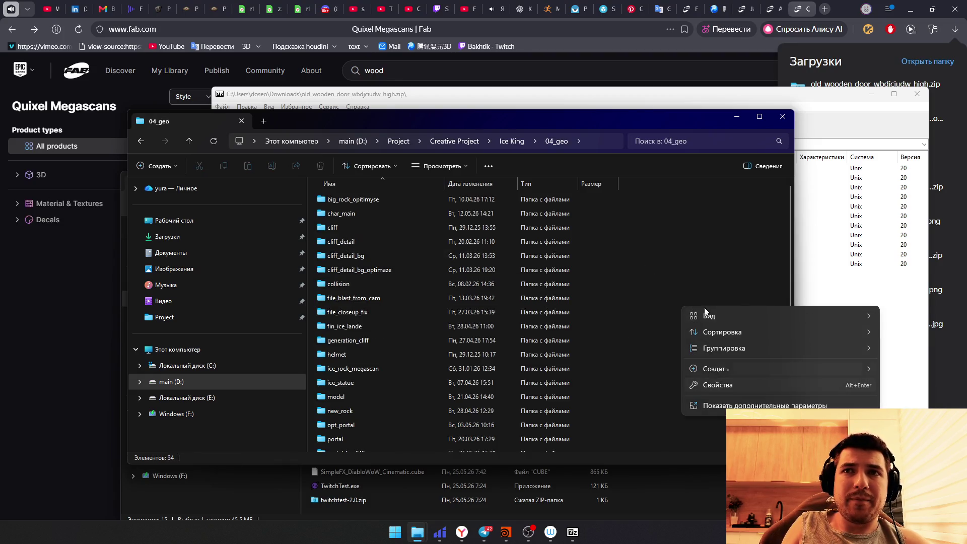
left_click(648, 363)
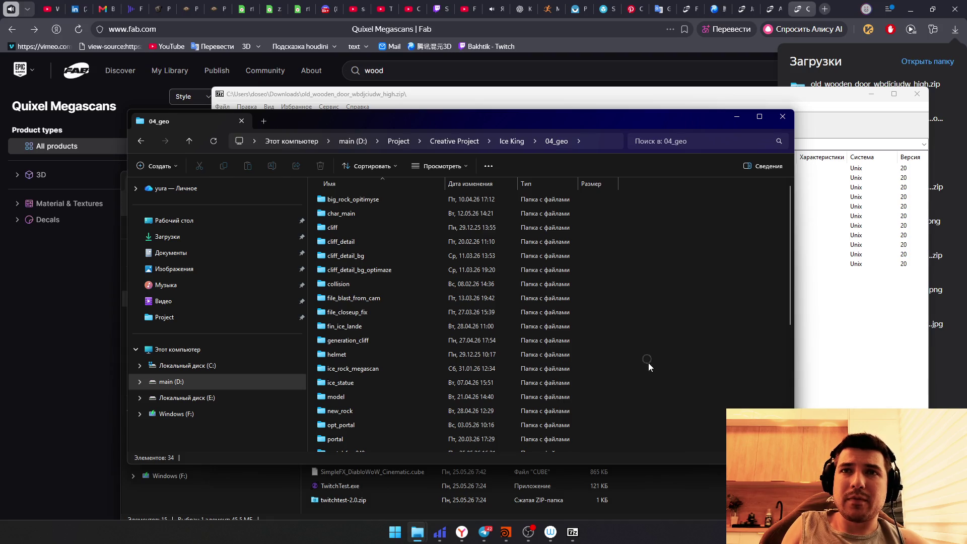
right_click(646, 302)
left_click(869, 364)
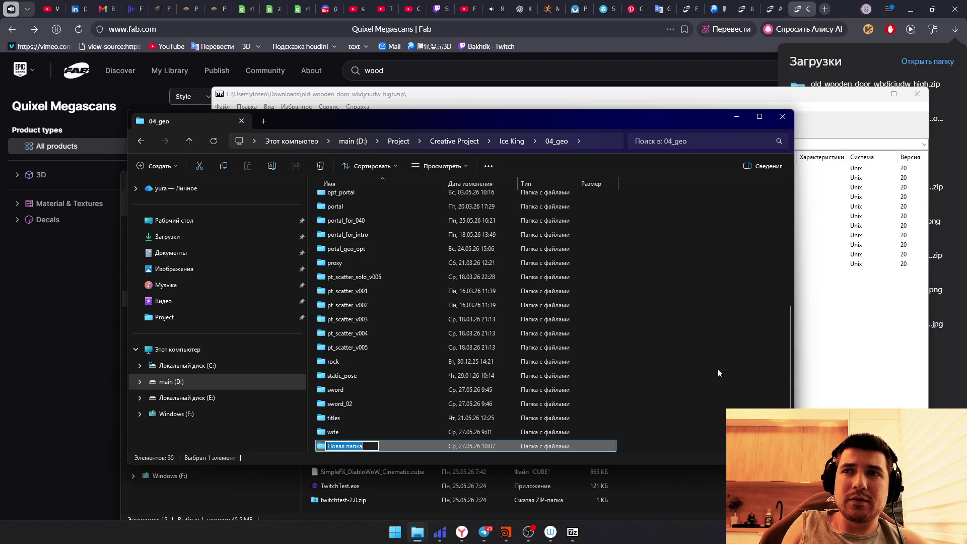
type("door")
key("Return")
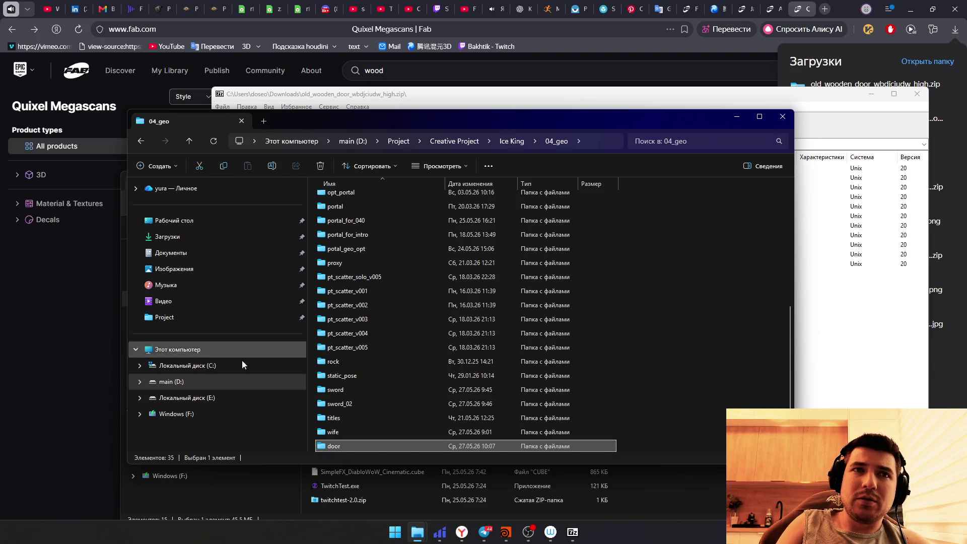
double_click(345, 445)
Step: Extract all eleven Old Wooden Door archive files into the door folder and close 7-Zip
left_click(447, 99)
mouse_move(355, 310)
left_mouse_down()
mouse_move(242, 171)
mouse_move(399, 337)
left_mouse_up()
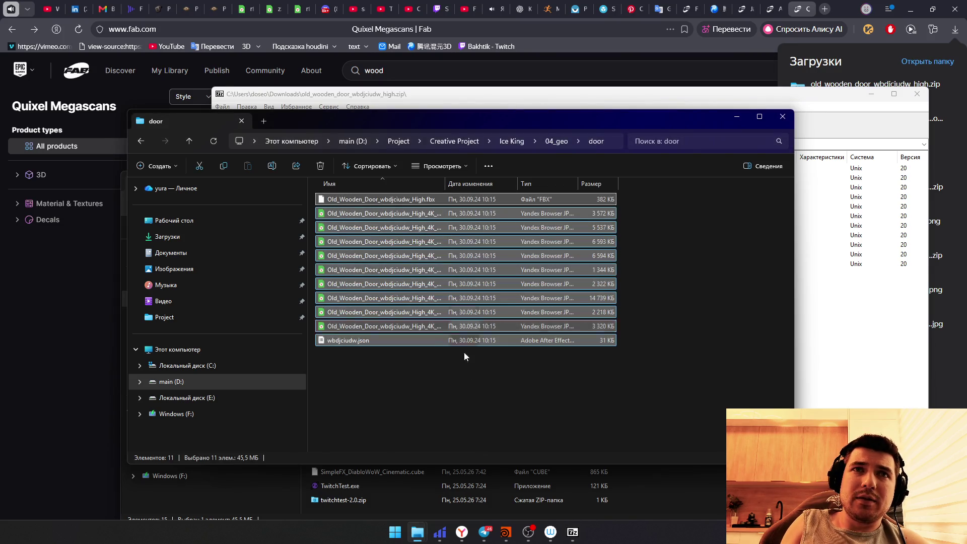
left_click(830, 237)
left_click(917, 95)
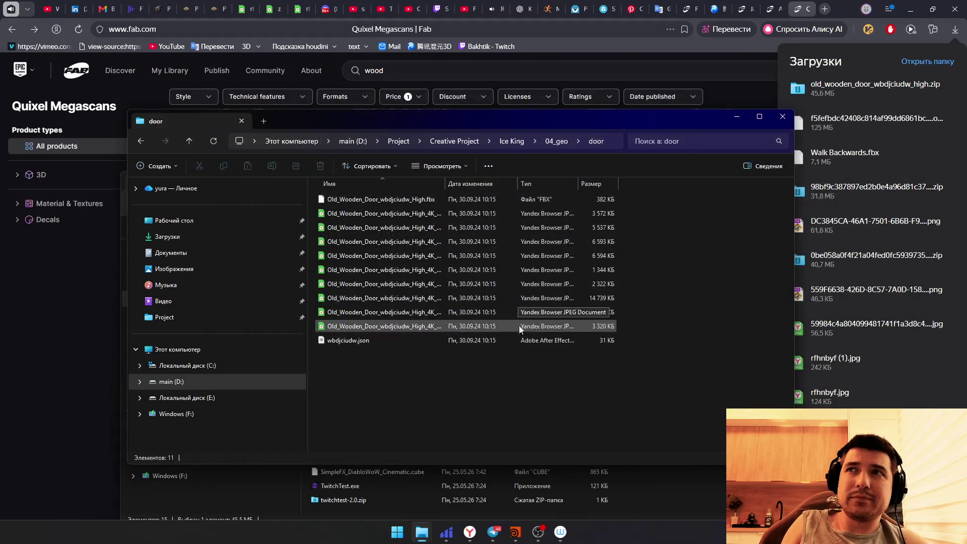
Step: Cut the downloaded lantern OBJ from Downloads and go up to the 04_geo folder
key("alt+Tab")
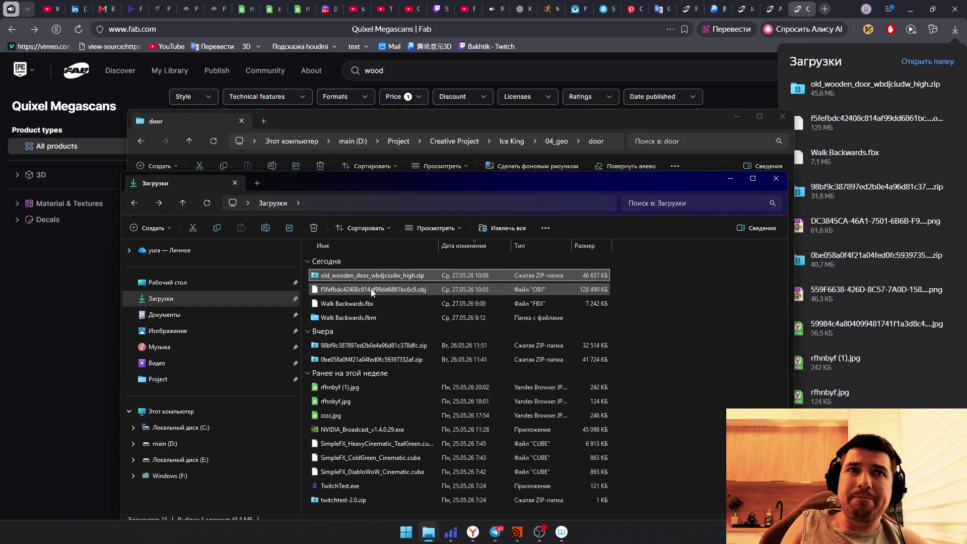
left_click(366, 290)
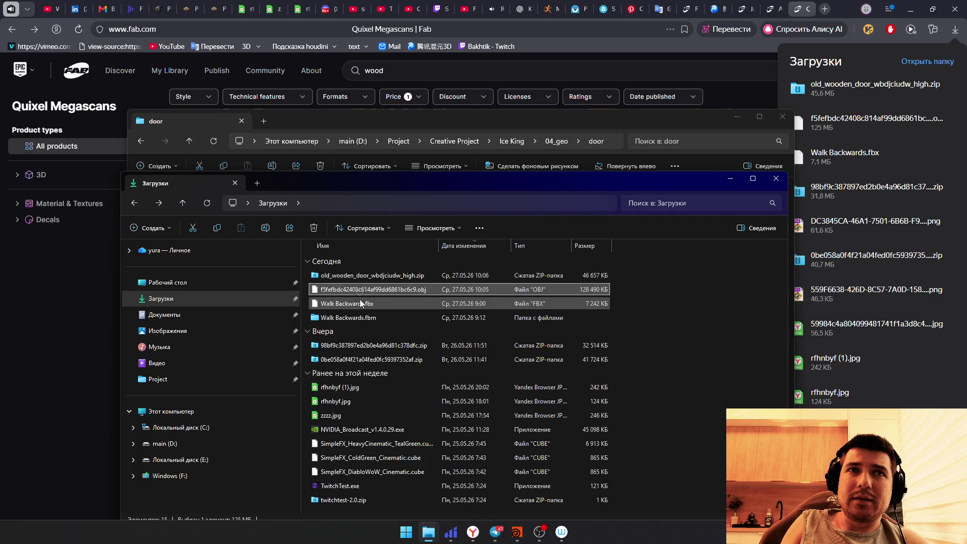
key("alt+Tab")
right_click(572, 387)
left_click(558, 141)
Step: Create a lamp folder in 04_geo, move the OBJ into it, and switch back to Houdini
right_click(697, 288)
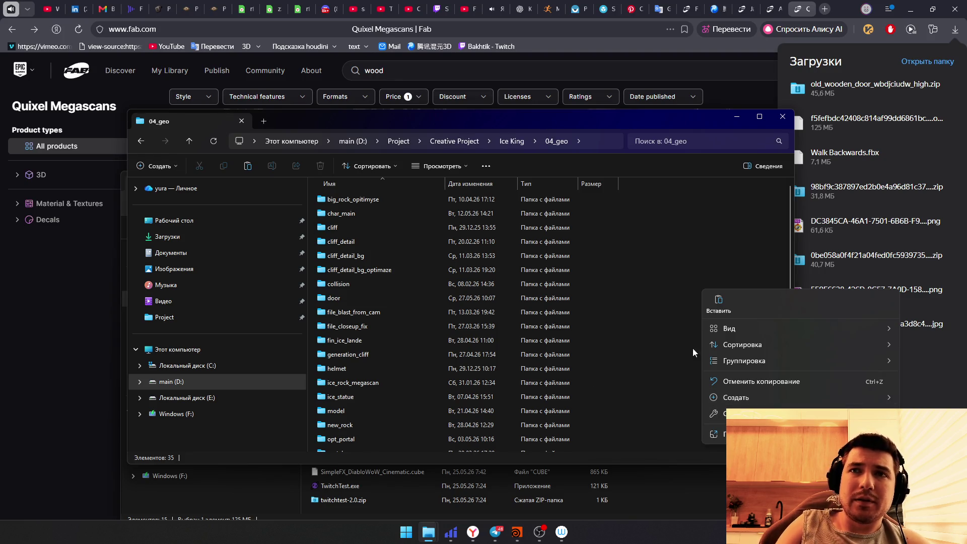
mouse_move(736, 398)
left_click(702, 400)
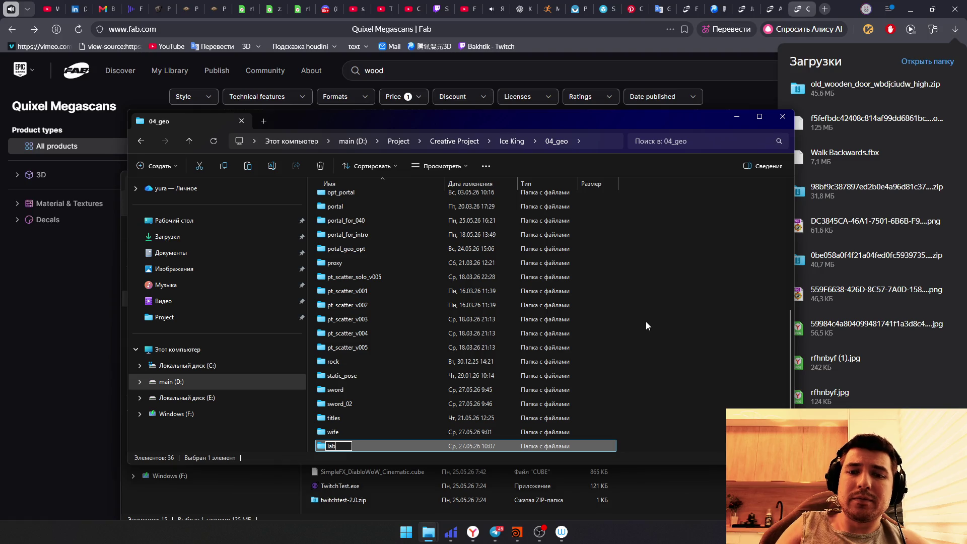
type("mp")
key("Return")
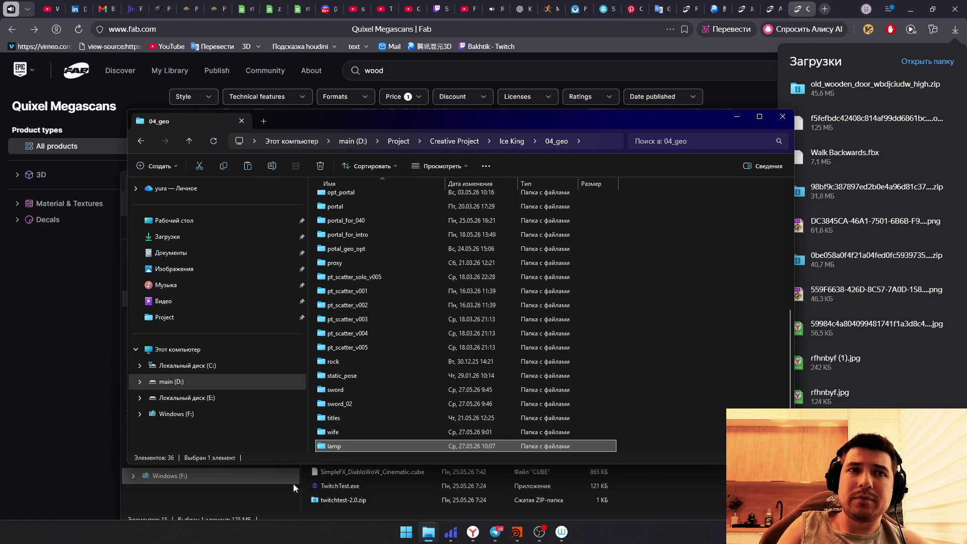
double_click(336, 446)
key("ctrl+v")
key("alt+Tab")
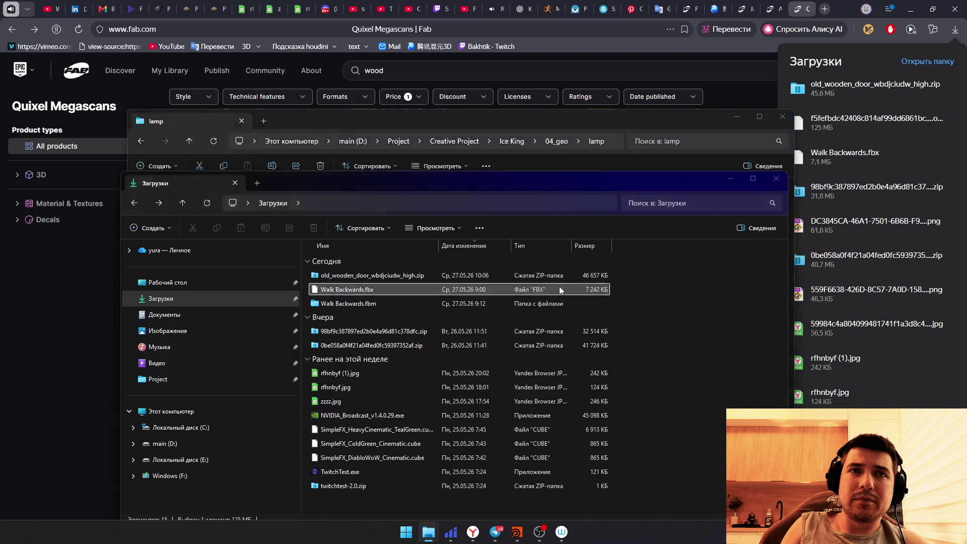
key("alt+Tab")
key("Tab")
key("Tab")
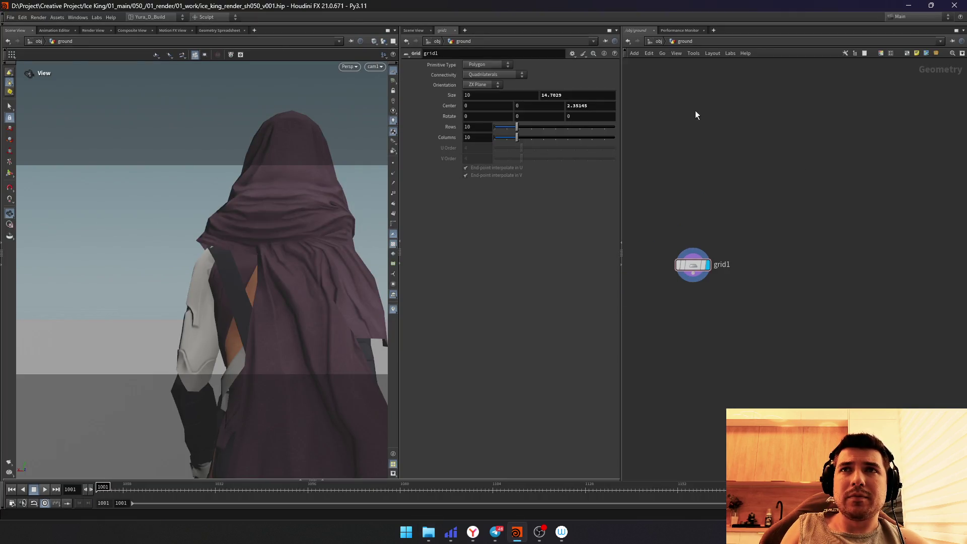
Step: Add a Geometry object named door in /obj and dive inside it
left_click(659, 121)
middle_click_drag(663, 138, 737, 252)
left_click(745, 329)
key("Tab")
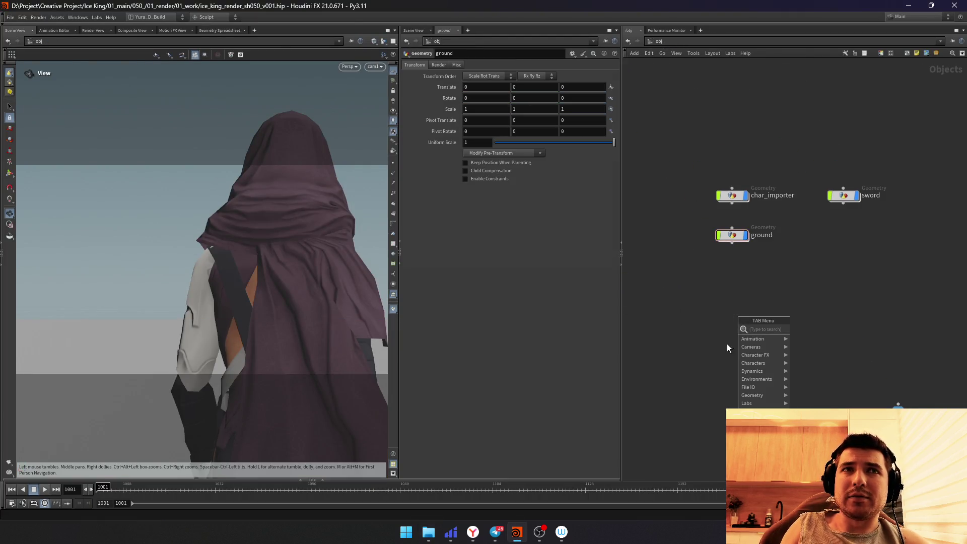
left_click(840, 327)
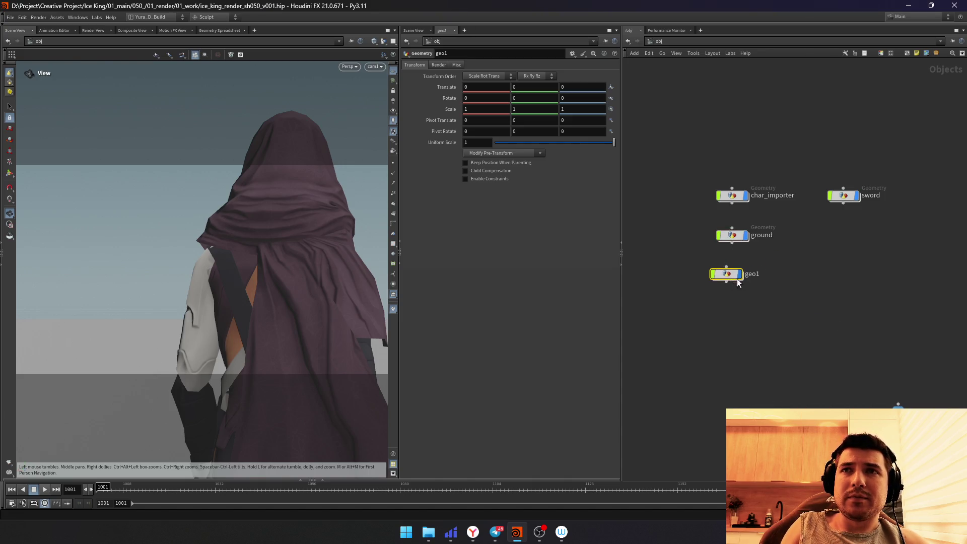
type("door")
key("Return")
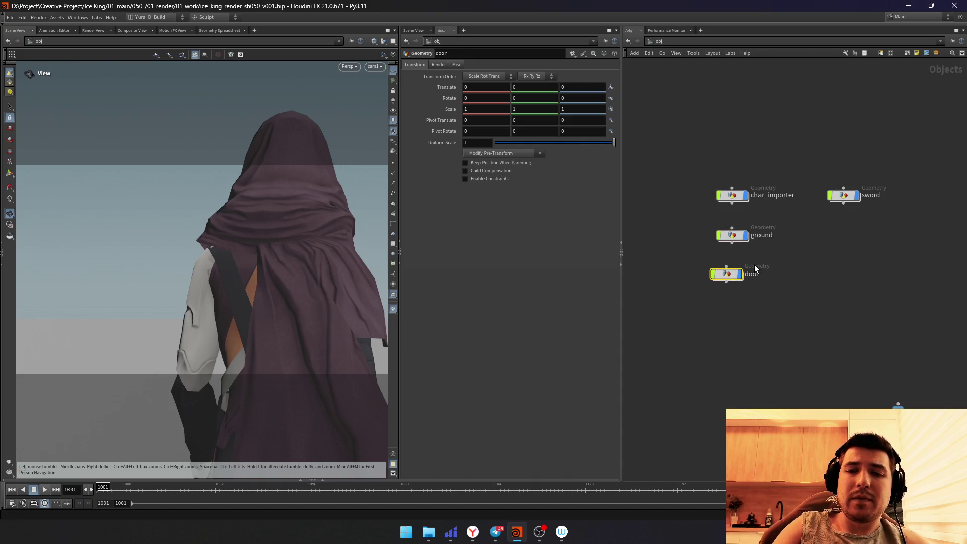
key("Return")
Step: Add a File node inside door and bring up File Explorer to find the model
key("Tab")
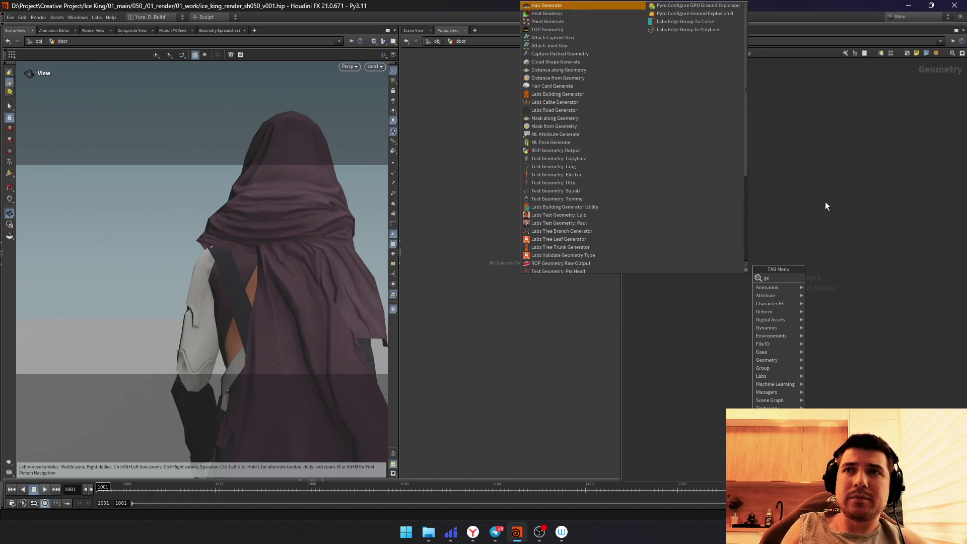
type("fil")
key("Escape")
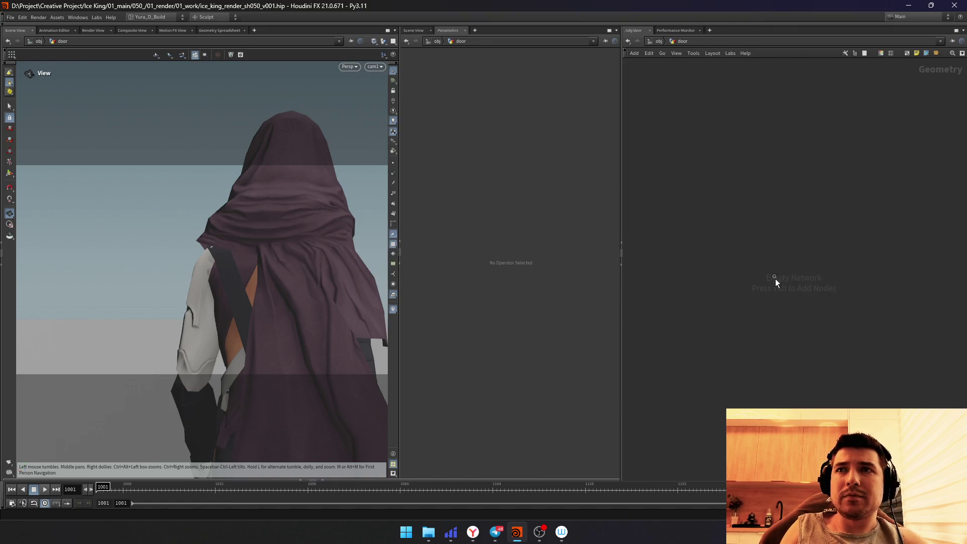
key("Tab")
left_click(845, 285)
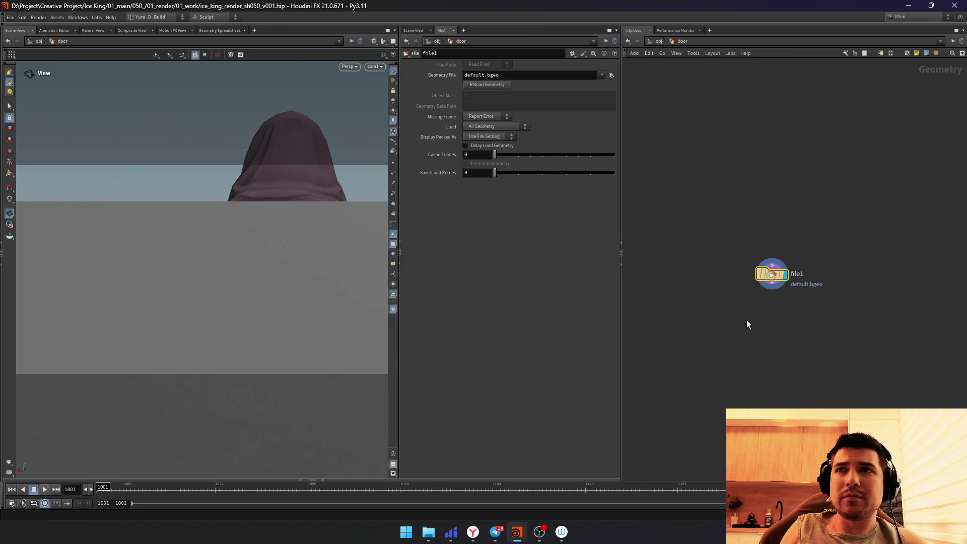
key("super+e")
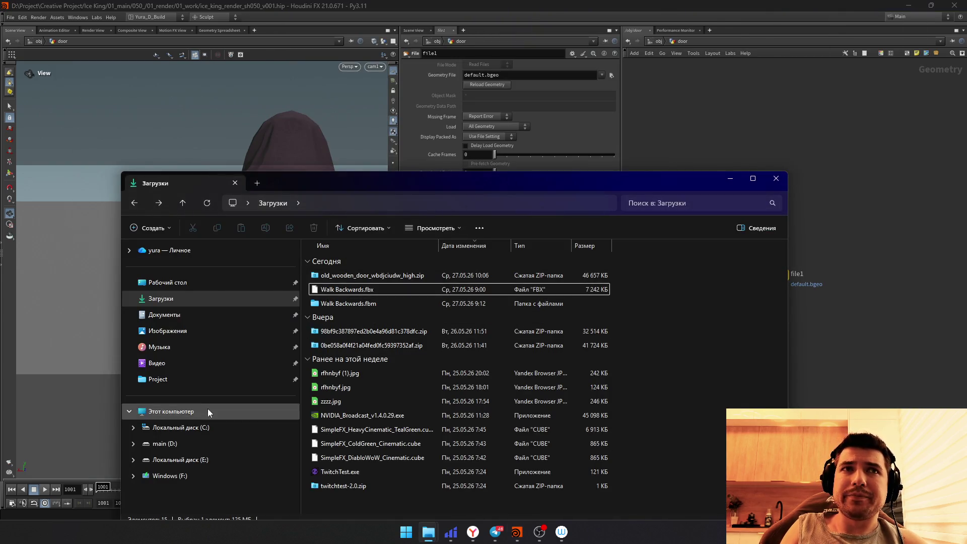
Step: Navigate Explorer from the F: drive through Creative Project and Ice King into 04_geo
left_click(213, 476)
left_click(227, 364)
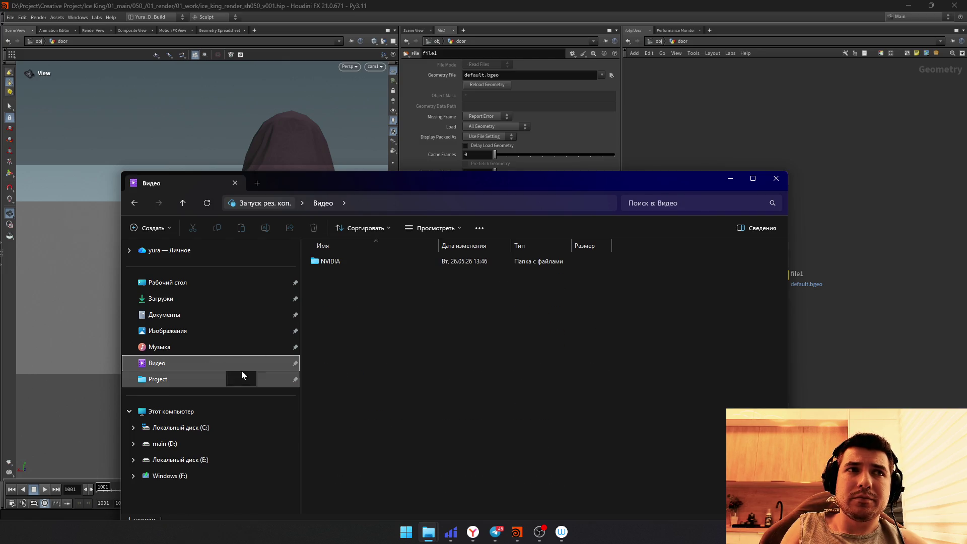
left_click(248, 374)
double_click(368, 261)
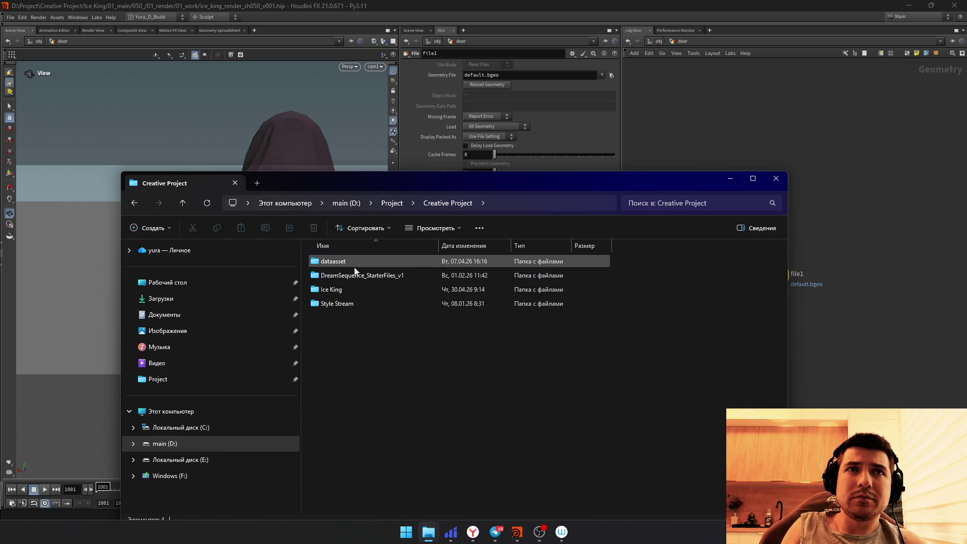
double_click(353, 291)
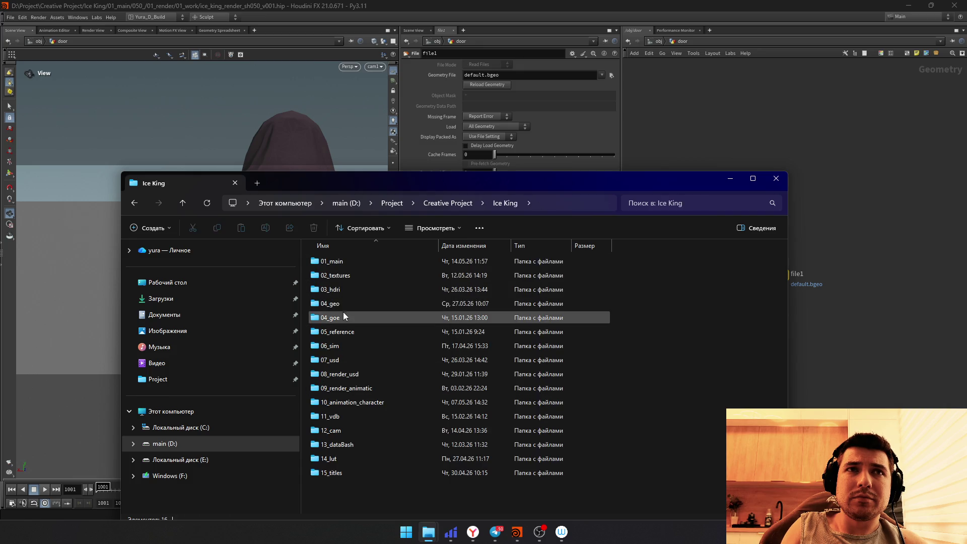
left_click(345, 308)
double_click(345, 309)
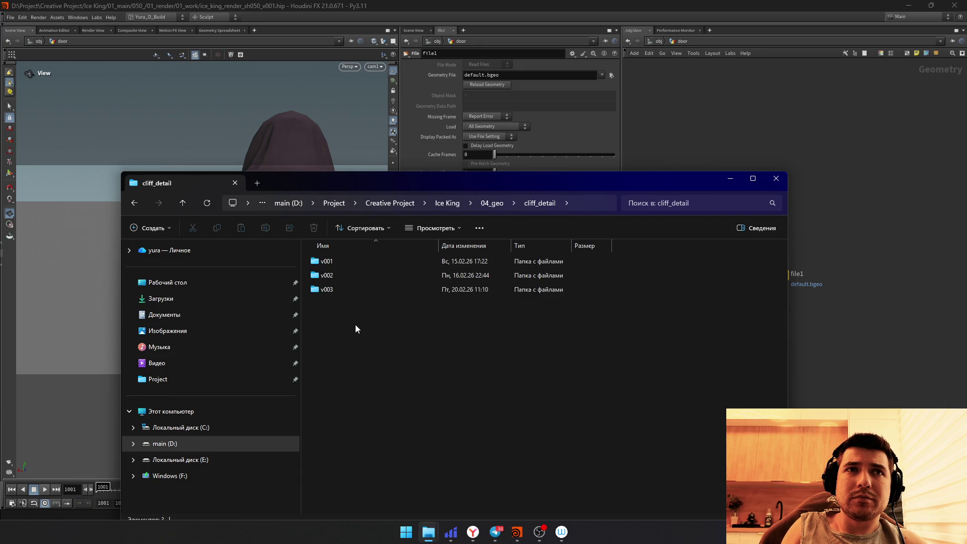
key("alt+Left")
left_click_drag(786, 296, 791, 423)
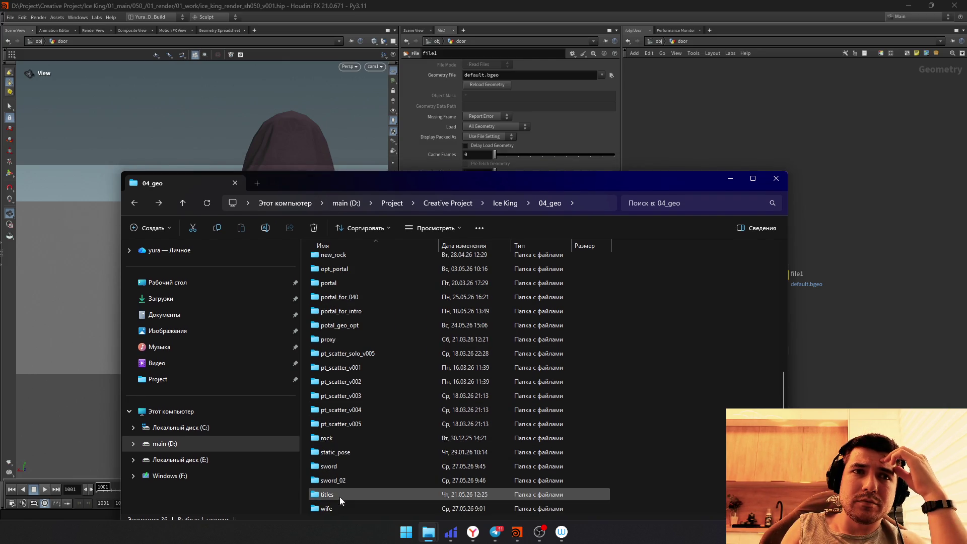
scroll(342, 401, "up", 5)
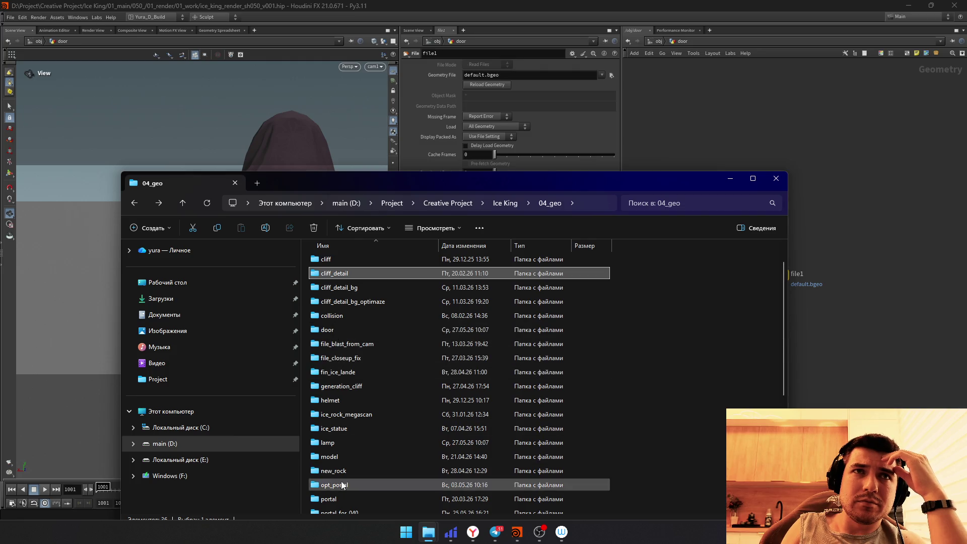
Step: Drag Old_Wooden_Door_wbdjciudw_High.fbx from the door folder into the File node's Geometry File field
double_click(327, 330)
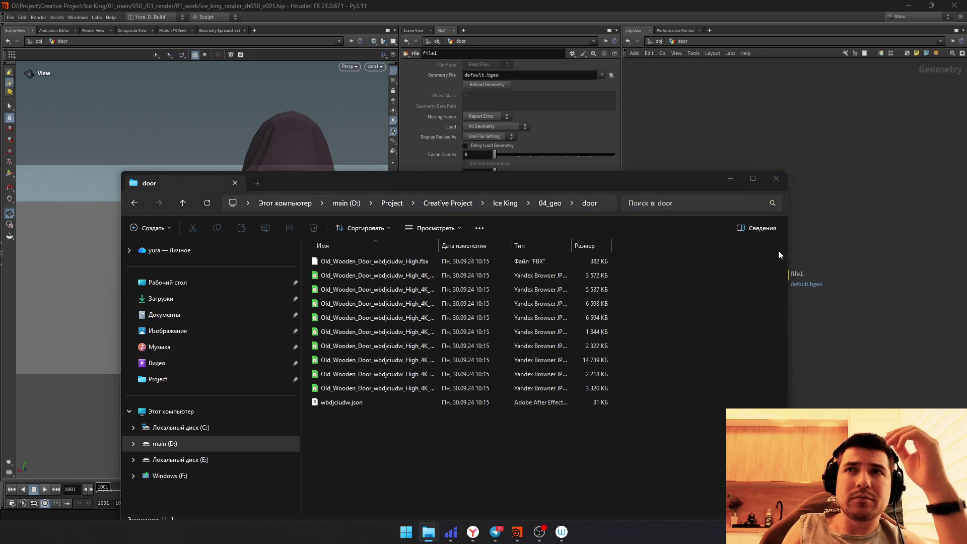
left_click_drag(374, 260, 527, 79)
left_click_drag(808, 195, 718, 332)
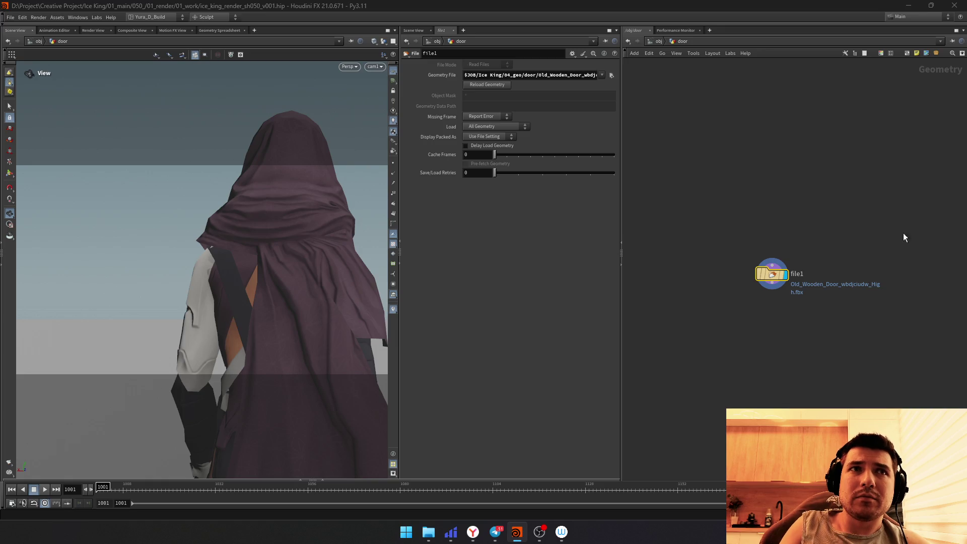
Step: Frame and orbit the loaded wooden door, then bring up Wacom Center
key("g")
mouse_move(272, 288)
left_mouse_down()
mouse_move(145, 372)
mouse_move(311, 231)
mouse_move(144, 275)
mouse_move(262, 242)
mouse_move(268, 216)
mouse_move(328, 289)
left_mouse_up()
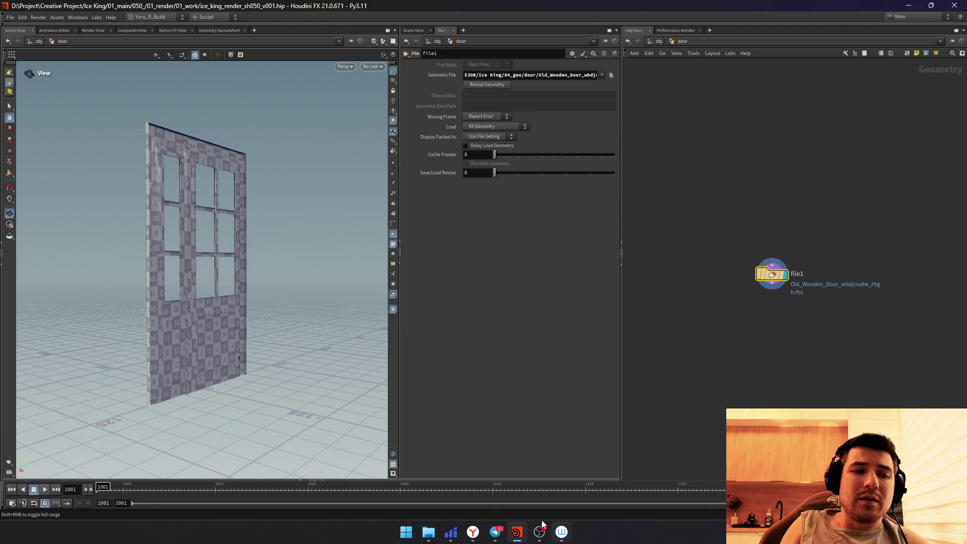
left_click(562, 532)
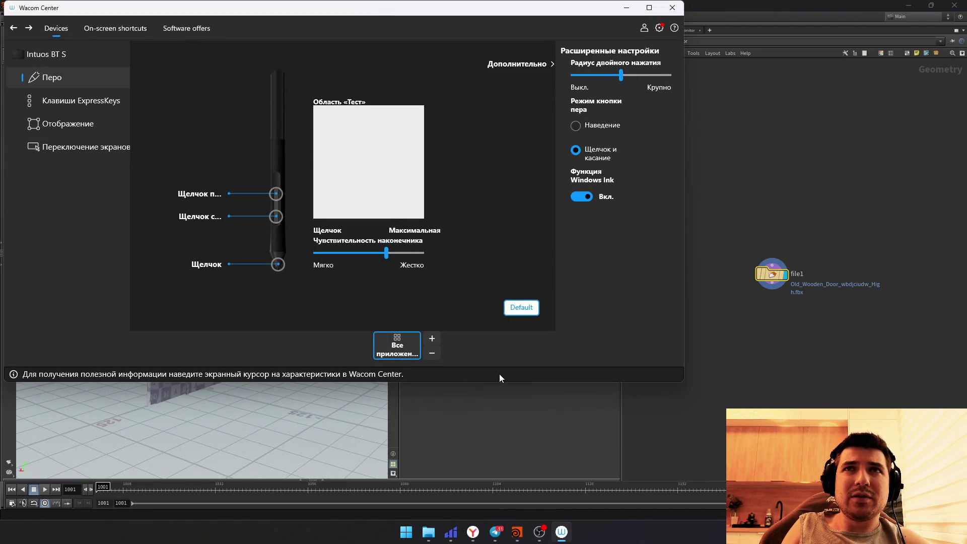
Step: Test pen pressure with a stroke and an orbit of the door, then return to Wacom Center
mouse_move(330, 180)
left_mouse_down()
mouse_move(353, 215)
mouse_move(401, 130)
left_mouse_up()
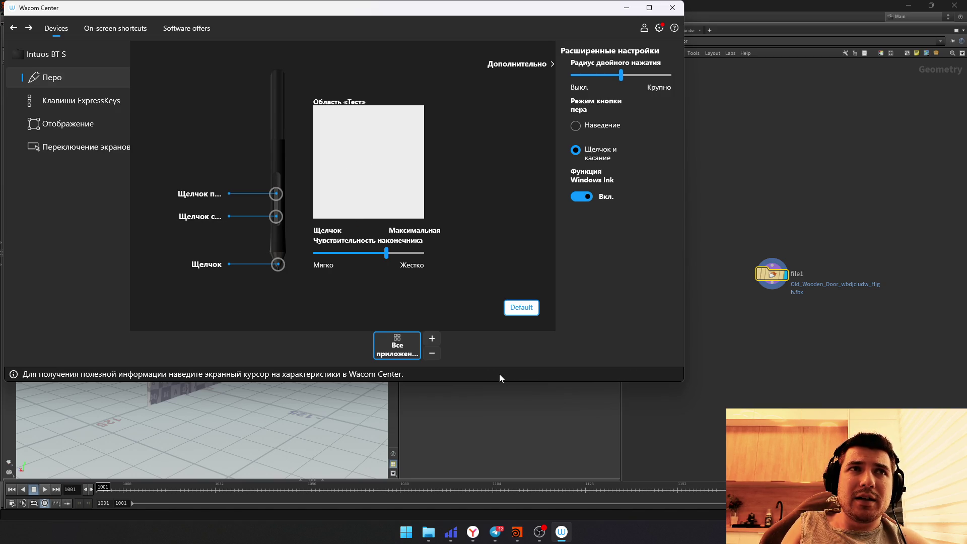
left_click(729, 397)
mouse_move(300, 322)
left_mouse_down()
mouse_move(265, 328)
mouse_move(263, 317)
left_mouse_up()
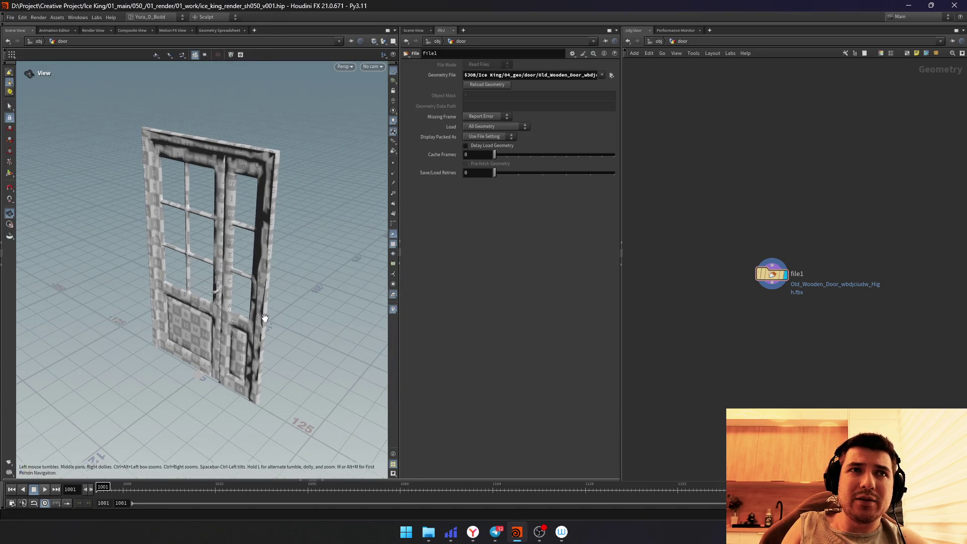
key("alt+Tab")
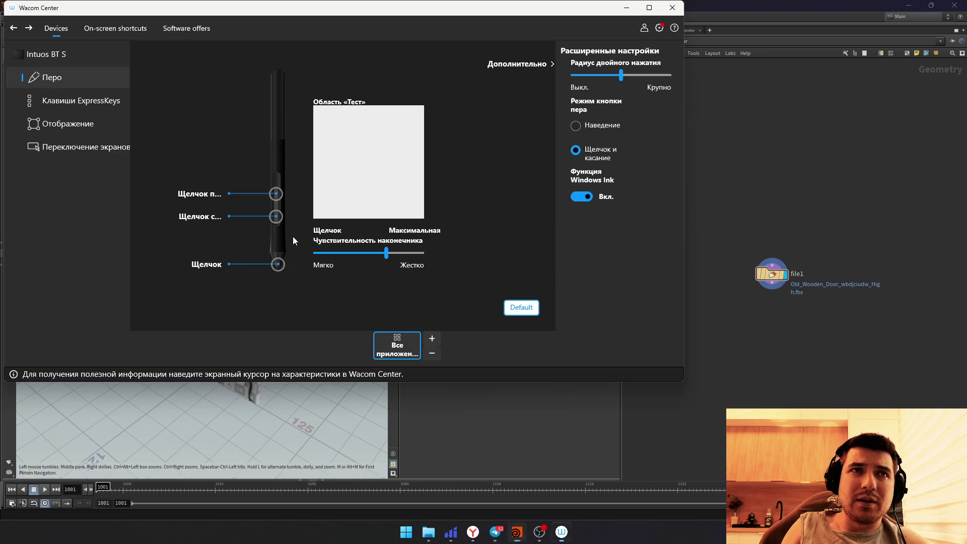
Step: Set the upper pen button to the middle-click action and test it orbiting the door
right_click(293, 236)
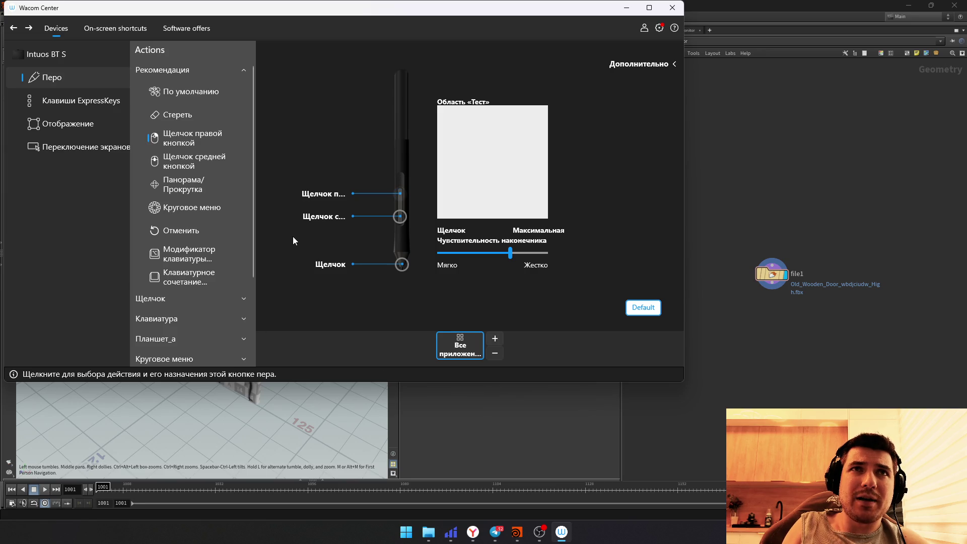
key("Down")
key("Return")
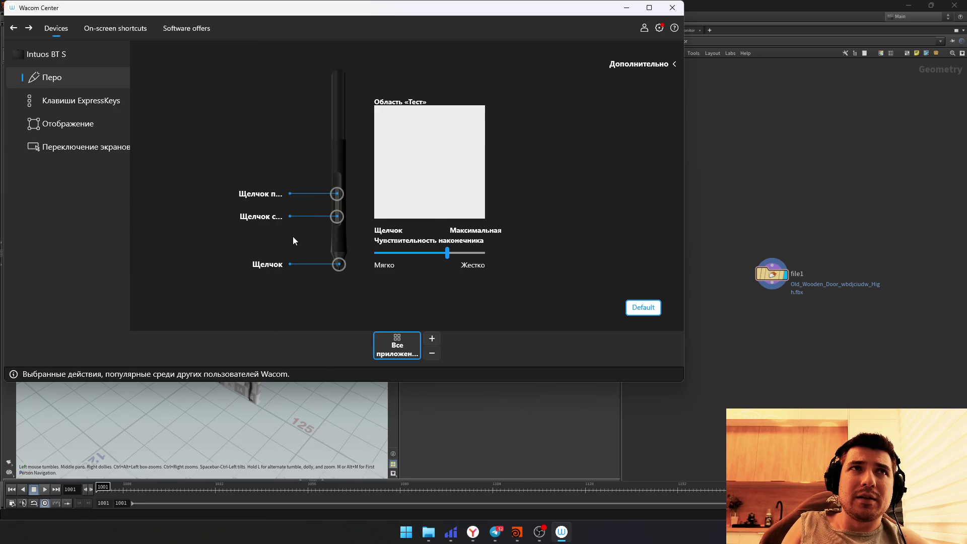
key("alt+Tab")
mouse_move(308, 280)
middle_mouse_down()
mouse_move(288, 296)
mouse_move(247, 385)
middle_mouse_up()
mouse_move(247, 385)
left_mouse_down()
mouse_move(286, 276)
mouse_move(242, 363)
mouse_move(258, 364)
mouse_move(285, 290)
left_mouse_up()
Step: Review the pen button action choices again and bring up the lower pen button's actions
left_click(257, 239)
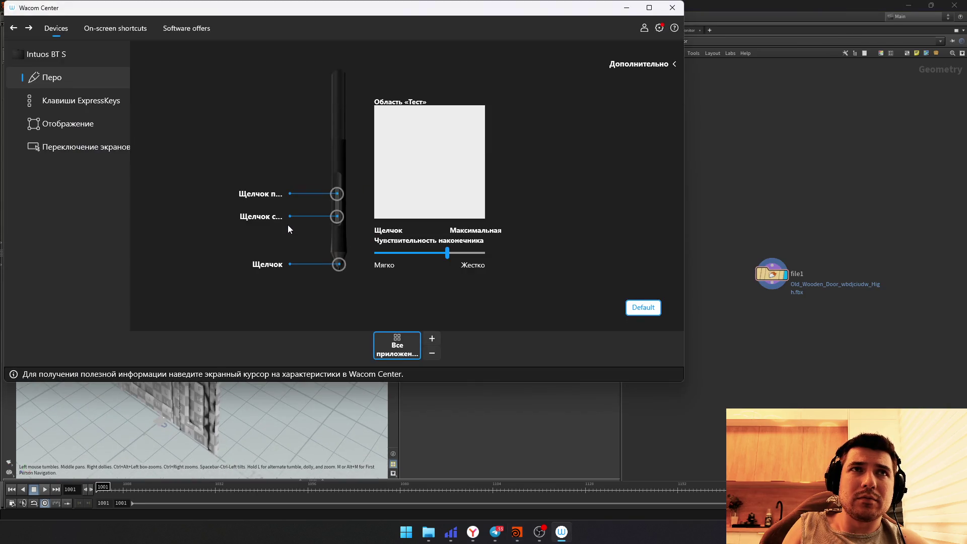
key("alt+Tab")
left_click_drag(297, 260, 289, 274)
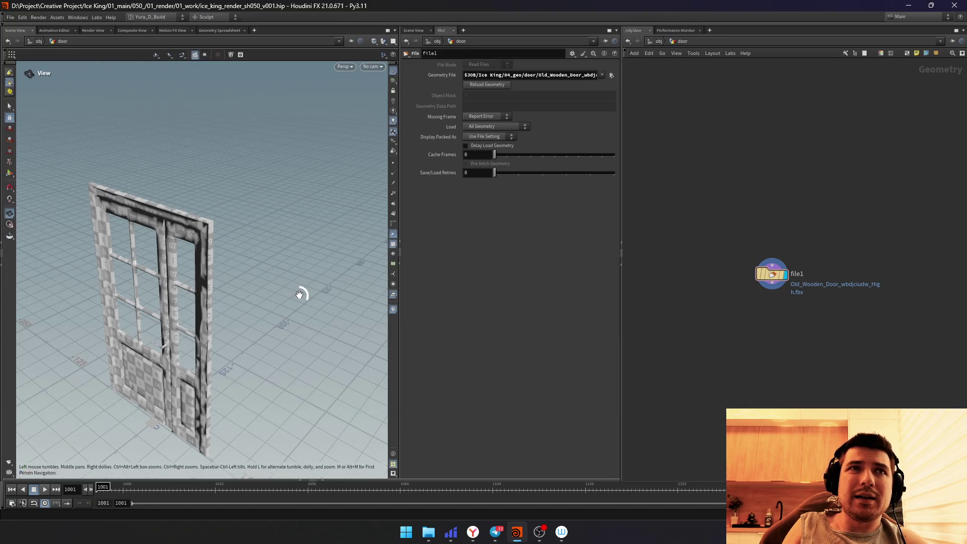
right_click(295, 292)
left_click(266, 263)
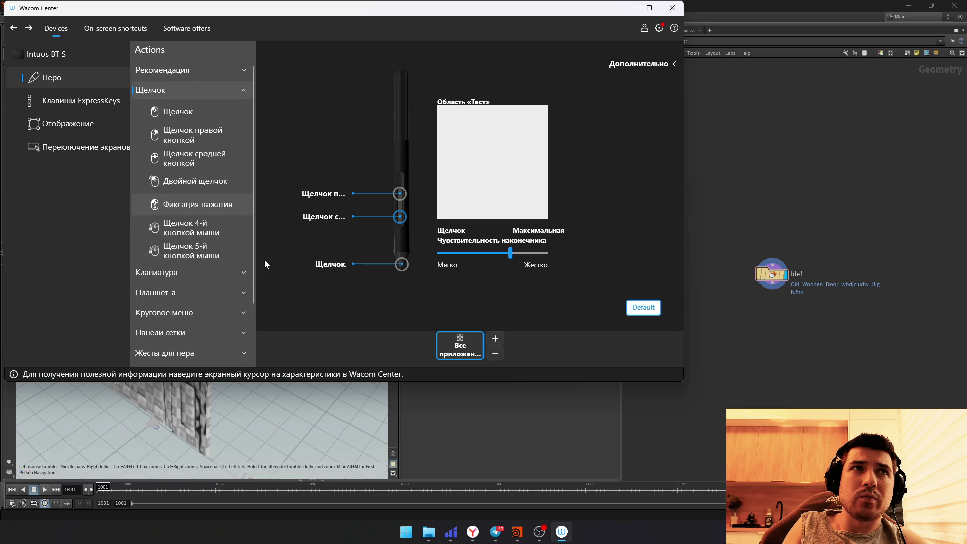
Step: Assign the lower pen button the tablet action 'Удерживание в нажатом' (press-and-hold)
key("Down")
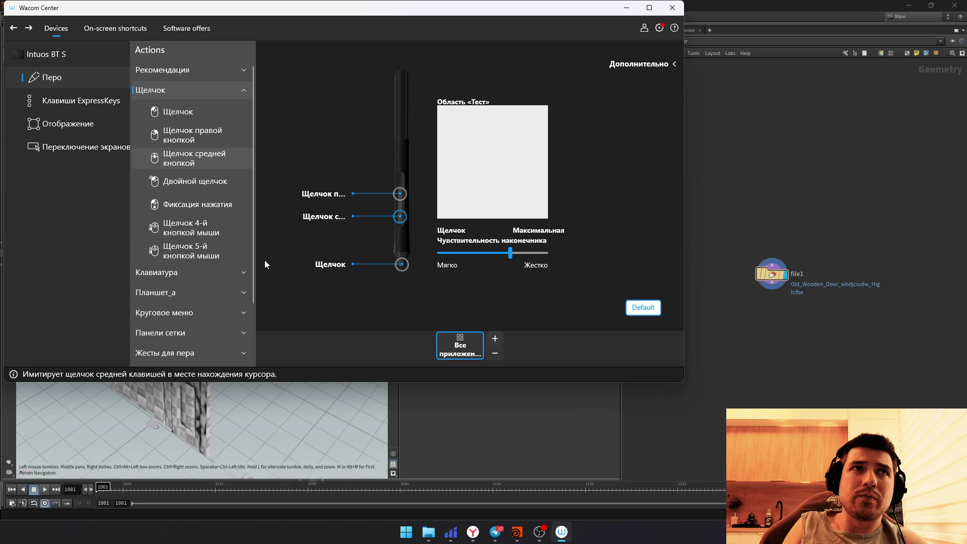
key("Down")
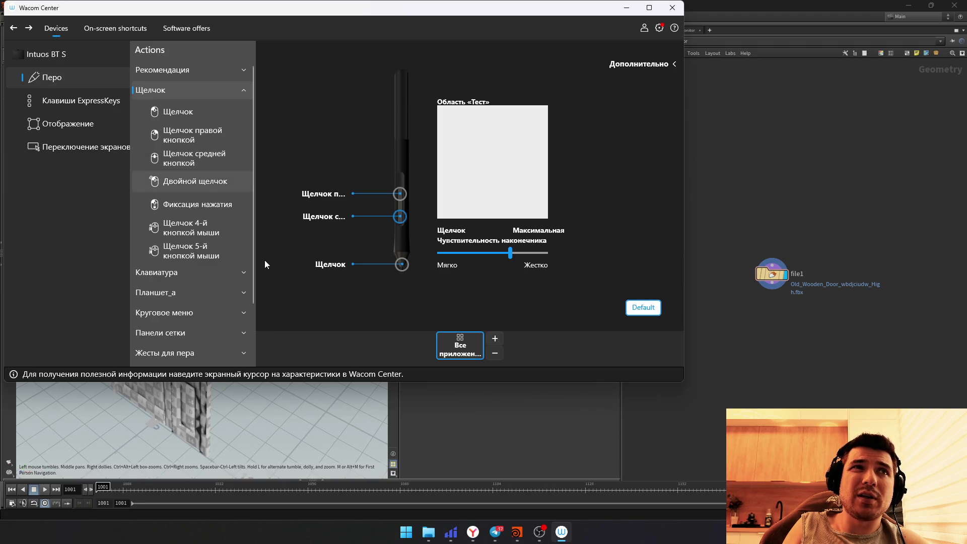
key("Down")
key("Up")
key("Up")
key("Down")
key("Down")
key("Down")
key("Down")
key("Down")
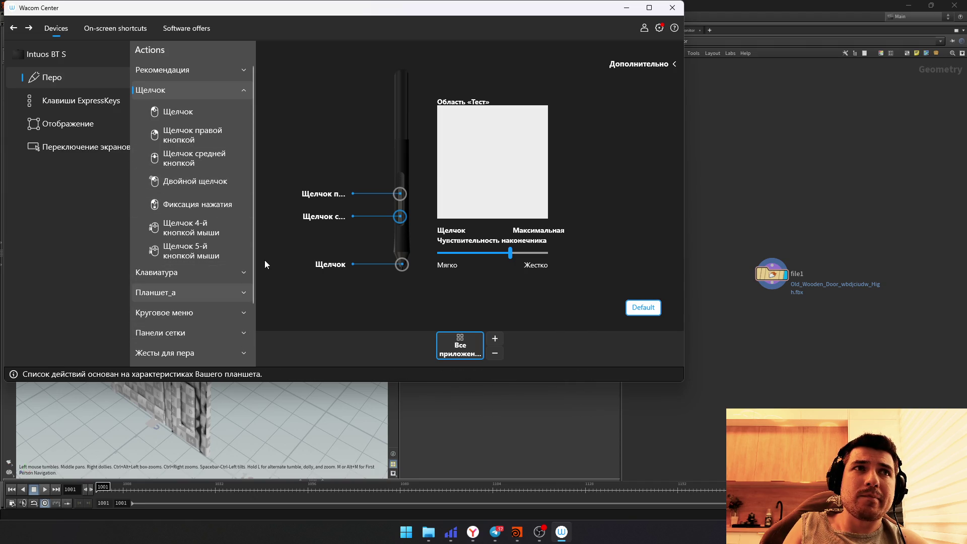
key("Return")
key("Down")
key("Down")
key("Down")
key("Down")
key("Down")
key("Down")
key("Up")
key("Up")
key("Up")
key("Down")
key("Down")
key("Down")
key("Down")
key("Return")
Step: Test the new button by orbiting the door in Houdini, then return to Wacom Center
key("alt+Tab")
mouse_move(280, 327)
left_mouse_down()
mouse_move(261, 278)
mouse_move(272, 322)
mouse_move(305, 340)
mouse_move(233, 275)
mouse_move(296, 320)
mouse_move(296, 335)
mouse_move(284, 251)
left_mouse_up()
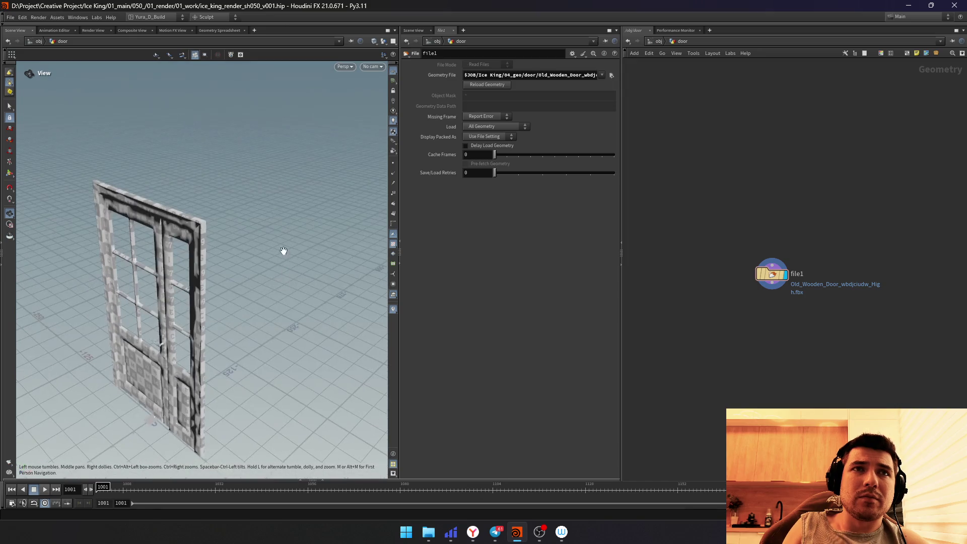
key("alt+Tab")
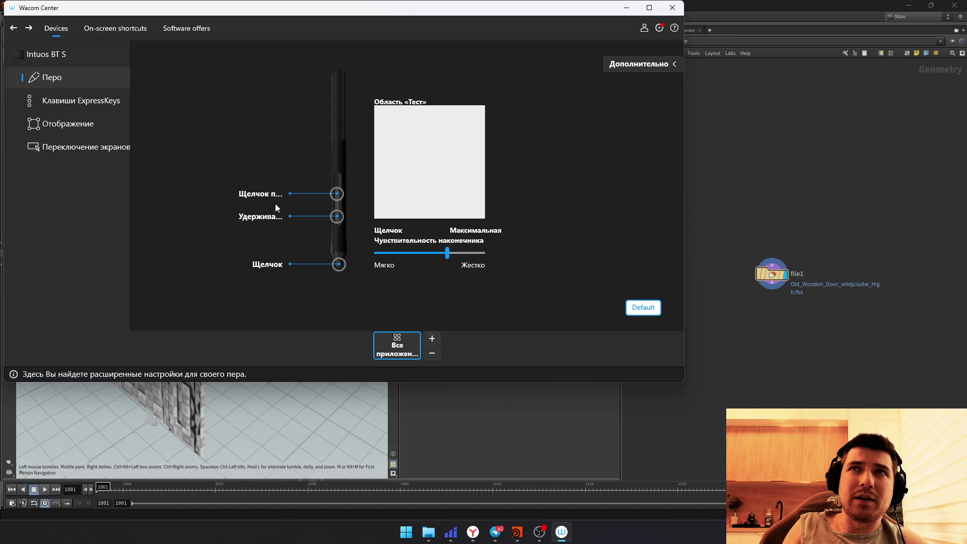
Step: Set the lower pen button back to 'Щелчок средней кнопкой' from Рекомендация and test orbiting the door
key("alt+Tab")
left_click_drag(341, 294, 313, 259)
scroll(259, 281, "down", 3)
scroll(257, 280, "down", 2)
mouse_move(257, 281)
left_mouse_down()
mouse_move(380, 190)
mouse_move(255, 320)
mouse_move(311, 275)
mouse_move(274, 279)
mouse_move(310, 274)
mouse_move(242, 304)
mouse_move(281, 242)
left_mouse_up()
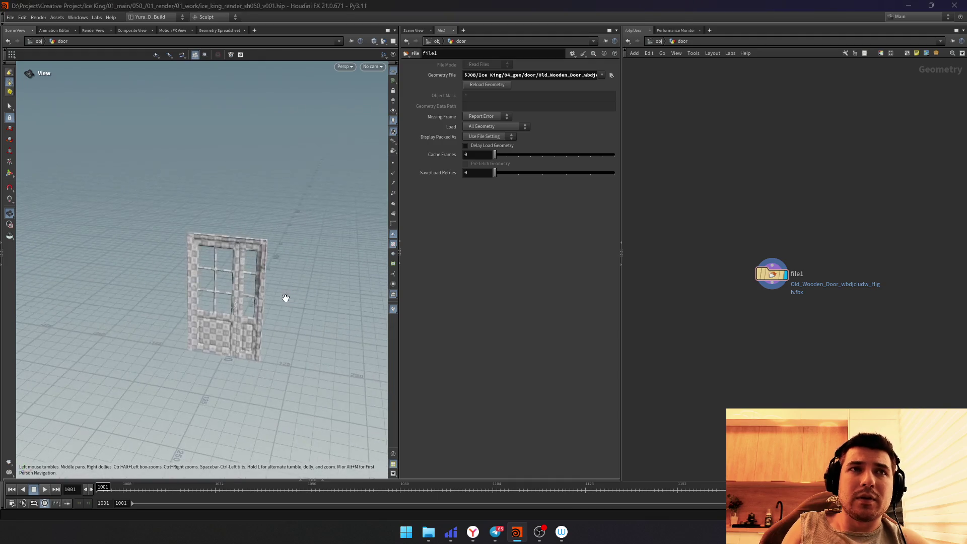
left_click(262, 216)
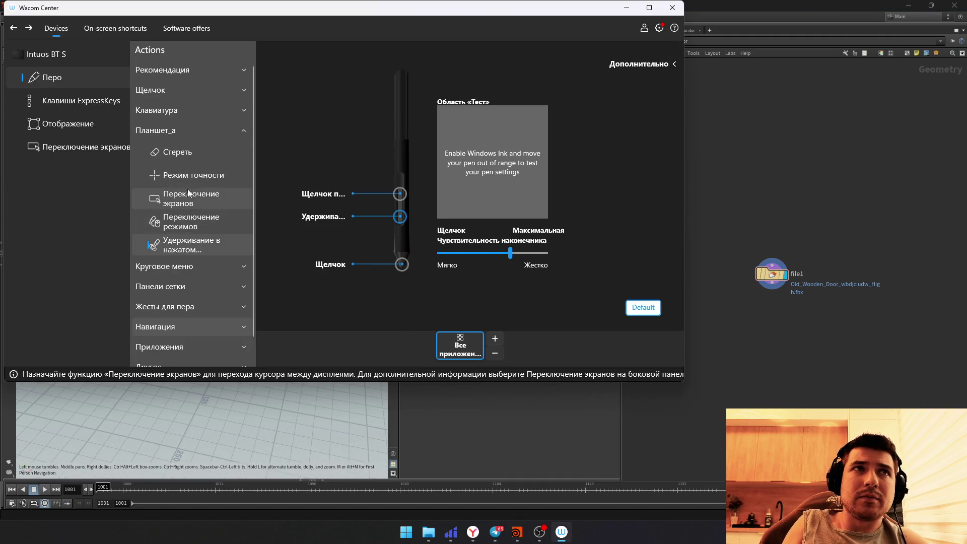
left_click(198, 71)
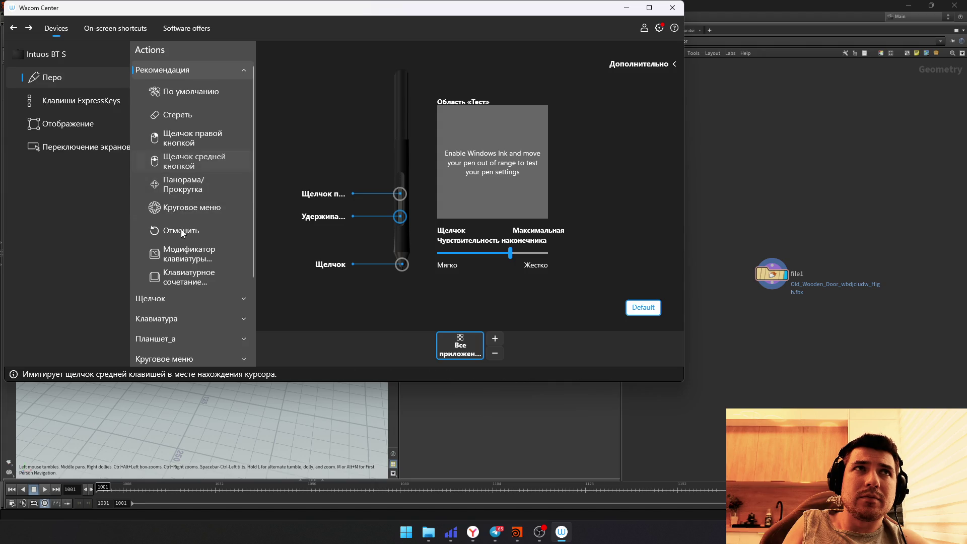
left_click(189, 160)
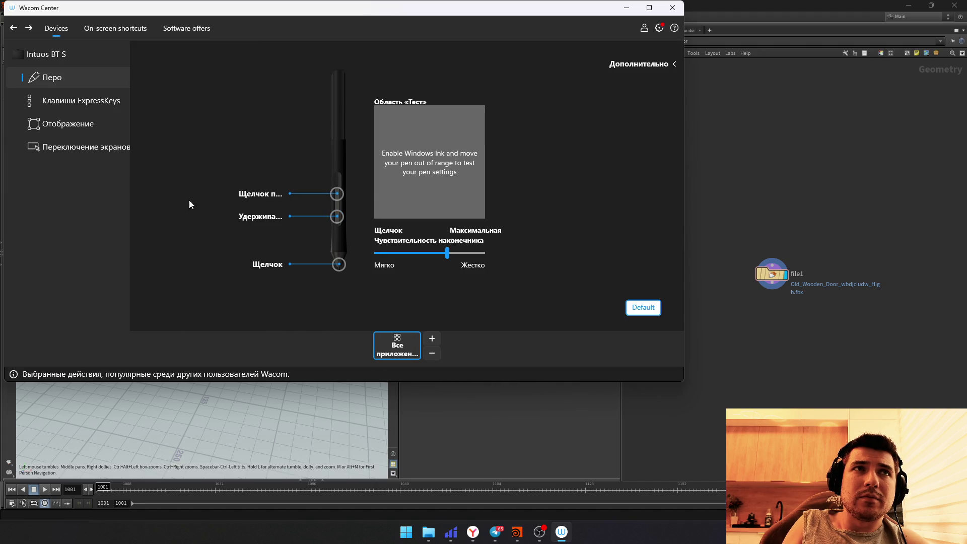
key("alt+Tab")
left_click_drag(262, 274, 318, 237)
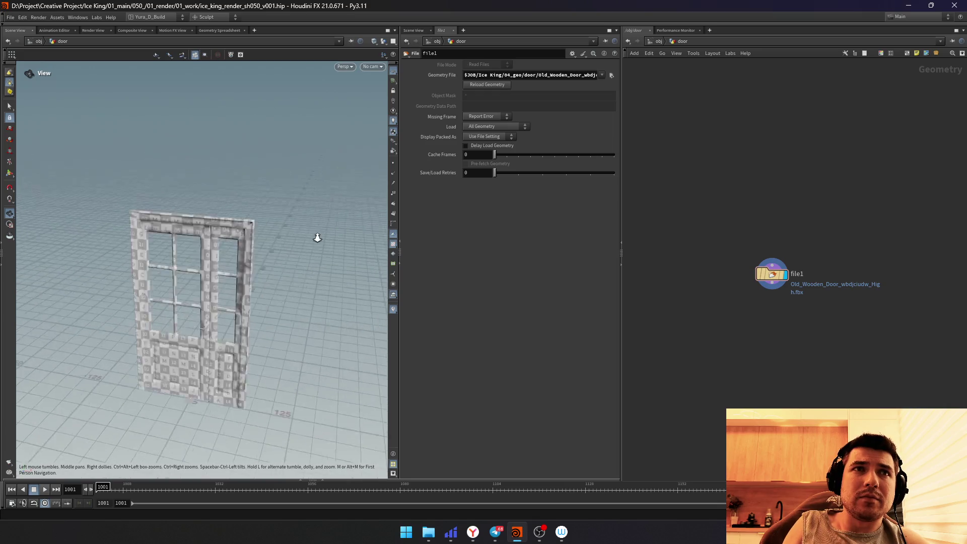
Step: In the pen's Дополнительно panel set the button mode to 'Щелчок и касание', testing on the door
key("alt+Tab")
left_click(660, 66)
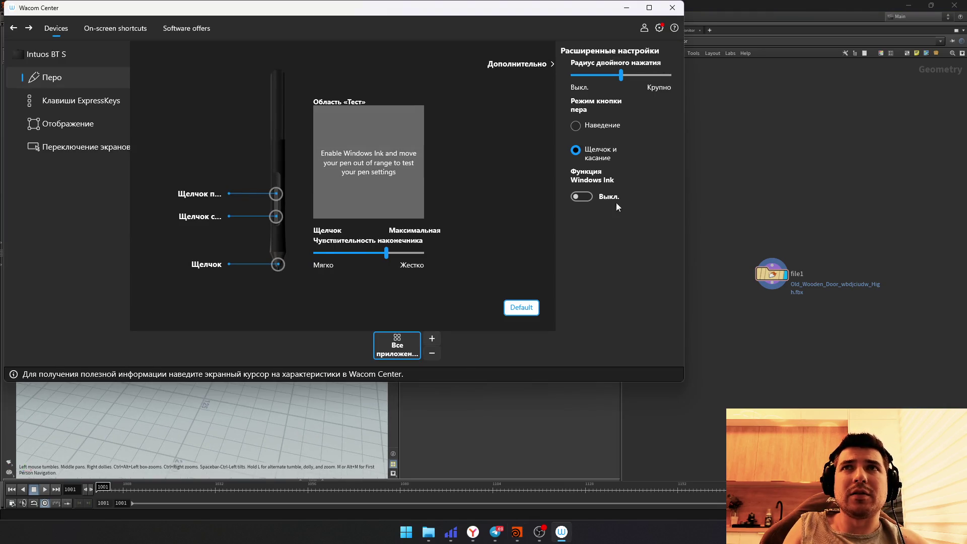
key("alt+Tab")
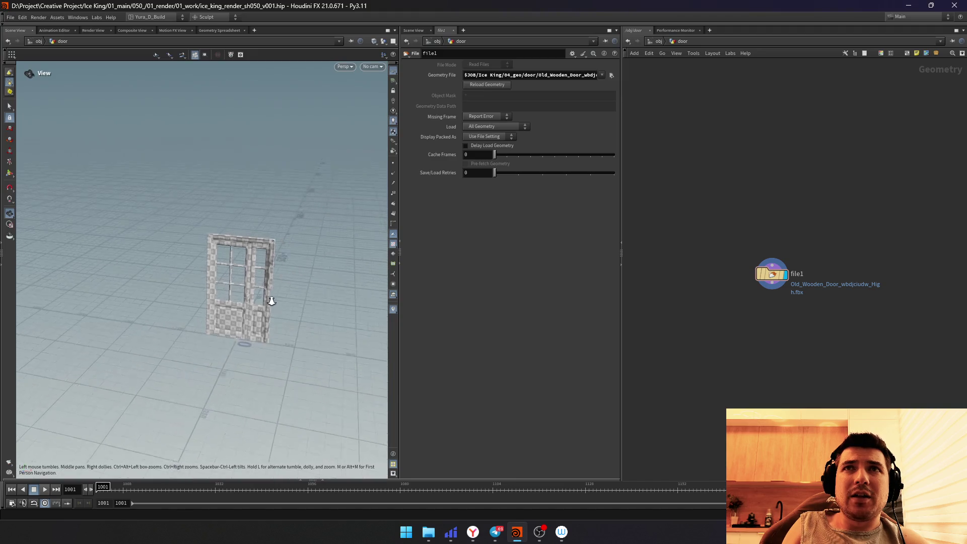
mouse_move(242, 250)
left_mouse_down()
mouse_move(253, 237)
mouse_move(319, 302)
mouse_move(264, 334)
left_mouse_up()
key("alt+Tab")
key("alt+Tab")
mouse_move(278, 296)
left_mouse_down()
mouse_move(232, 294)
mouse_move(290, 297)
mouse_move(276, 339)
mouse_move(295, 300)
left_mouse_up()
key("alt+Tab")
key("alt+Tab")
key("alt+Tab")
left_click(576, 149)
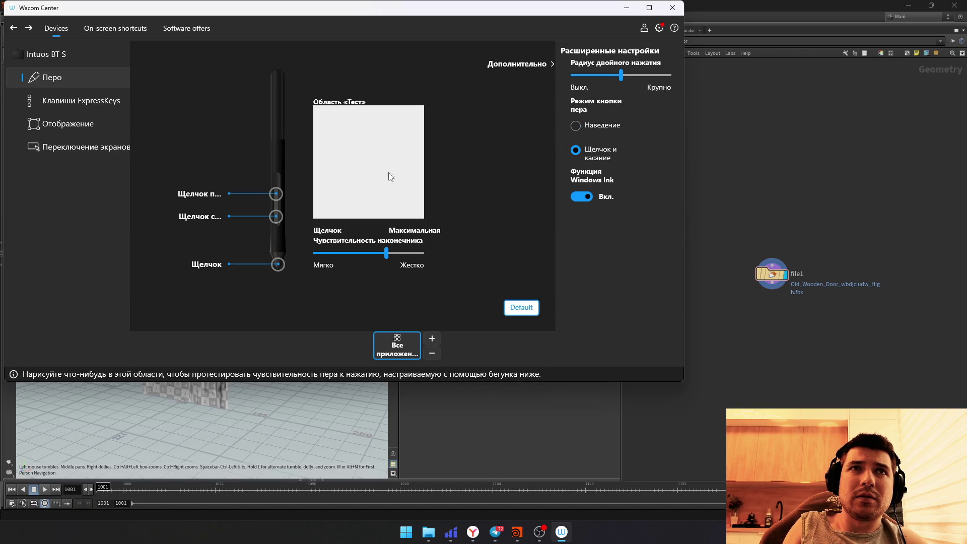
Step: Test the pen by orbiting the door, then switch the Windows Ink toggle on
key("alt+Tab")
left_click_drag(237, 259, 256, 368)
right_click_drag(256, 368, 276, 298)
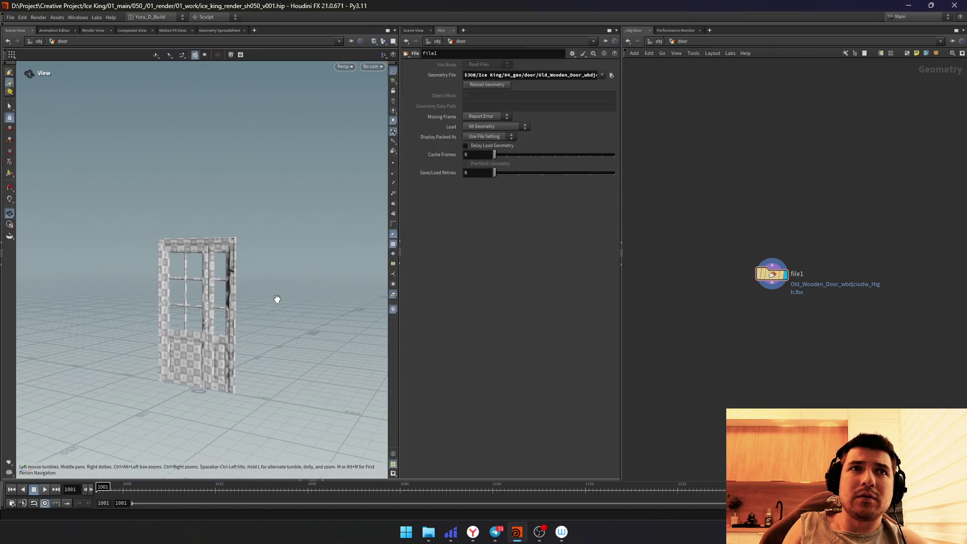
mouse_move(274, 301)
left_mouse_down()
mouse_move(277, 294)
mouse_move(267, 330)
mouse_move(304, 205)
left_mouse_up()
key("alt+Tab")
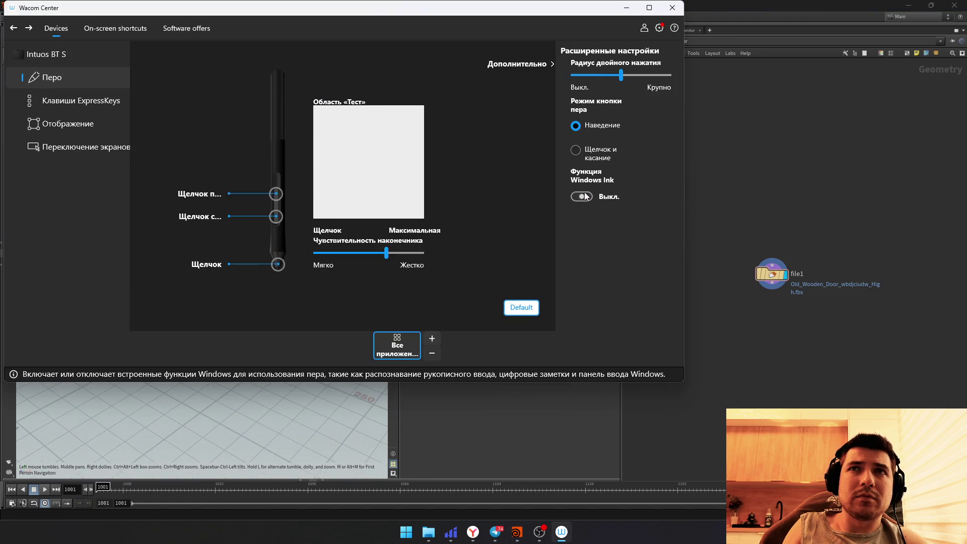
key("alt+Tab")
left_click_drag(245, 284, 304, 272)
key("alt+Tab")
left_click(579, 375)
Step: Re-test orbiting, adjust the pen button mode again, and collapse the advanced panel
key("alt+Tab")
mouse_move(333, 307)
left_mouse_down()
mouse_move(288, 273)
mouse_move(268, 345)
mouse_move(274, 287)
left_mouse_up()
scroll(298, 250, "down", 5)
left_click_drag(297, 250, 332, 234)
key("alt+Tab")
left_click(572, 155)
key("alt+Tab")
mouse_move(280, 328)
left_mouse_down()
mouse_move(330, 237)
mouse_move(232, 345)
left_mouse_up()
key("alt+Tab")
key("alt+Tab")
key("alt+Tab")
key("alt+Tab")
left_click_drag(276, 324, 340, 176)
key("alt+Tab")
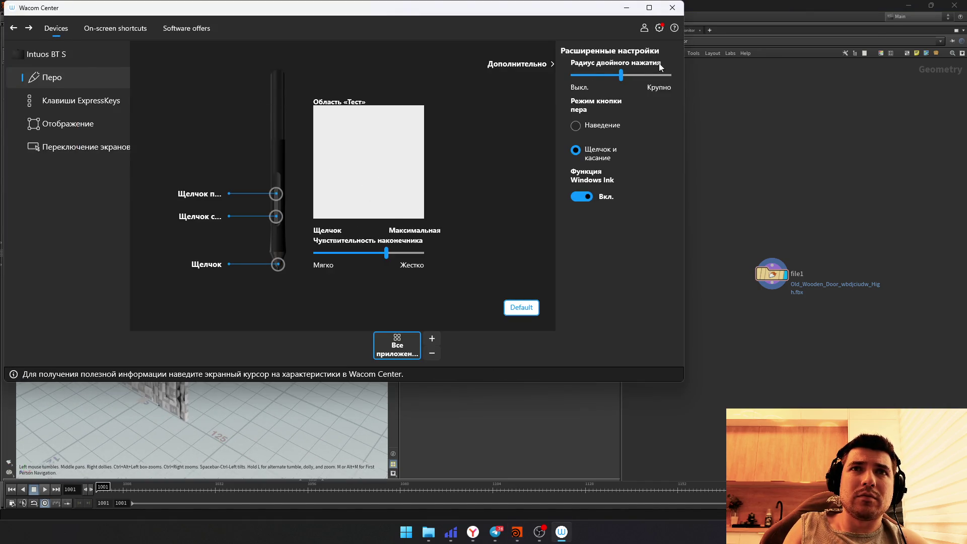
left_click(529, 64)
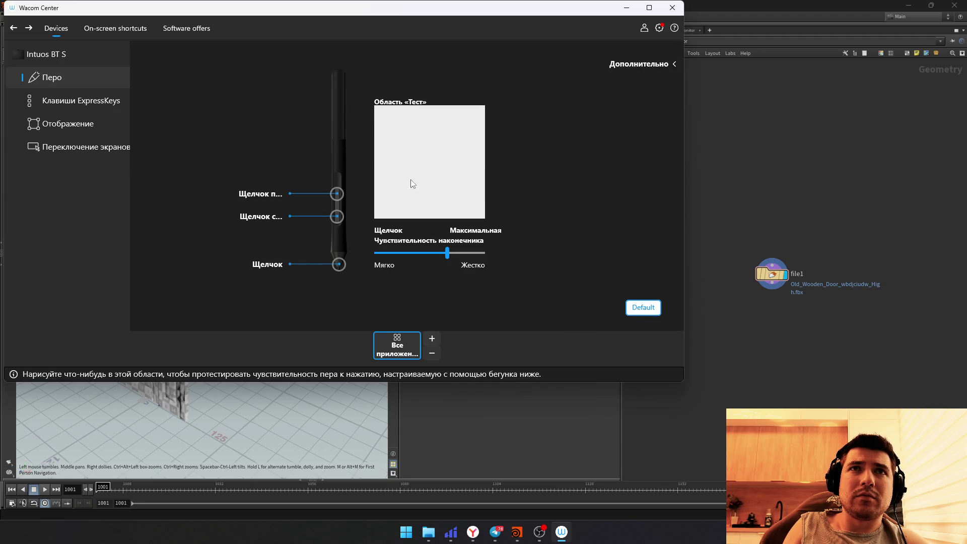
Step: Add a Transform node transform1 below the door's file1 so it connects
key("alt+Tab")
left_click_drag(266, 299, 420, 230)
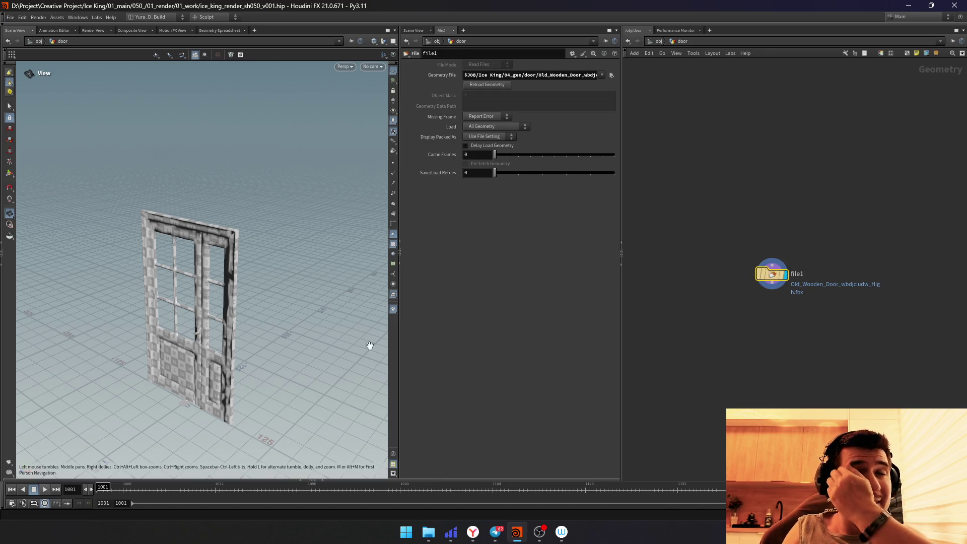
key("Tab")
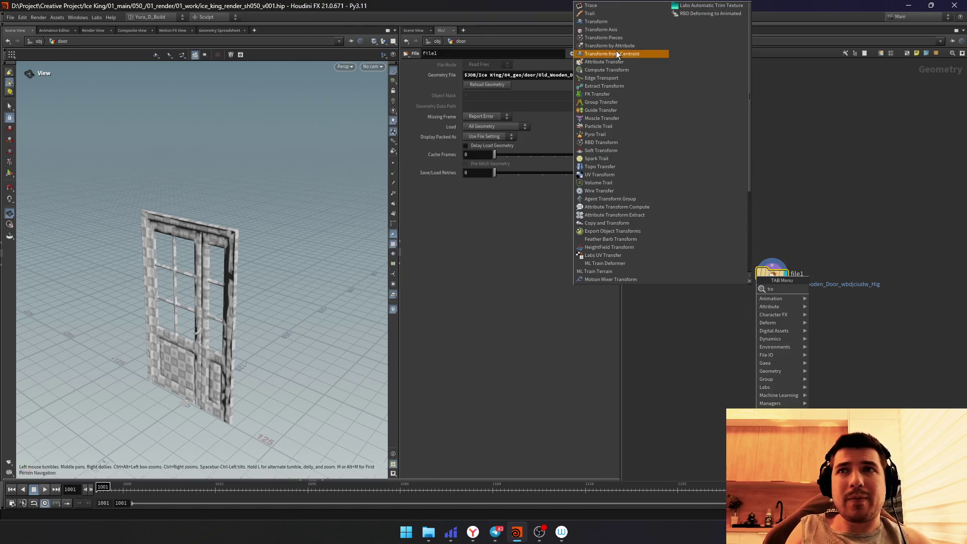
key("Escape")
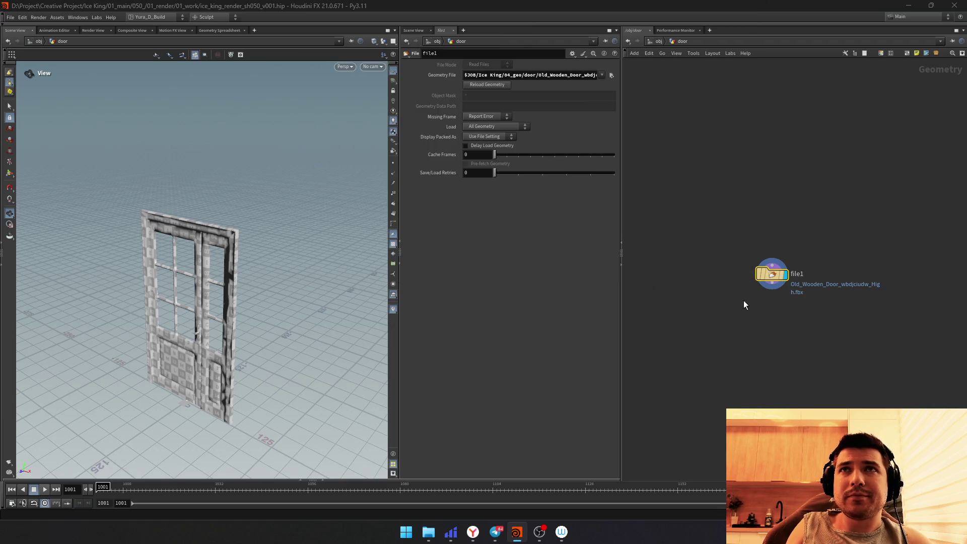
key("Tab")
left_click(608, 22)
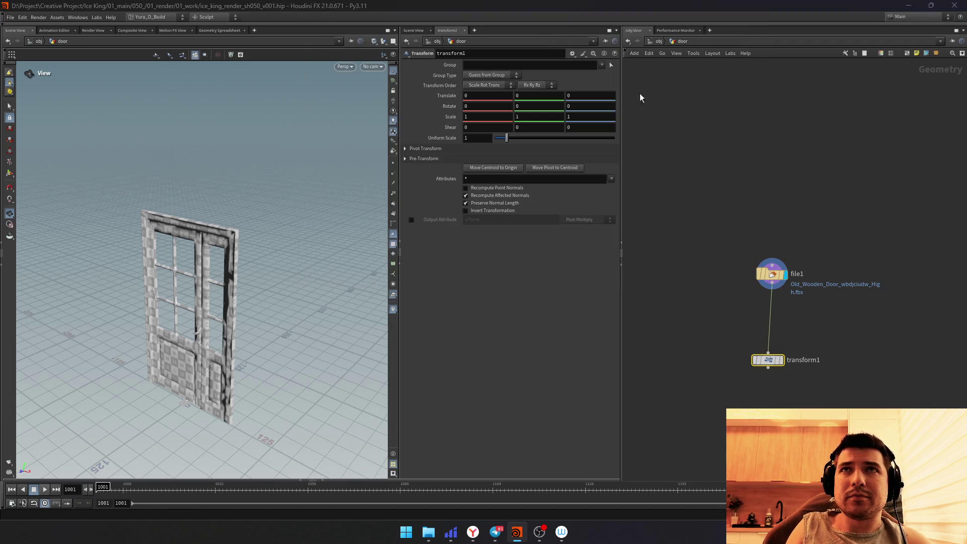
Step: Set transform1 Uniform Scale to 0.01 to shrink the door
left_click_drag(501, 135, 487, 139)
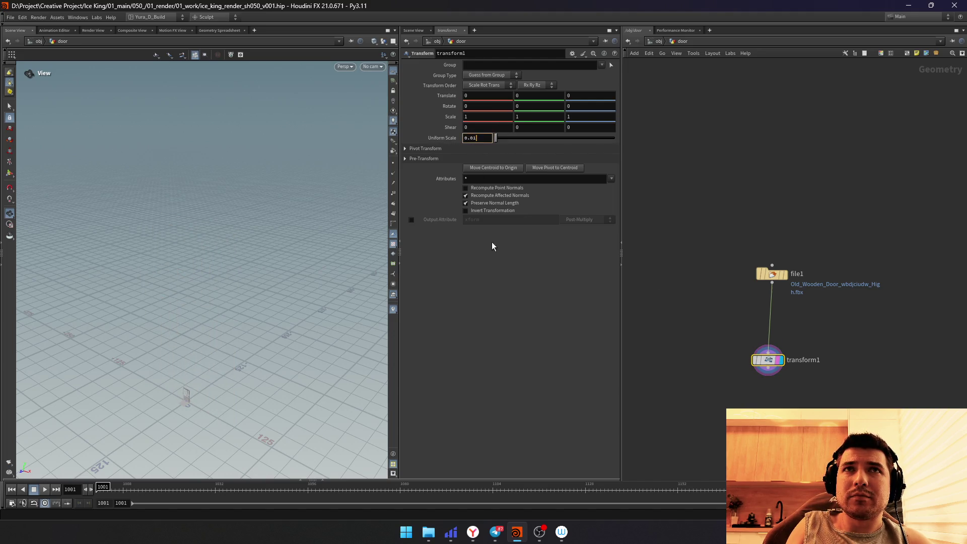
key("Return")
mouse_move(227, 302)
left_mouse_down()
mouse_move(264, 316)
mouse_move(336, 282)
mouse_move(217, 341)
mouse_move(227, 336)
left_mouse_up()
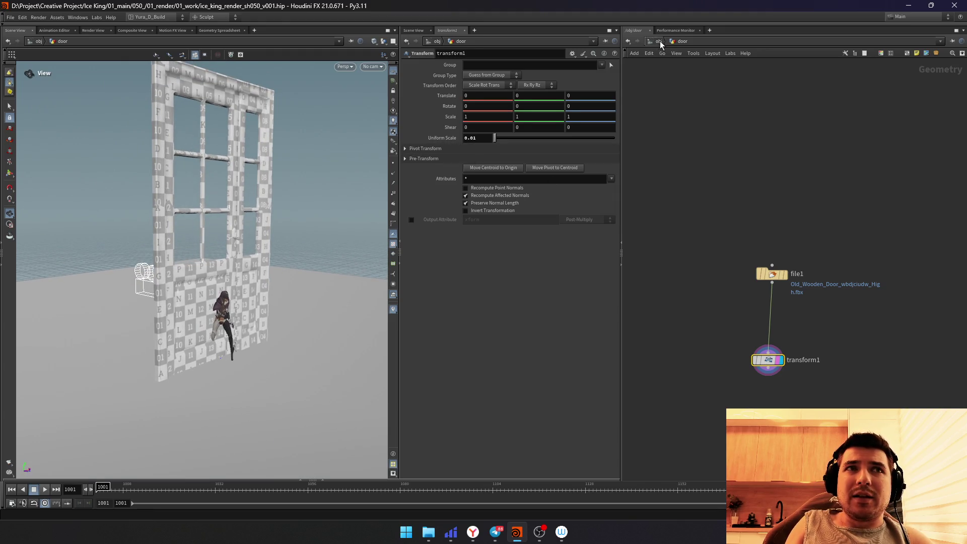
Step: Delete blast1 inside char_importer, glance at the sword network, and return to the door network
left_click(660, 41)
double_click(710, 205)
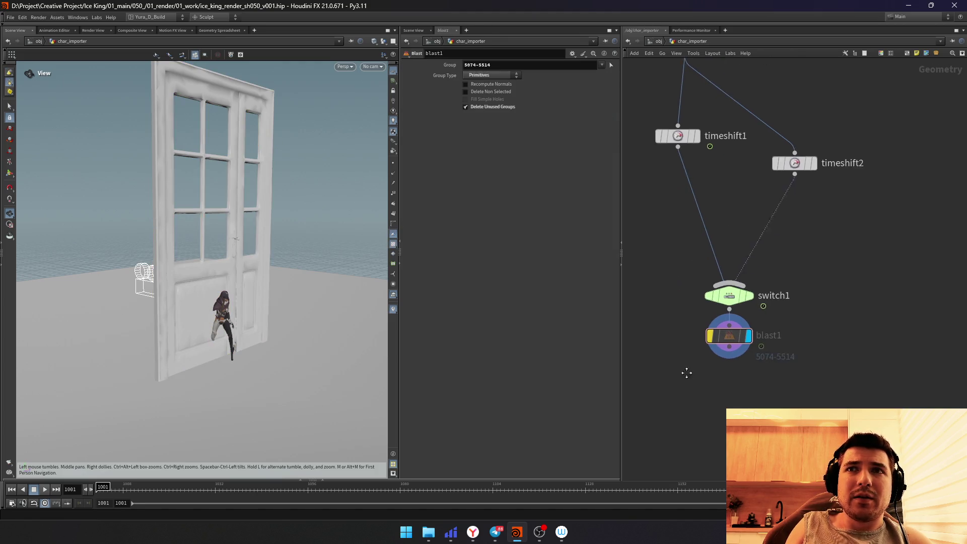
key("Delete")
middle_click_drag(739, 348, 694, 443)
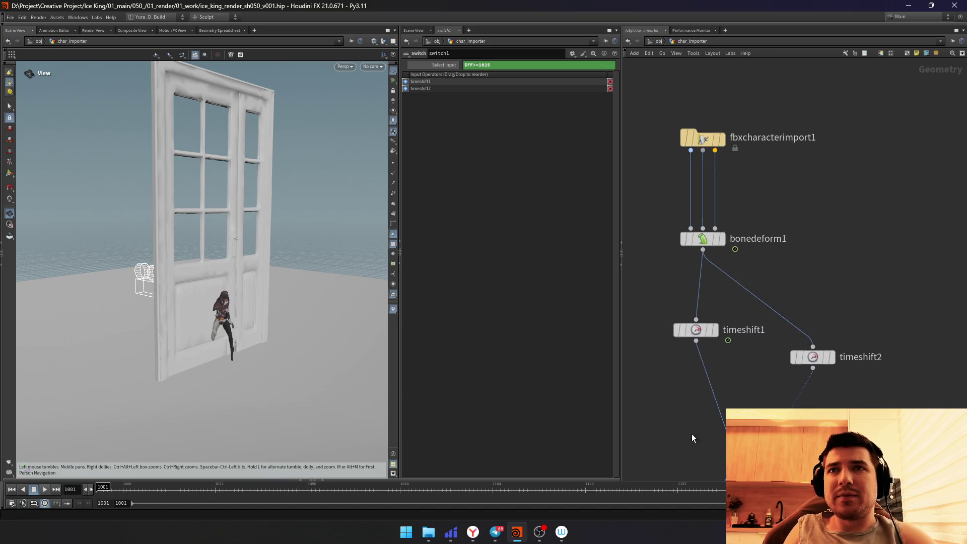
key("Tab")
type("tea")
key("BackSpace")
key("BackSpace")
key("BackSpace")
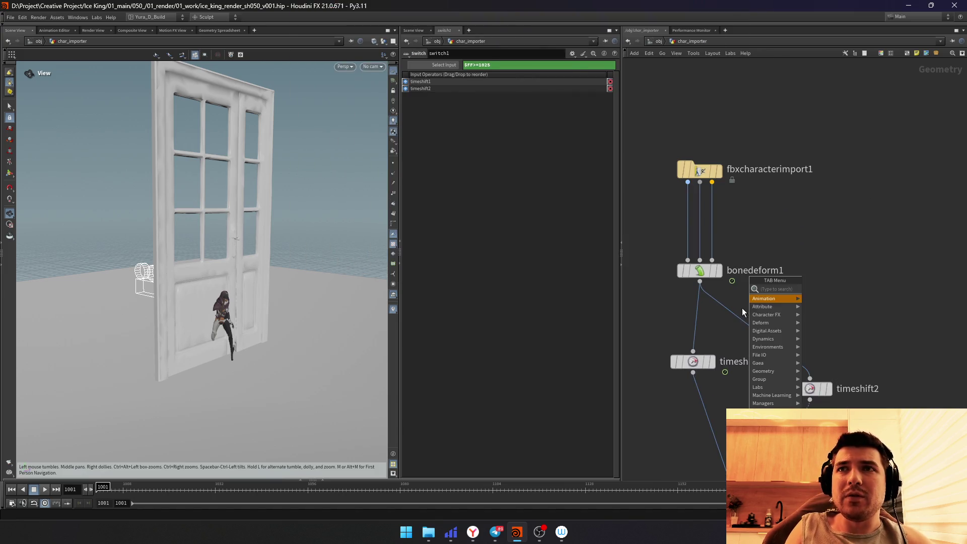
key("Escape")
key("u")
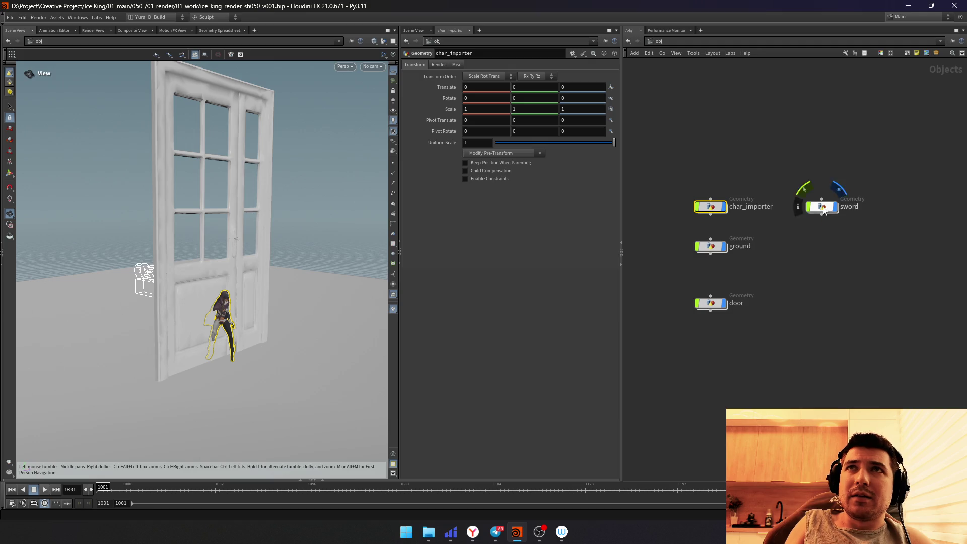
double_click(824, 208)
key("u")
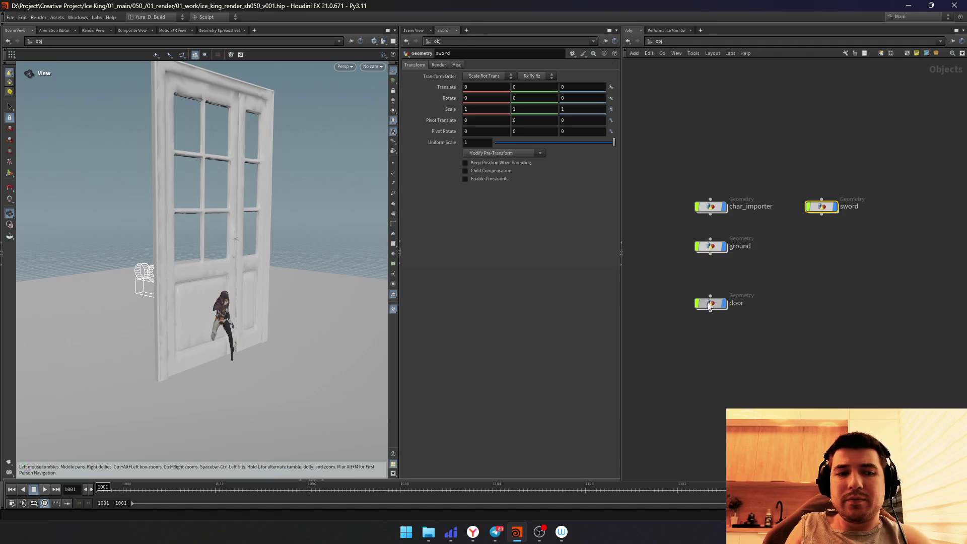
double_click(709, 304)
Step: Try a door scale of 0.1 in top wireframe view, then restore Uniform Scale 0.01
double_click(471, 138)
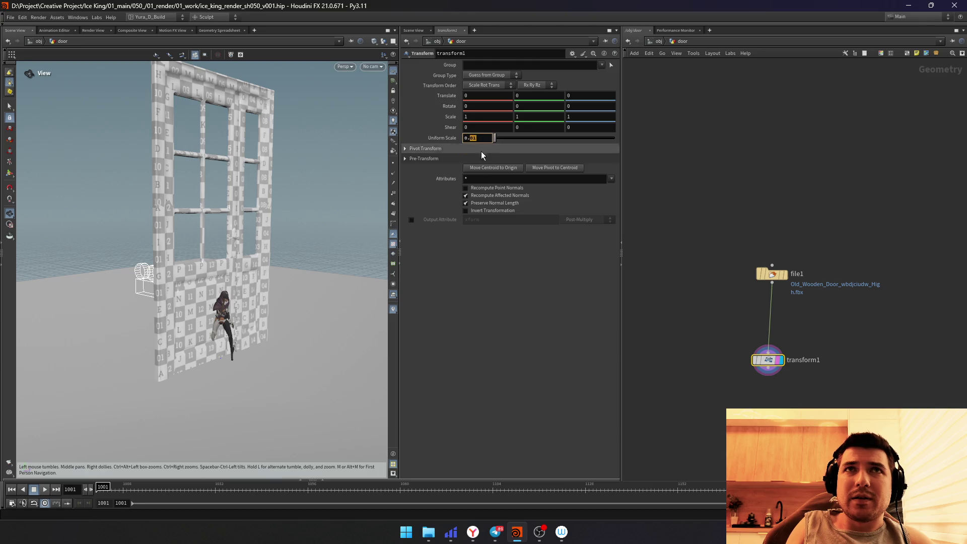
type("0.1")
key("Return")
key("space+2")
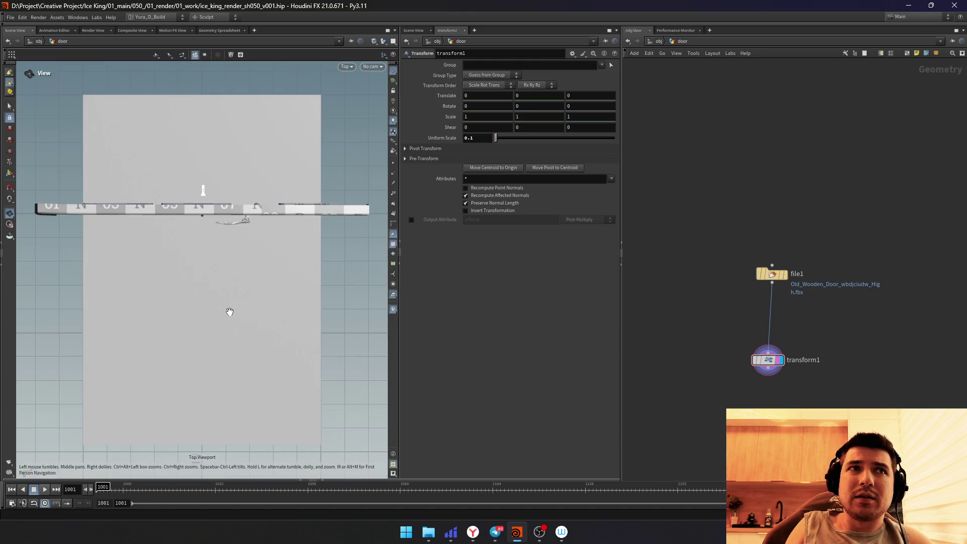
key("w")
scroll(227, 280, "down", 2)
scroll(349, 149, "down", 5)
scroll(249, 266, "up", 2)
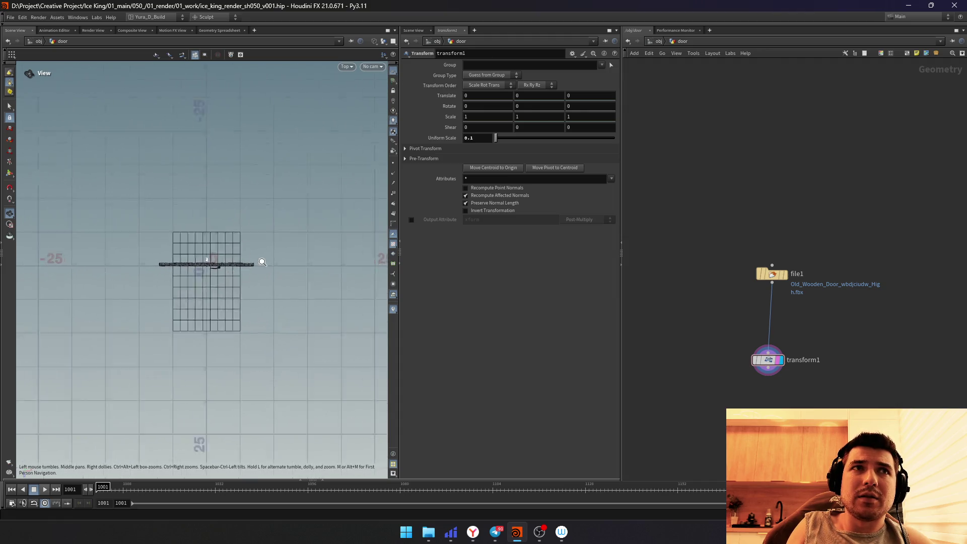
scroll(249, 266, "up", 4)
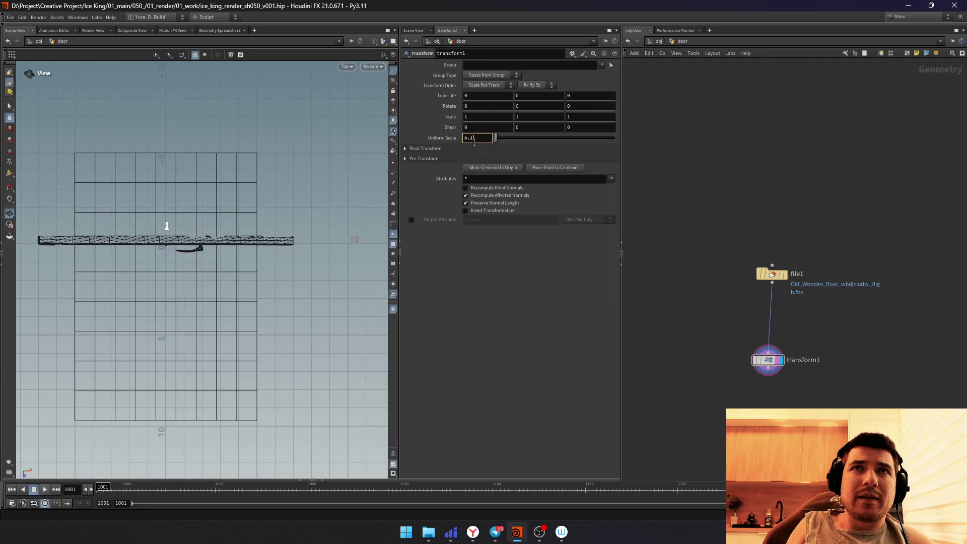
type("01")
key("Return")
key("g")
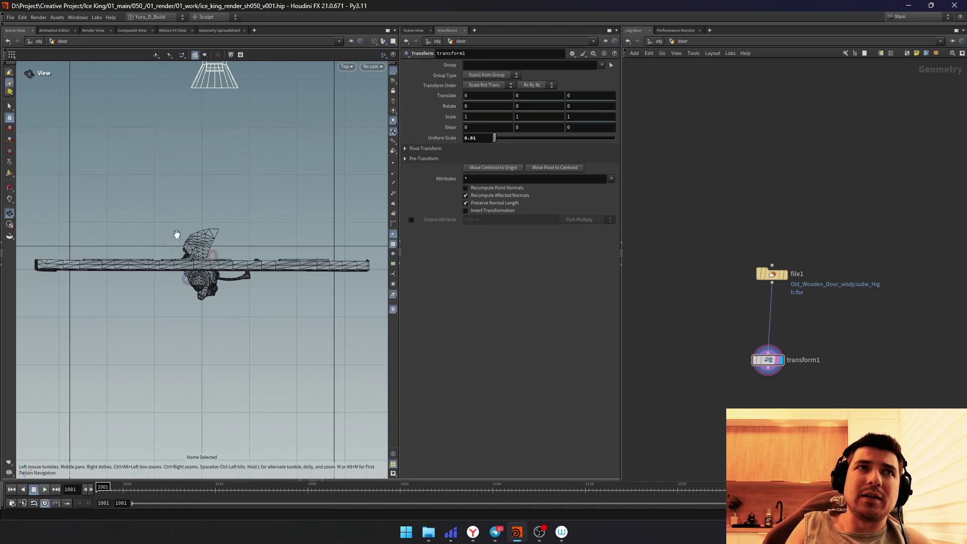
key("space+1")
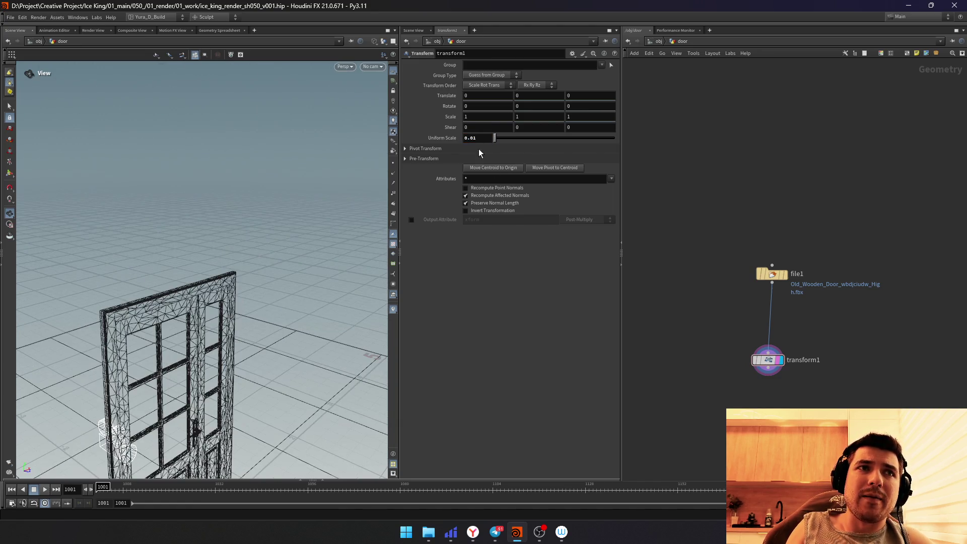
Step: At object level frame the door and character together shaded, then dive into char_importer
left_click(662, 40)
key("w")
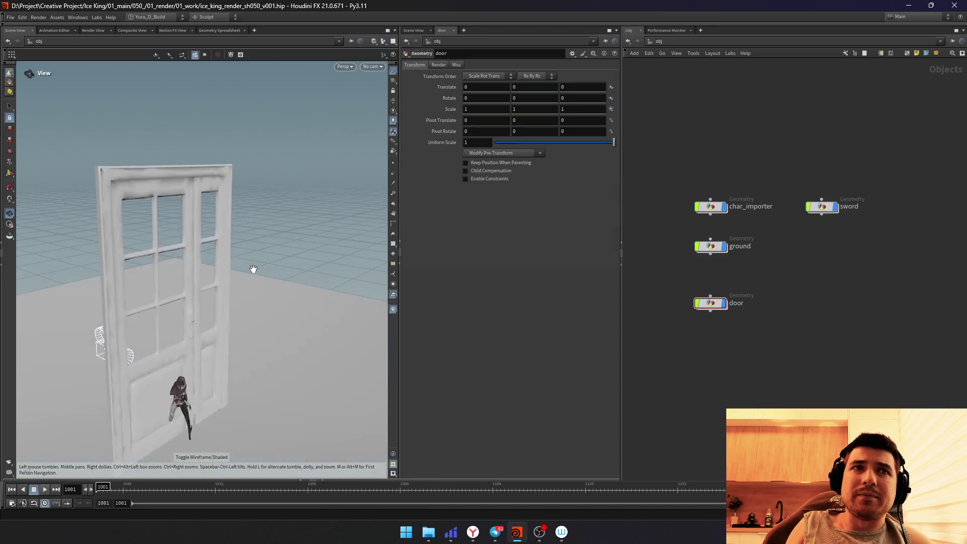
scroll(276, 193, "up", 3)
scroll(275, 193, "up", 5)
scroll(226, 259, "down", 4)
left_click_drag(227, 260, 308, 275)
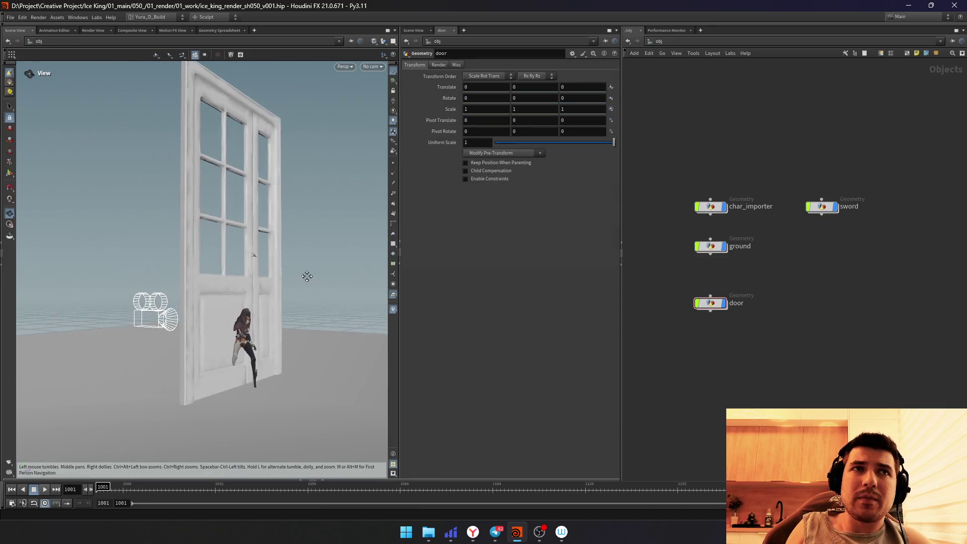
scroll(247, 297, "up", 5)
left_click_drag(247, 297, 209, 331)
scroll(209, 330, "down", 4)
left_click_drag(270, 252, 316, 250)
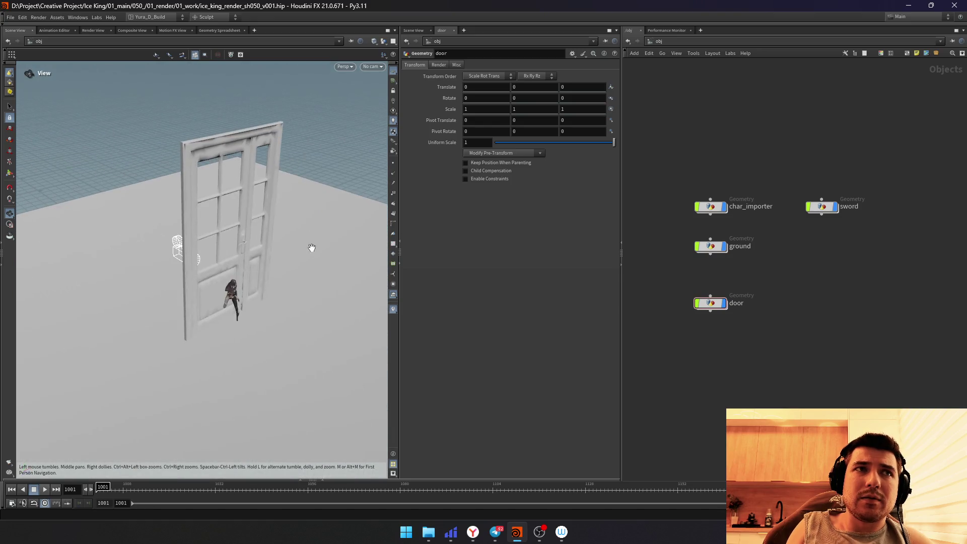
double_click(716, 209)
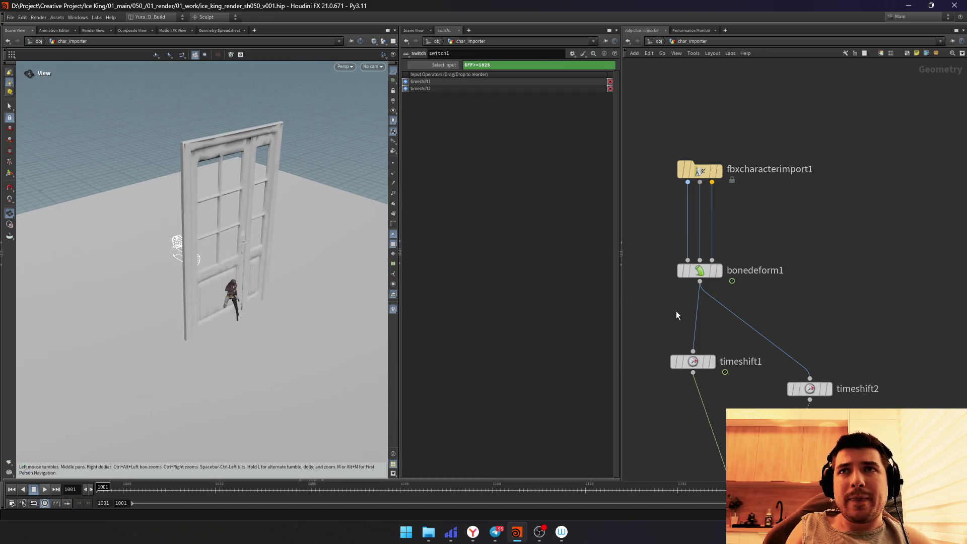
Step: Insert transform1 between bonedeform1 and timeshift1 and wire bonedeform1 into it
key("Tab")
key("Escape")
left_click(689, 324)
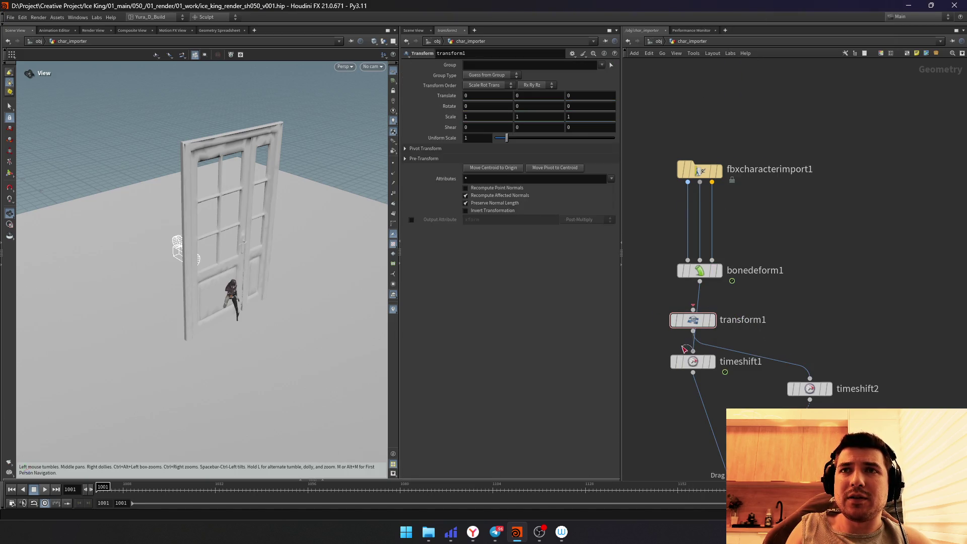
mouse_move(659, 308)
left_mouse_down()
mouse_move(690, 330)
mouse_move(651, 196)
left_mouse_up()
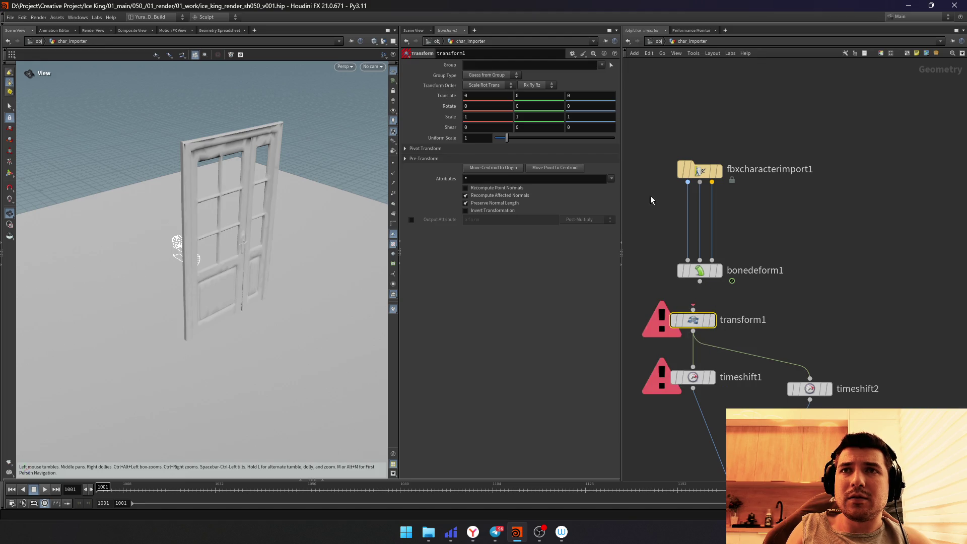
left_click(678, 322)
mouse_move(694, 323)
left_mouse_down()
mouse_move(716, 303)
mouse_move(692, 324)
left_mouse_up()
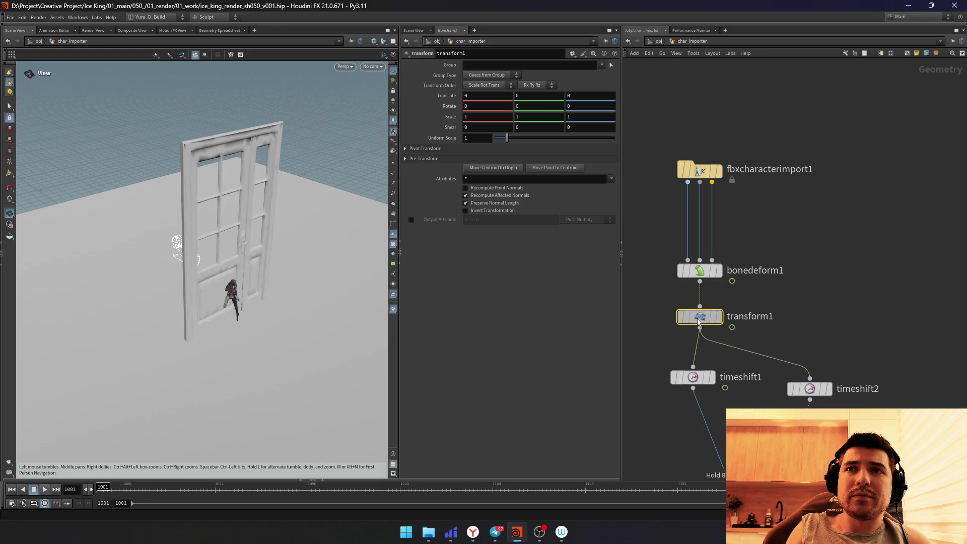
right_click(702, 318)
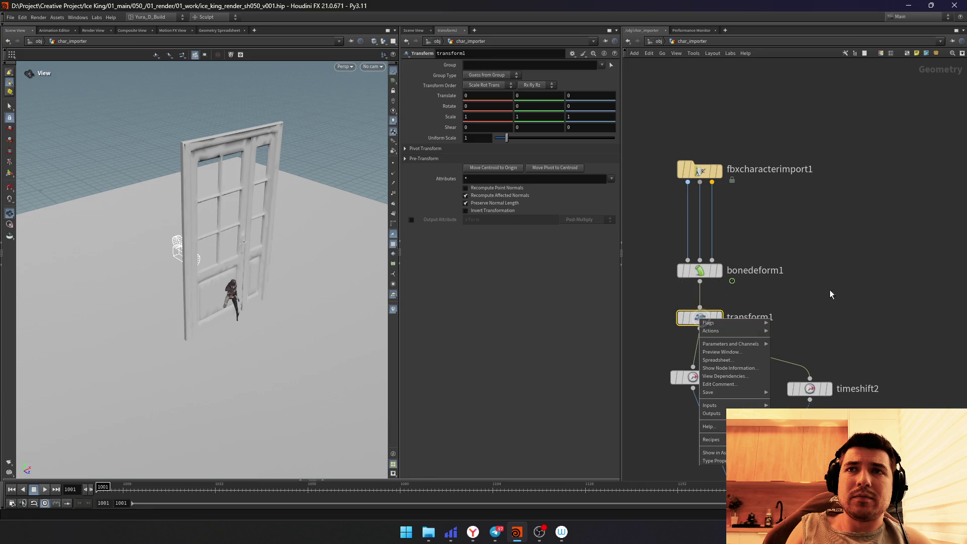
Step: Adjust the character's Uniform Scale past 3 and settle on 2.5 against the door
left_click_drag(508, 141, 536, 141)
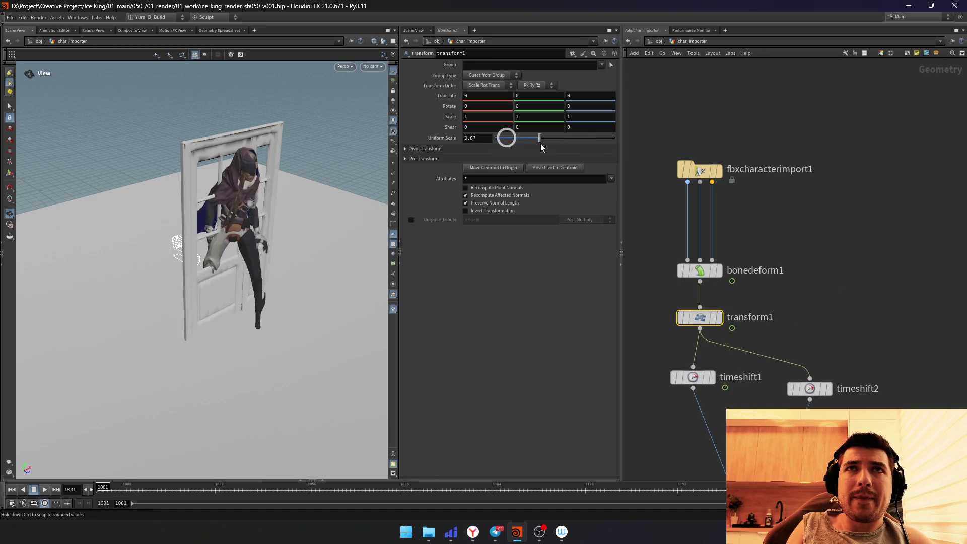
left_click_drag(535, 141, 535, 143)
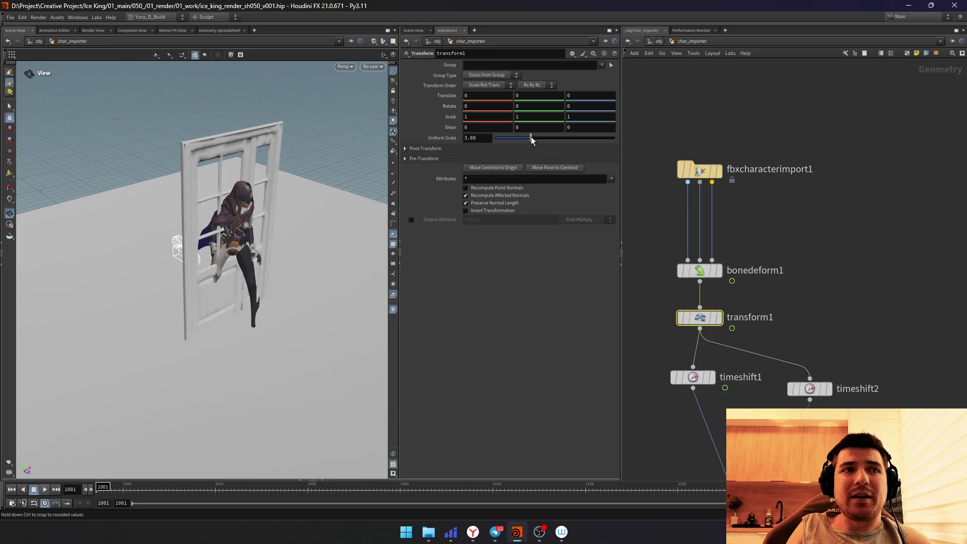
left_click_drag(535, 144, 528, 144)
mouse_move(250, 255)
left_mouse_down()
mouse_move(264, 285)
mouse_move(271, 239)
mouse_move(286, 294)
left_mouse_up()
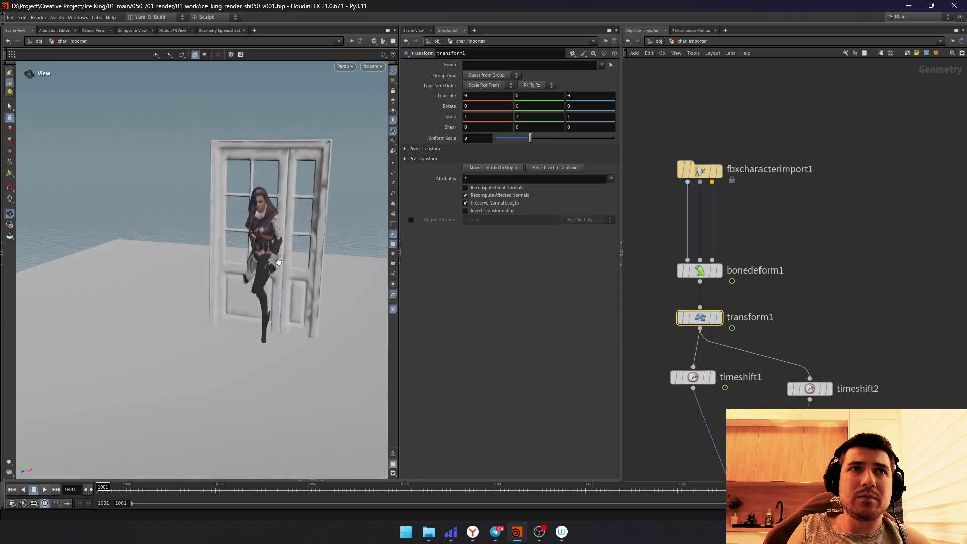
left_click_drag(286, 293, 281, 249)
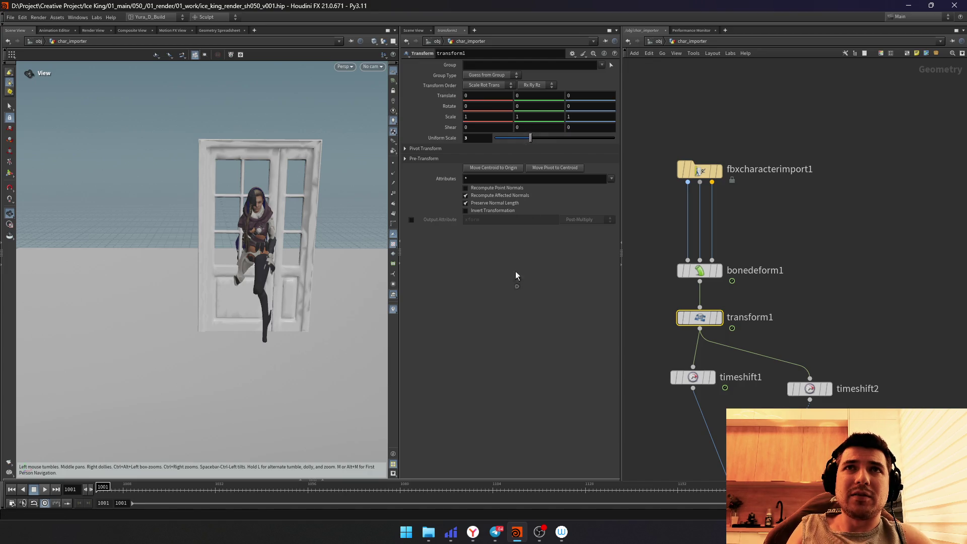
right_click(529, 138)
mouse_move(531, 137)
left_mouse_down()
mouse_move(500, 140)
mouse_move(531, 137)
left_mouse_up()
right_click(527, 137)
left_click_drag(528, 137, 522, 142)
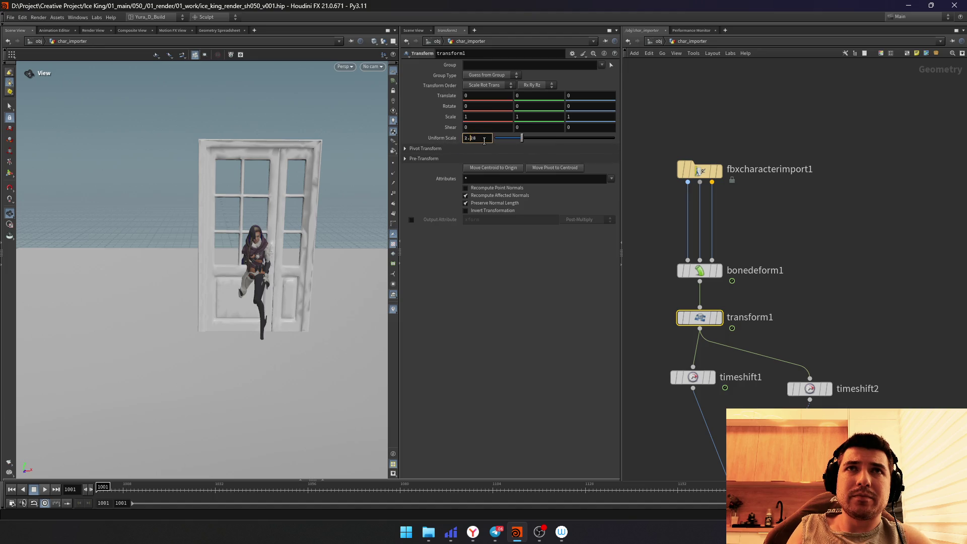
type("5")
key("Return")
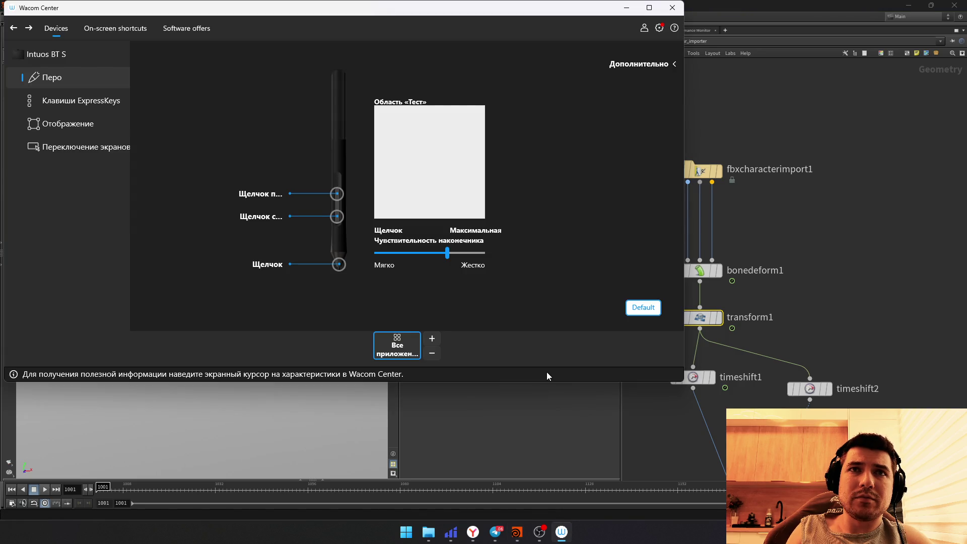
Step: Look over the pen's Advanced and General tablet settings, then put Wacom Center away
left_click(639, 63)
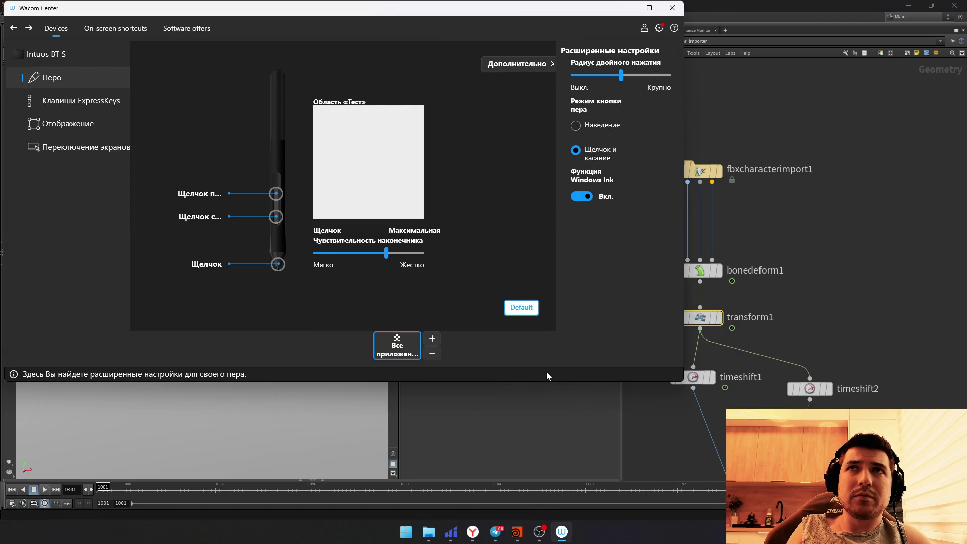
left_click(495, 425)
right_click(526, 141)
key("alt+Tab")
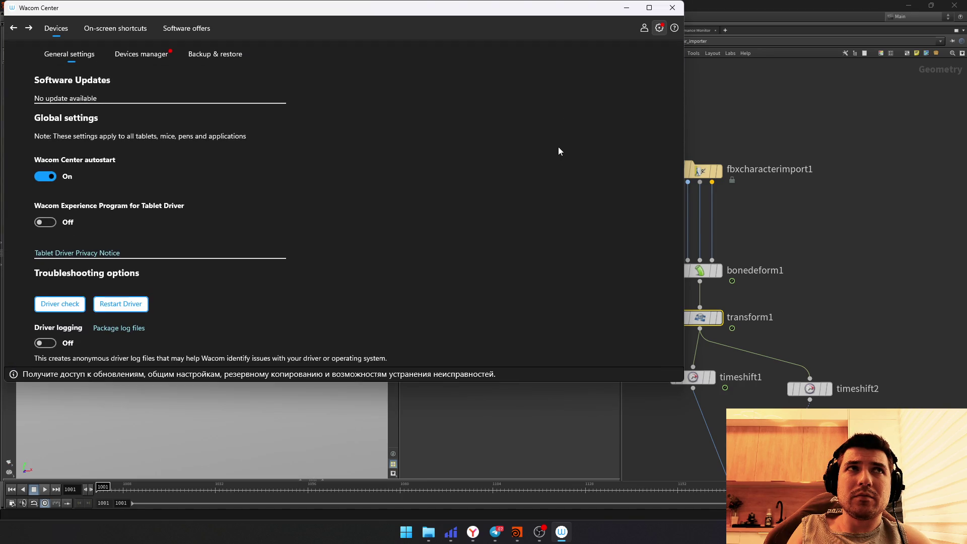
scroll(559, 150, "down", 2)
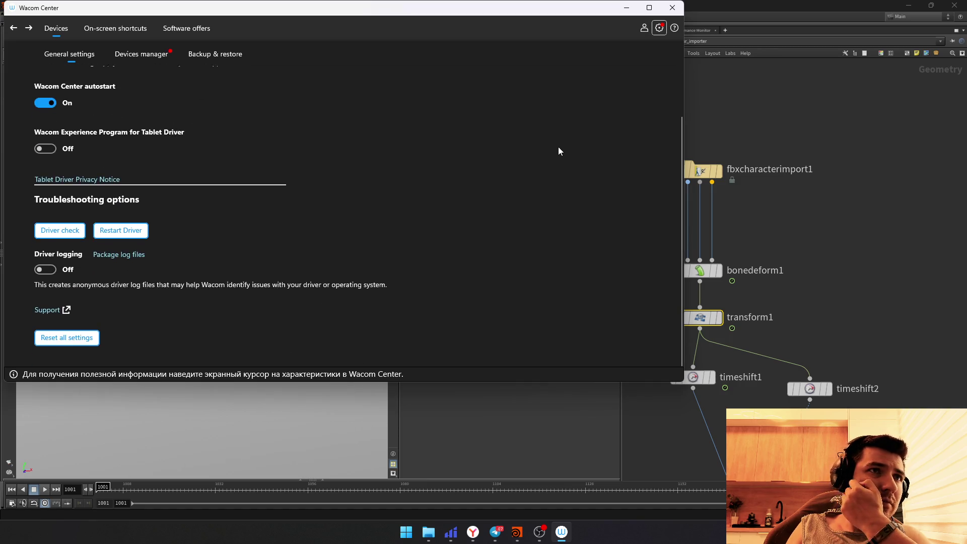
scroll(559, 150, "up", 1)
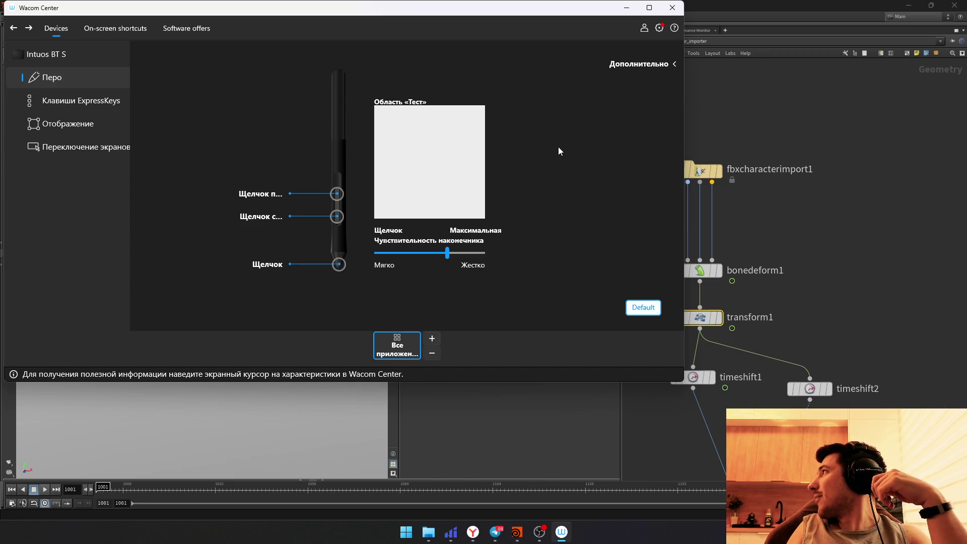
left_click(673, 335)
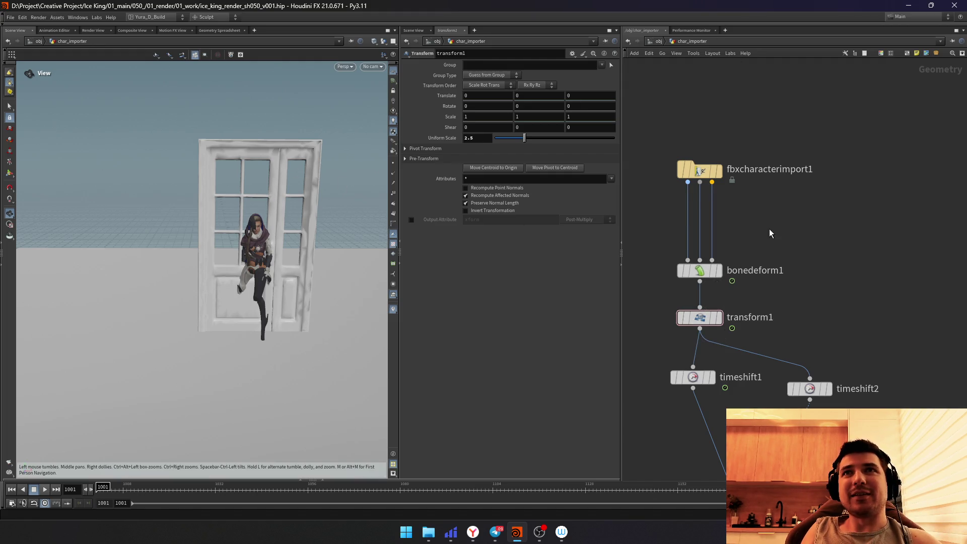
Step: Insert a Rig Pose node rigpose1 on the wire between fbxcharacterimport1 and bonedeform1
key("Up")
key("Tab")
type("rig")
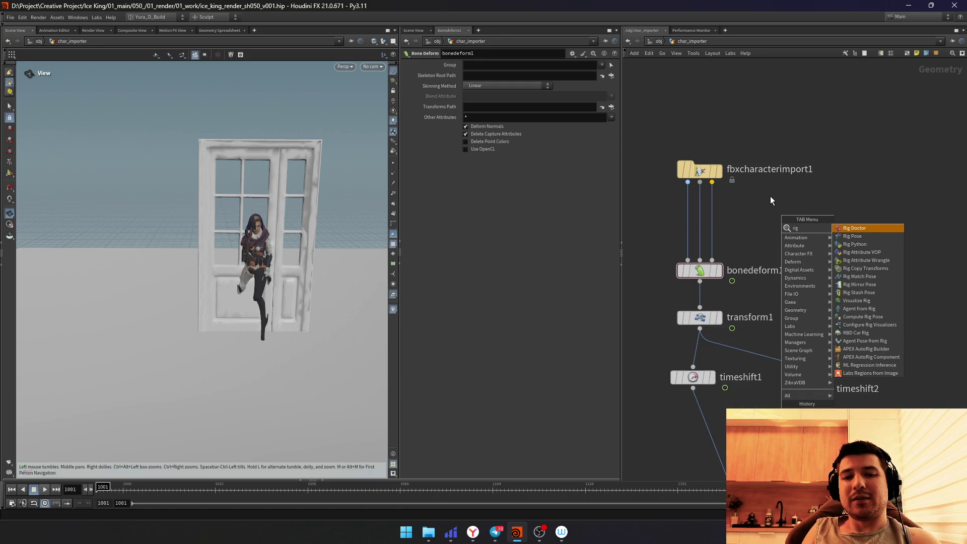
key("BackSpace")
key("BackSpace")
key("BackSpace")
key("Escape")
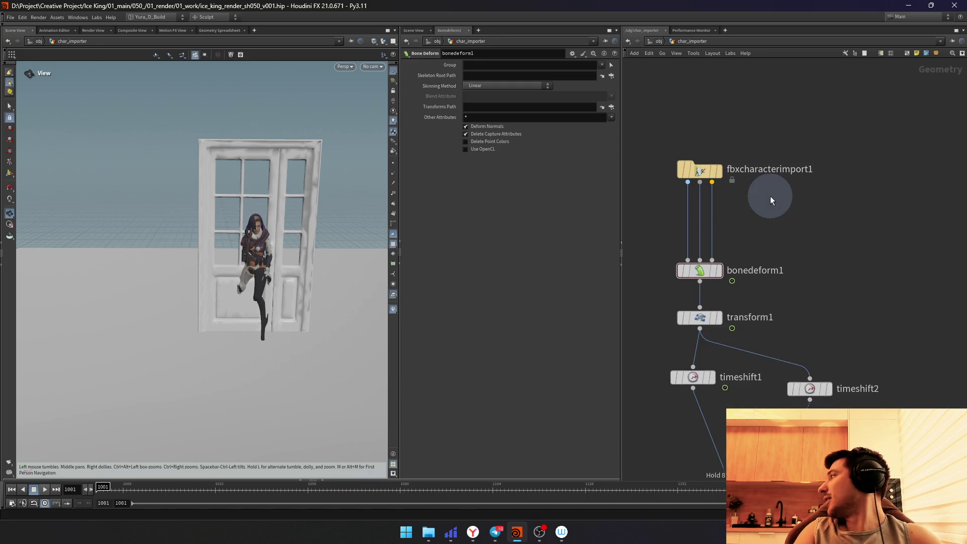
left_click(716, 224)
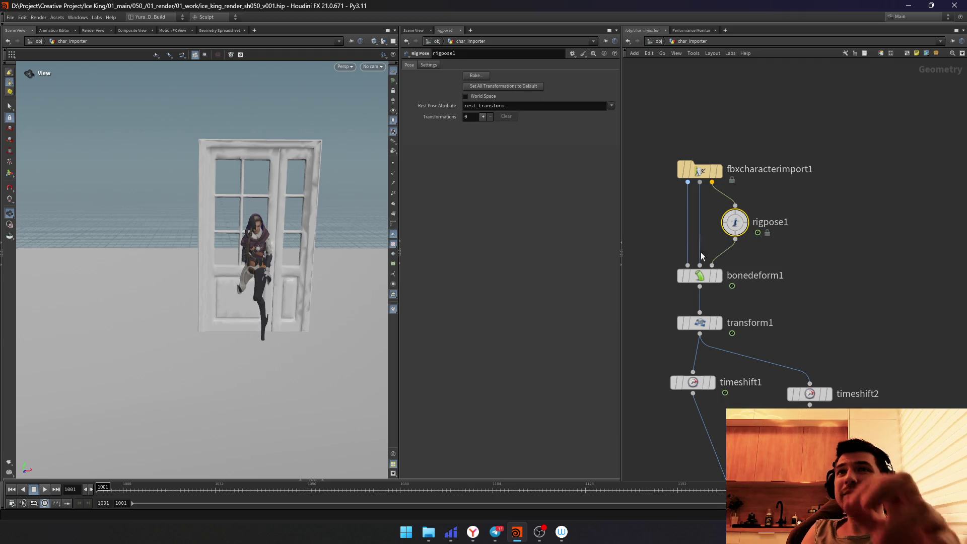
Step: Activate the Rig Pose tool in the viewport, orbiting to view the joints and door front
key("Return")
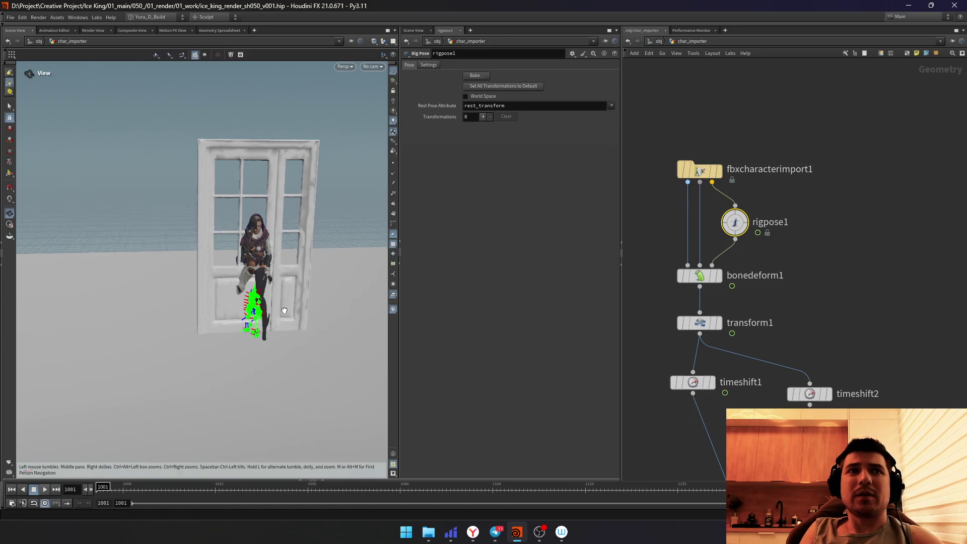
left_click_drag(264, 303, 284, 218, "alt")
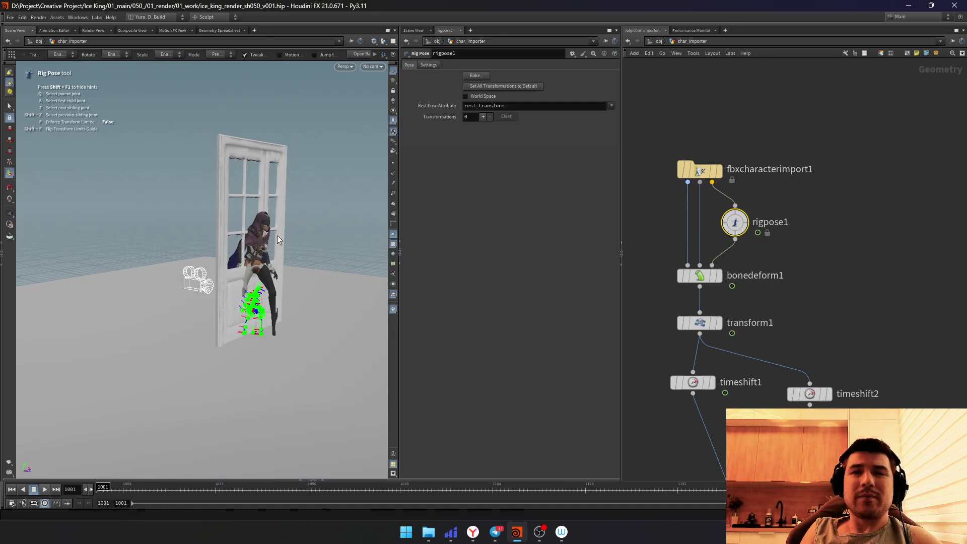
key("Escape")
left_click_drag(296, 233, 355, 257)
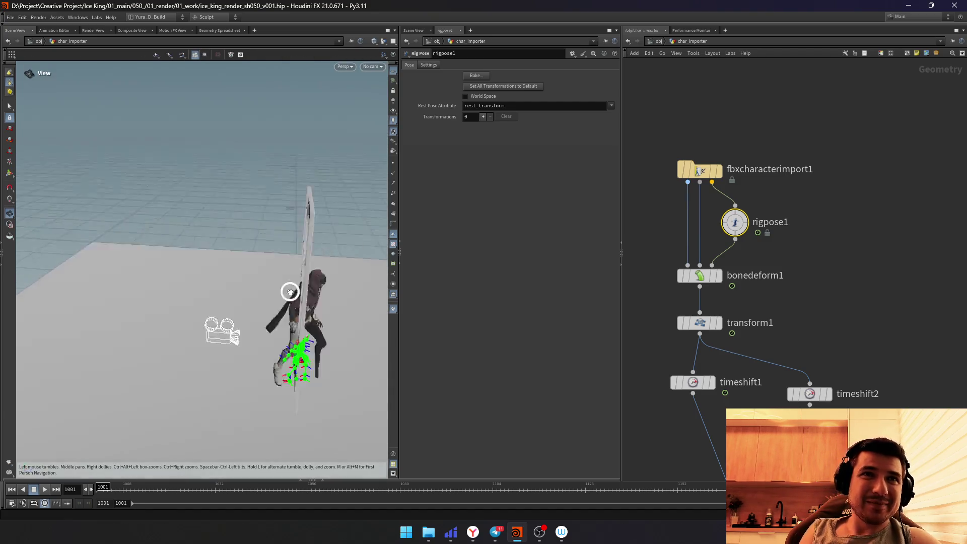
mouse_move(355, 257)
left_mouse_down()
mouse_move(277, 300)
mouse_move(274, 275)
left_mouse_up()
key("Return")
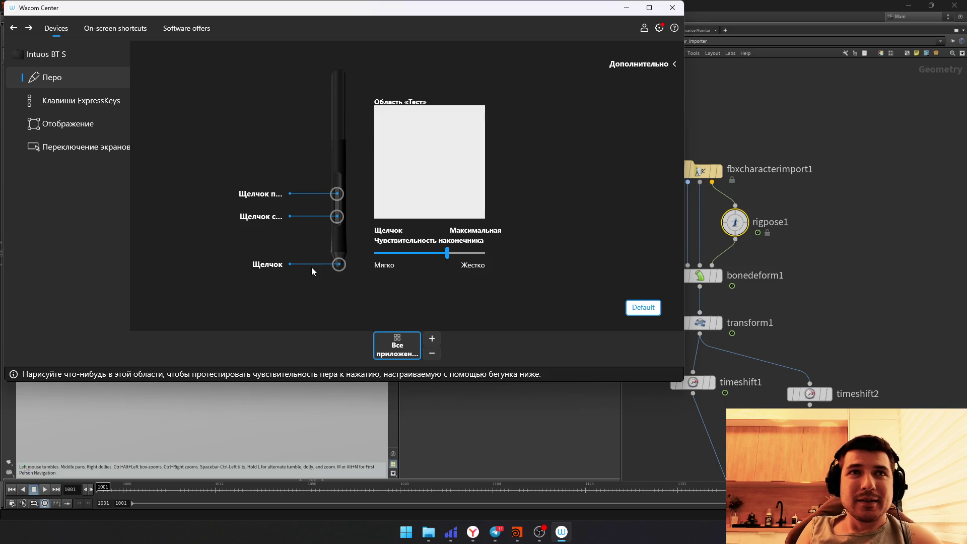
Step: Test pen pressure in the Test area, go to On-screen shortcuts and close the video player
left_click_drag(414, 174, 463, 119)
left_click_drag(418, 181, 434, 138)
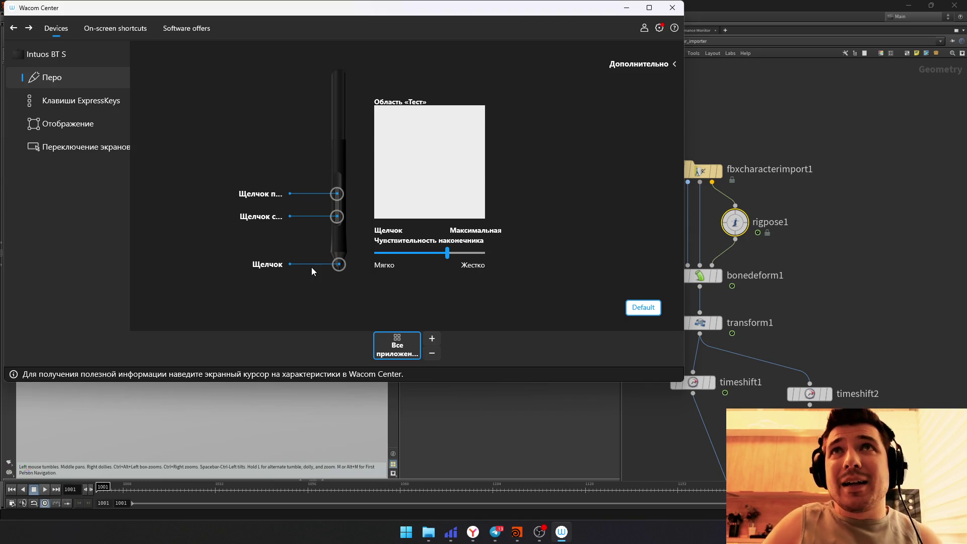
left_click(115, 27)
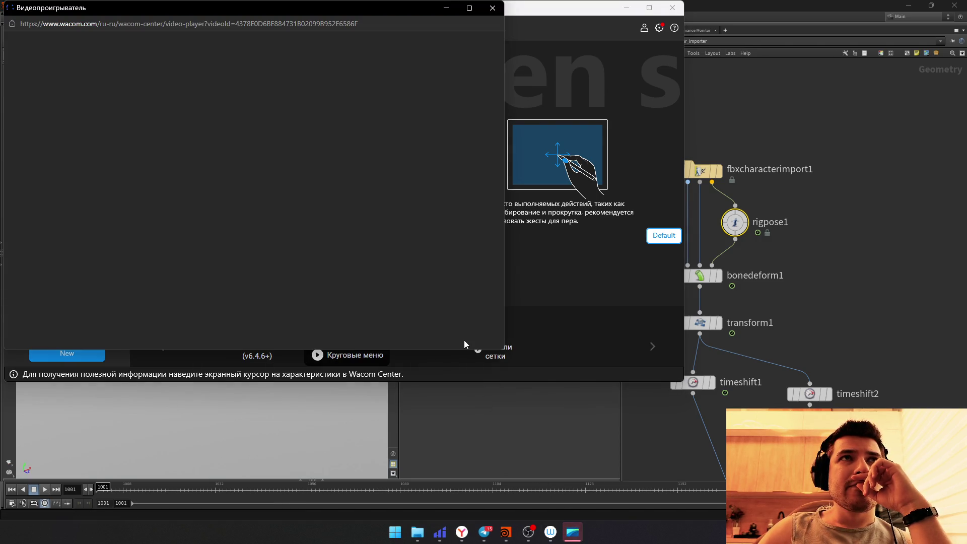
left_click(492, 8)
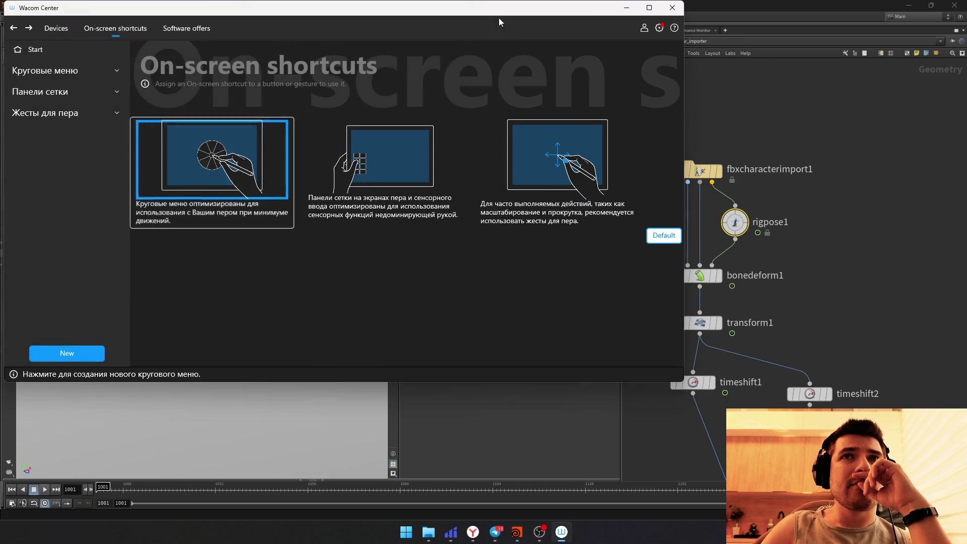
Step: Create a new eight-key radial menu keeping the default name, then bring Houdini back
key("Return")
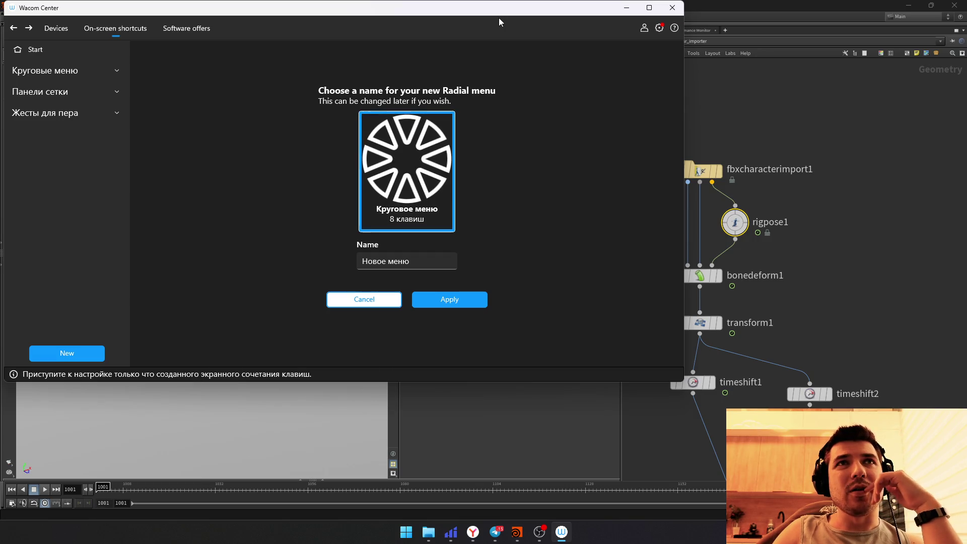
key("Tab")
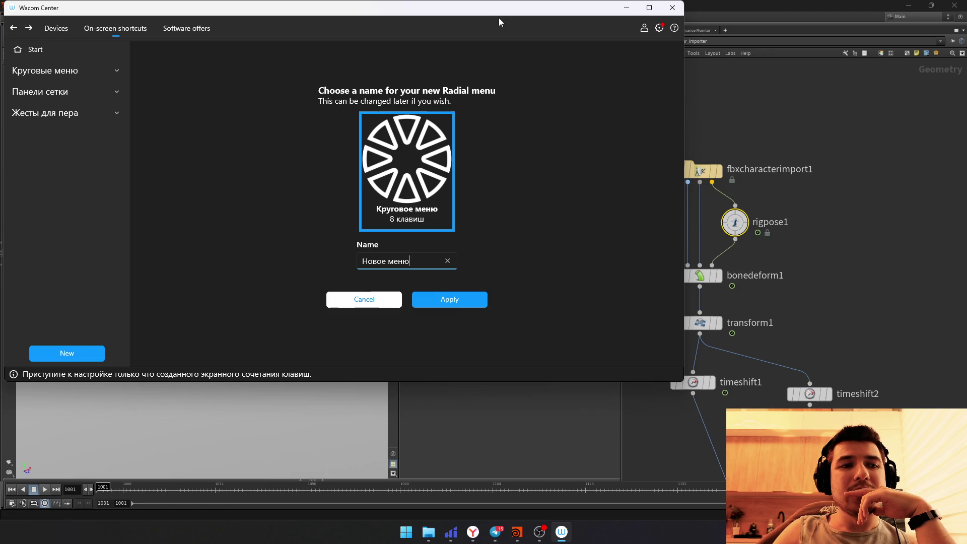
key("Return")
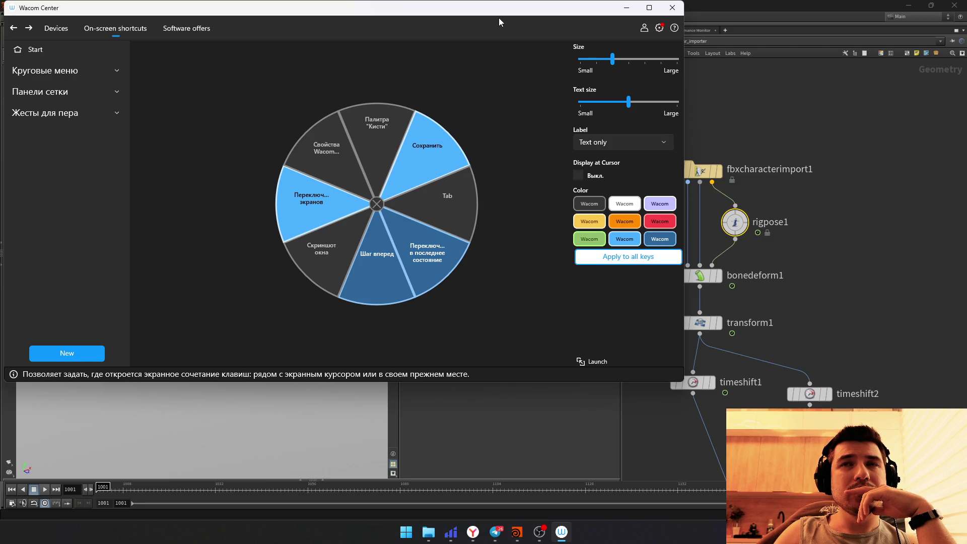
left_click(811, 109)
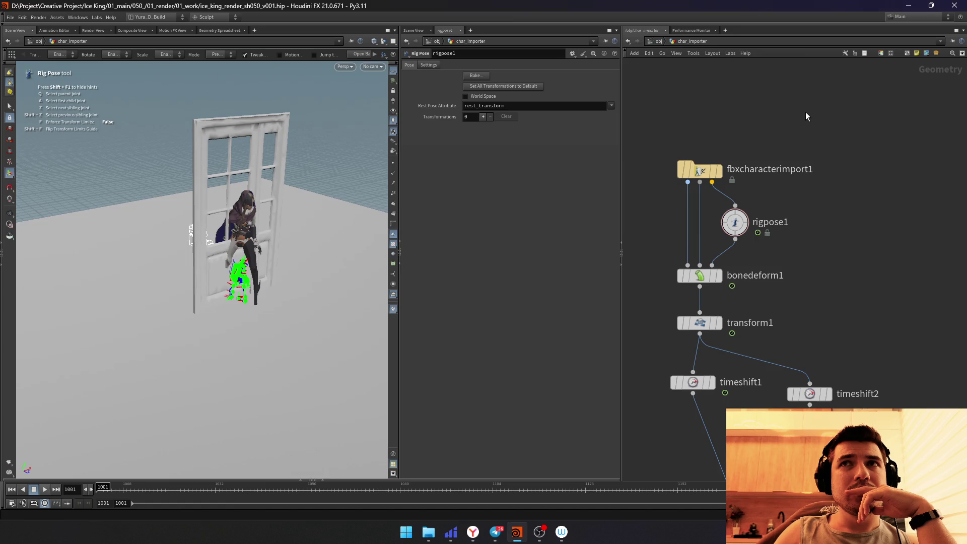
Step: Toggle between Rig Pose and View tools and tumble to a top-down view of the scene
key("Tab")
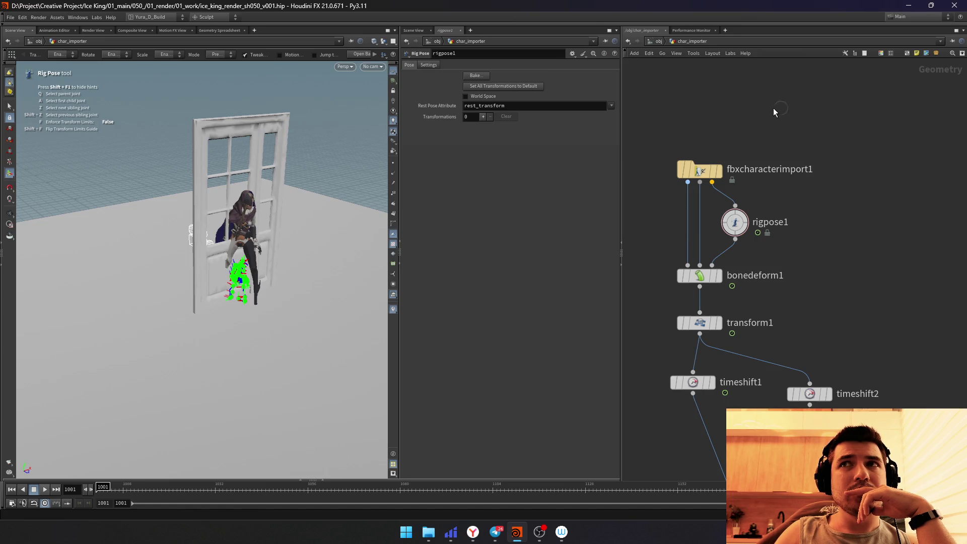
key("Tab")
key("Escape")
key("Tab")
key("Escape")
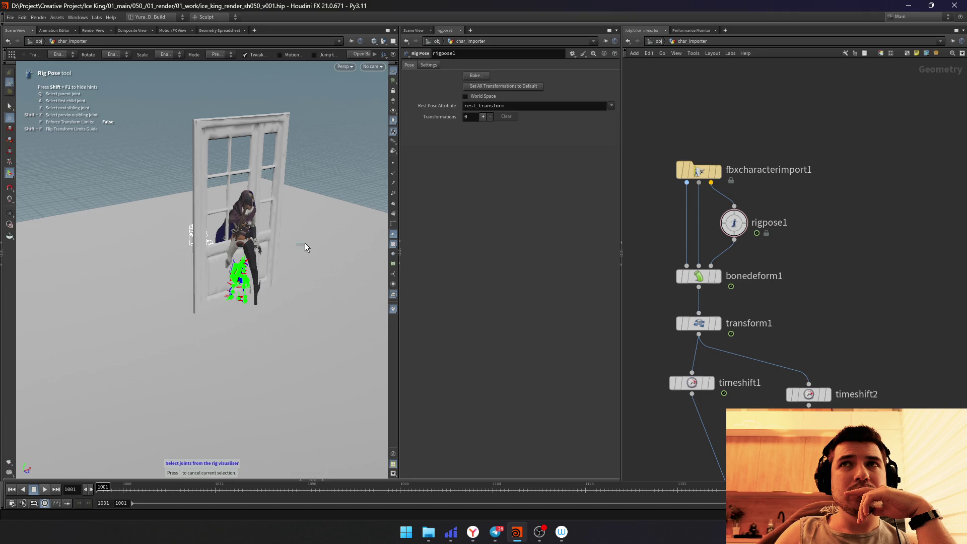
left_click_drag(308, 163, 318, 156)
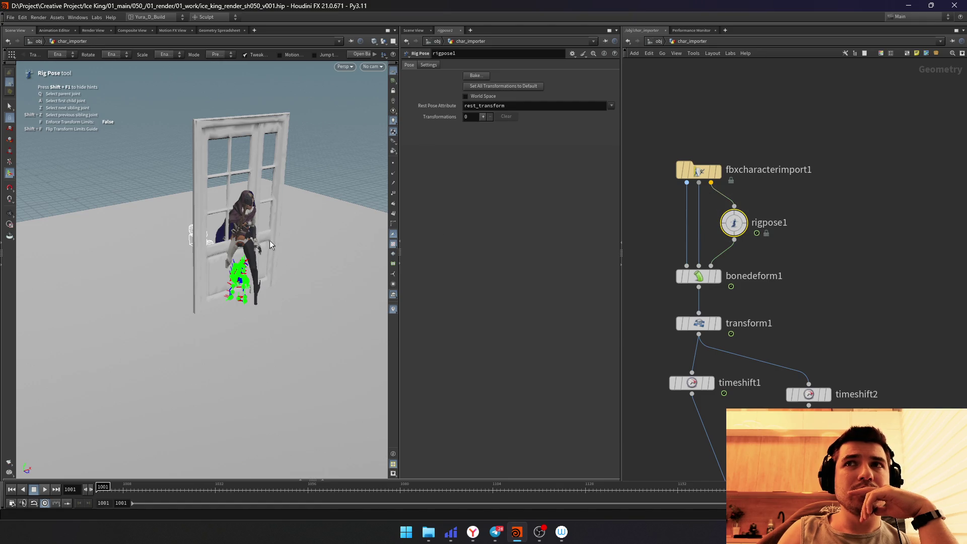
left_click_drag(301, 245, 285, 241, "alt")
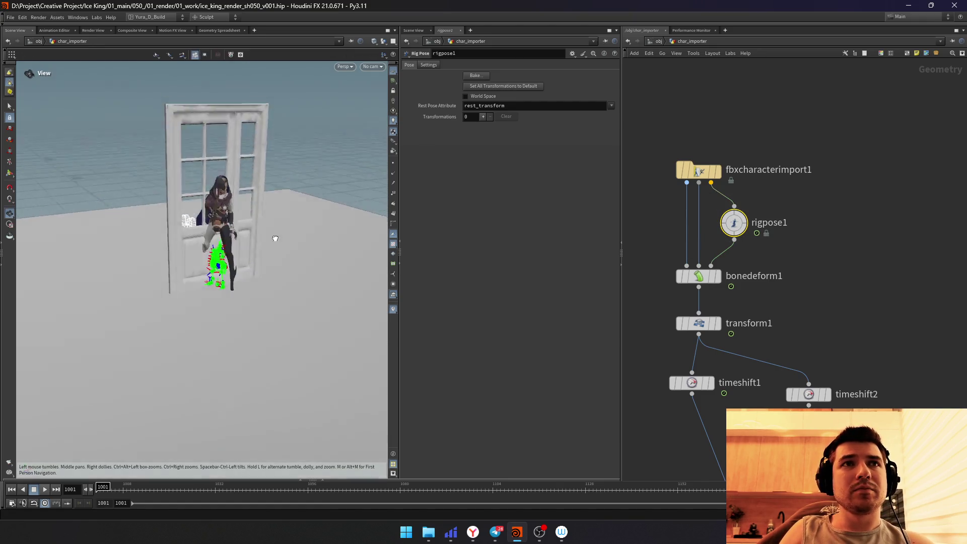
mouse_move(288, 241)
left_mouse_down("alt")
mouse_move(283, 283)
mouse_move(289, 243)
mouse_move(295, 283)
left_mouse_up("alt")
Step: Leave joint posing for view navigation, orbit the door, and go up to the obj level
key("Return")
key("Escape")
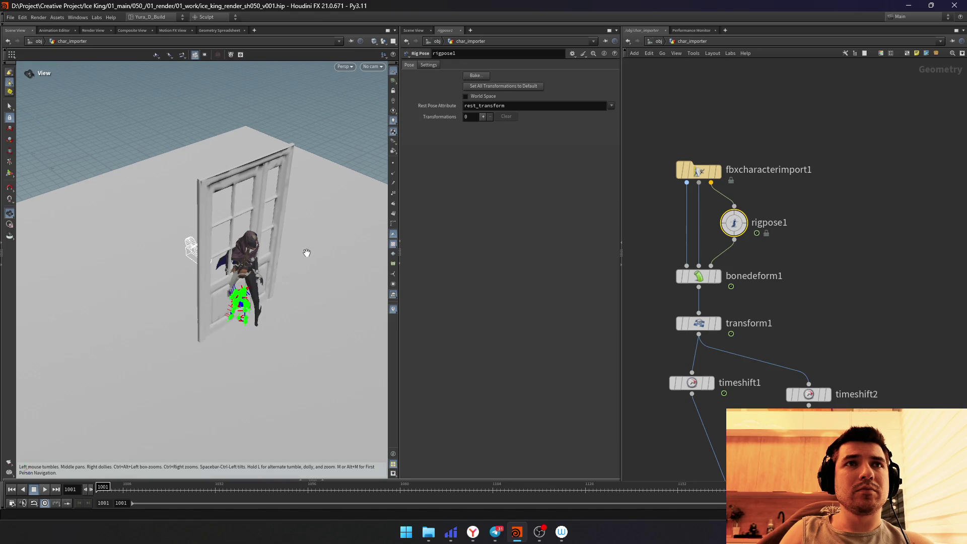
right_click(307, 252)
left_click(295, 248)
mouse_move(299, 252)
left_mouse_down()
mouse_move(277, 264)
mouse_move(270, 244)
left_mouse_up()
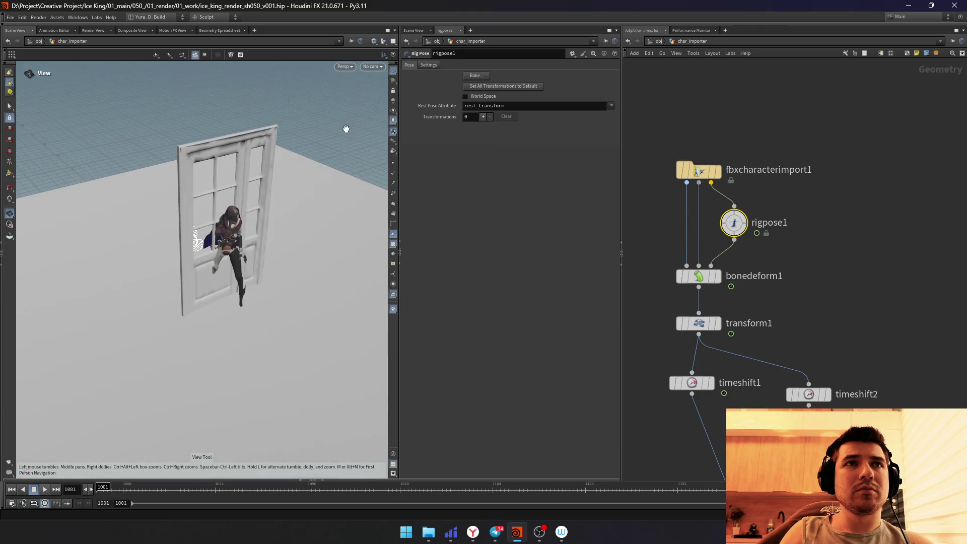
mouse_move(327, 193)
left_mouse_down()
mouse_move(317, 237)
mouse_move(335, 270)
mouse_move(344, 225)
left_mouse_up()
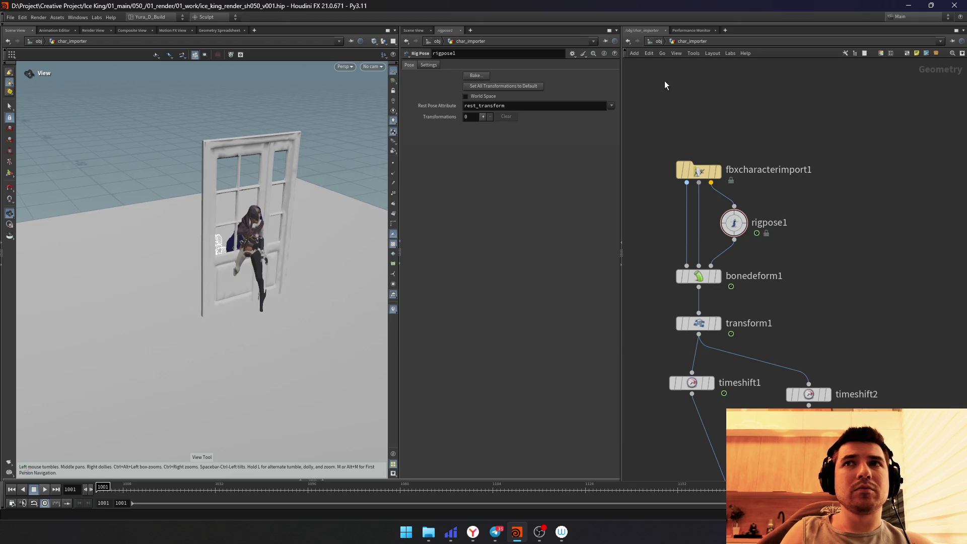
left_click(658, 43)
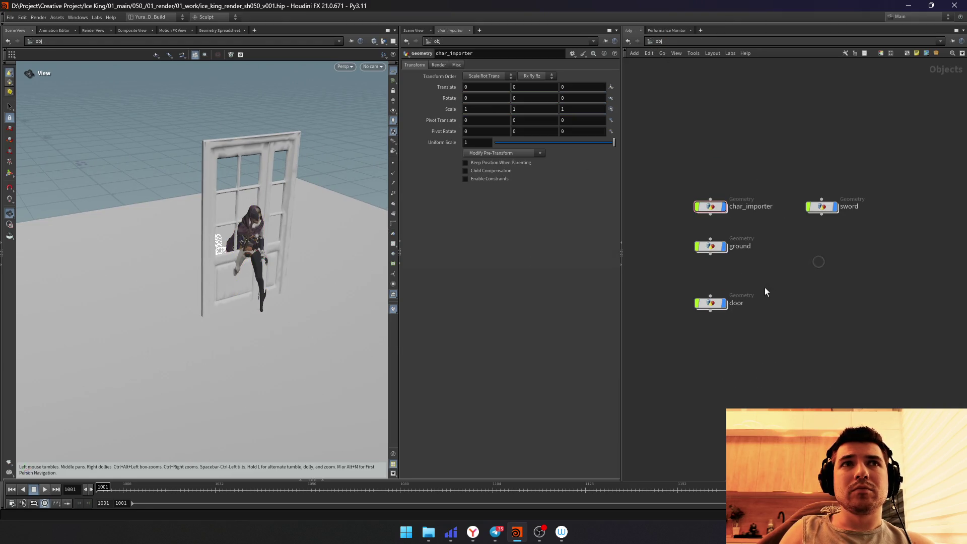
Step: Inside the door object, turn the door 180 degrees and push it back to Z 6.6
double_click(714, 305)
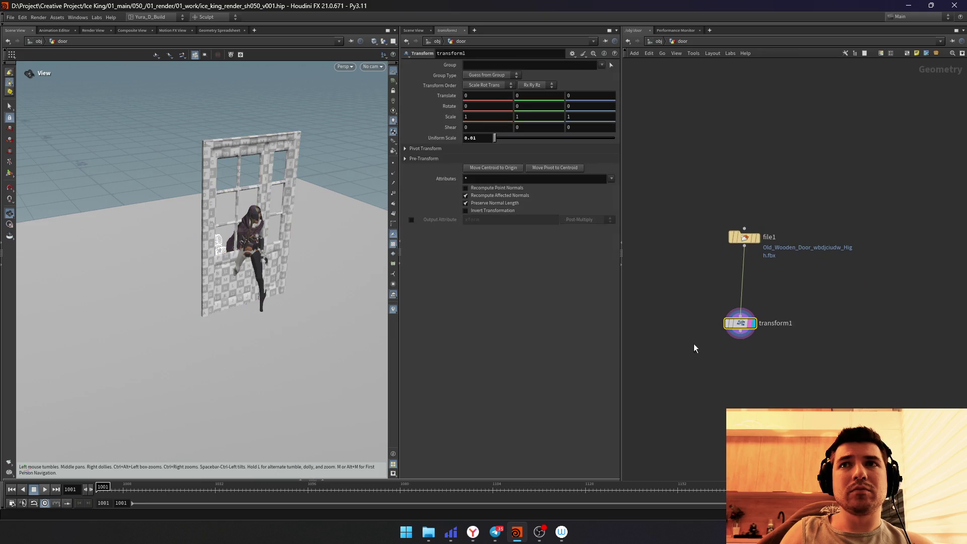
mouse_move(240, 257)
left_mouse_down()
mouse_move(283, 305)
mouse_move(257, 330)
left_mouse_up()
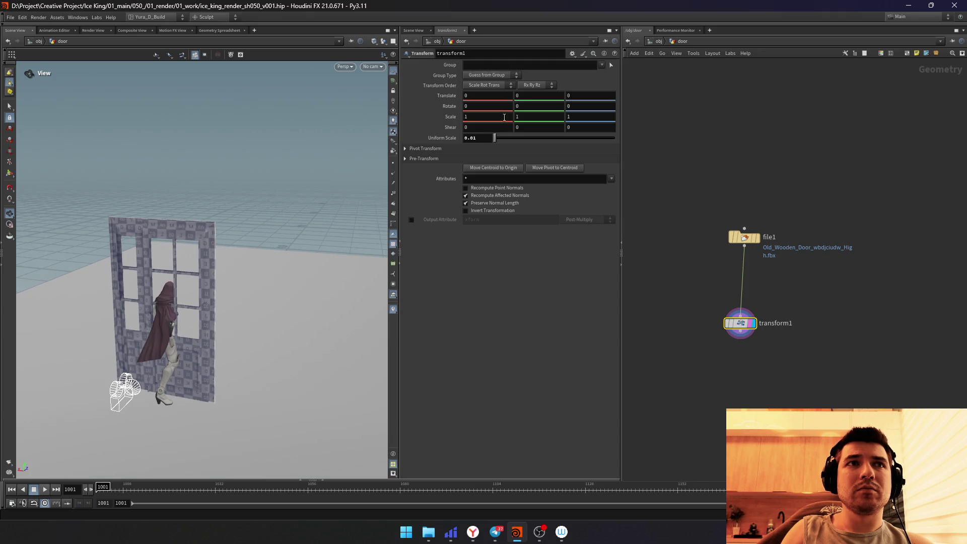
type("80")
key("Return")
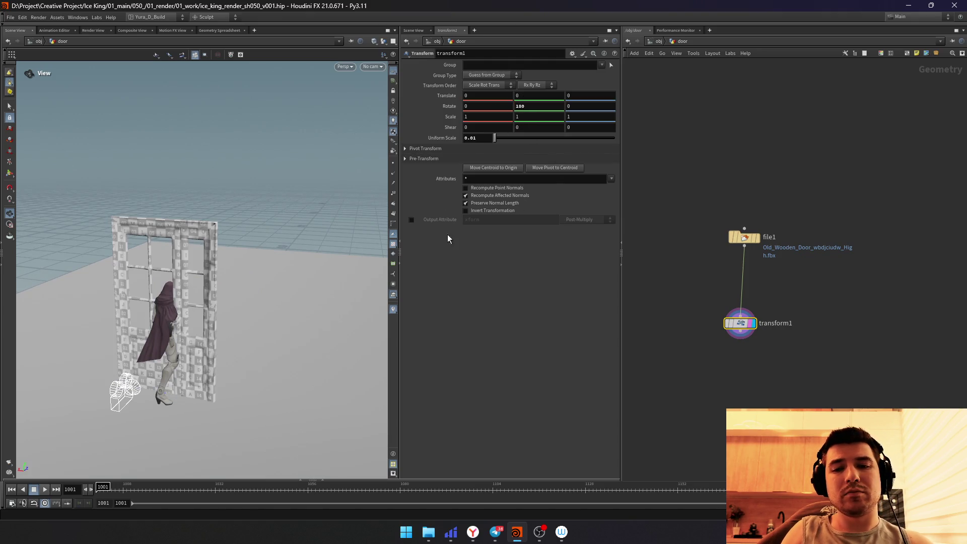
middle_click_drag(573, 98, 690, 105)
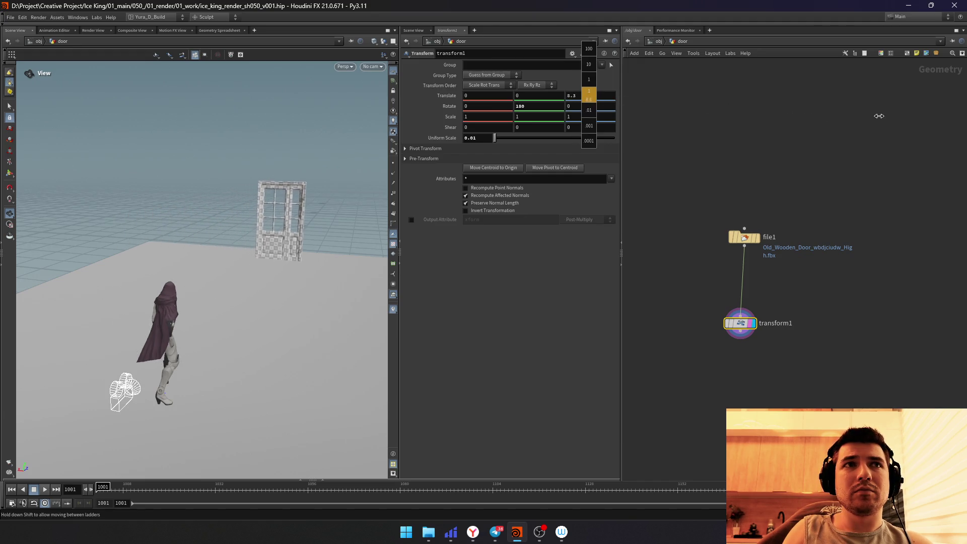
middle_click_drag(689, 105, 669, 99)
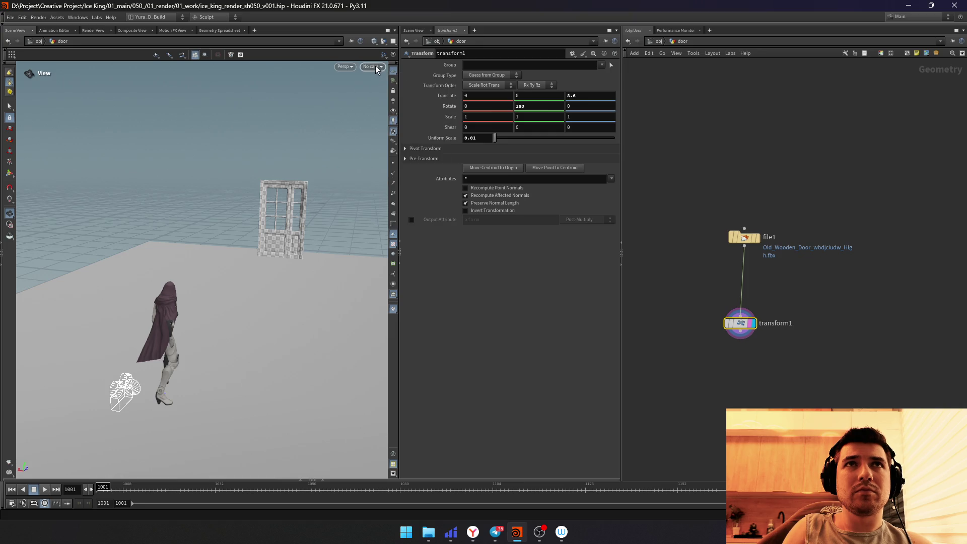
Step: View the scene through cam1 and return to the /obj object level
left_click(375, 66)
left_click(401, 156)
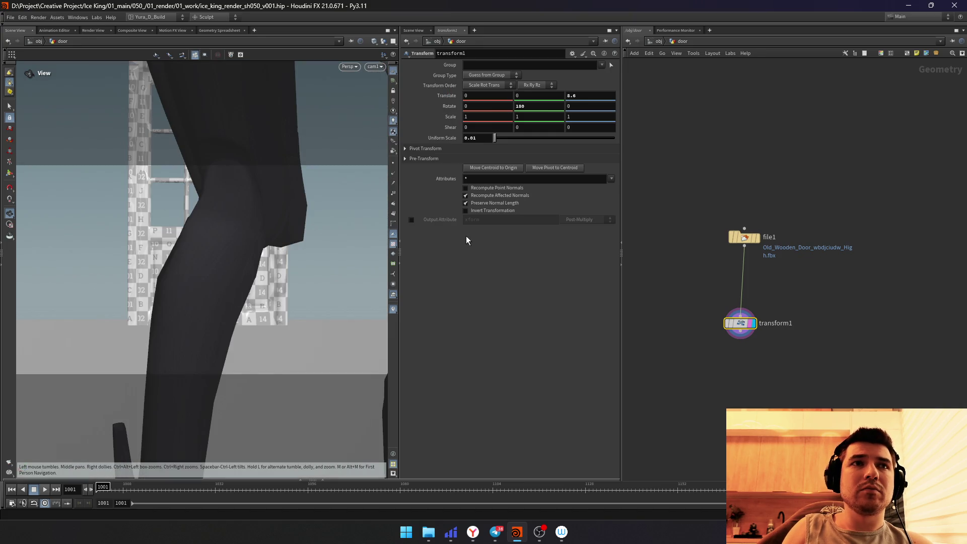
left_click(683, 286)
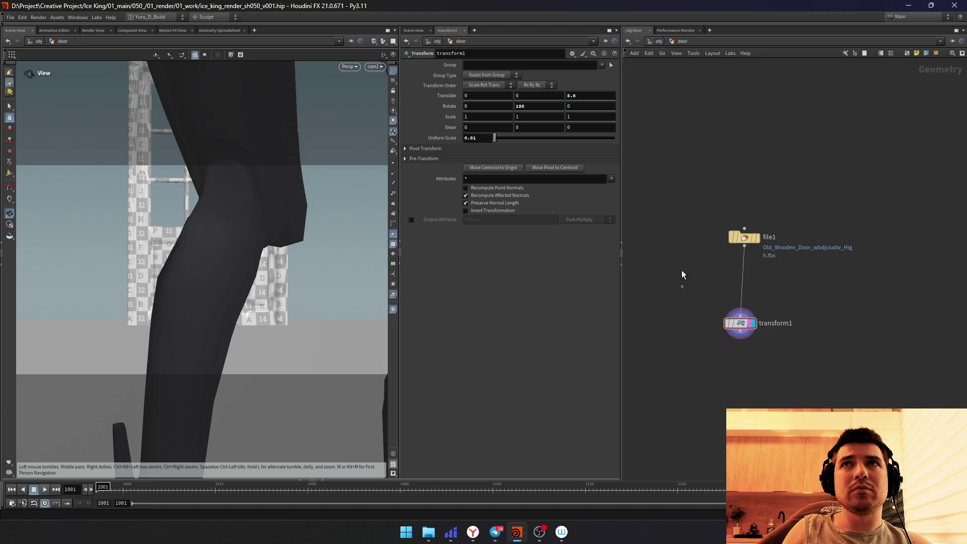
left_click(657, 40)
left_click_drag(890, 304, 838, 408)
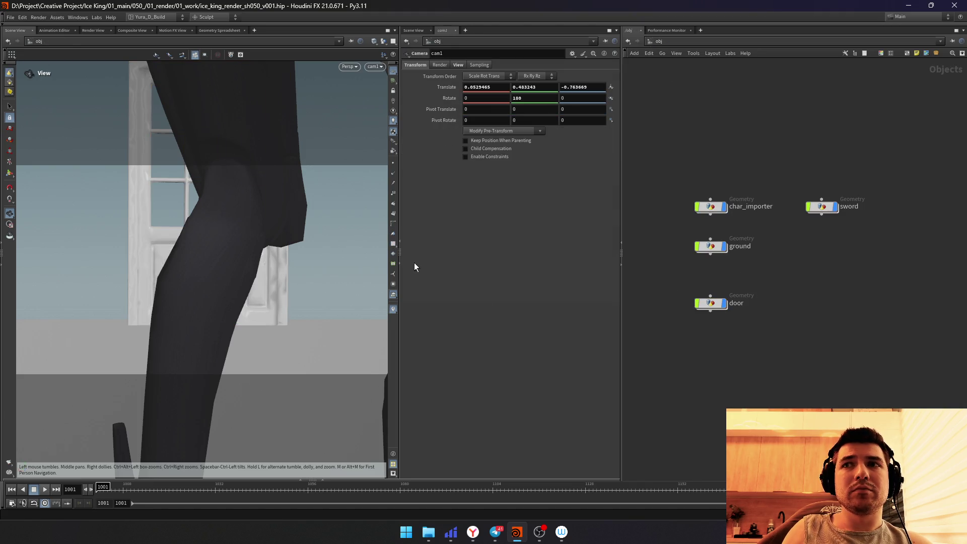
Step: Move cam1 with its handle so the character fills the frame, previewing a later pose frame
key("Return")
mouse_move(201, 261)
left_mouse_down()
mouse_move(111, 373)
mouse_move(165, 314)
left_mouse_up()
mouse_move(206, 265)
left_mouse_down()
mouse_move(225, 274)
mouse_move(200, 244)
left_mouse_up()
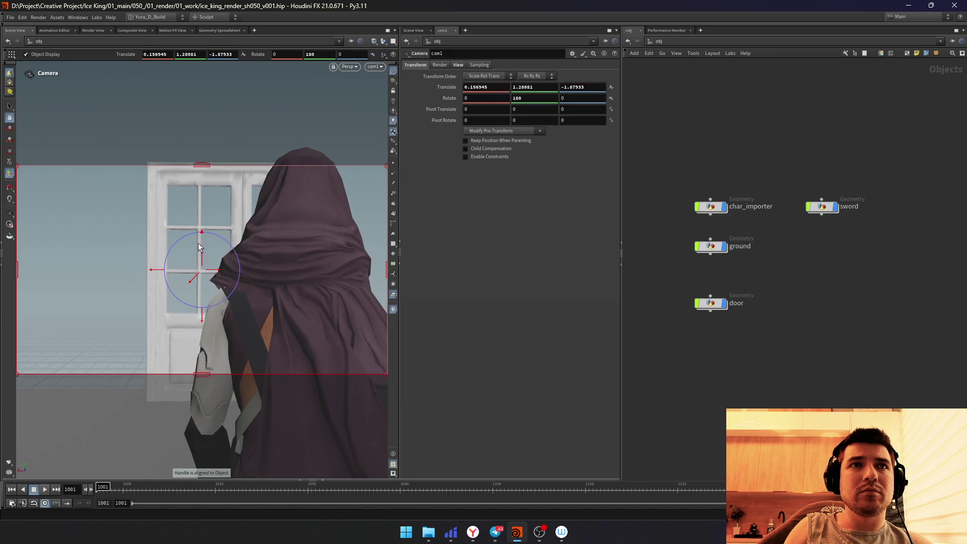
right_click(190, 279)
left_click_drag(215, 490, 242, 487)
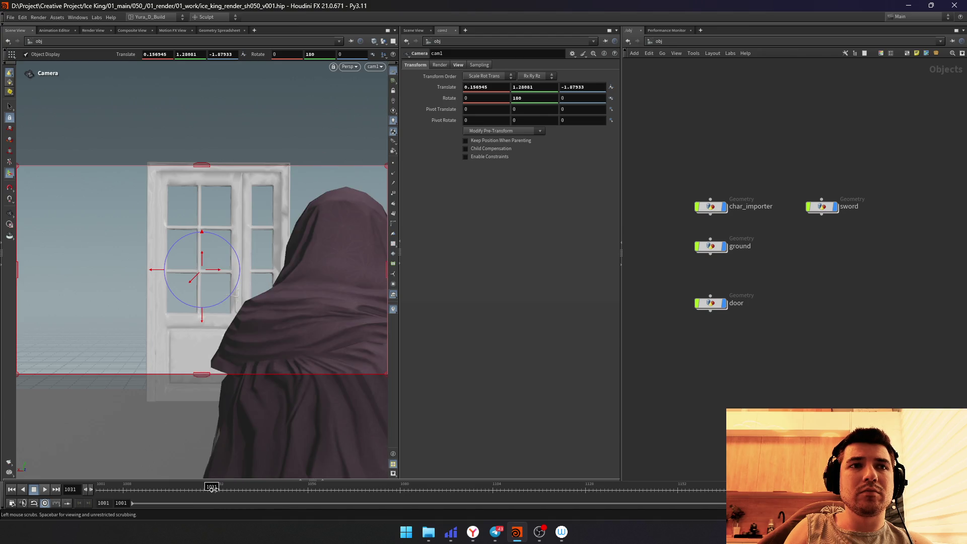
Step: Lower cam1 to about Y 1.08, then select transform1 inside char_importer for copying
left_click_drag(202, 258, 212, 275)
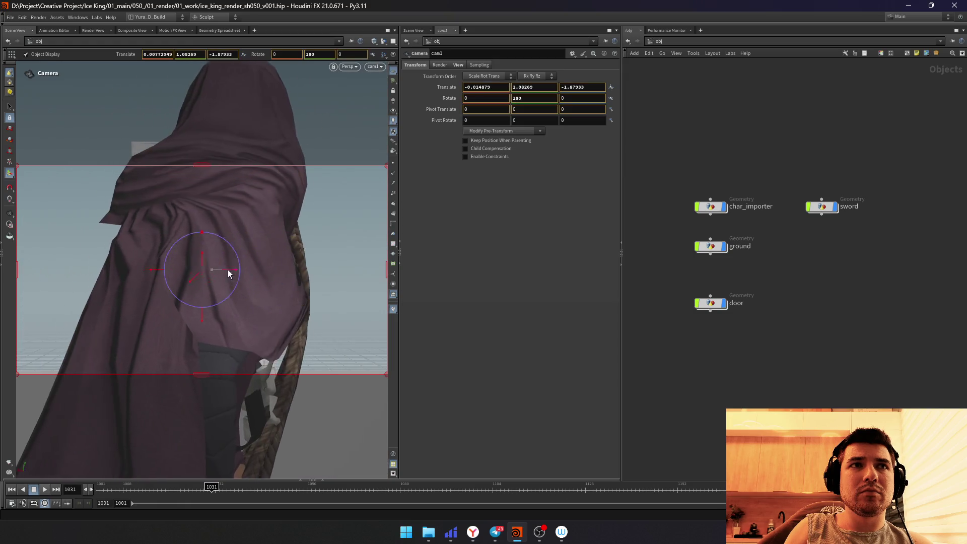
left_click_drag(212, 275, 225, 271)
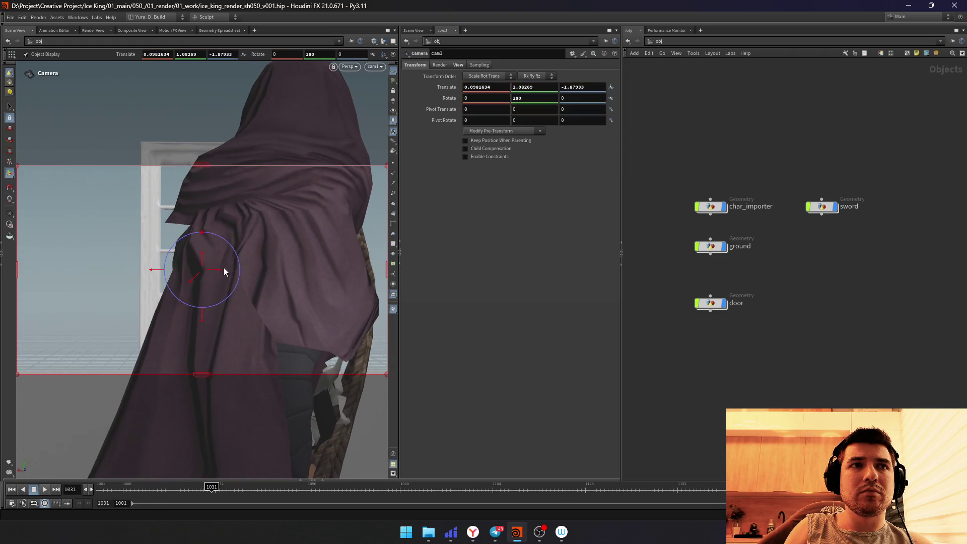
double_click(711, 206)
left_click(699, 324)
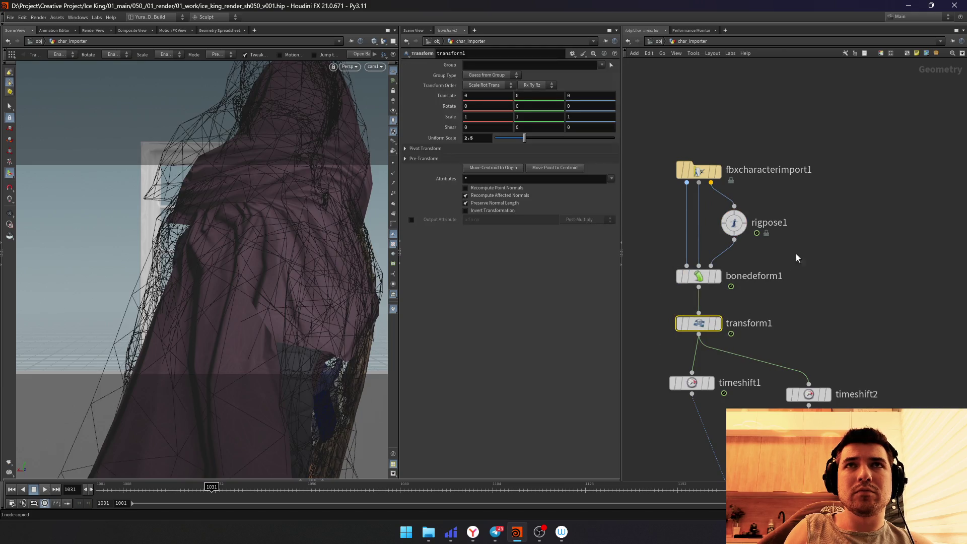
Step: Paste the 2.5-scale transform into the sword network between transform2 and switch1, then return to /obj
key("u")
double_click(813, 202)
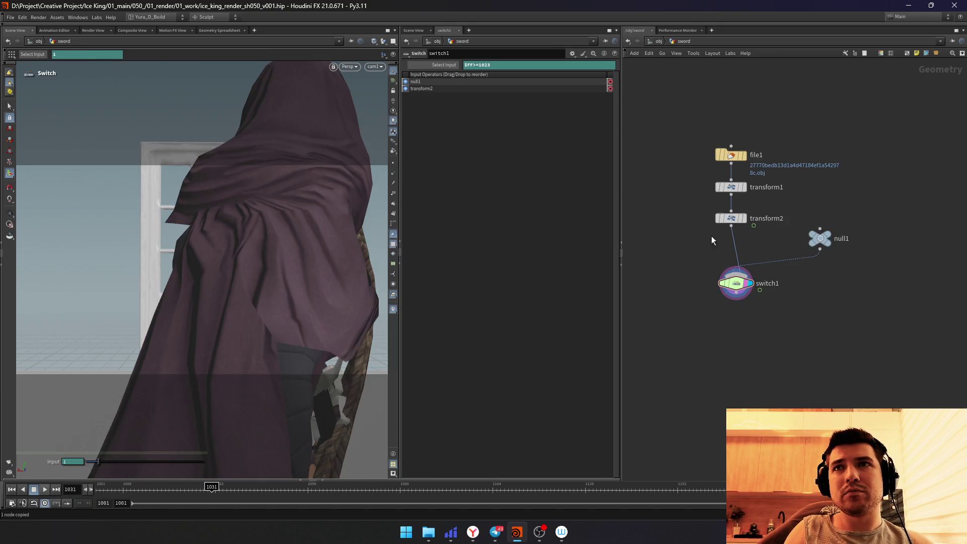
key("ctrl+v")
left_click_drag(692, 259, 731, 232)
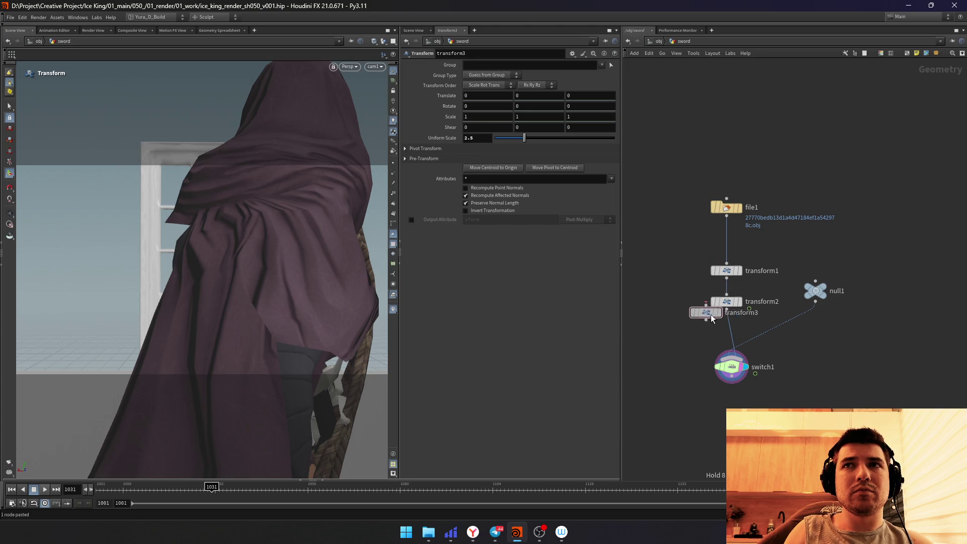
left_click(732, 341)
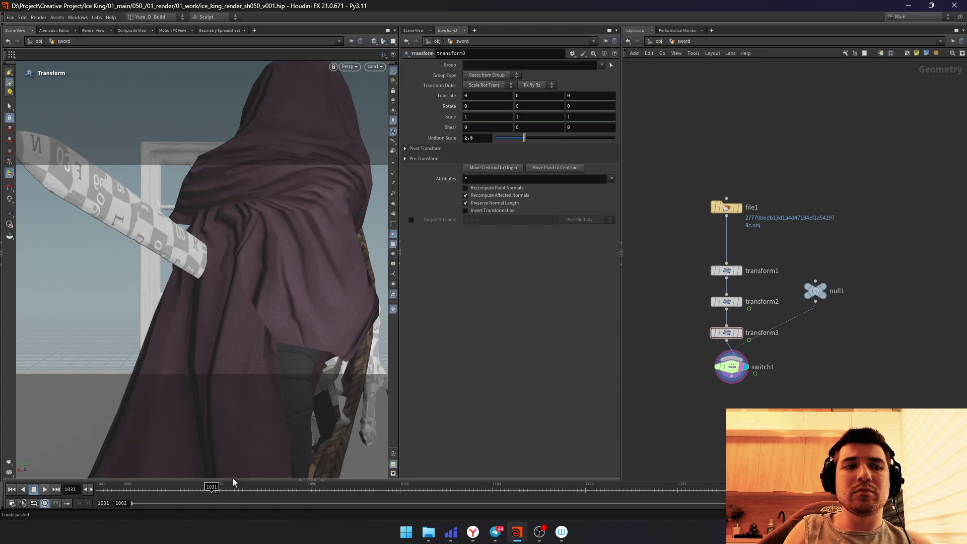
left_click_drag(212, 488, 188, 488)
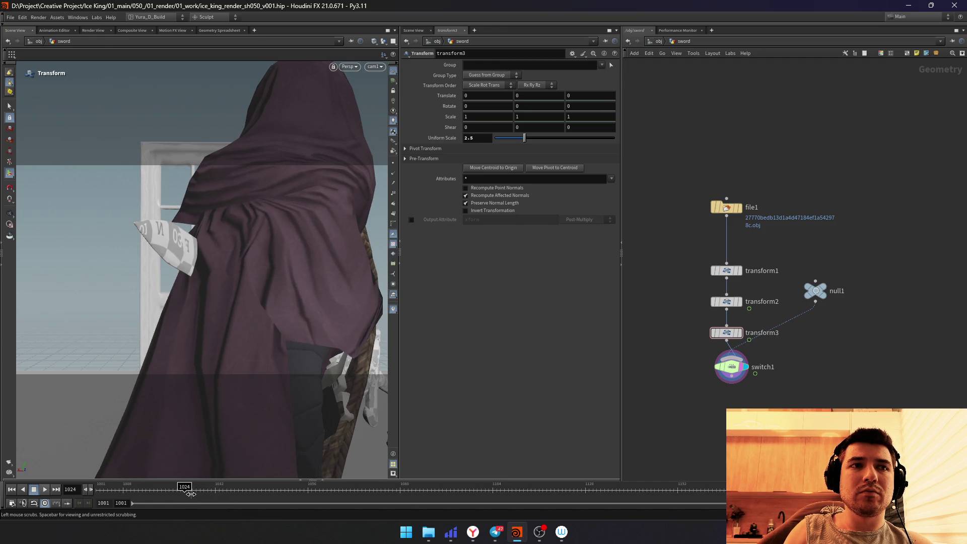
left_click(659, 42)
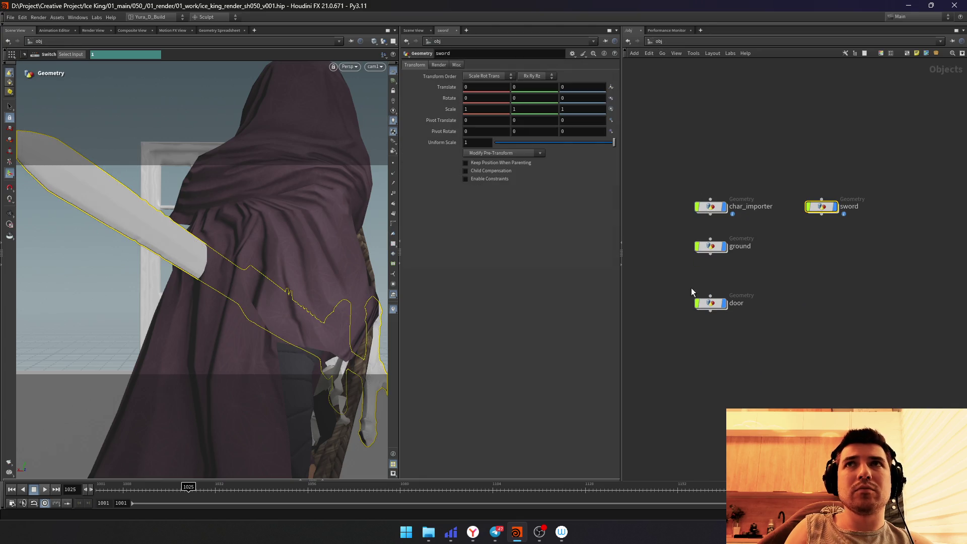
Step: Shift cam1 sideways to about X 0.14 framing sword and figure, then select the door object
left_click(857, 293)
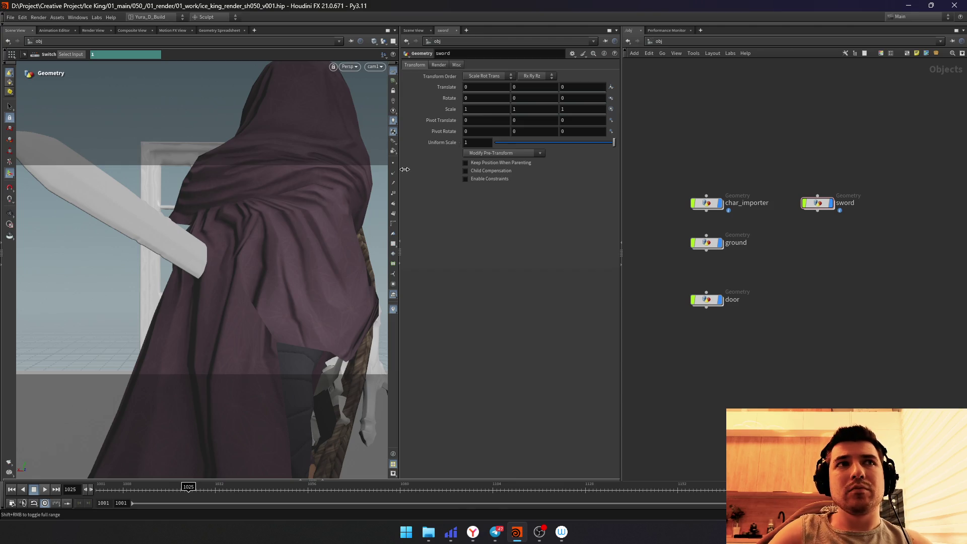
key("t")
mouse_move(184, 283)
left_mouse_down()
mouse_move(203, 261)
mouse_move(198, 279)
left_mouse_up()
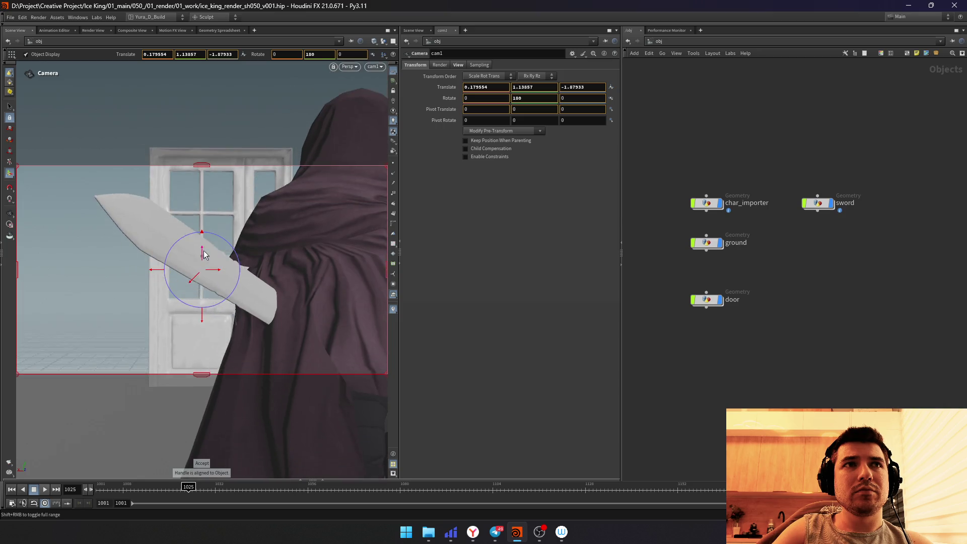
left_click_drag(216, 274, 204, 262)
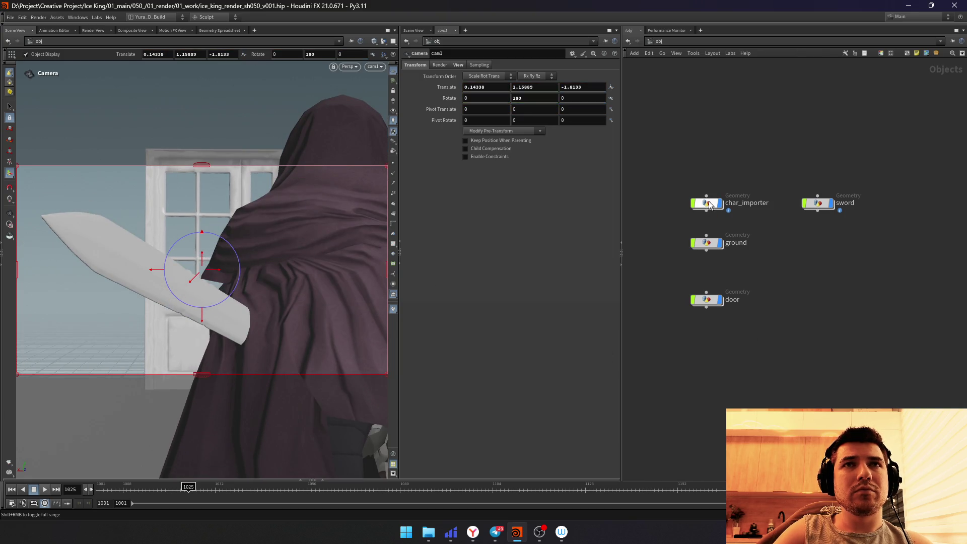
left_click(709, 205)
left_click(714, 300)
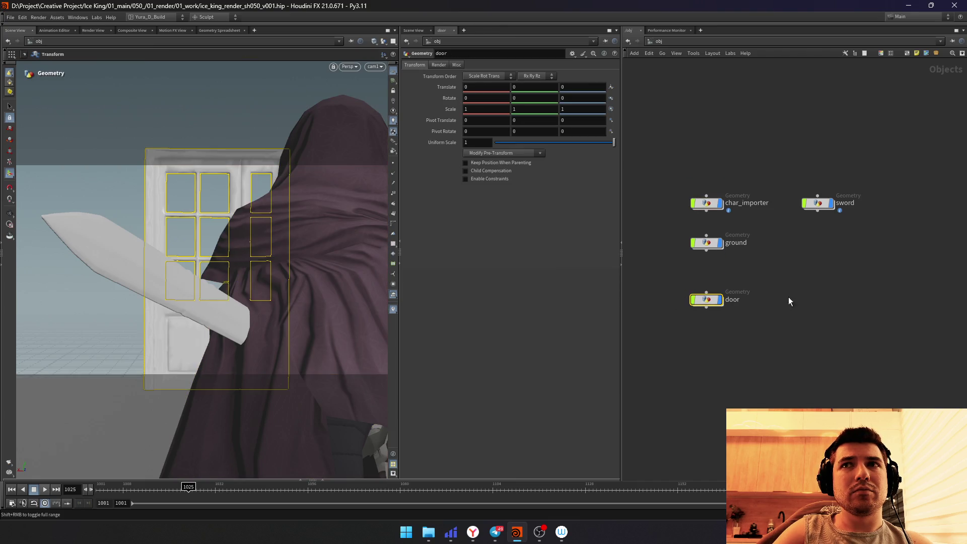
Step: Inside door, slide it back along its depth axis to Z about 6.86 and return to /obj
double_click(714, 300)
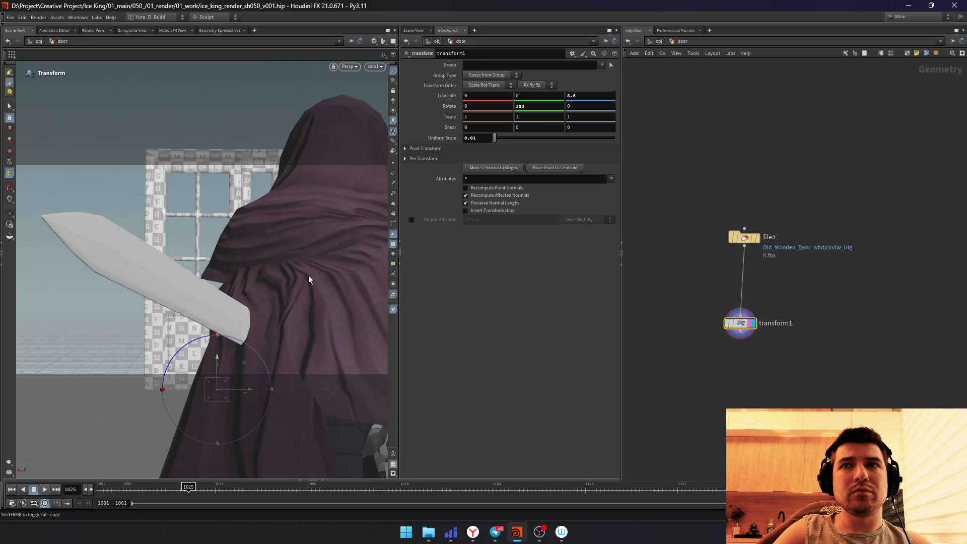
key("Escape")
right_click_drag(291, 304, 228, 340)
mouse_move(227, 340)
left_mouse_down()
mouse_move(179, 363)
mouse_move(267, 347)
mouse_move(293, 322)
mouse_move(283, 320)
mouse_move(328, 316)
left_mouse_up()
key("Return")
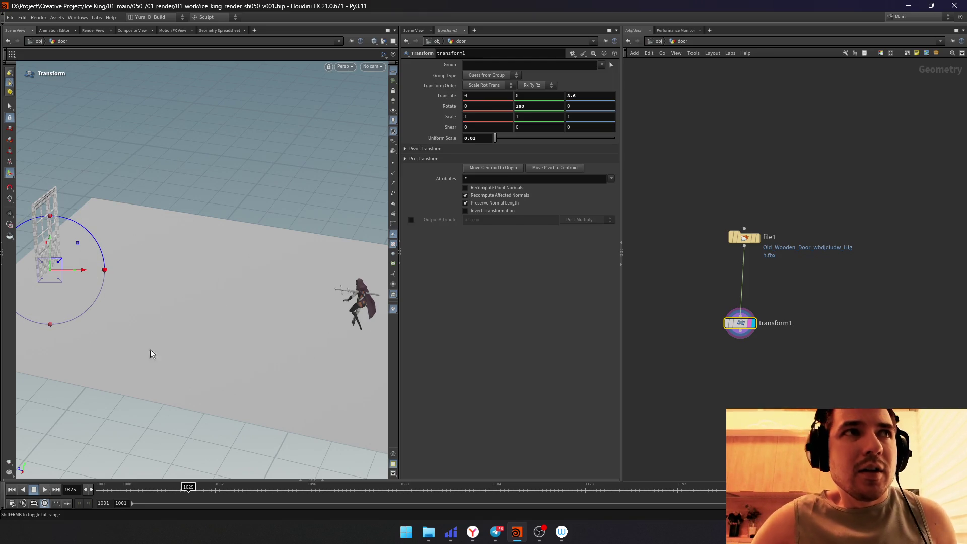
mouse_move(76, 269)
left_mouse_down()
mouse_move(40, 268)
mouse_move(88, 270)
left_mouse_up()
key("Escape")
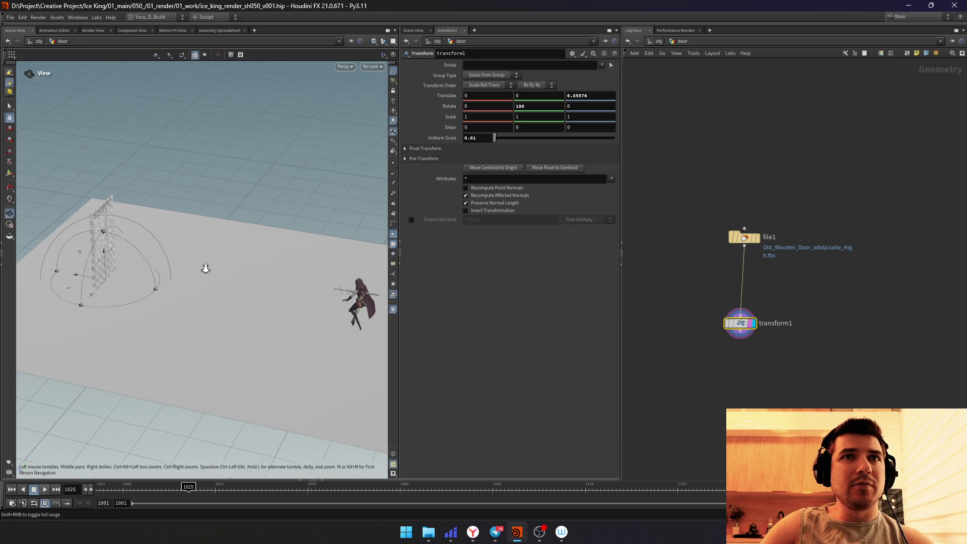
mouse_move(206, 269)
left_mouse_down()
mouse_move(212, 290)
mouse_move(257, 291)
left_mouse_up()
scroll(213, 291, "up", 5)
scroll(248, 290, "down", 5)
key("t")
key("u")
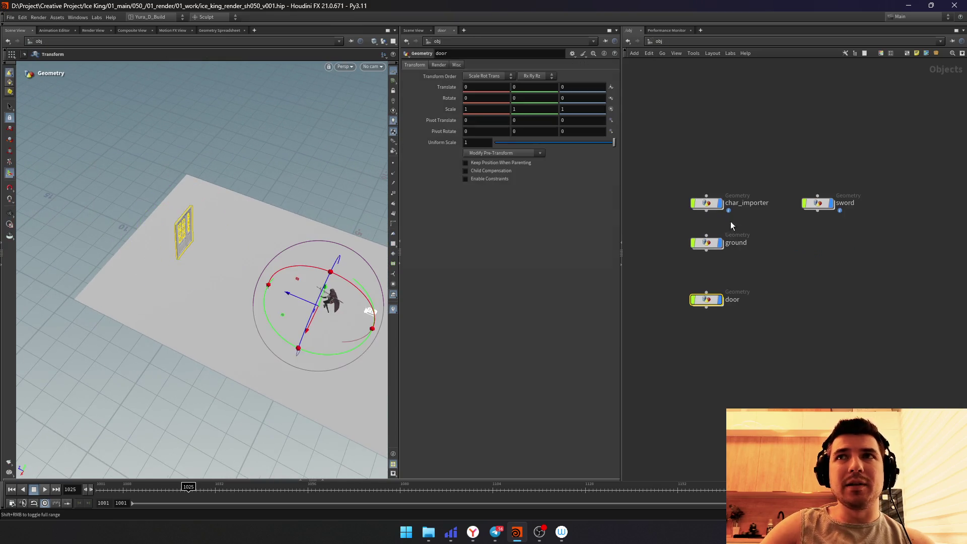
Step: Inside ground, shrink the grid's depth to about 12.02 with its centre at 1.006
left_click(707, 243)
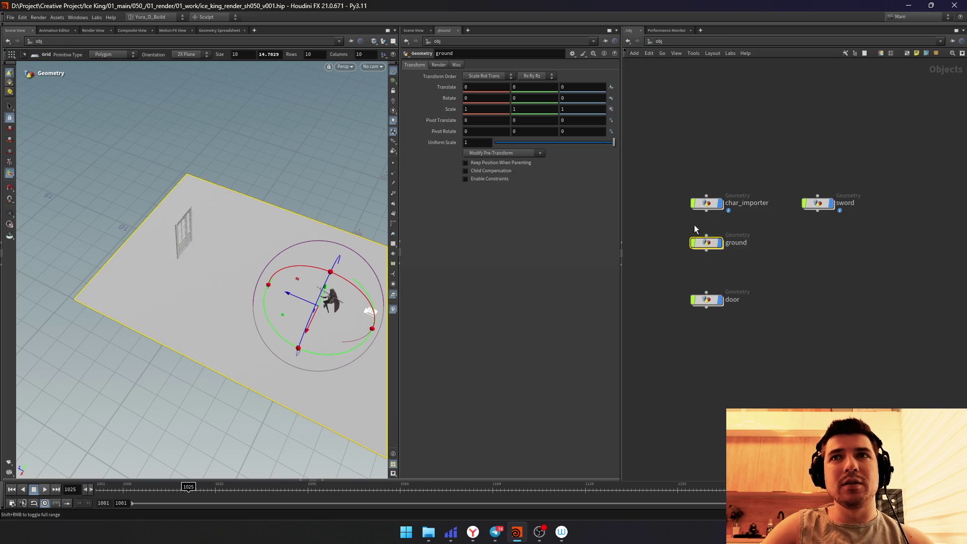
key("h")
double_click(705, 263)
key("Return")
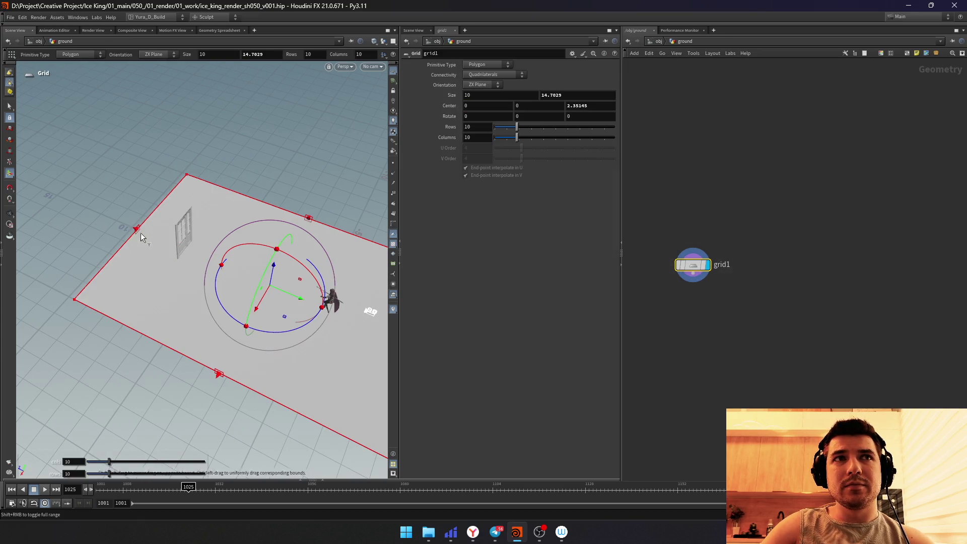
left_click_drag(143, 236, 179, 259)
key("Escape")
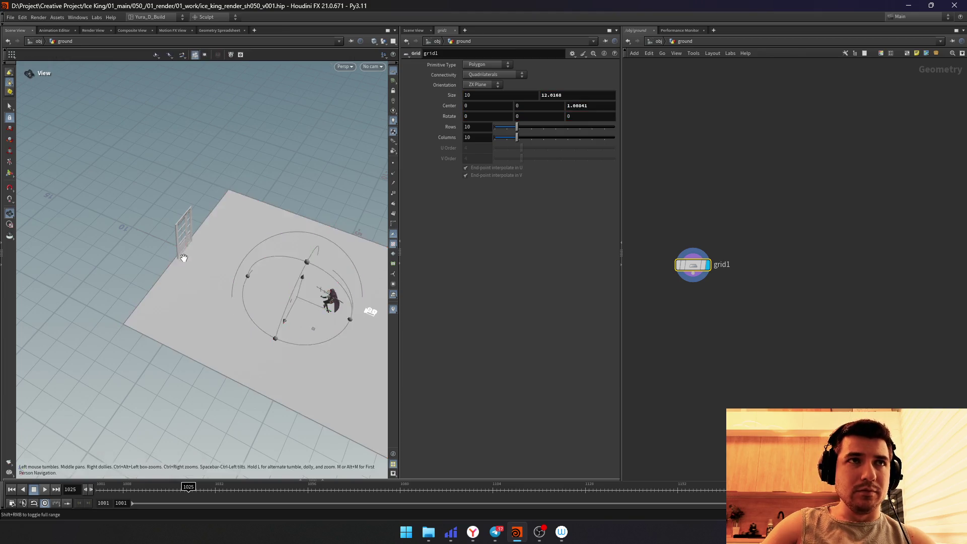
mouse_move(178, 254)
left_mouse_down()
mouse_move(187, 218)
mouse_move(262, 240)
mouse_move(147, 245)
left_mouse_up()
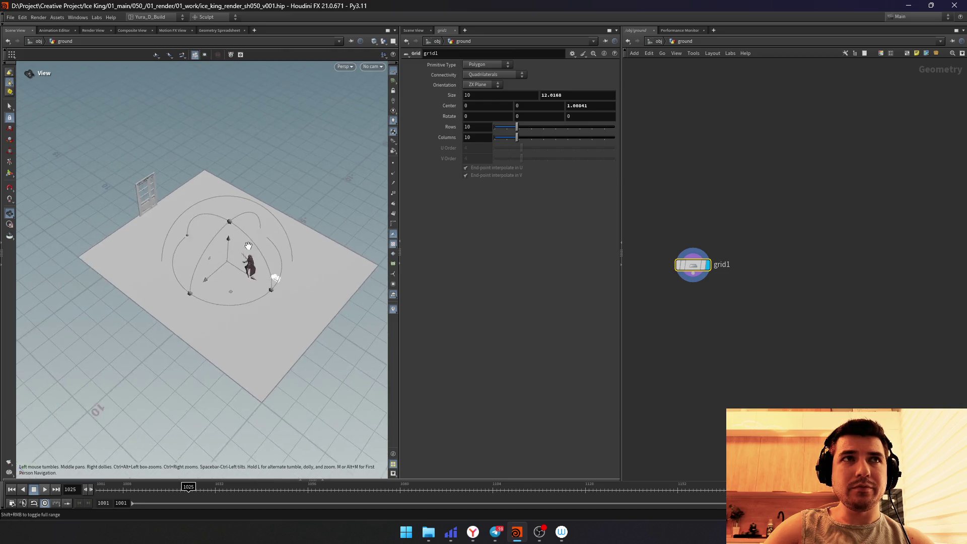
key("Return")
Step: View through cam1, save the scene, return to /obj and tidy the node layout
left_click(372, 66)
left_click(378, 107)
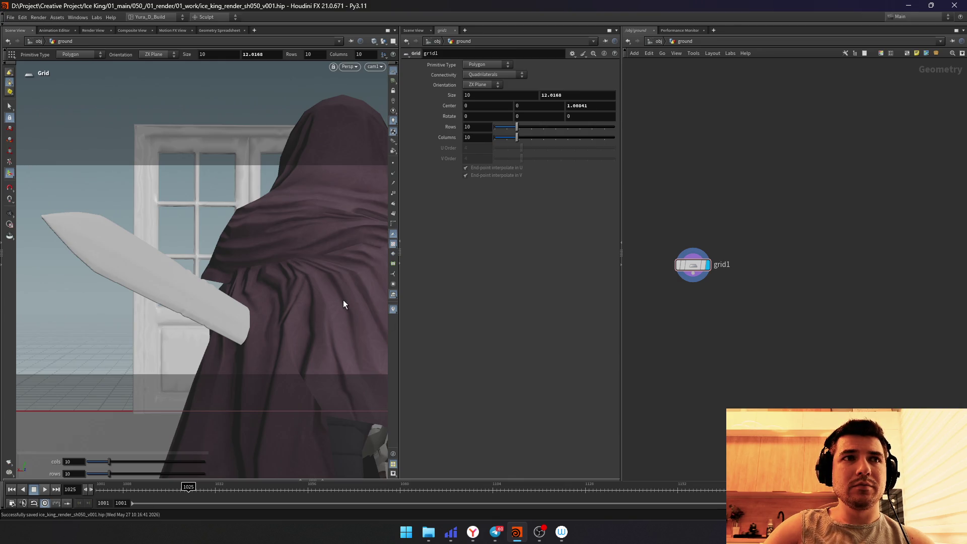
left_click(654, 43)
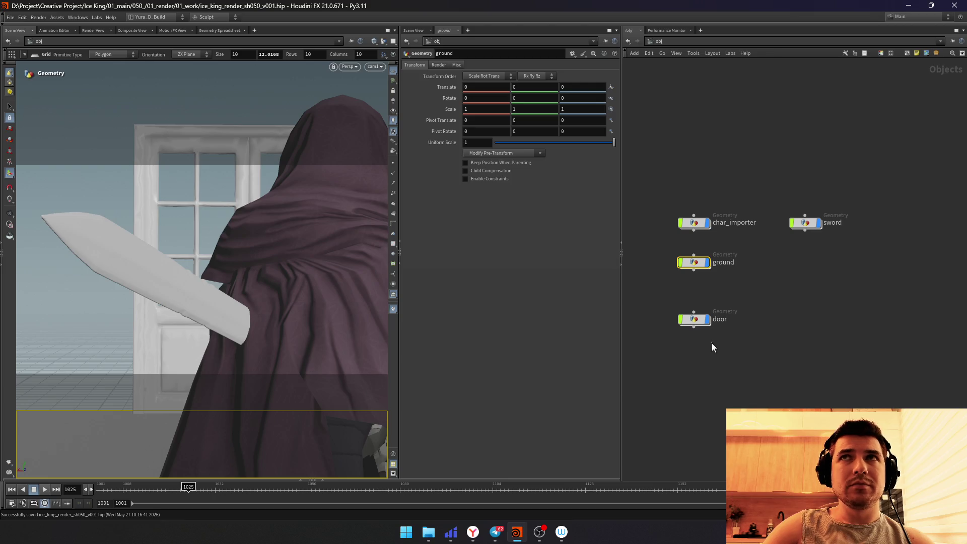
key("l")
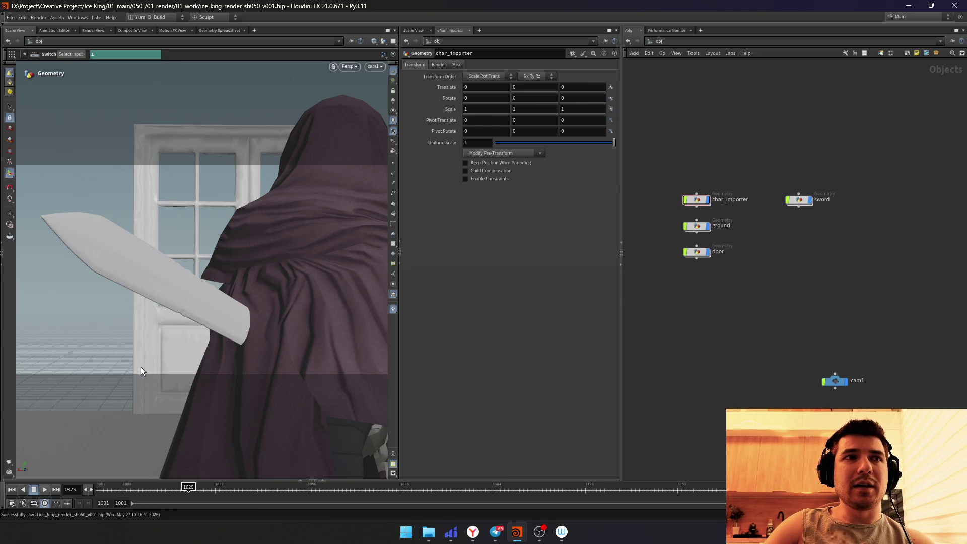
Step: Set cam1's focal length to 80 and nudge the framing tighter on sword and cloak
left_click(835, 381)
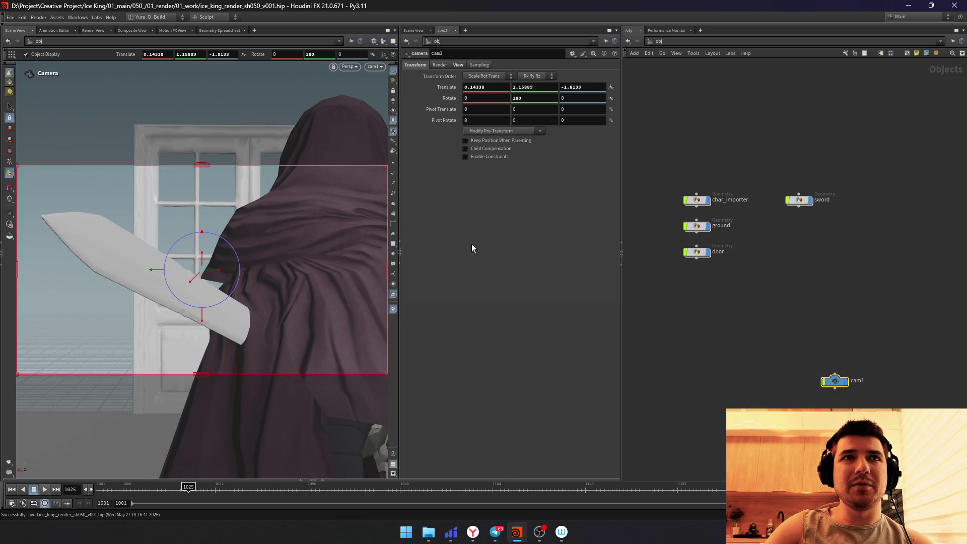
left_click(454, 65)
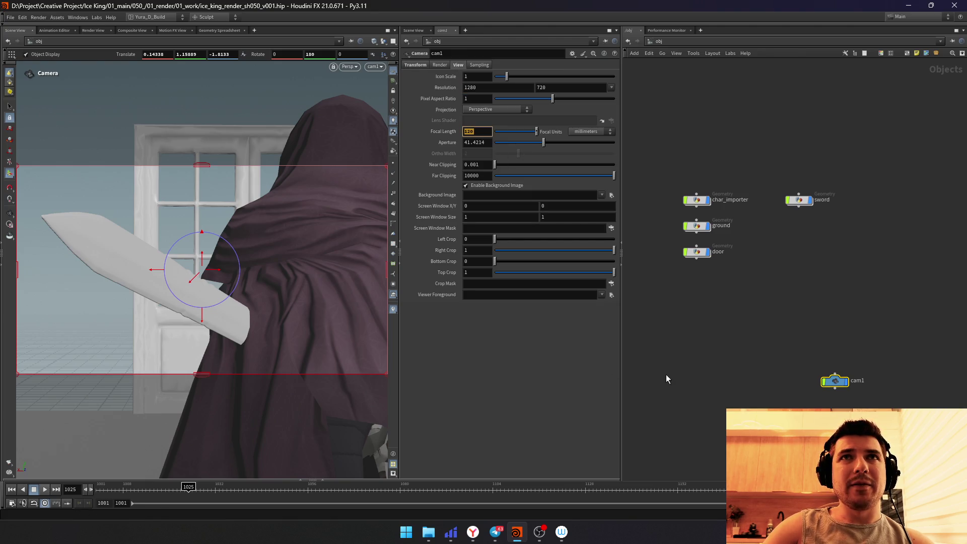
key("Return")
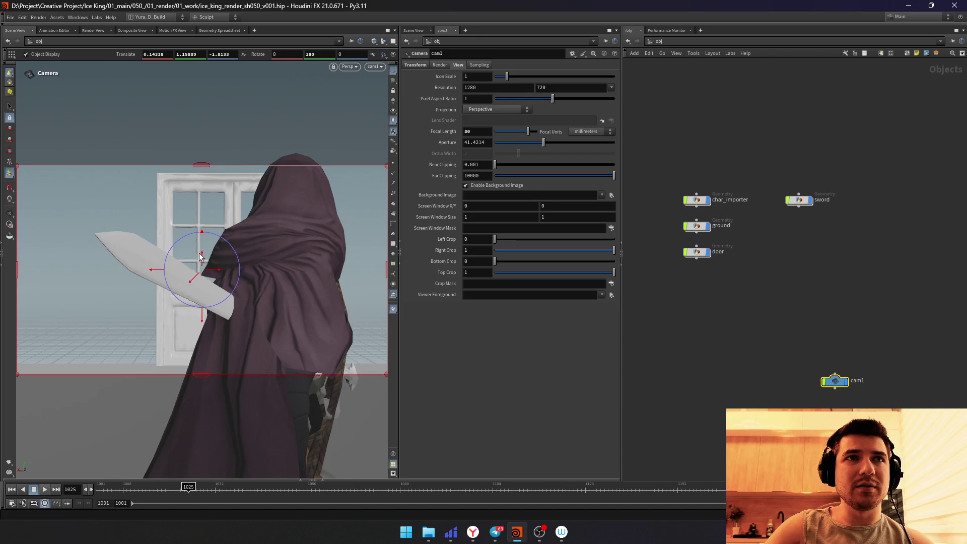
scroll(200, 258, "up", 3)
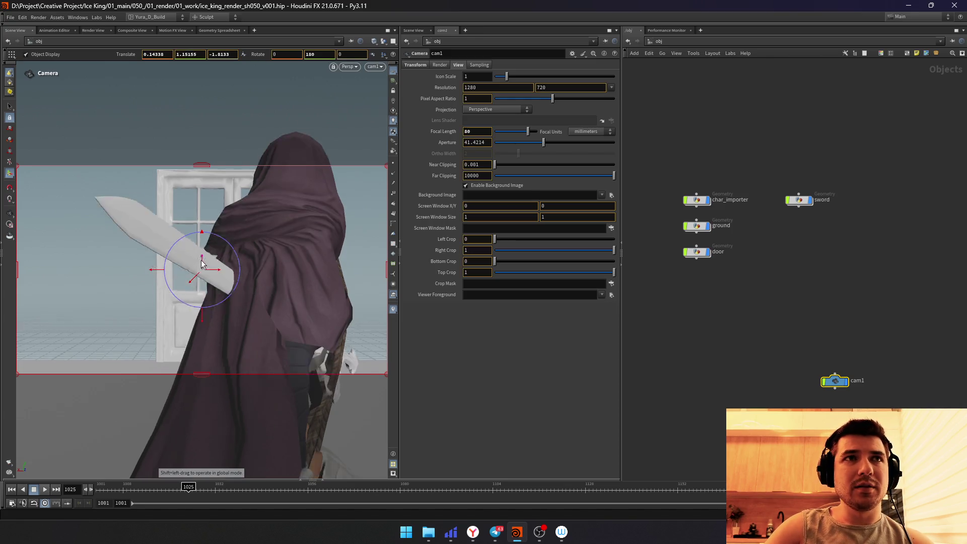
scroll(209, 275, "up", 2)
scroll(208, 275, "up", 2)
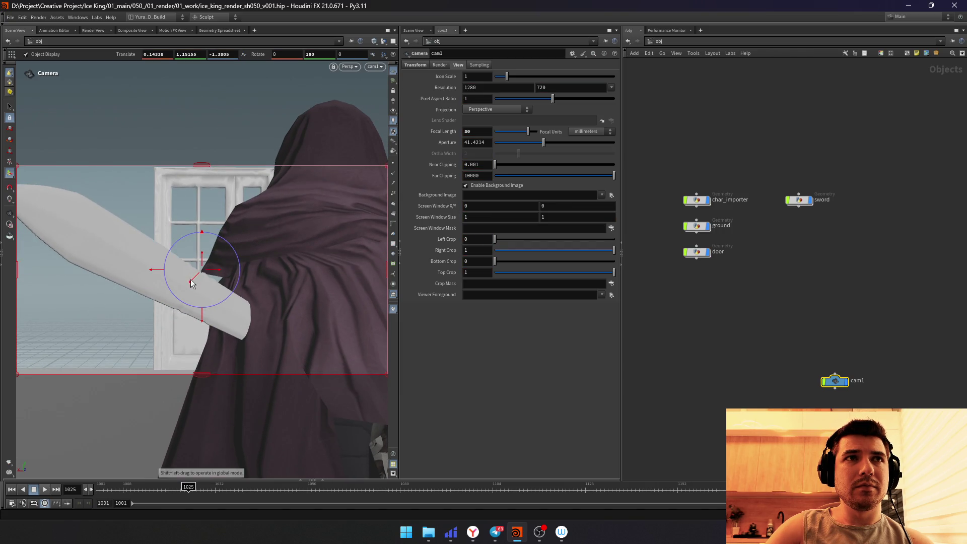
scroll(194, 280, "down", 1)
middle_click_drag(193, 282, 202, 266)
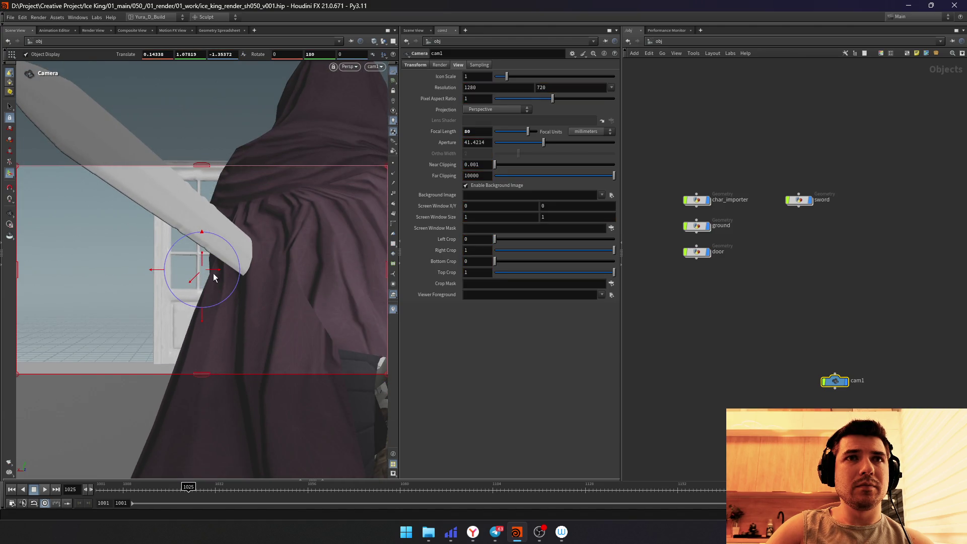
mouse_move(201, 266)
middle_mouse_down()
mouse_move(216, 274)
mouse_move(203, 259)
middle_mouse_up()
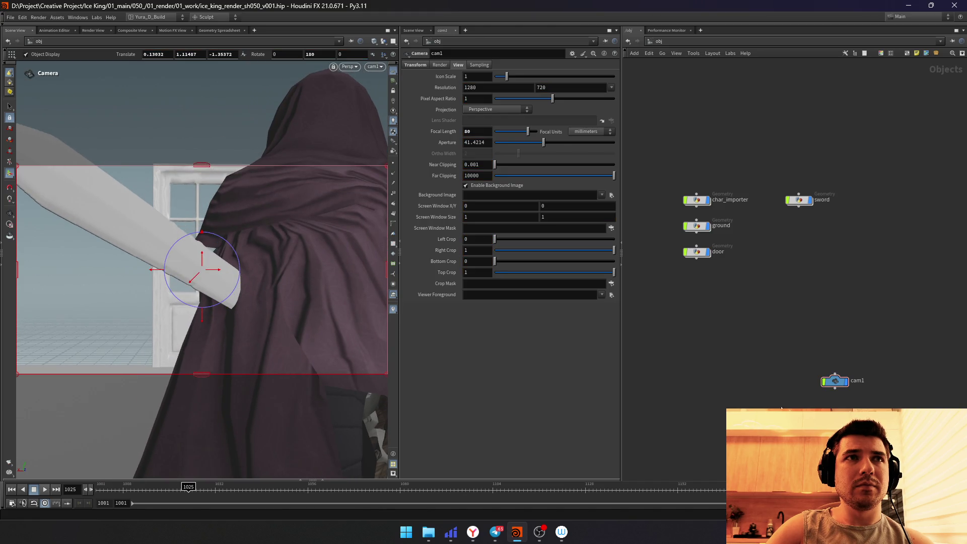
Step: Render a flipbook of the cam1 shot with the end frame set to 1035
left_click(9, 463)
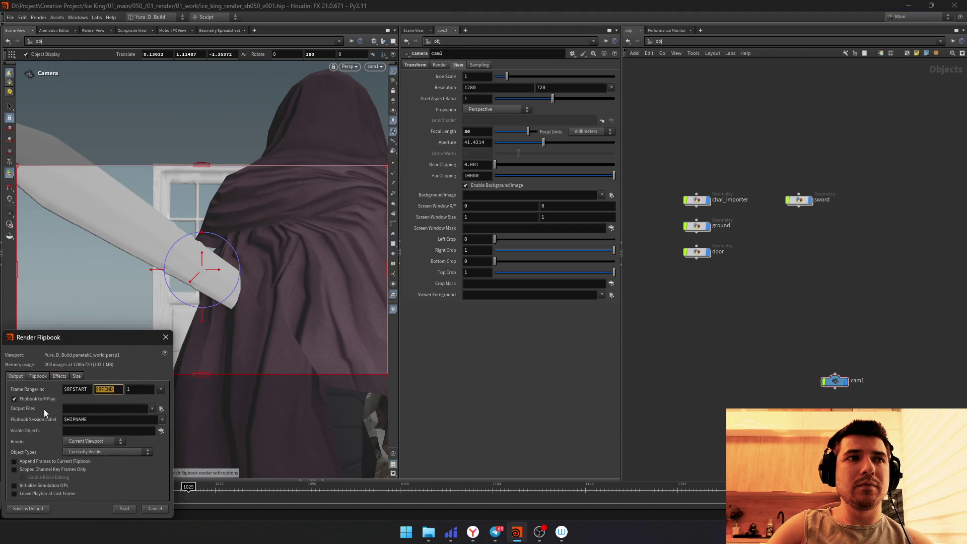
type("1035")
key("Return")
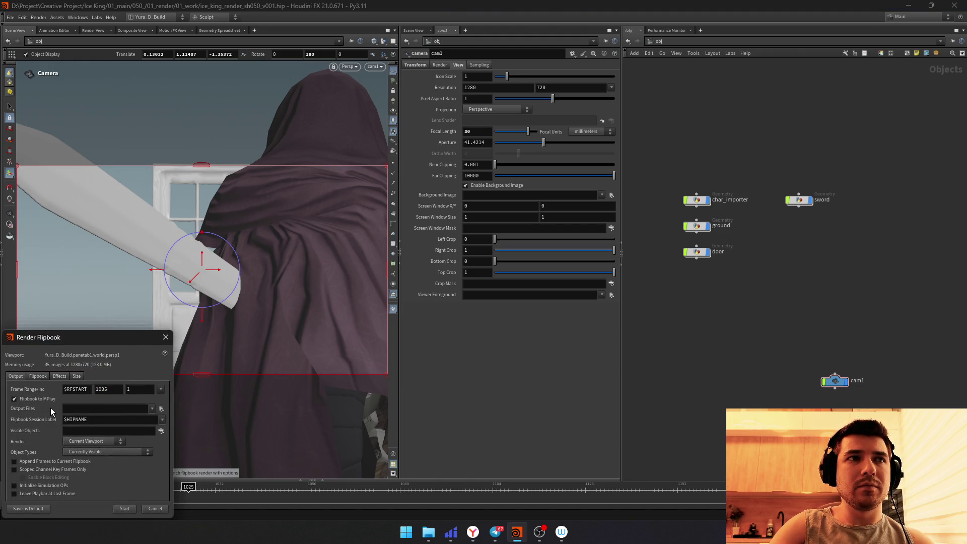
left_click(124, 509)
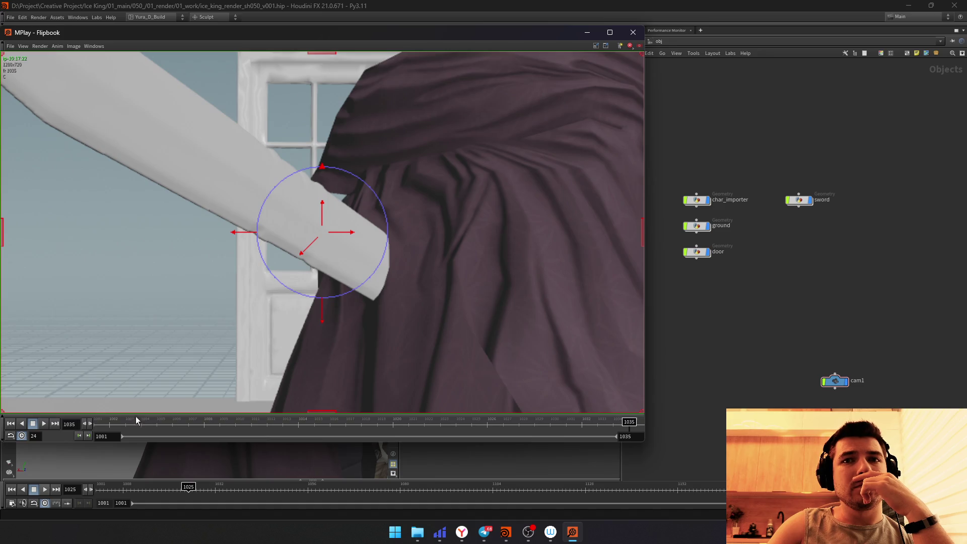
Step: Play back the flipbook in MPlay twice and close the preview window
left_click(44, 424)
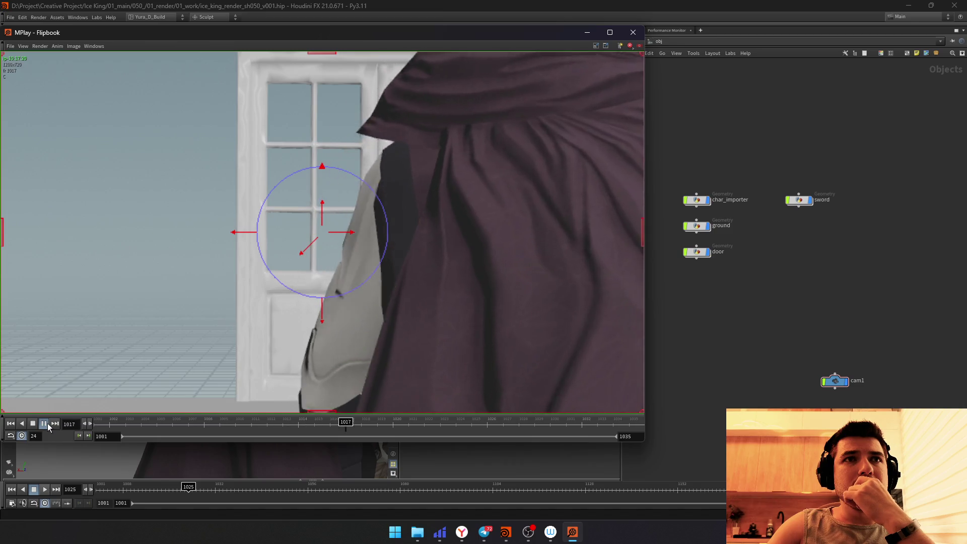
scroll(515, 210, "down", 2)
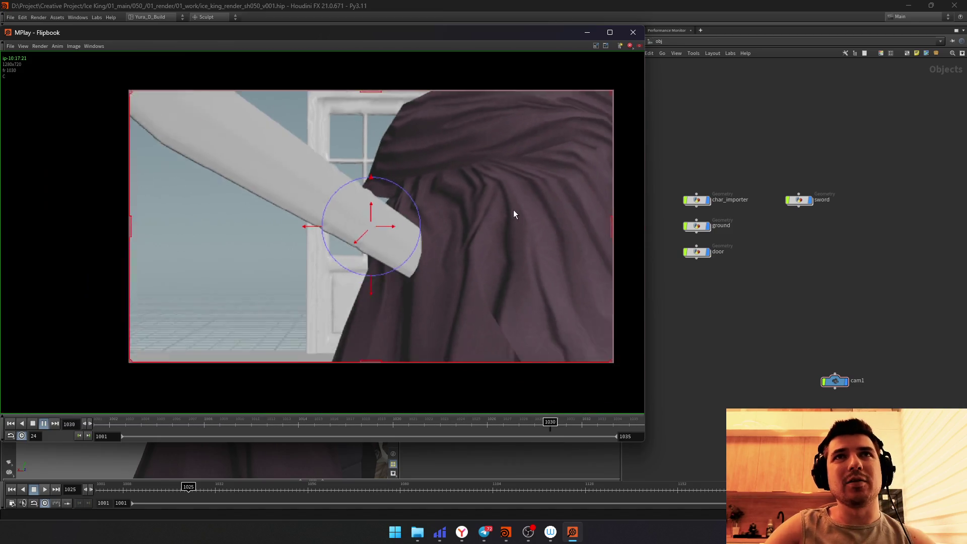
scroll(515, 210, "down", 1)
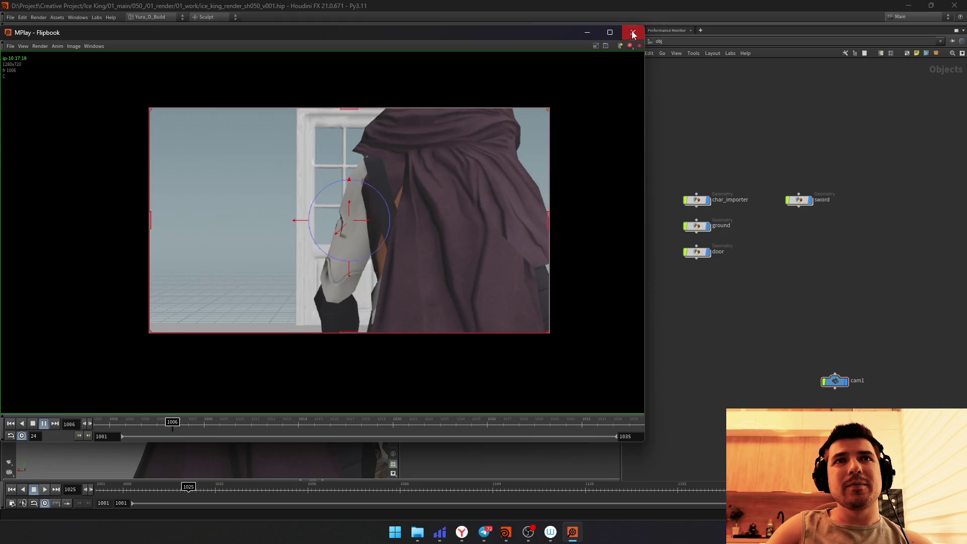
left_click(634, 33)
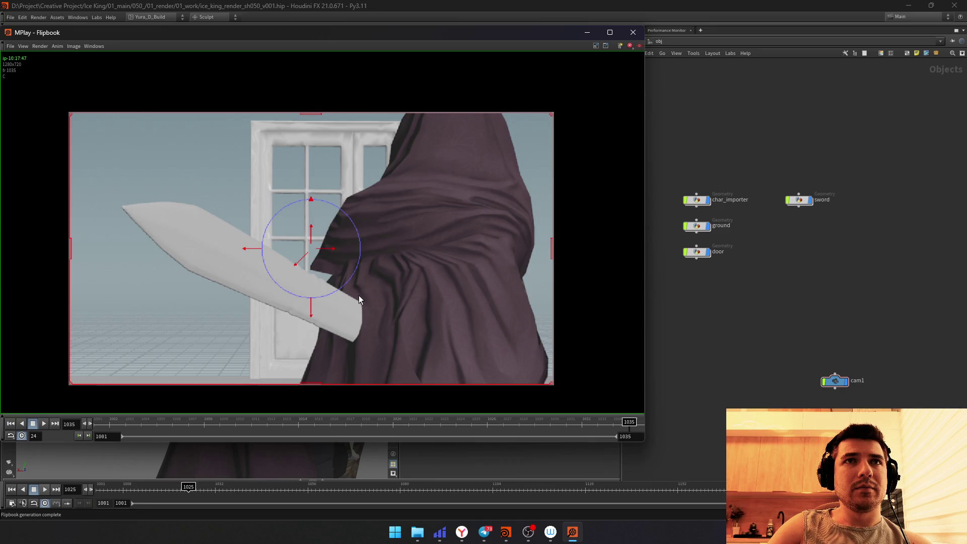
left_click(44, 424)
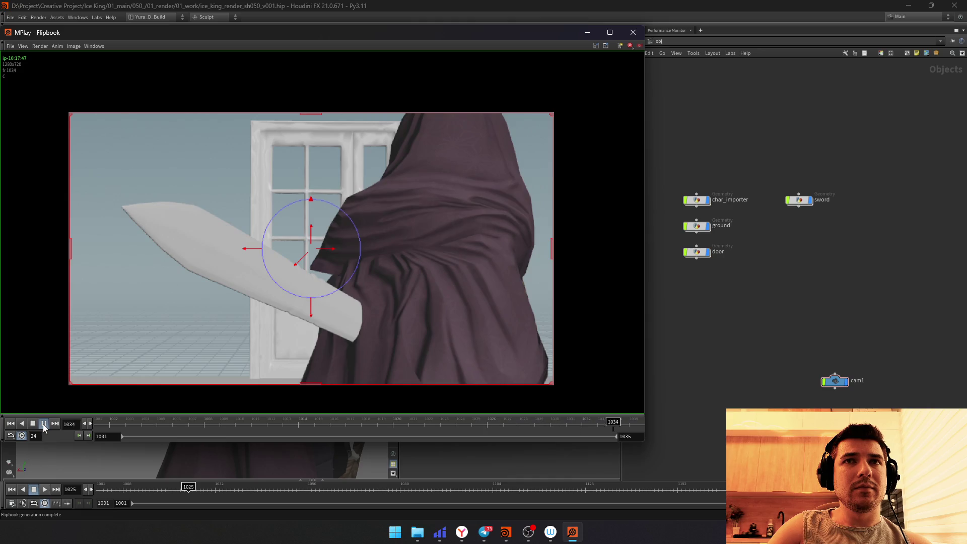
left_click(737, 353)
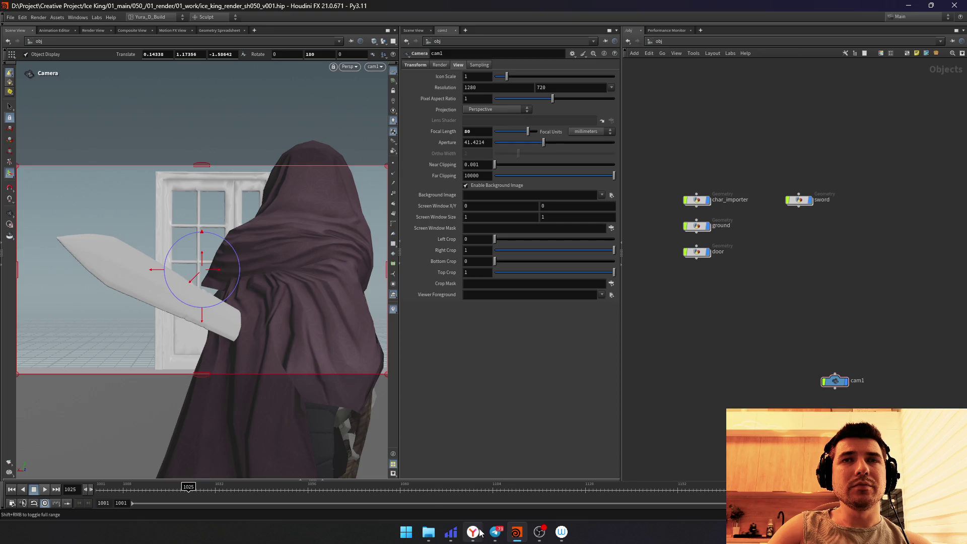
left_click(474, 532)
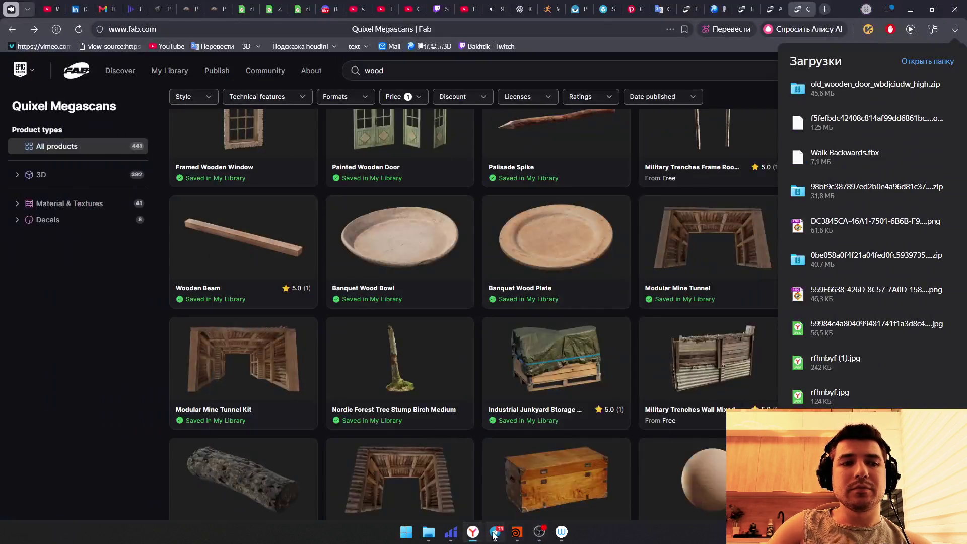
left_click(518, 534)
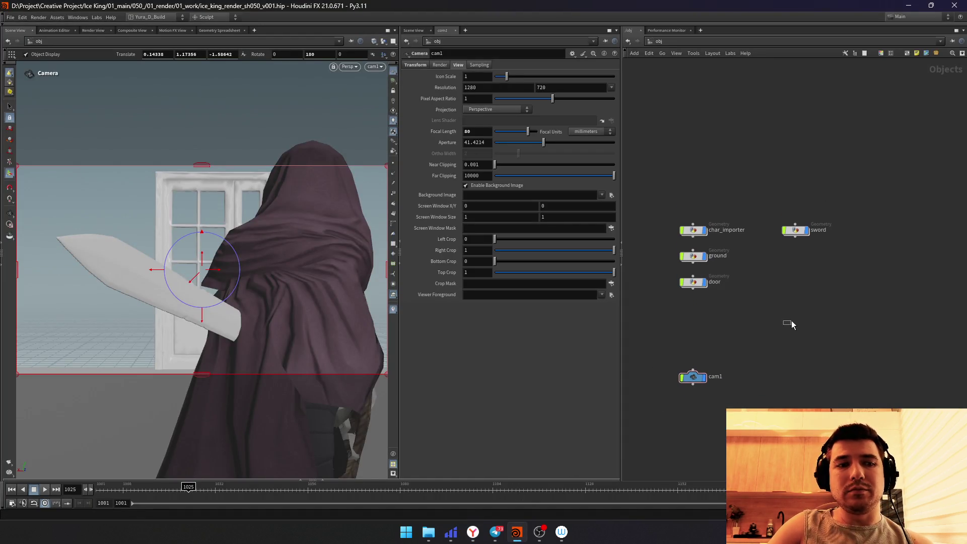
Step: Create a box geometry object named wall and dive into it
middle_click_drag(791, 324, 693, 325)
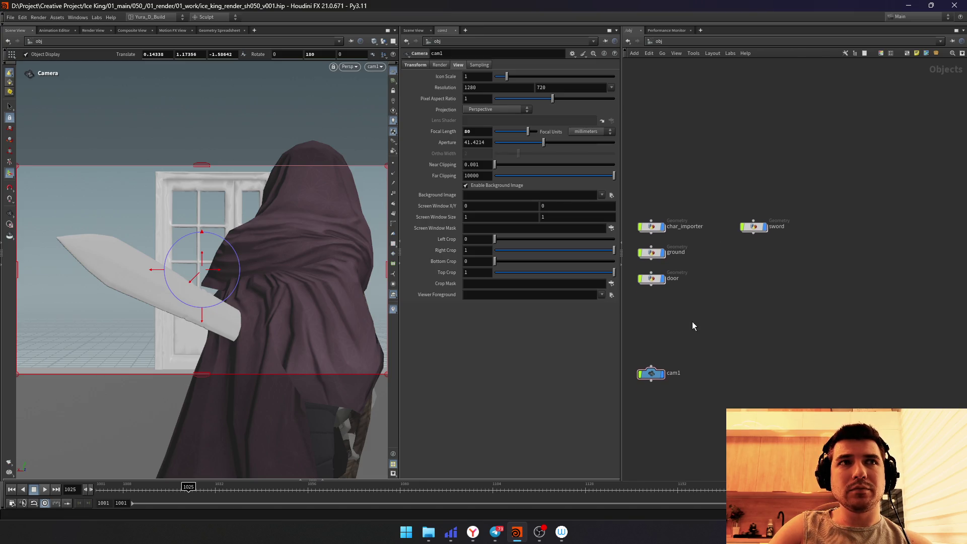
key("Tab")
type("box")
key("Return")
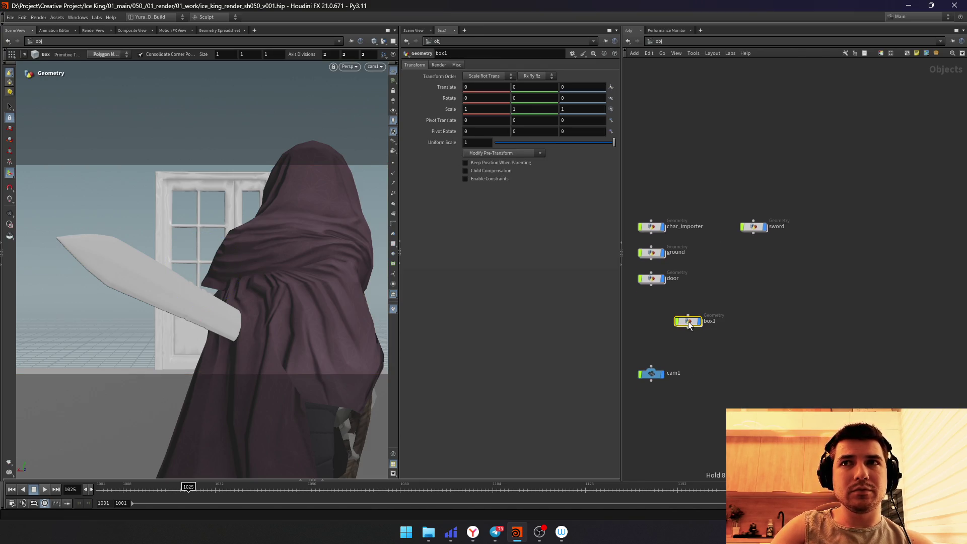
key("F2")
type("wall")
key("Return")
double_click(689, 321)
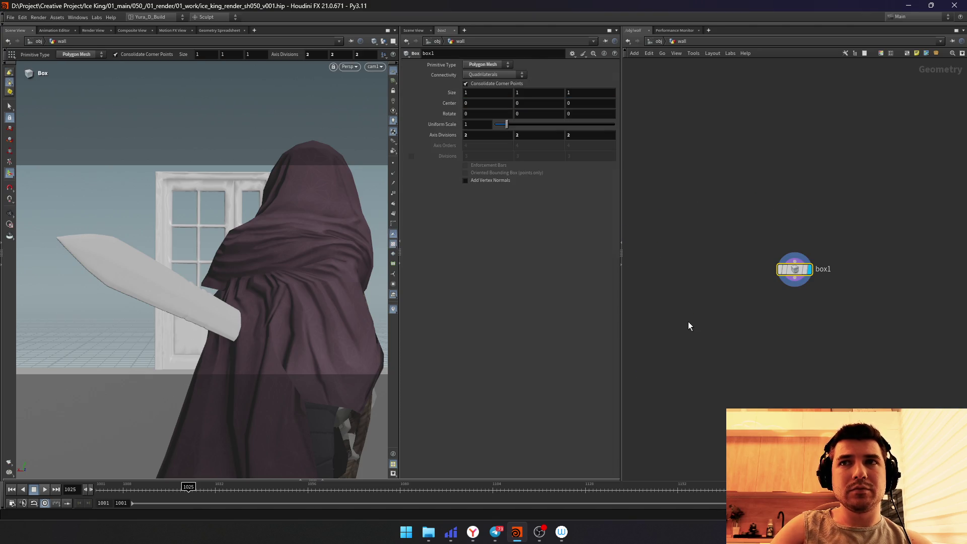
Step: From the Top view, stretch the box to roughly 10.8 wide and 12 deep
key("Return")
key("space+2")
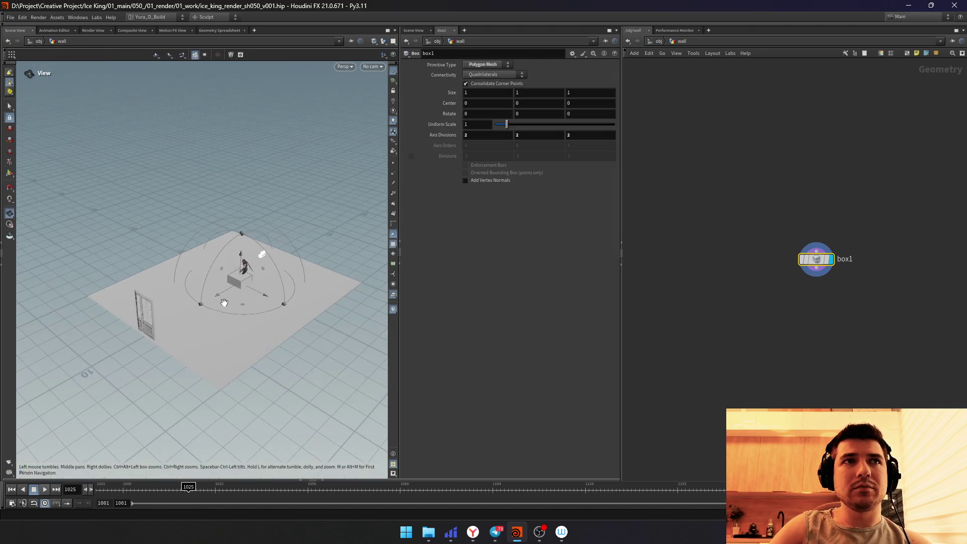
scroll(228, 300, "down", 3)
scroll(161, 303, "down", 3)
left_click_drag(229, 263, 296, 264)
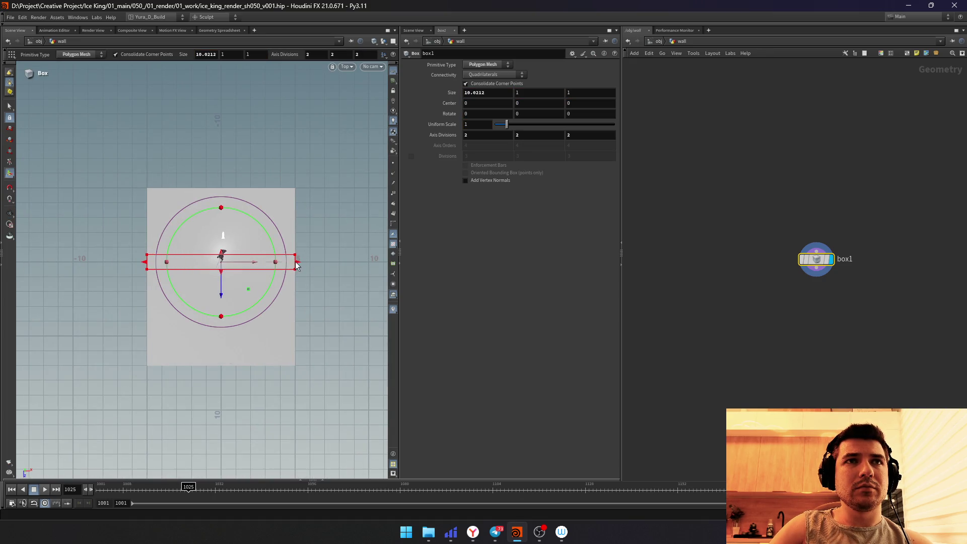
left_click_drag(222, 266, 222, 368)
left_click_drag(231, 260, 223, 184)
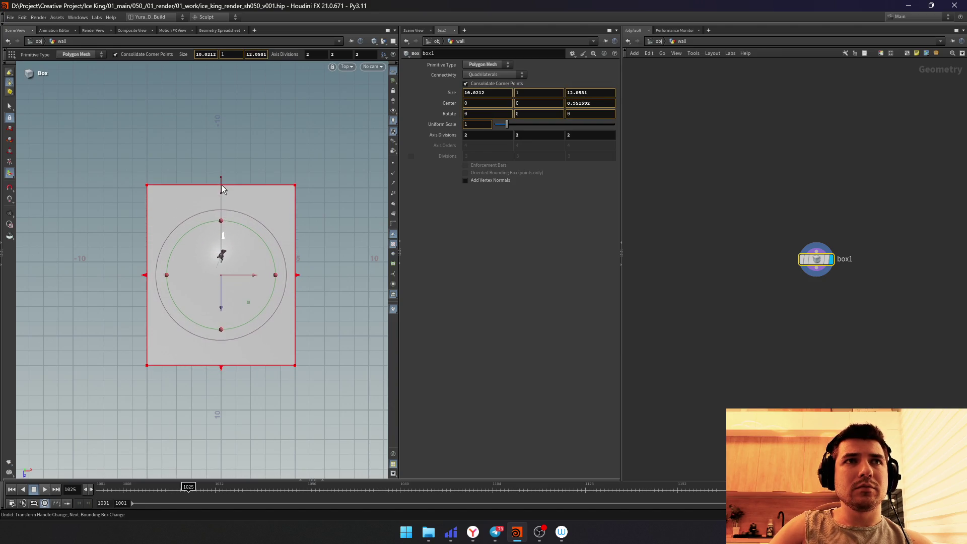
key("Escape")
mouse_move(223, 227)
left_mouse_down()
mouse_move(224, 312)
mouse_move(272, 250)
mouse_move(217, 217)
mouse_move(91, 264)
mouse_move(194, 293)
mouse_move(230, 282)
left_mouse_up()
key("Return")
key("Escape")
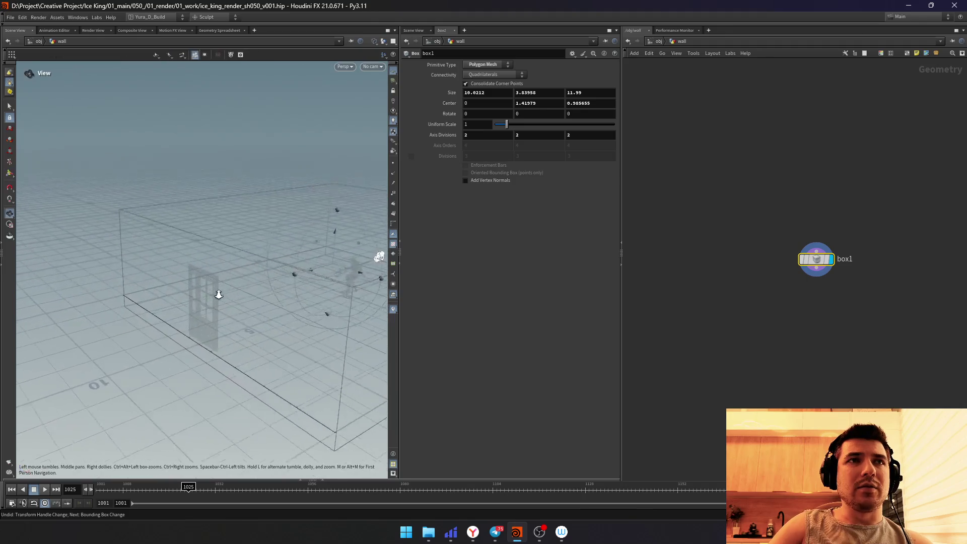
scroll(230, 281, "up", 2)
Step: From the right-side view, raise the wall's top edge to about 4.2 high, centred near Y 1.6
left_click_drag(229, 284, 235, 282)
key("space+2")
key("space+4")
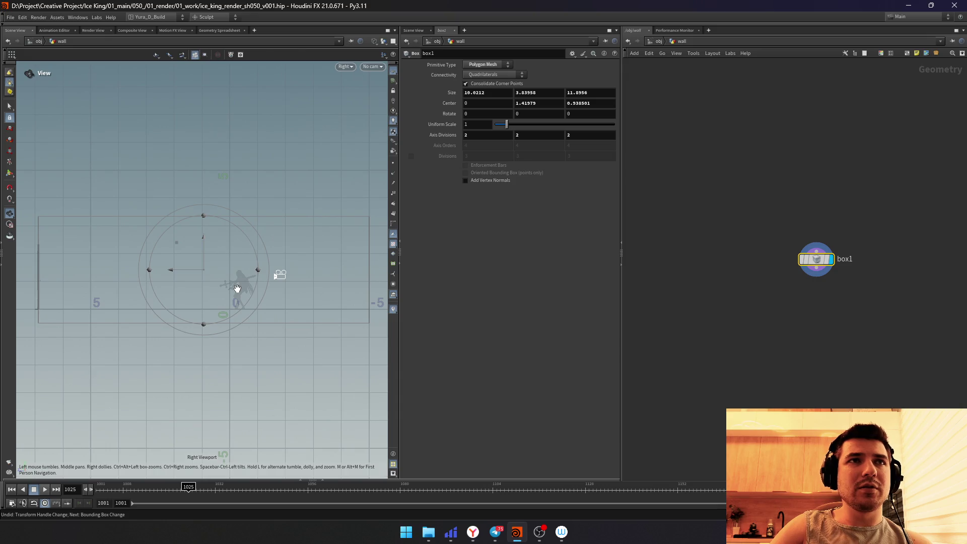
key("Return")
middle_click_drag(130, 260, 162, 224)
scroll(162, 224, "up", 3)
mouse_move(199, 237)
left_mouse_down()
mouse_move(198, 215)
mouse_move(244, 267)
left_mouse_up()
key("Escape")
scroll(229, 277, "down", 5)
scroll(229, 277, "up", 2)
left_click_drag(229, 276, 244, 219)
key("Return")
Step: Look through cam1 in shaded display and save the scene
left_click(372, 67)
left_click(378, 101)
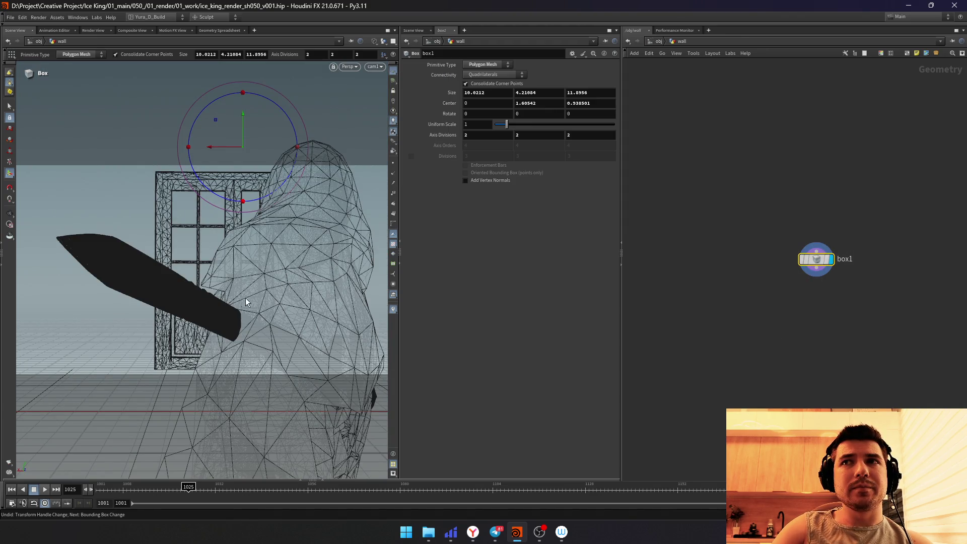
key("w")
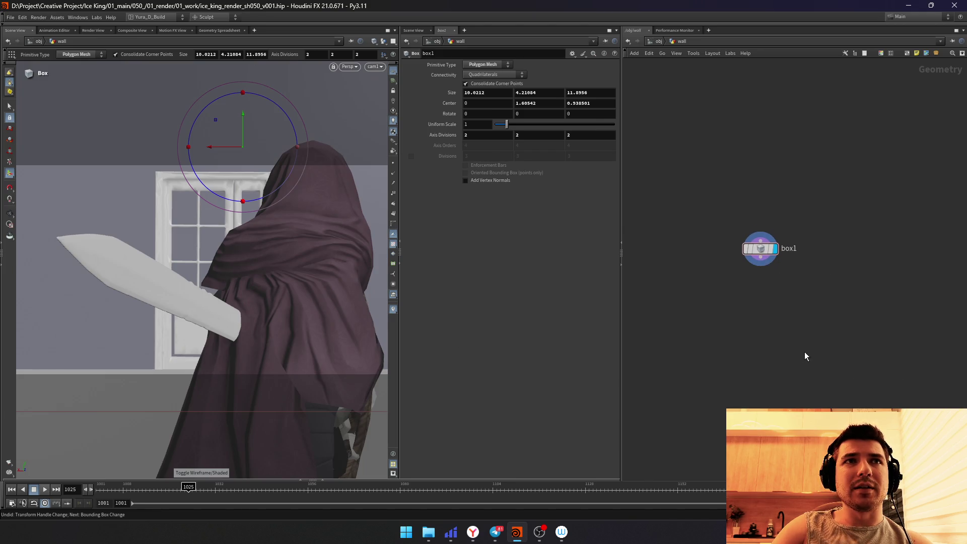
key("ctrl+s")
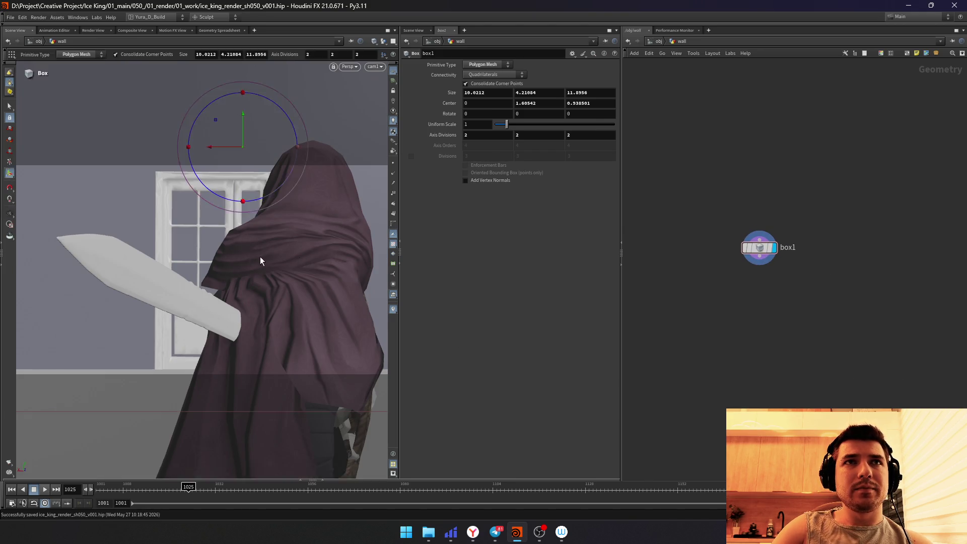
Step: Orbit a free view around the wall box, then return to looking through cam1
key("Escape")
mouse_move(242, 274)
left_mouse_down()
mouse_move(203, 279)
mouse_move(255, 302)
mouse_move(274, 270)
mouse_move(270, 278)
mouse_move(233, 278)
mouse_move(252, 275)
left_mouse_up()
right_click_drag(253, 275, 399, 203)
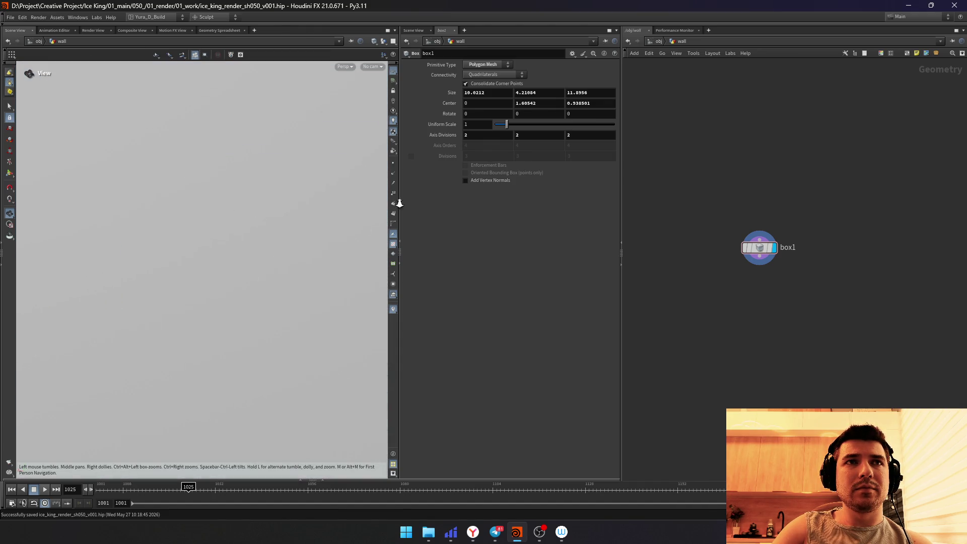
left_click_drag(223, 250, 248, 227)
right_click_drag(248, 227, 254, 249)
key("Return")
left_click(372, 67)
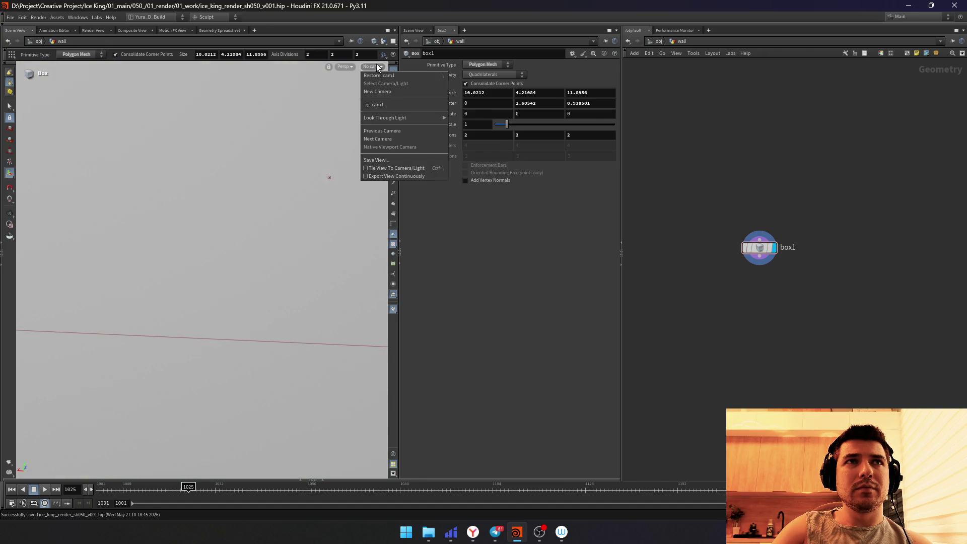
left_click(376, 104)
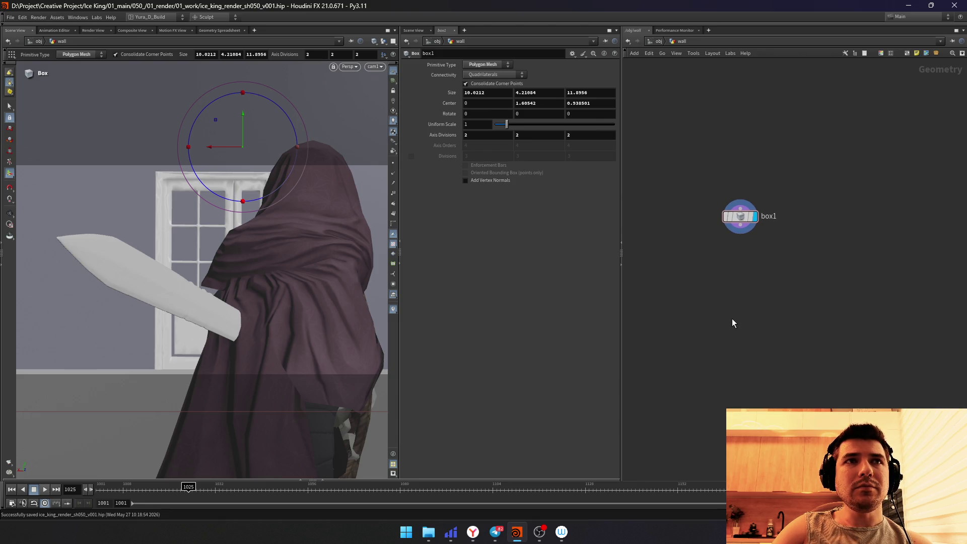
Step: Duplicate cam1 at object level as cam2 and look through cam2 in the viewport
left_click(659, 43)
left_click(655, 356)
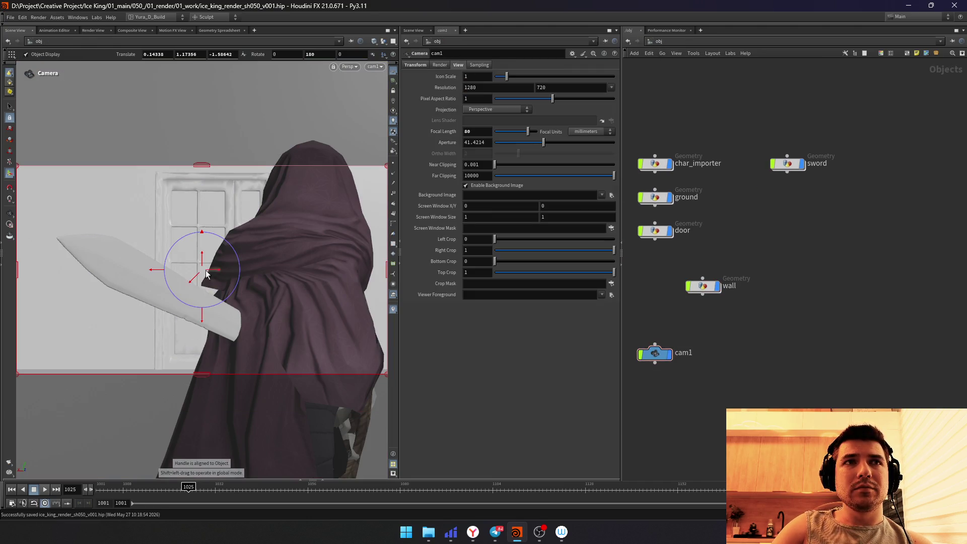
left_click_drag(660, 350, 767, 353, "alt")
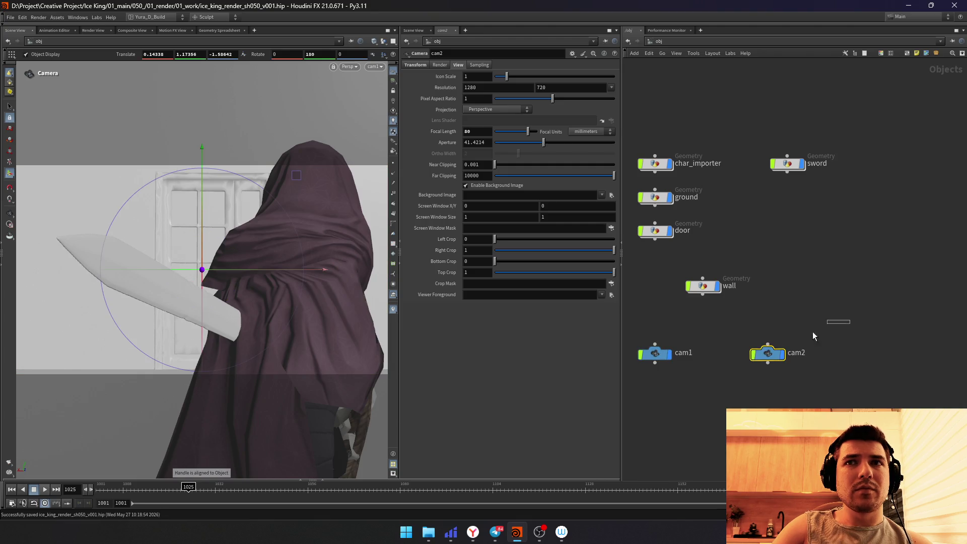
left_click(374, 67)
left_click(408, 106)
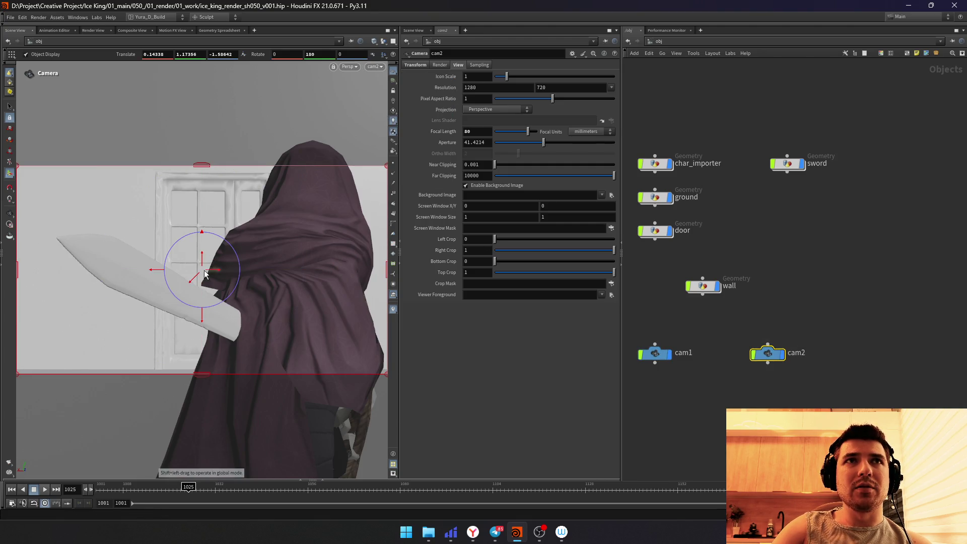
Step: Reframe cam2 on the sword and hooded figure before the door, near Y 1.23
left_click_drag(204, 274, 203, 277, "alt")
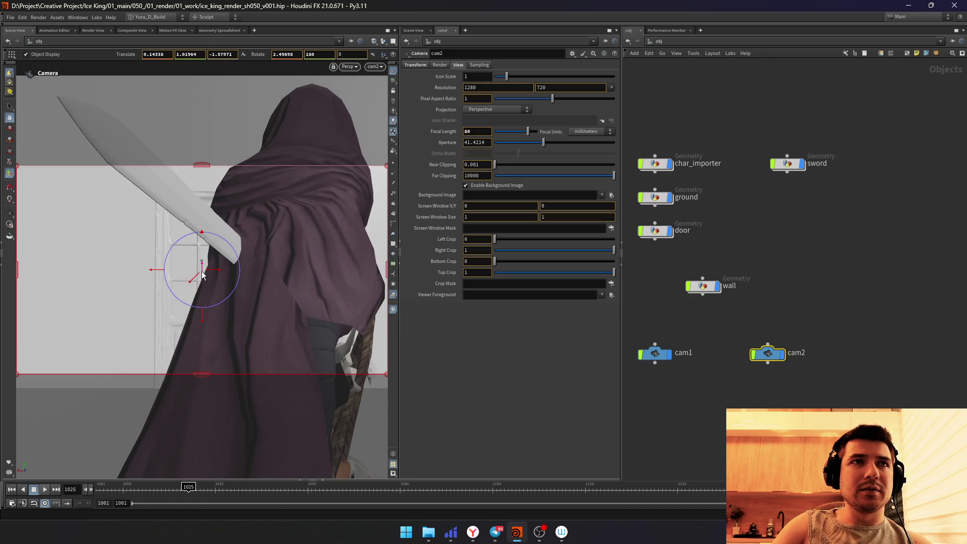
mouse_move(202, 274)
left_mouse_down()
mouse_move(141, 308)
mouse_move(201, 269)
mouse_move(202, 344)
mouse_move(194, 285)
left_mouse_up()
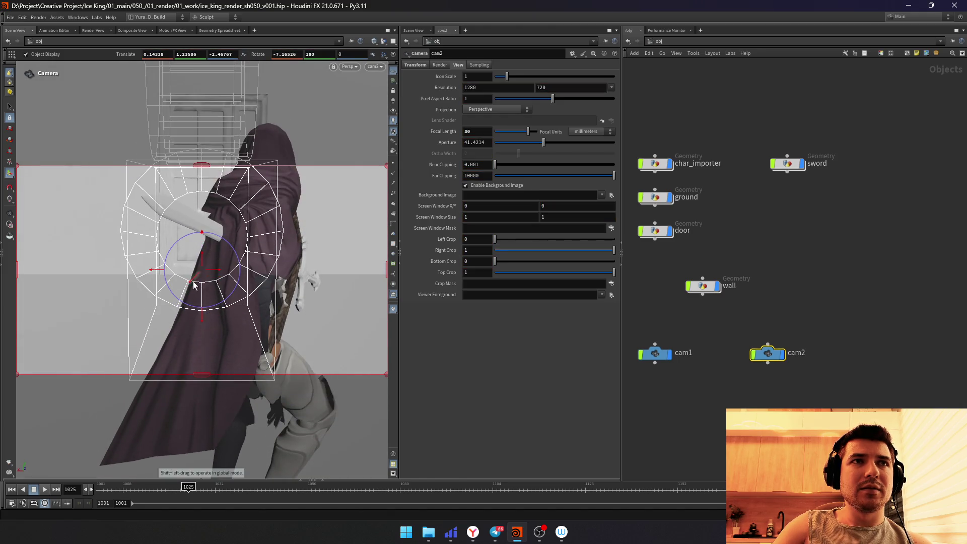
scroll(205, 272, "up", 3)
scroll(221, 259, "up", 2)
left_click_drag(202, 298, 195, 276)
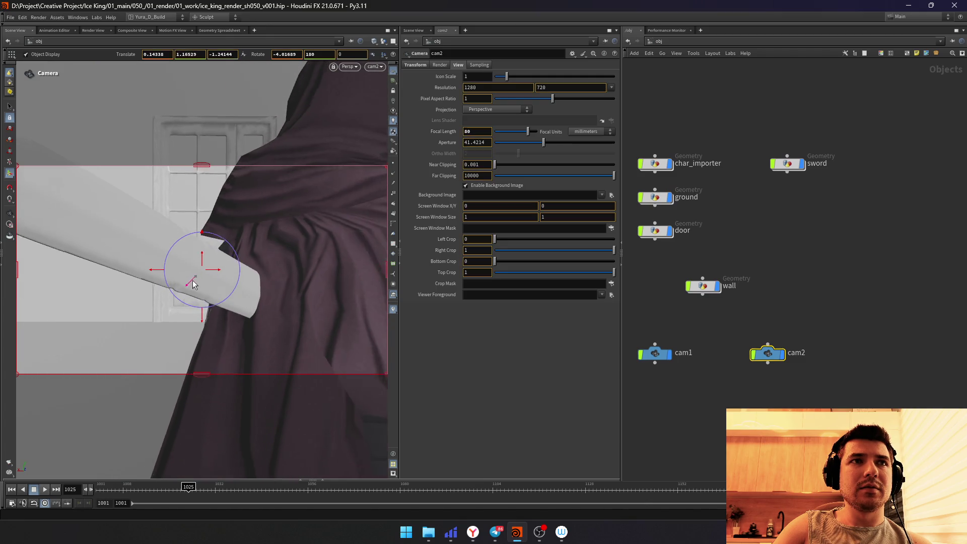
scroll(196, 274, "down", 3)
scroll(202, 264, "down", 1)
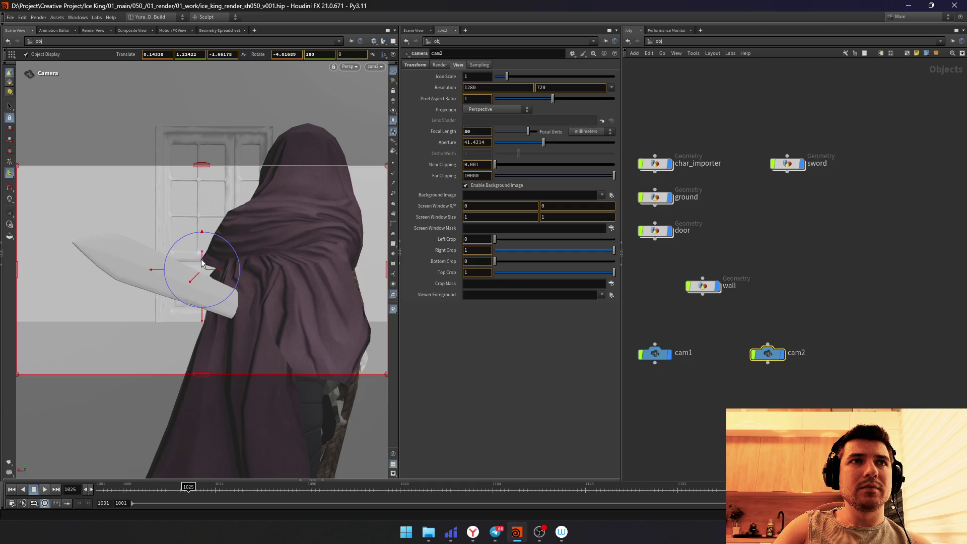
scroll(201, 263, "up", 1)
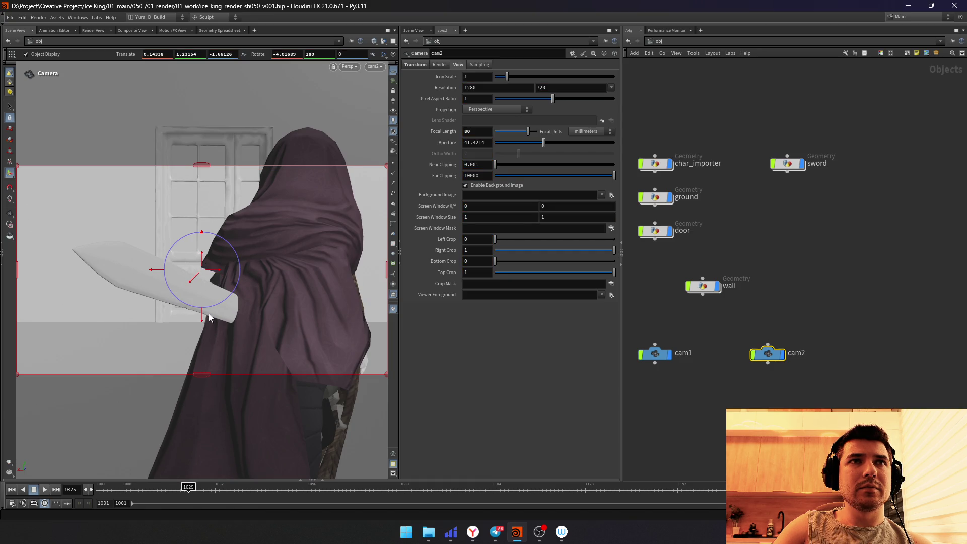
key("Escape")
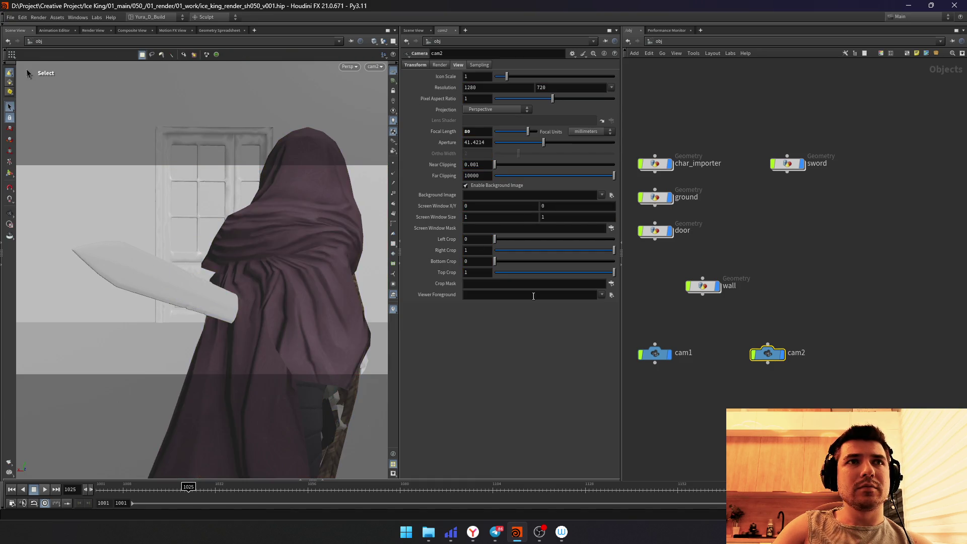
Step: Compare cam1 and cam2 framing, then bring cam2 slightly closer to the character
left_click(374, 66)
left_click(382, 105)
left_click(374, 66)
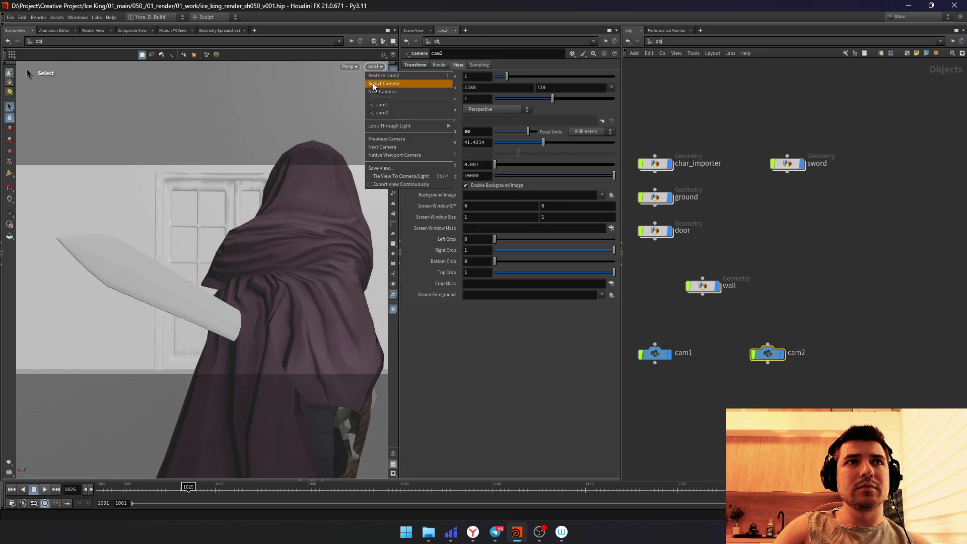
left_click(373, 112)
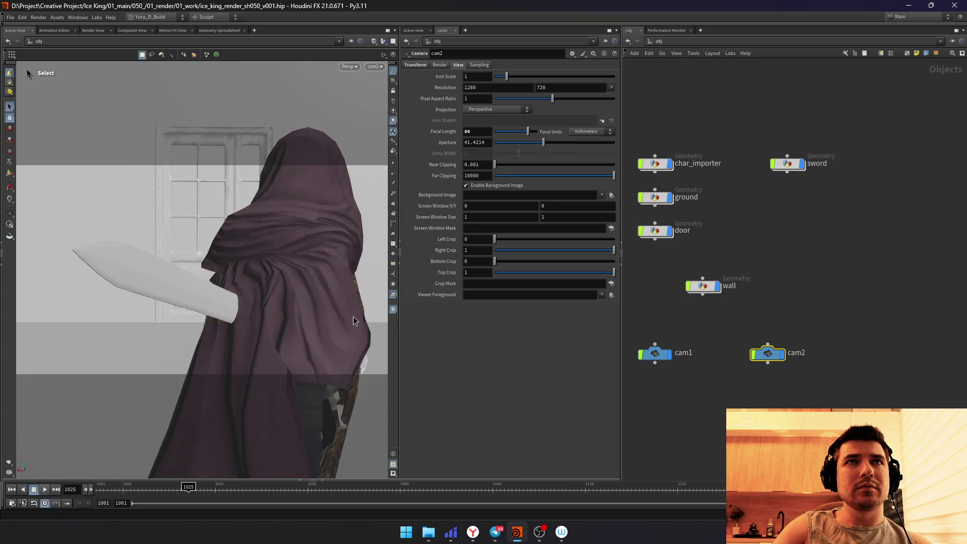
key("Return")
scroll(197, 276, "up", 2)
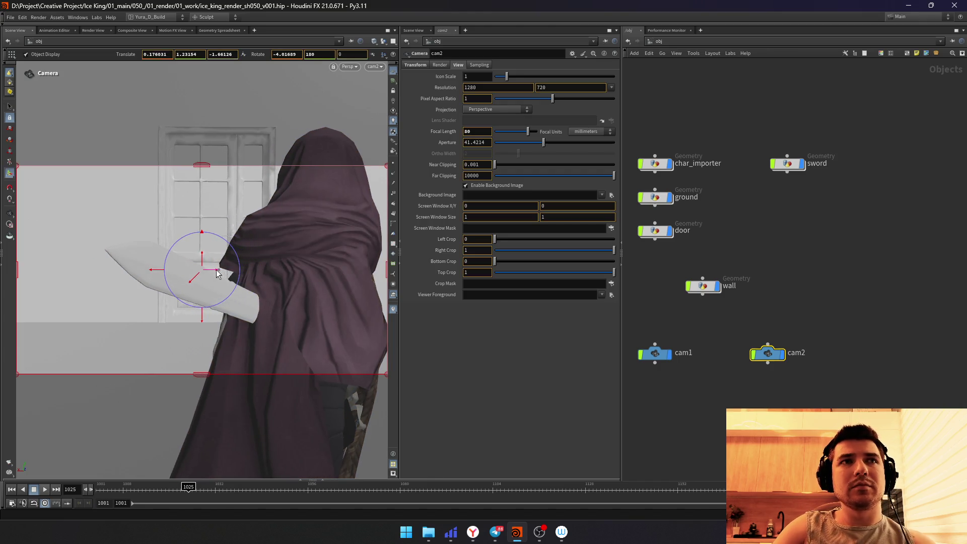
scroll(198, 282, "up", 2)
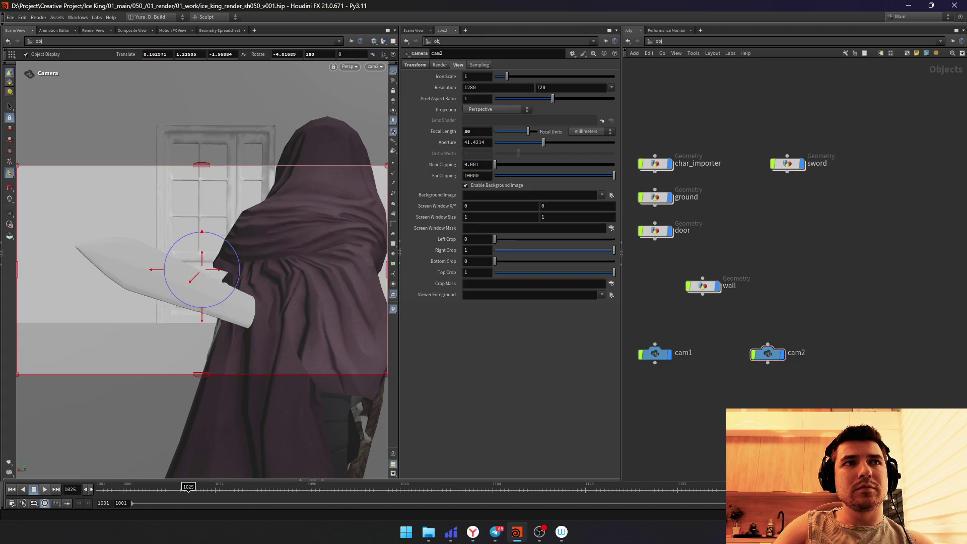
Step: Check cam2 against cam1 again, lay out the object nodes and save the scene
left_click(375, 67)
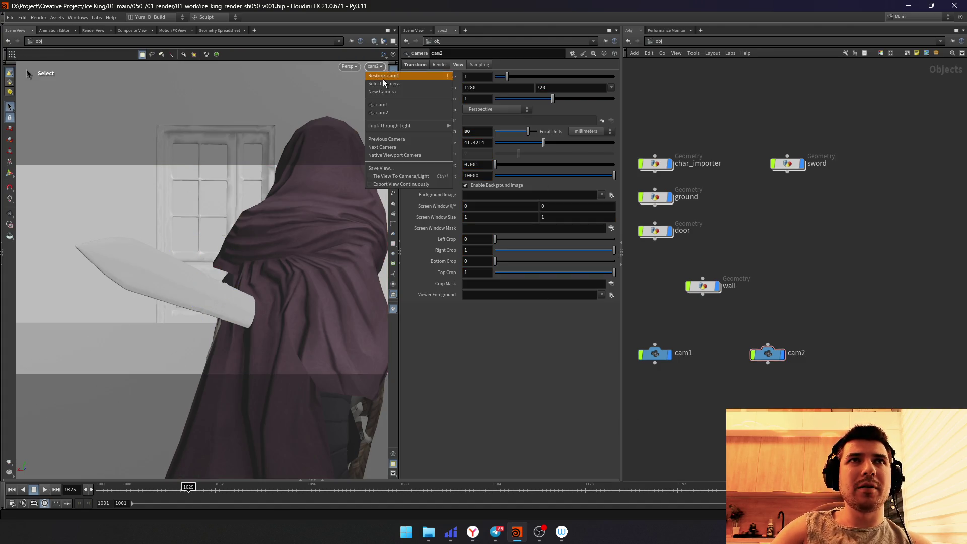
left_click(382, 105)
left_click(375, 67)
left_click(381, 113)
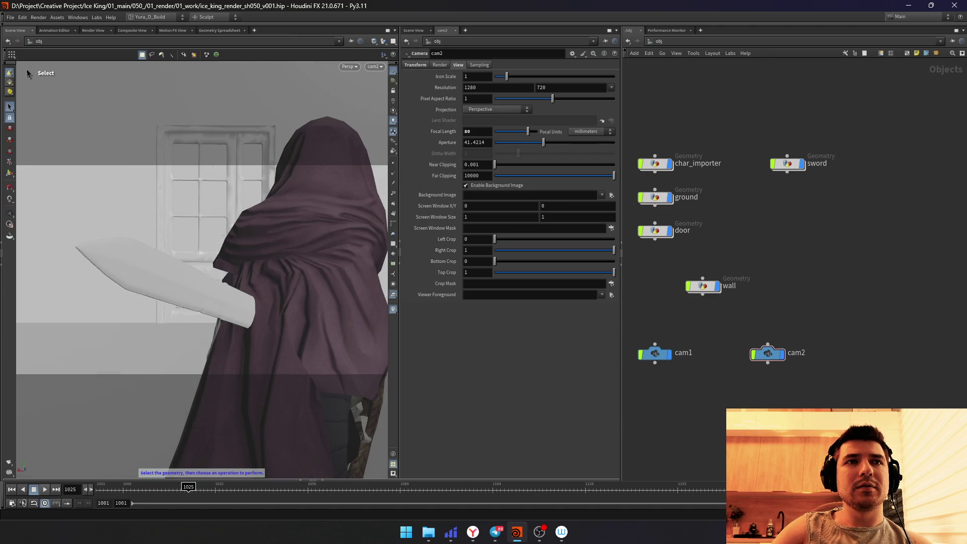
key("l")
key("ctrl+s")
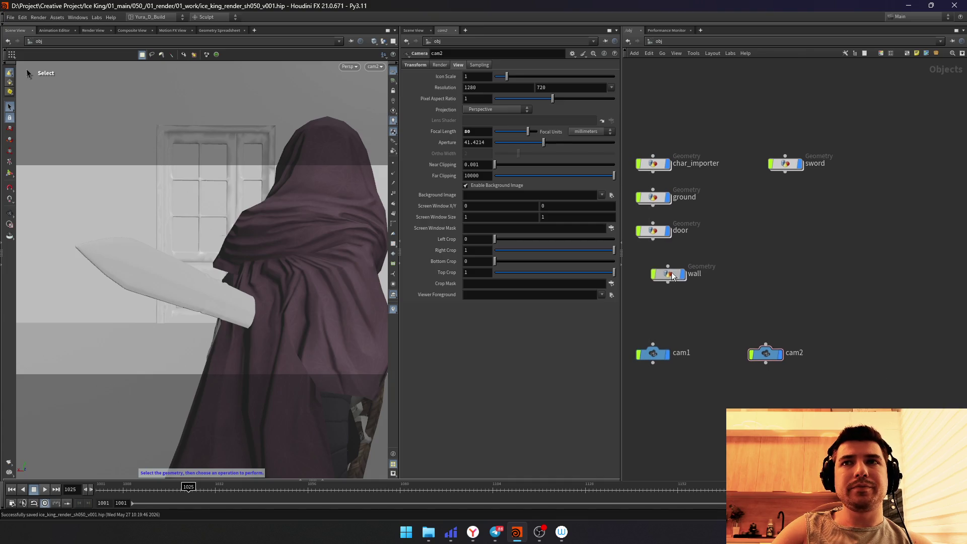
Step: Inside the ground object, reduce grid1 to 2 rows by 2 columns
left_click(654, 241)
left_click(660, 206)
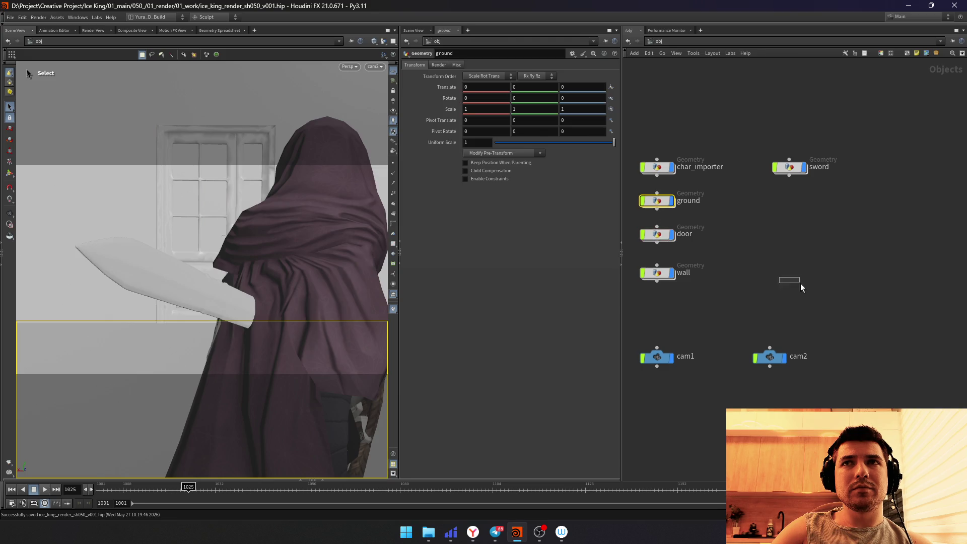
key("i")
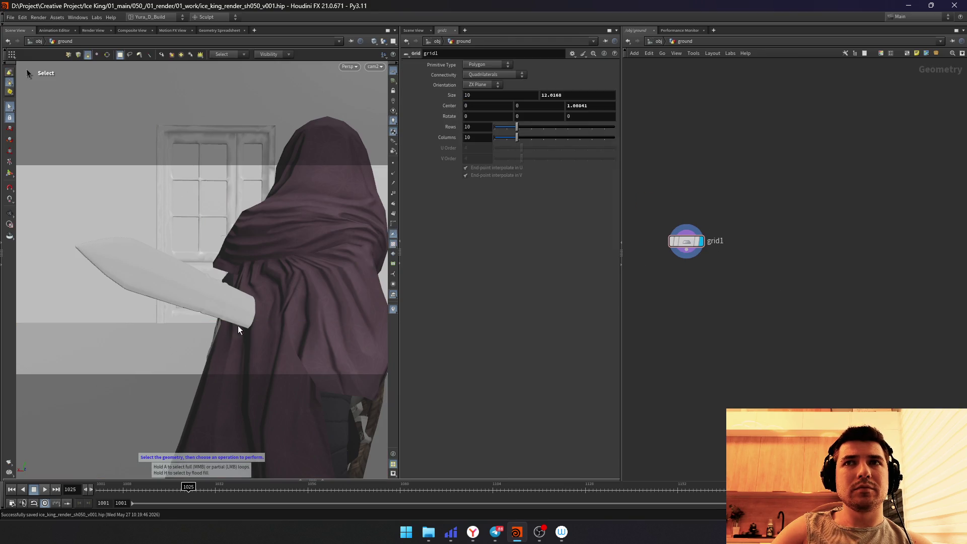
left_click(476, 126)
type("2")
key("Tab")
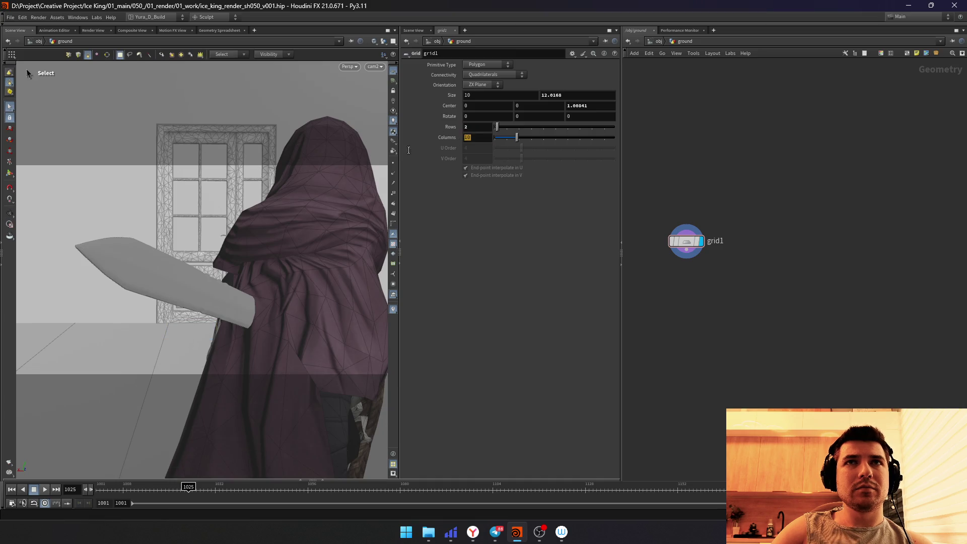
type("2")
key("Return")
key("Escape")
Step: Inspect the whole scene, return to cam2's view and show the tool shelves
left_click_drag(157, 308, 268, 227)
left_click_drag(325, 196, 373, 150)
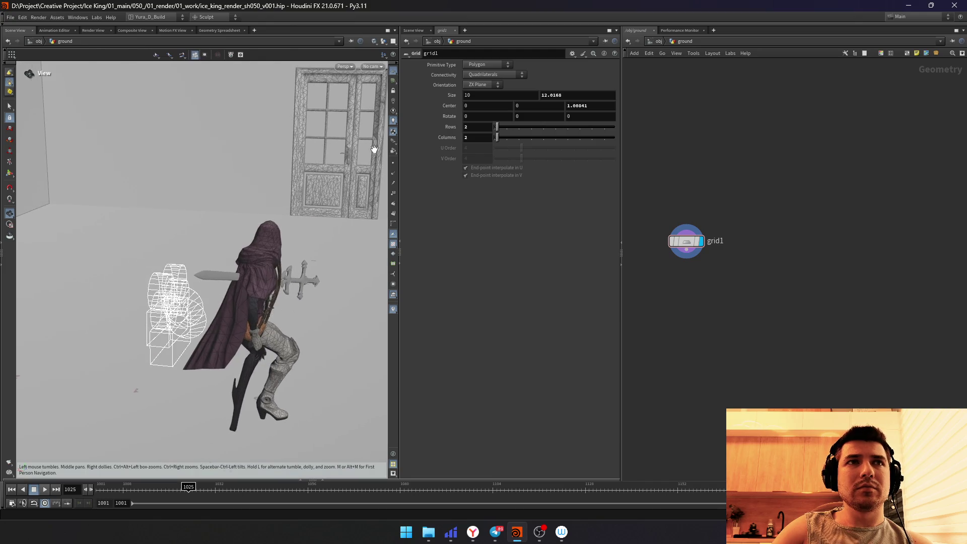
key("s")
left_click(371, 66)
left_click(374, 109)
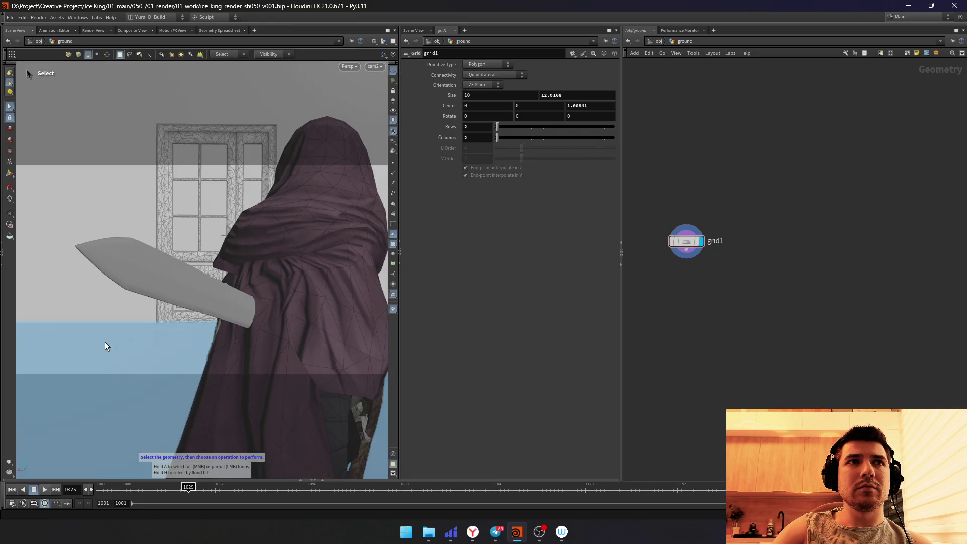
left_click(254, 31)
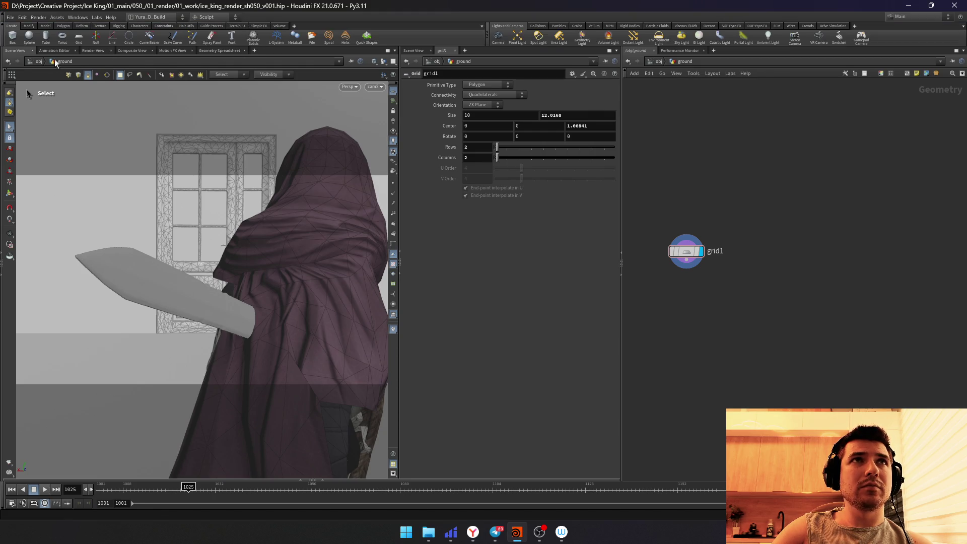
Step: Split the ground grid with an edge loop and extrude one face up into a 0.225 step
left_click(62, 28)
left_click(173, 37)
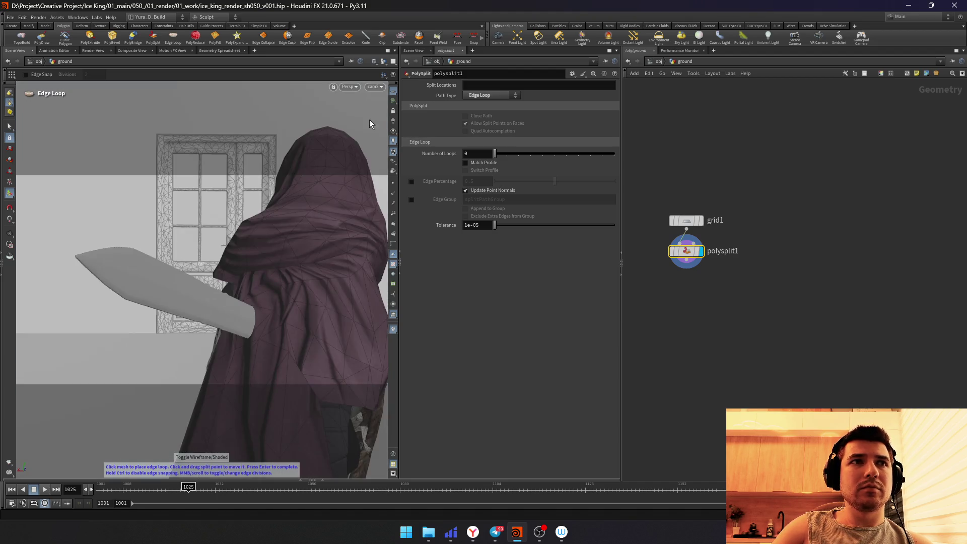
left_click(382, 61)
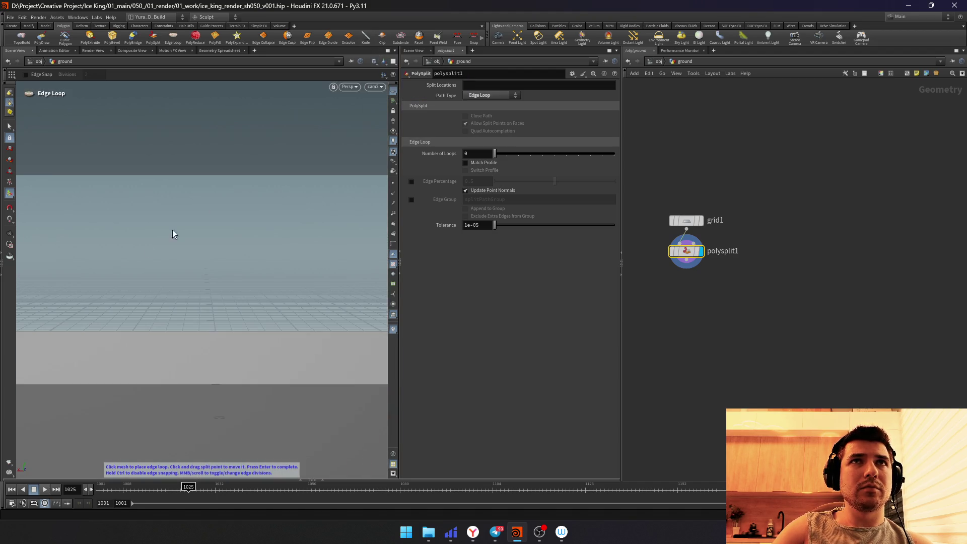
left_click(112, 331)
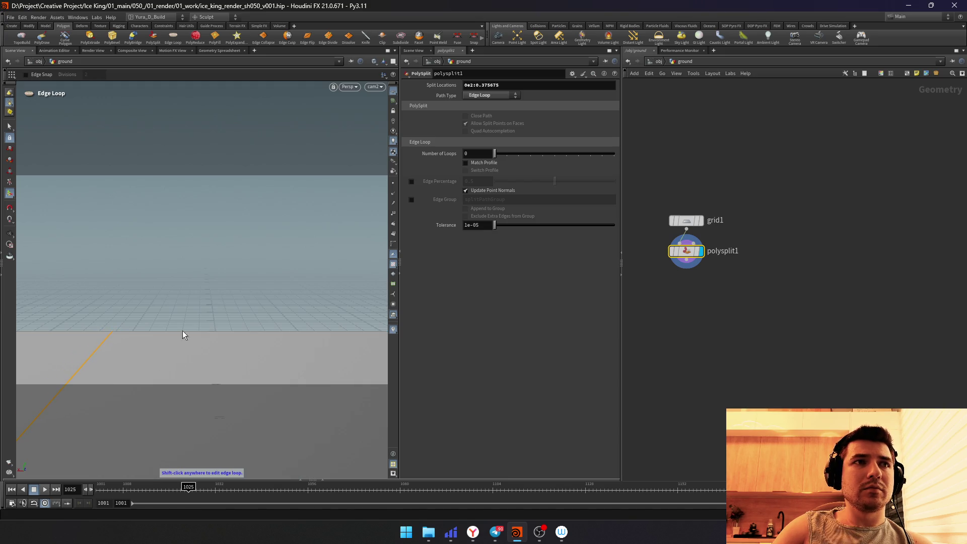
left_click(12, 128)
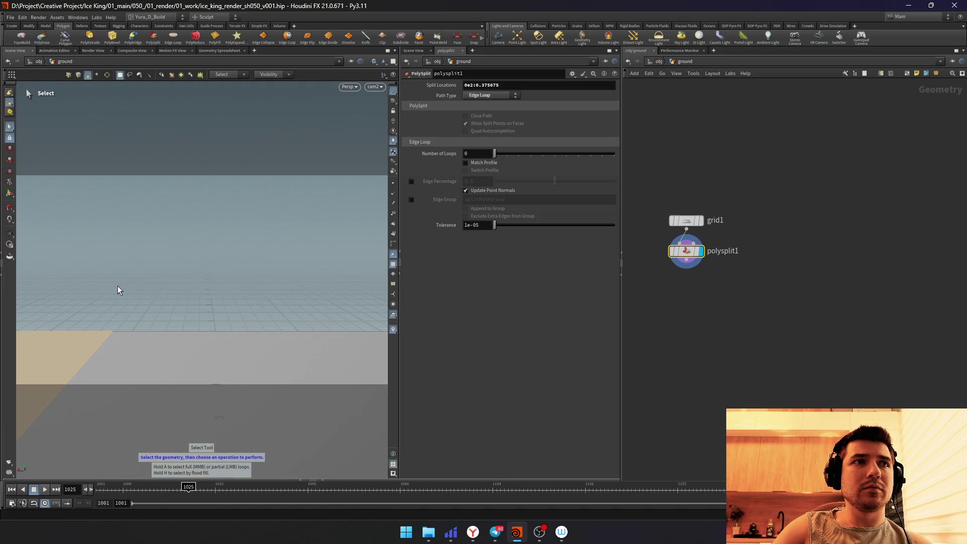
key("Tab")
type("pole")
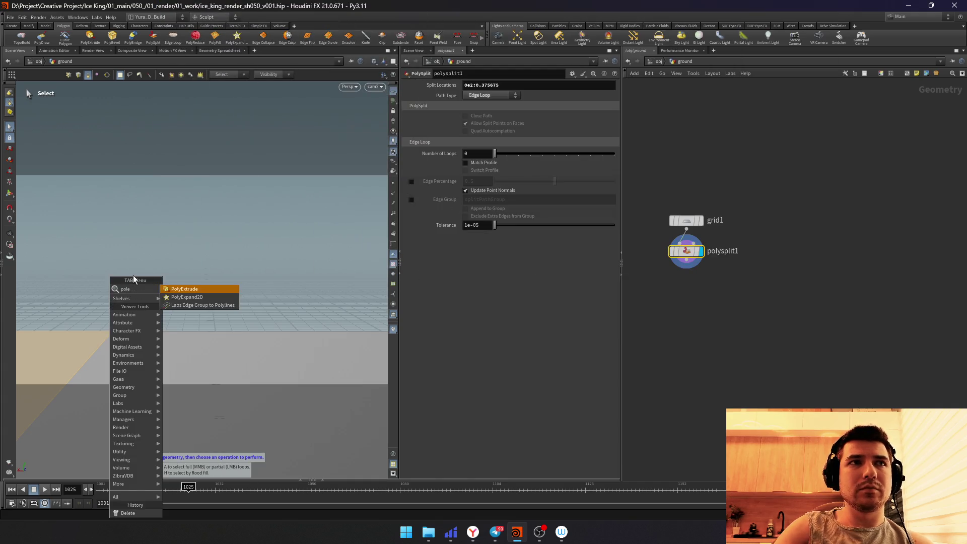
key("Return")
mouse_move(132, 275)
middle_mouse_down()
mouse_move(229, 235)
mouse_move(336, 303)
middle_mouse_up()
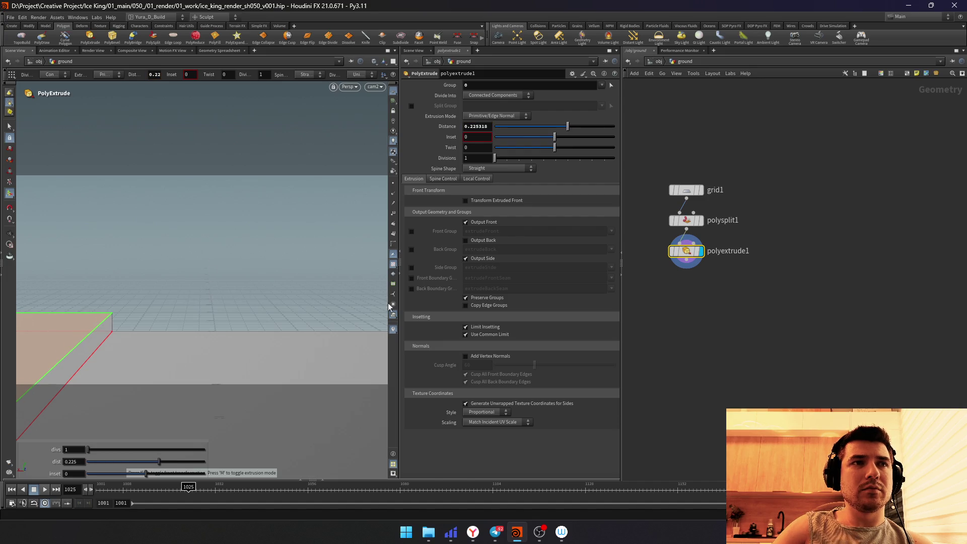
Step: Bevel the step edge with polybevel1 at about 0.025 distance and 1 division
key("Tab")
type("polyb")
key("Return")
left_click(695, 301)
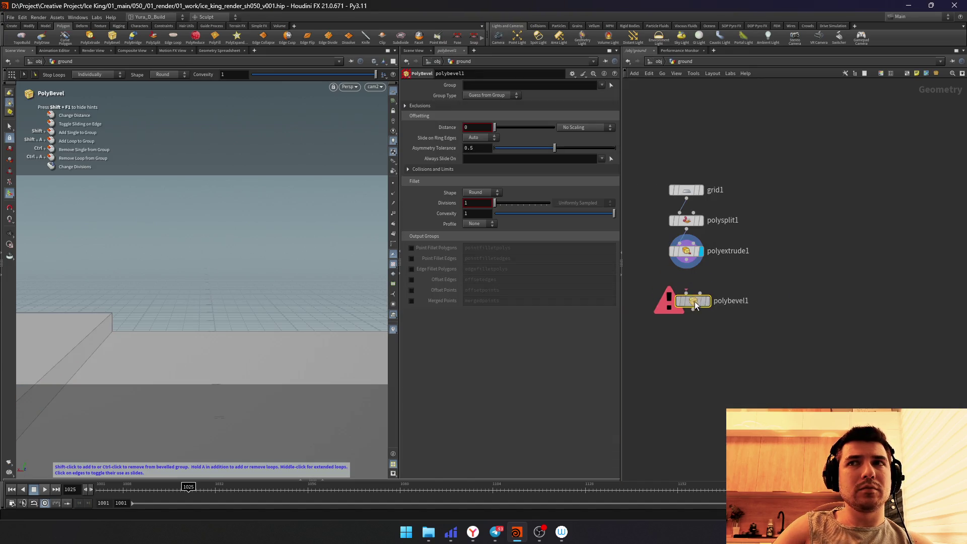
left_click_drag(686, 291, 686, 262)
left_click(707, 302)
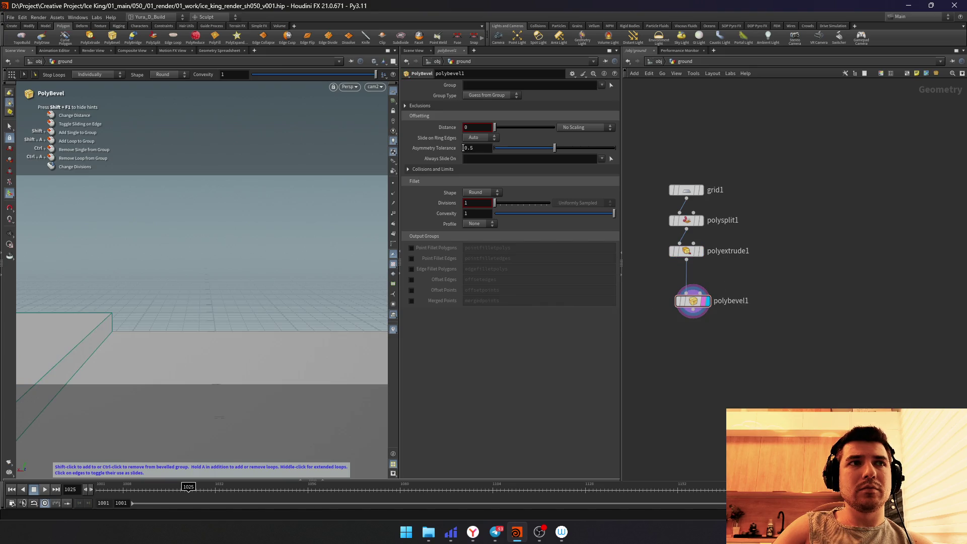
left_click_drag(495, 126, 497, 131)
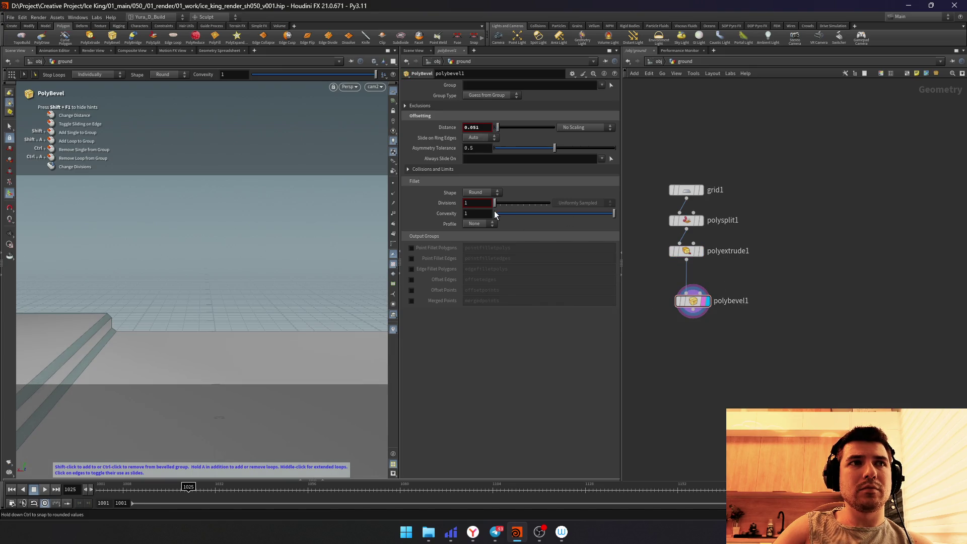
left_click_drag(497, 204, 498, 204)
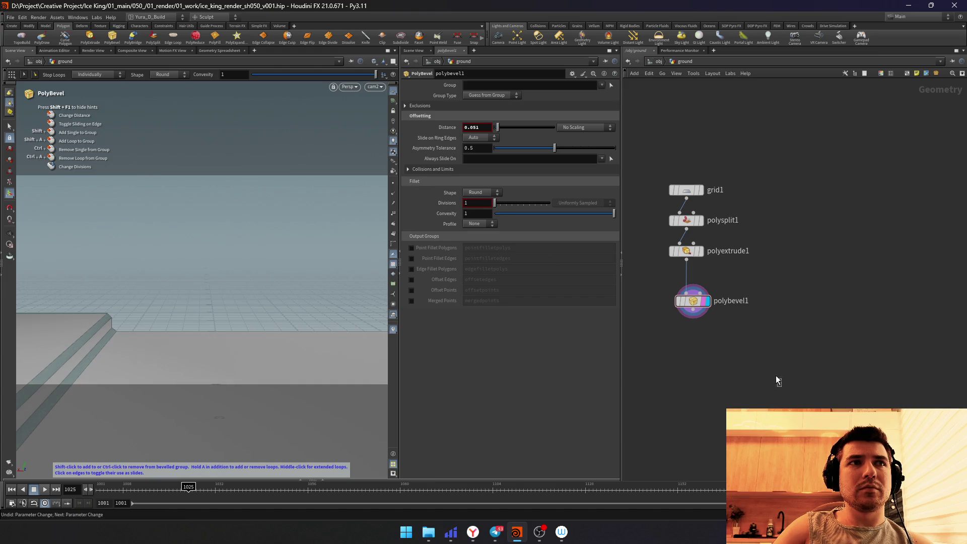
left_click_drag(494, 130, 497, 134)
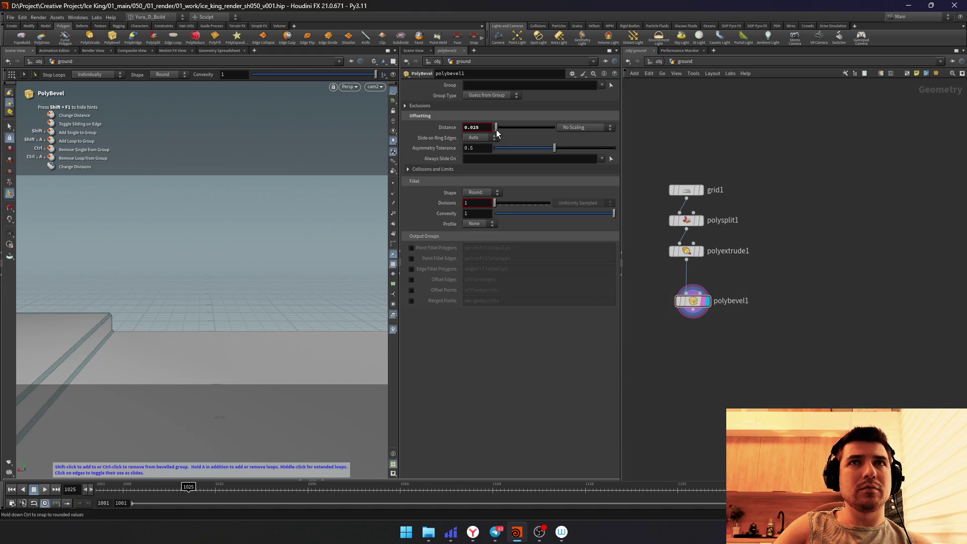
Step: Add a normal1 node below polybevel1 in the ground network
left_click(693, 394)
type("normal")
key("Return")
left_click(697, 391)
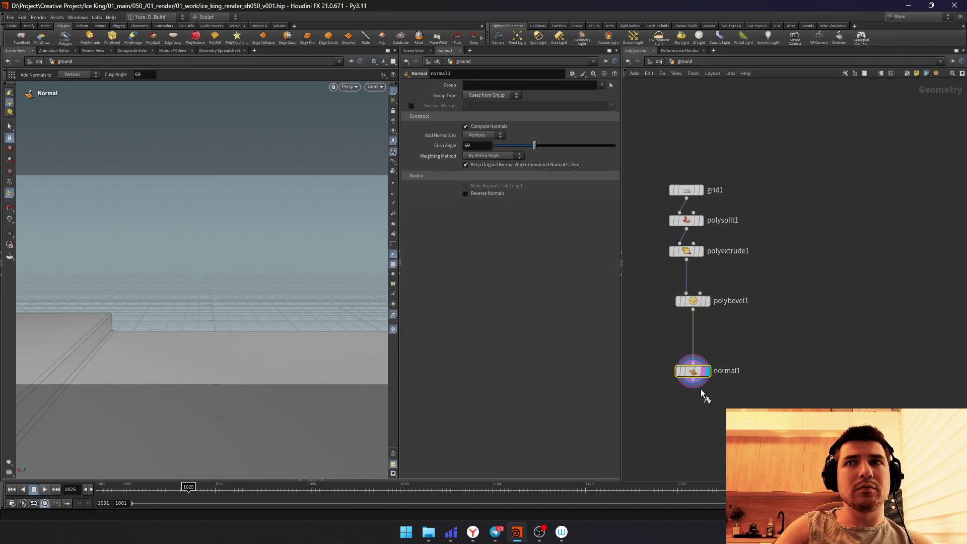
Step: Set normal1 to weight by face area with a 30° cusp angle and save the scene
left_click(491, 155)
left_click(487, 179)
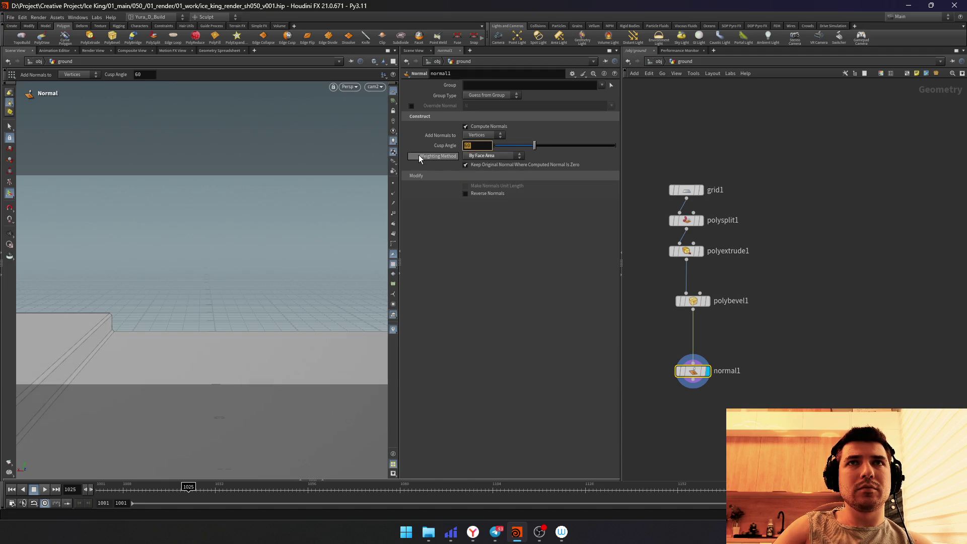
type("30")
key("Return")
left_click(393, 100)
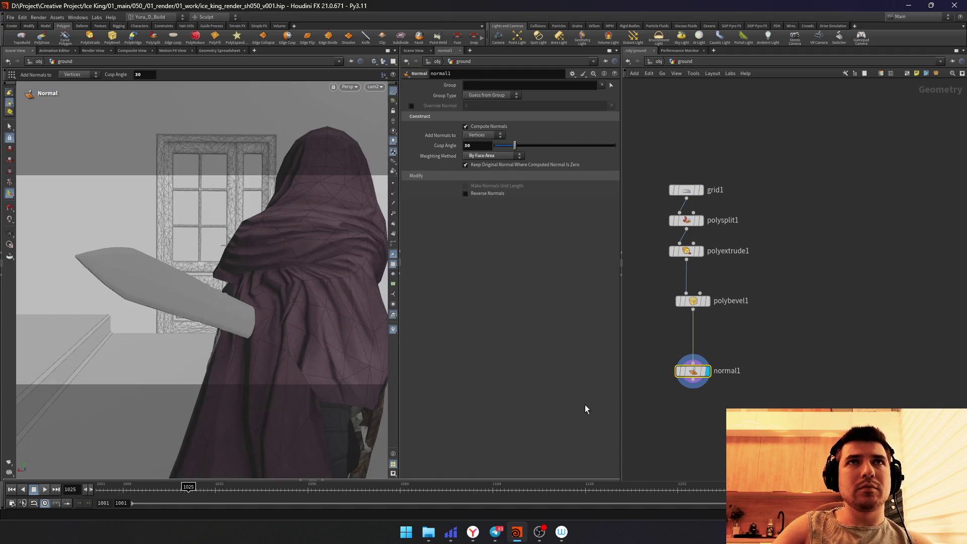
key("ctrl+s")
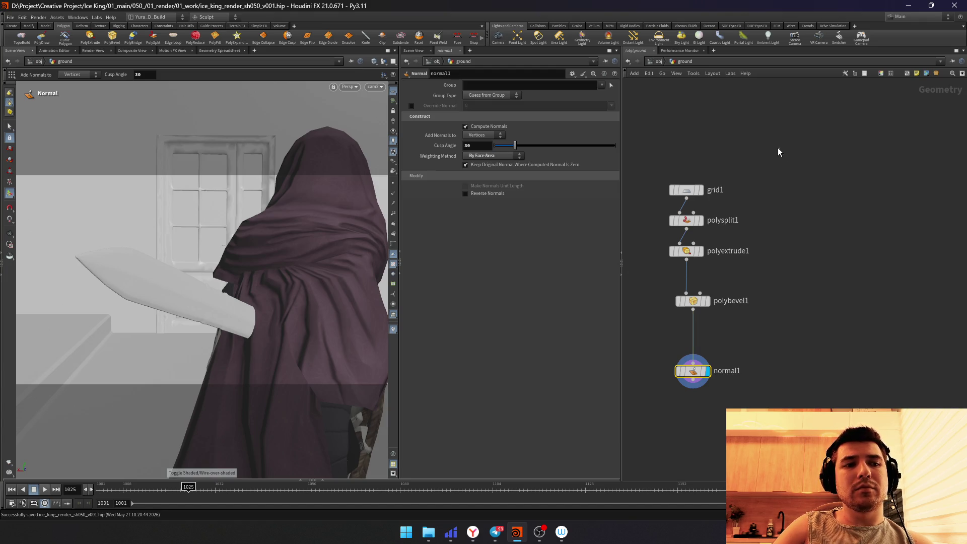
Step: Create a new geometry object geo1 at object level
left_click(658, 61)
key("Tab")
type("geo")
key("Return")
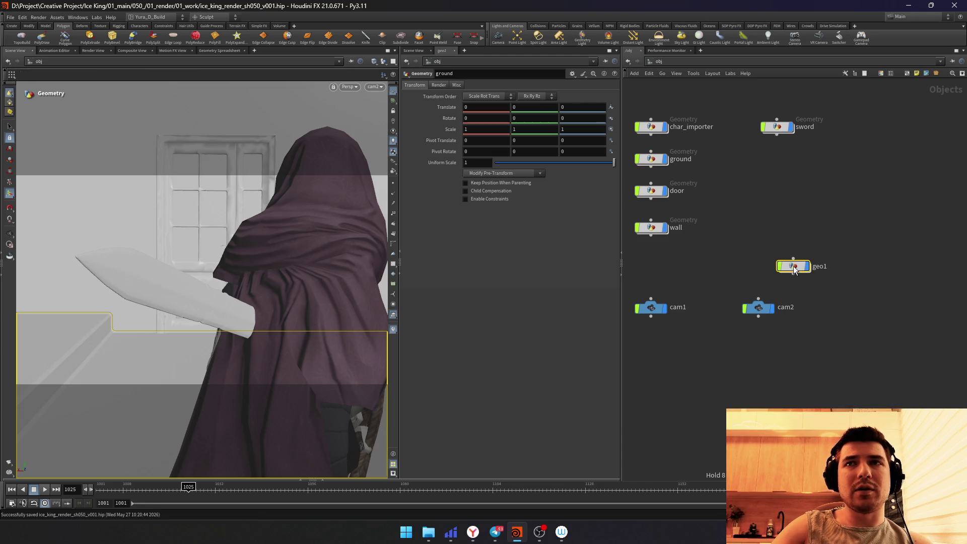
Step: Rename geo1 to lamp, place it under wall, and add a File node inside it
left_click(652, 259)
double_click(678, 259)
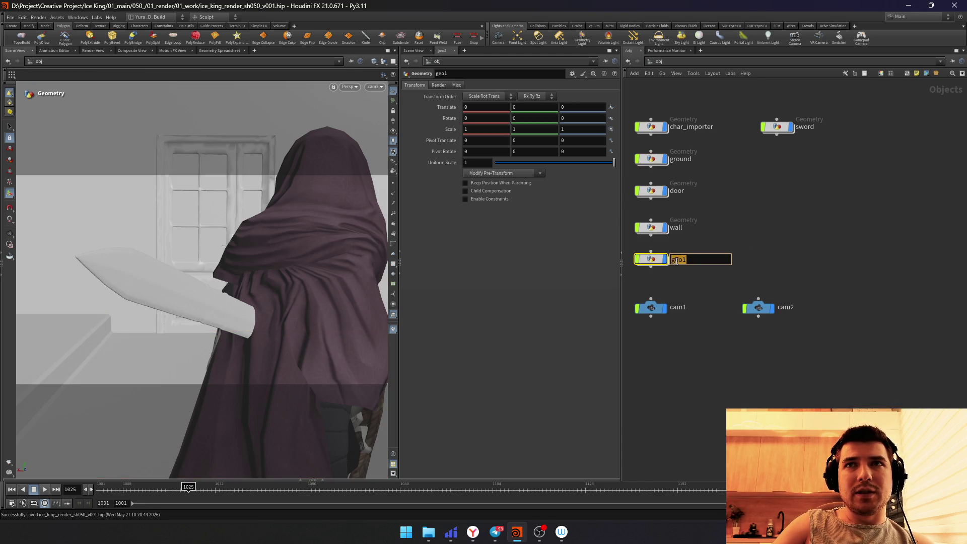
key("Return")
key("Return")
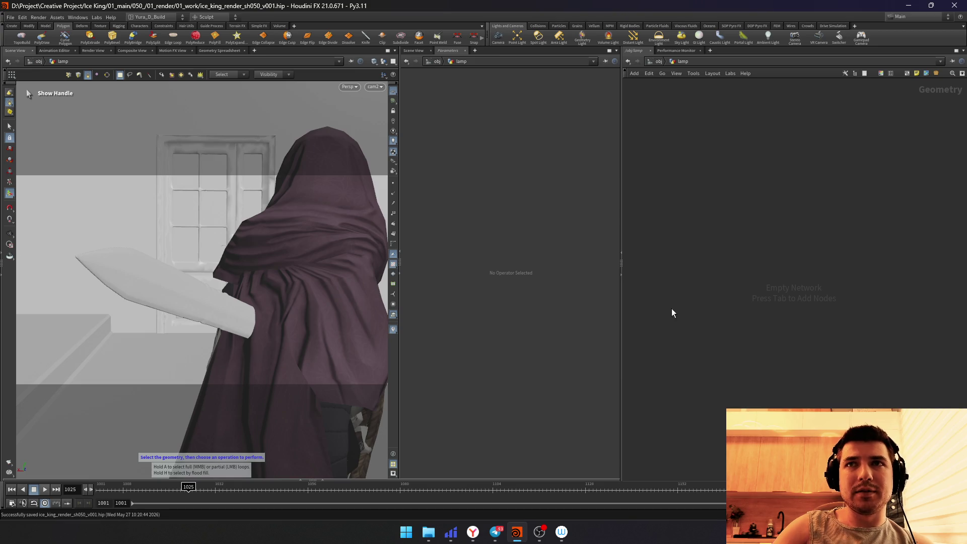
key("Tab")
type("file")
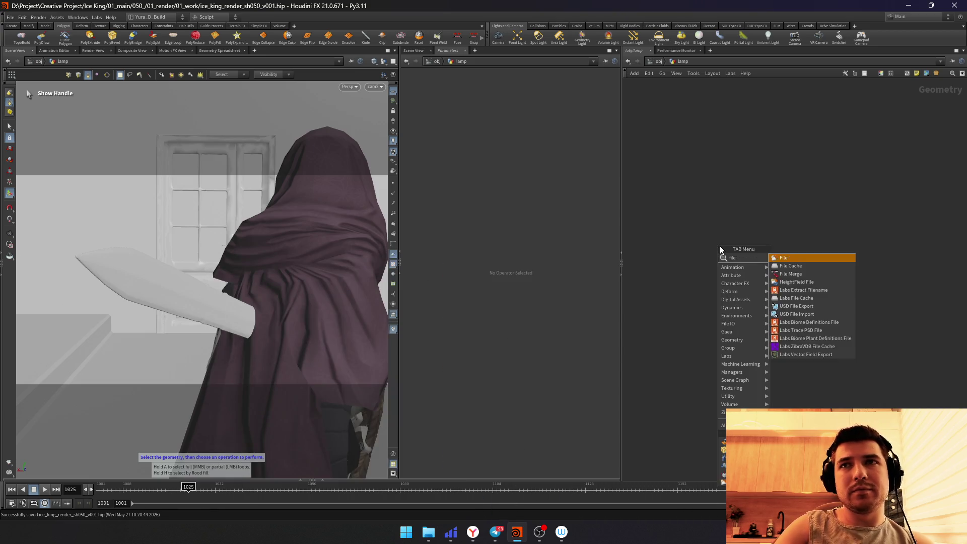
key("Return")
Step: Switch from Houdini to the File Explorer window
key("alt+Tab")
left_click(451, 331)
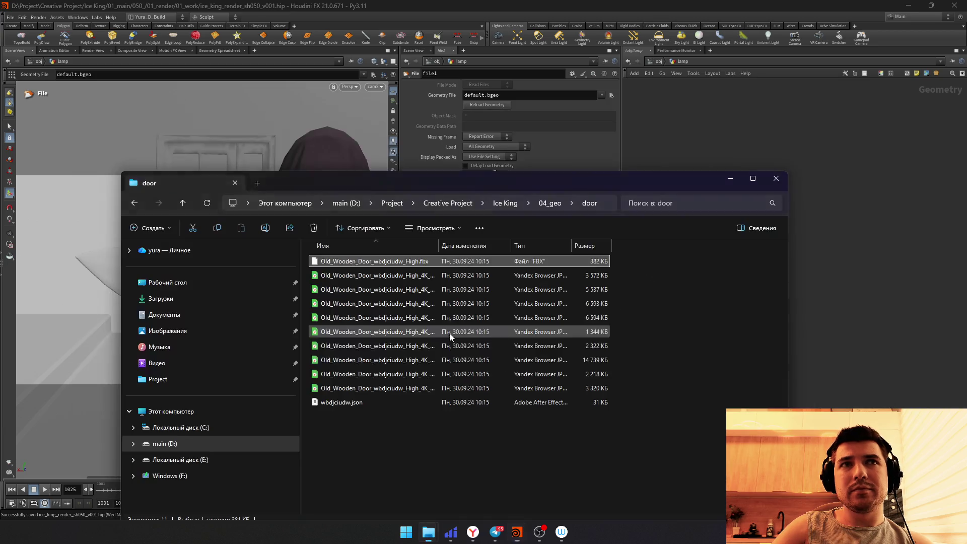
Step: Open the lamp folder under 04_geo and drag its OBJ file over to Houdini
key("alt+Up")
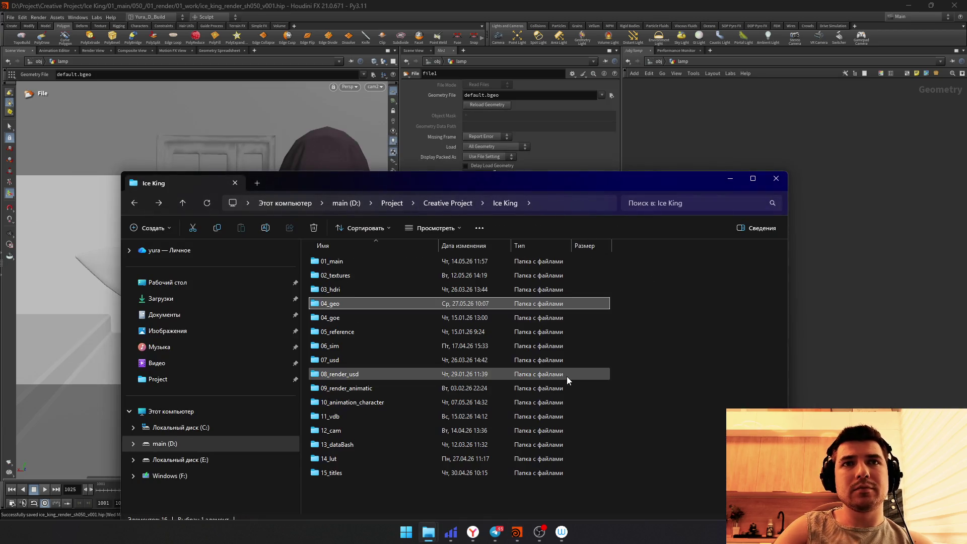
key("Home")
key("Down")
key("Down")
key("Down")
key("Down")
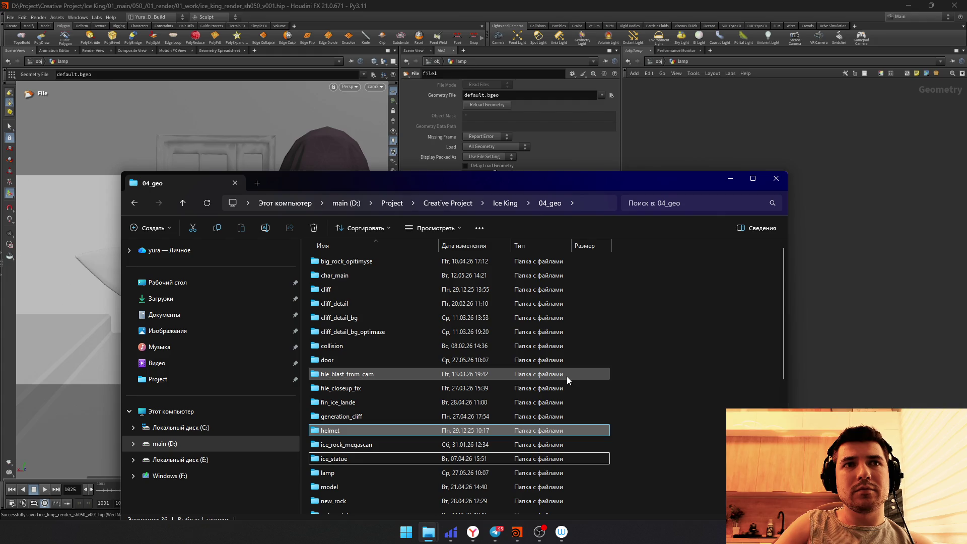
key("Return")
key("alt+Tab")
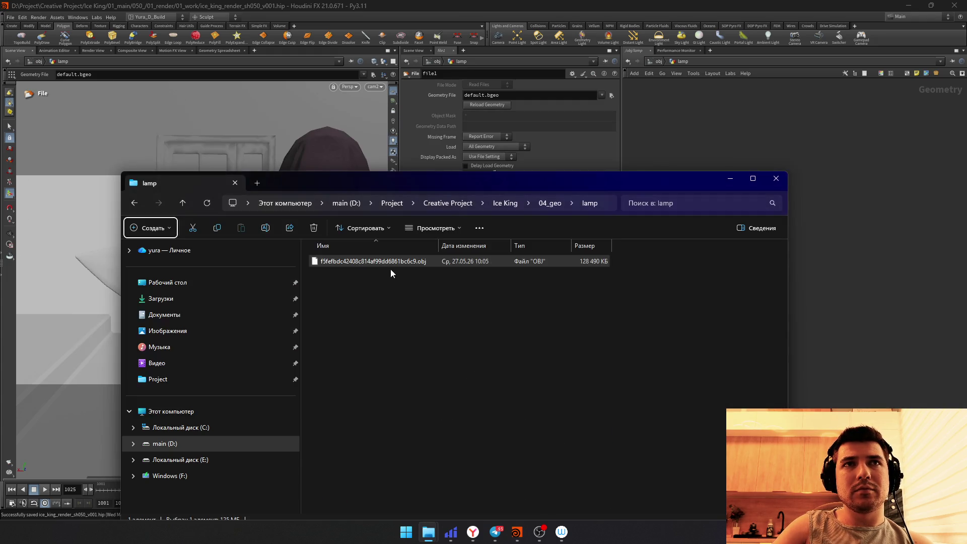
left_click_drag(390, 265, 783, 281)
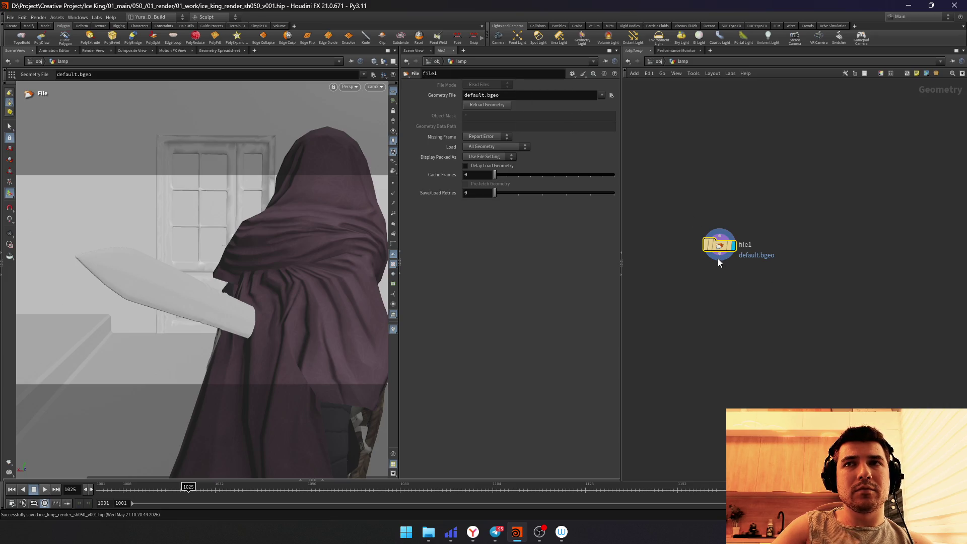
Step: Load the lamp OBJ into file1 and wire a displayed transform1 beneath it
mouse_move(719, 258)
left_mouse_down()
mouse_move(726, 291)
mouse_move(718, 314)
left_mouse_up()
type("transform")
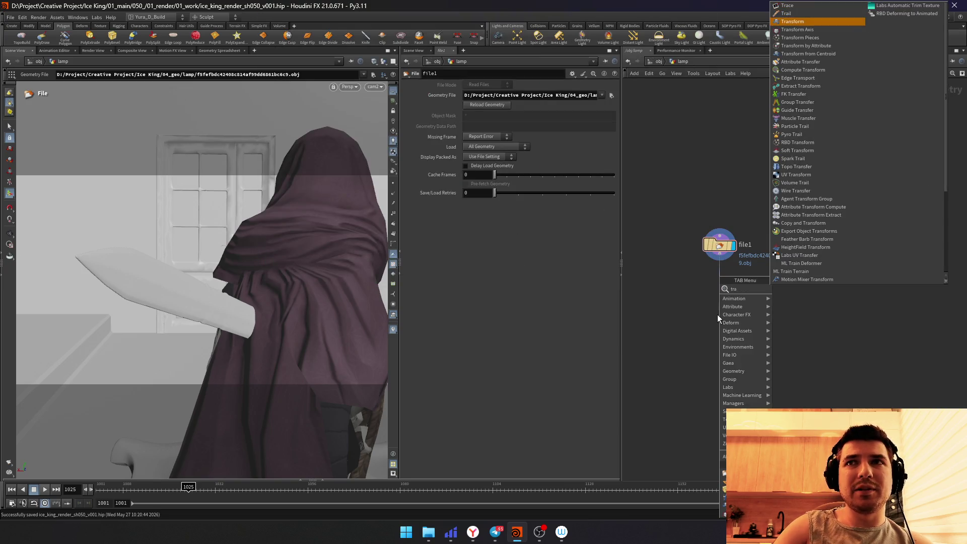
key("Return")
left_click(716, 315)
middle_click(729, 248)
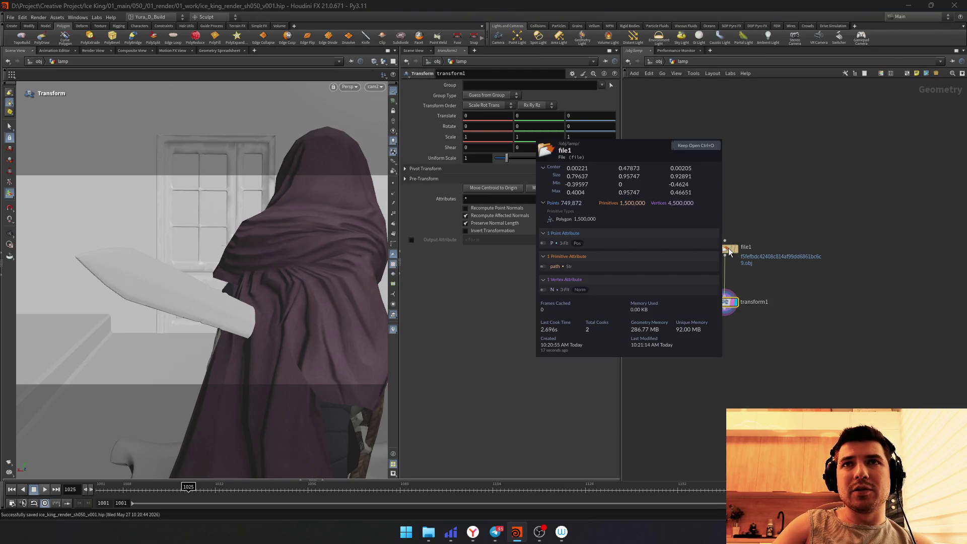
left_click_drag(731, 306, 731, 319)
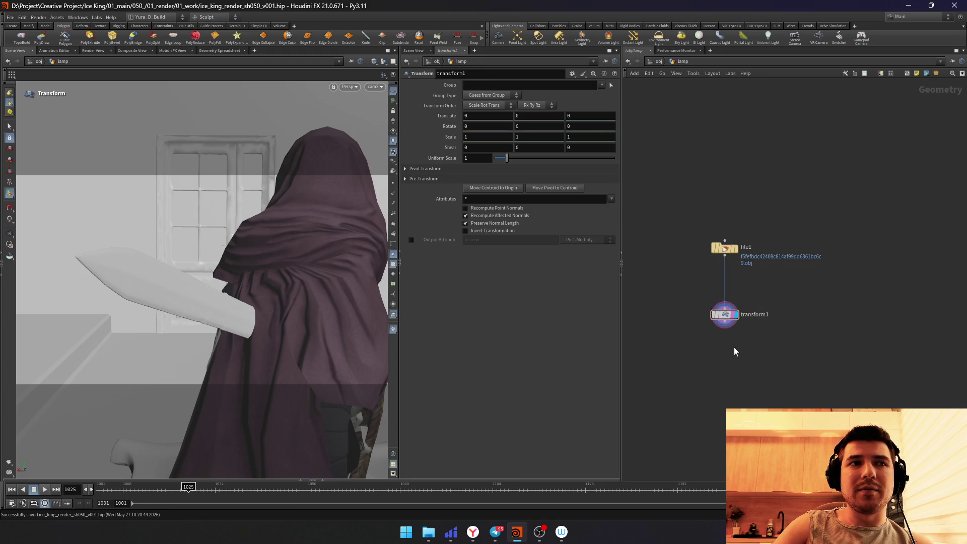
key("Tab")
type("poly")
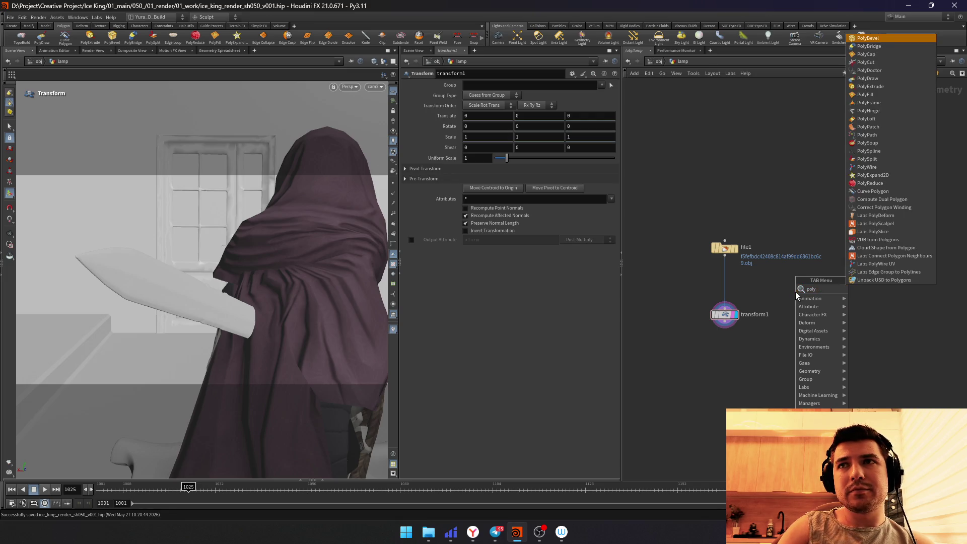
type("rere")
Step: Add polyreduce1 keeping 15 percent, inserted between file1 and transform1
key("Return")
left_click(796, 291)
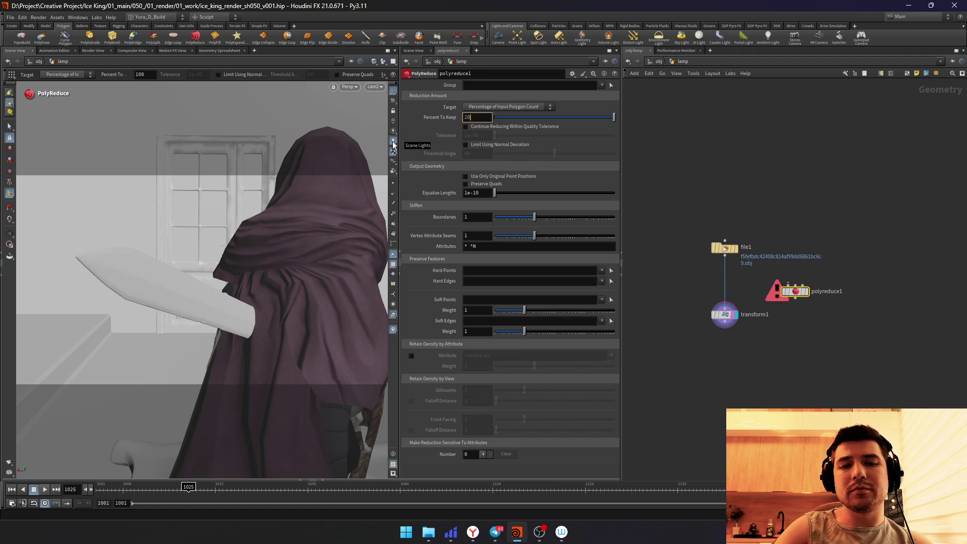
type("25")
key("Return")
left_click_drag(796, 291, 725, 282)
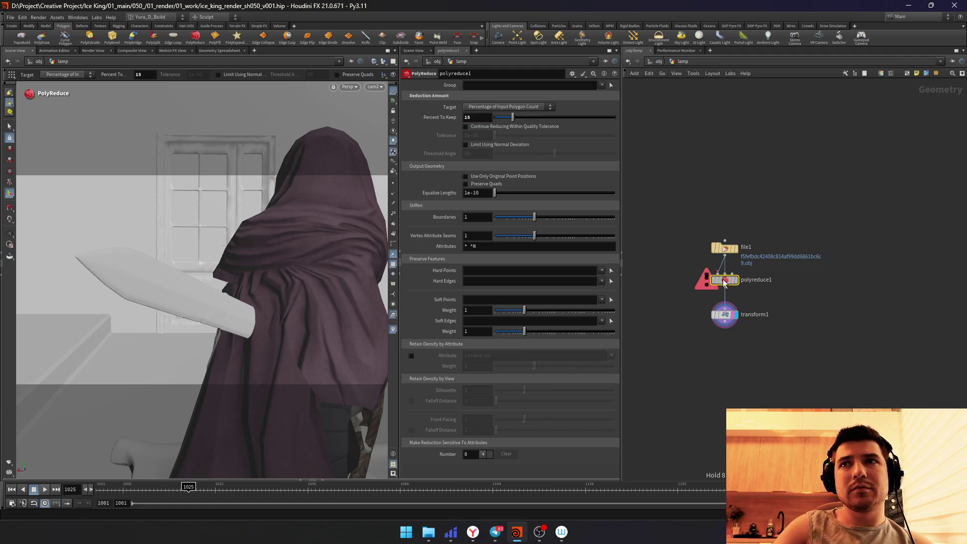
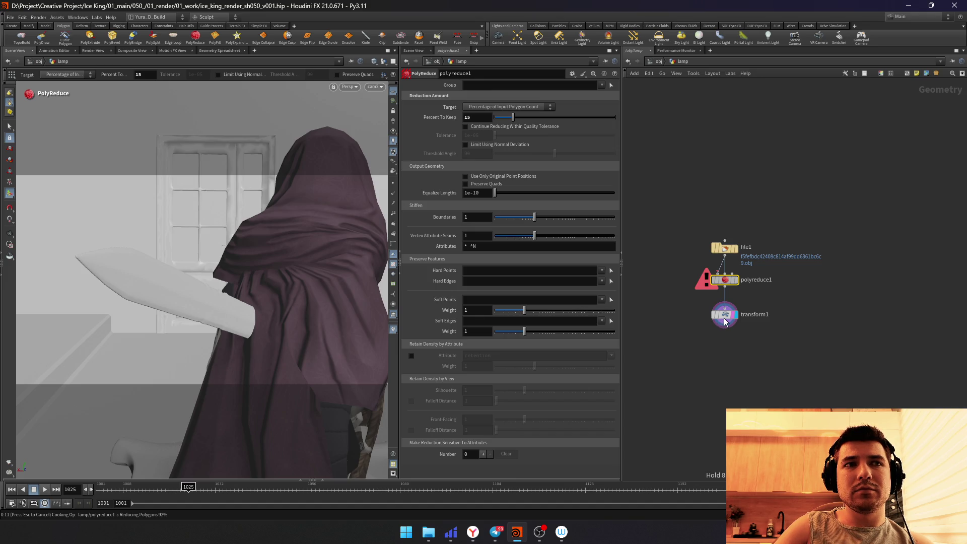
Step: Insert a File Cache SOP between polyreduce1 and transform1
left_click_drag(724, 321, 725, 353)
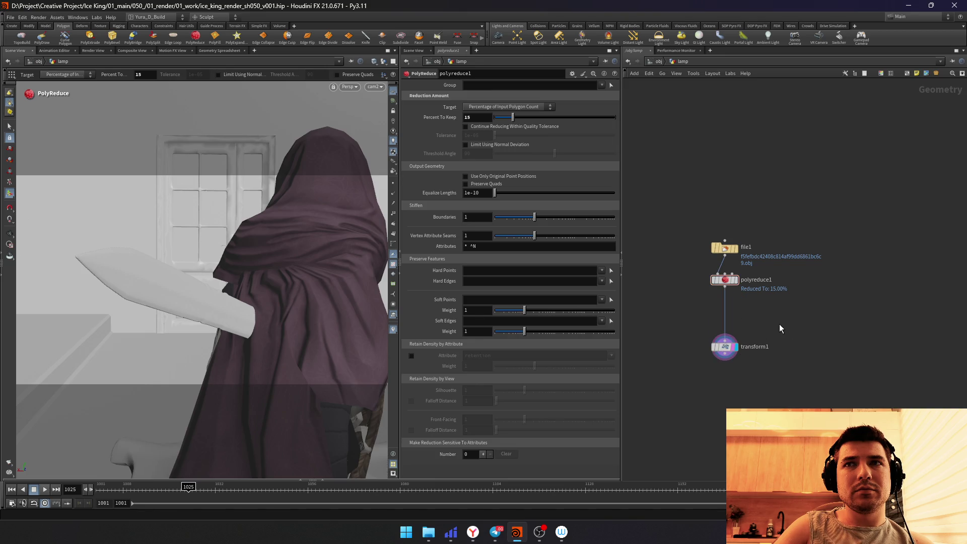
key("Tab")
type("filecache")
key("Return")
left_click(766, 309)
left_click_drag(765, 309, 724, 312)
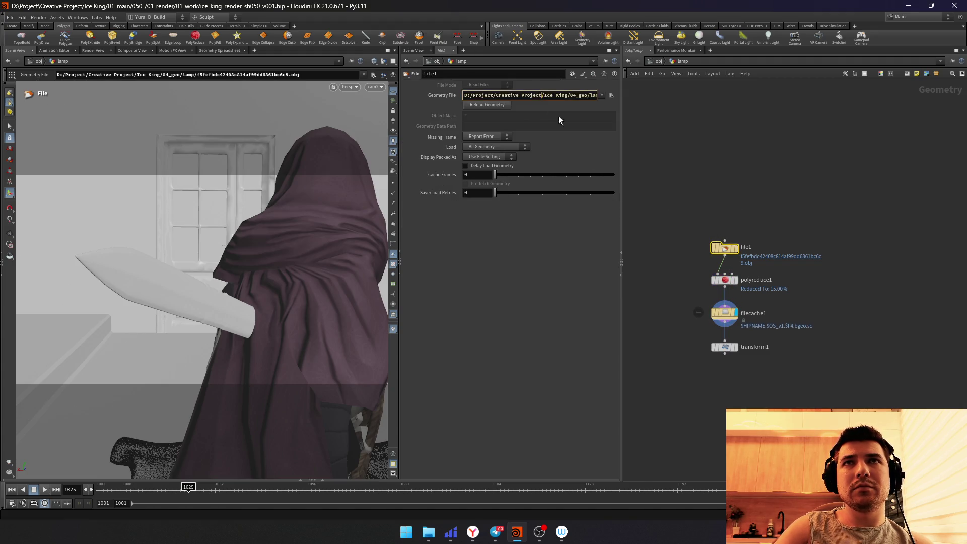
Step: Set the cache to the lamp base folder, base name opt_lamp, unversioned, loading from disk
left_click(520, 117)
type("/lamp")
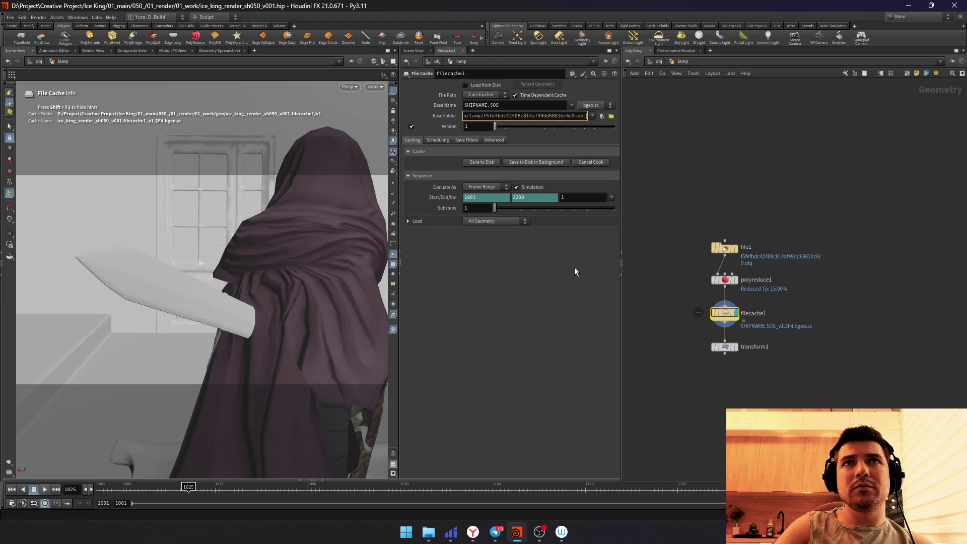
type("/")
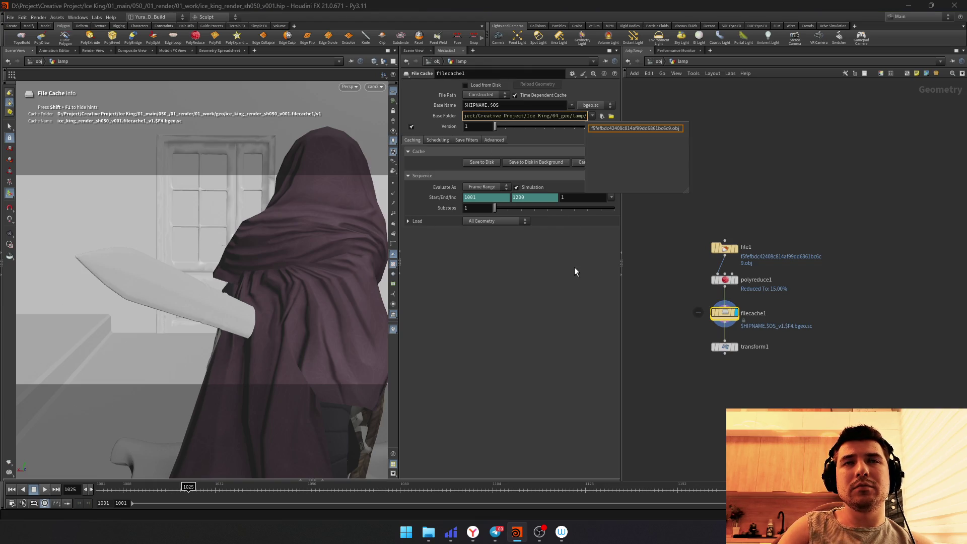
key("Tab")
key("Tab")
type("opt_lamp")
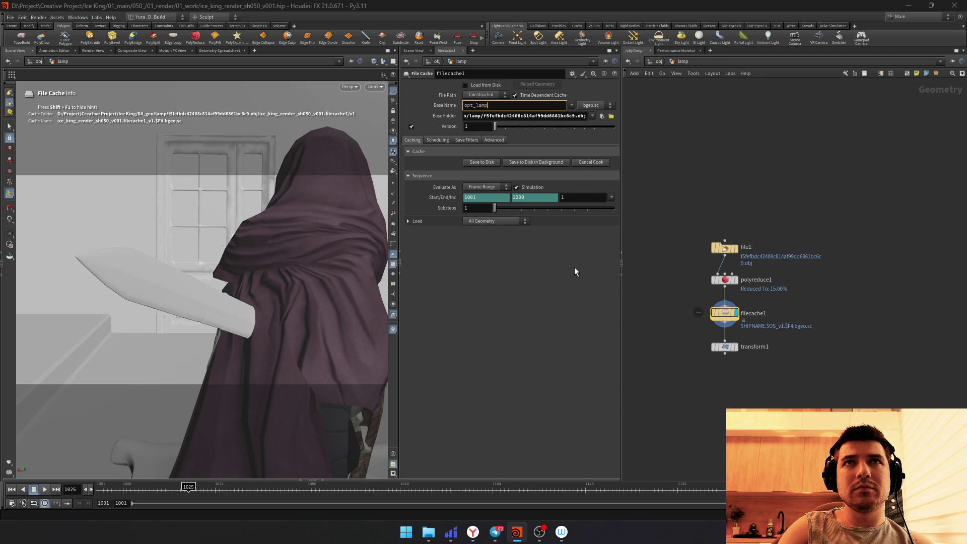
key("Return")
left_click(412, 126)
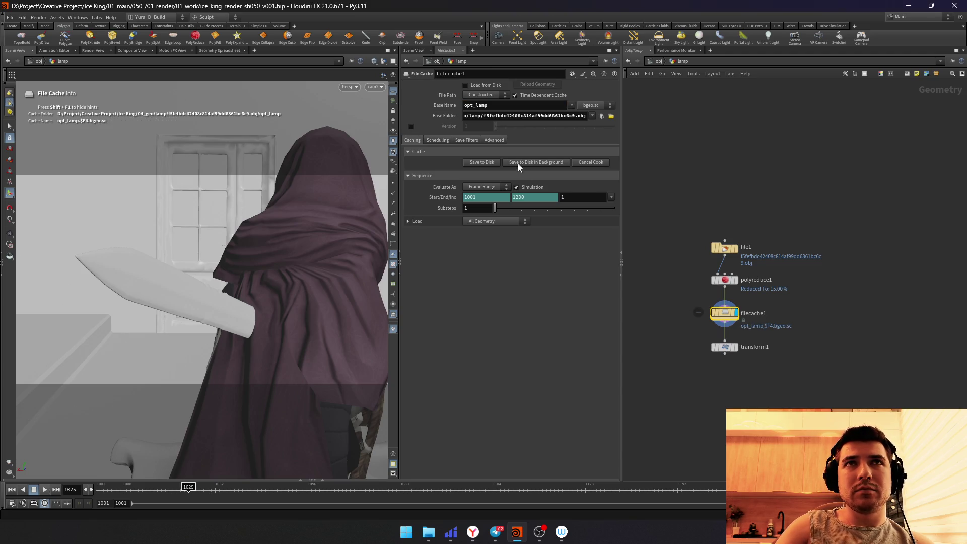
left_click(481, 84)
left_click(515, 95)
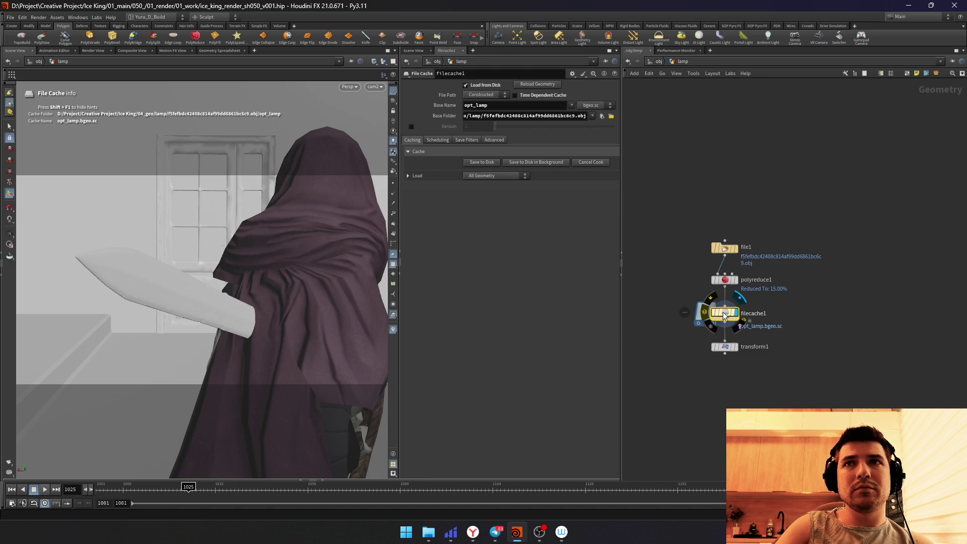
left_click(529, 116)
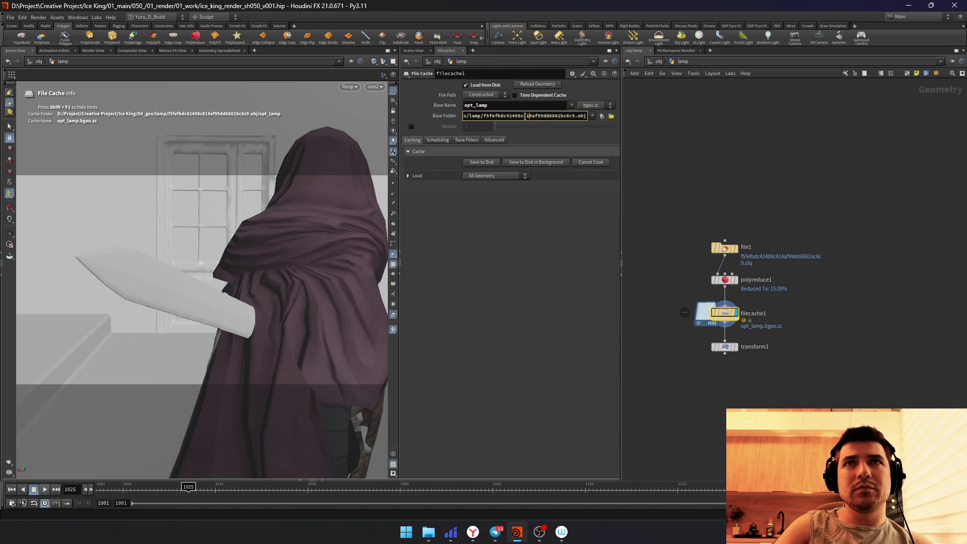
Step: Delete the trailing .obj filename from the Base Folder so it ends at 04_geo/lamp, and apply
left_click_drag(407, 122, 317, 122)
key("alt+e")
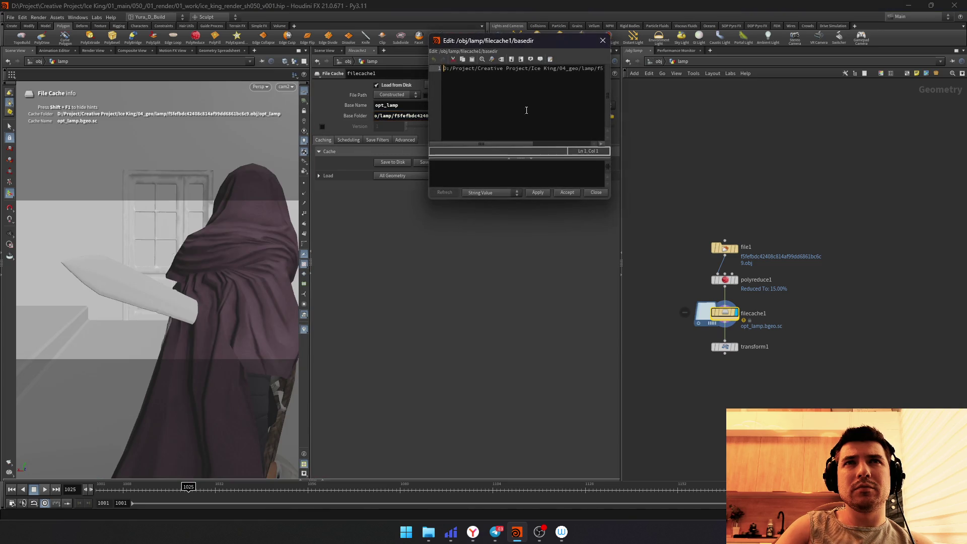
left_click_drag(609, 198, 759, 399)
scroll(705, 170, "up", 2, "ctrl")
scroll(705, 169, "up", 2, "ctrl")
left_click(605, 70)
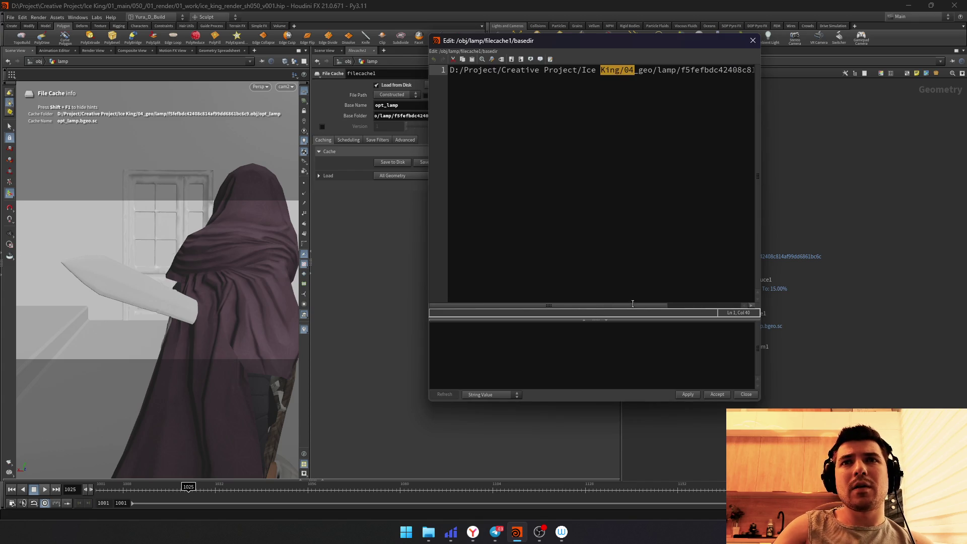
left_click(717, 70)
left_click_drag(584, 70, 810, 76)
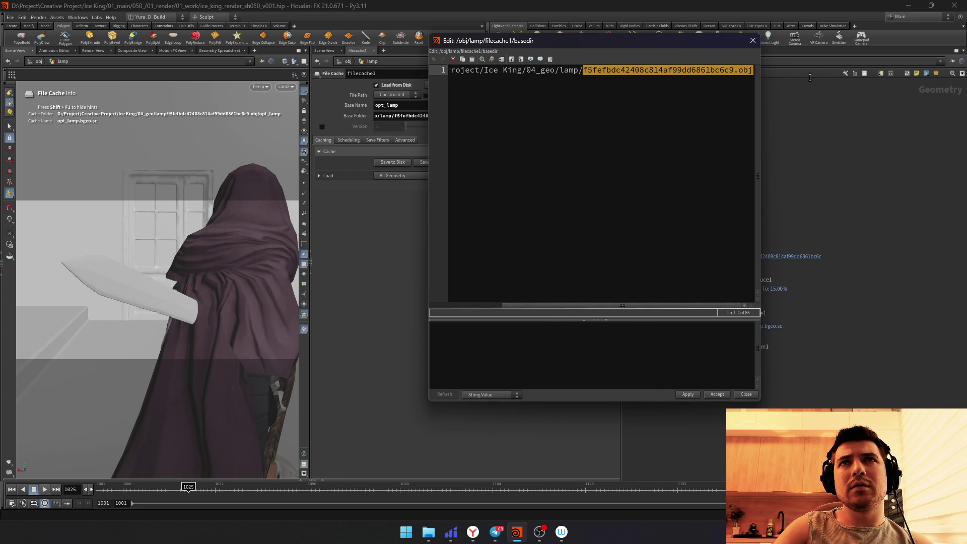
key("BackSpace")
left_click(688, 395)
left_click(717, 394)
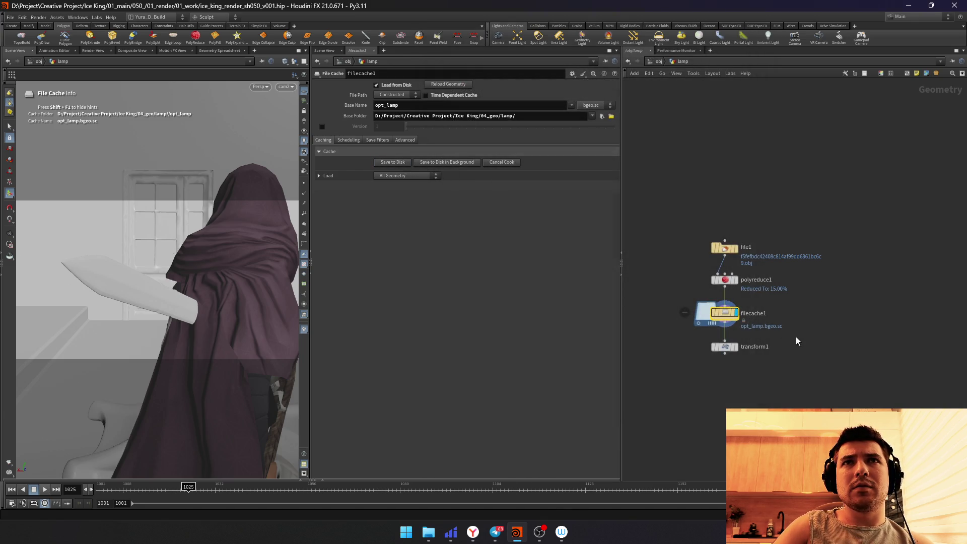
key("Down")
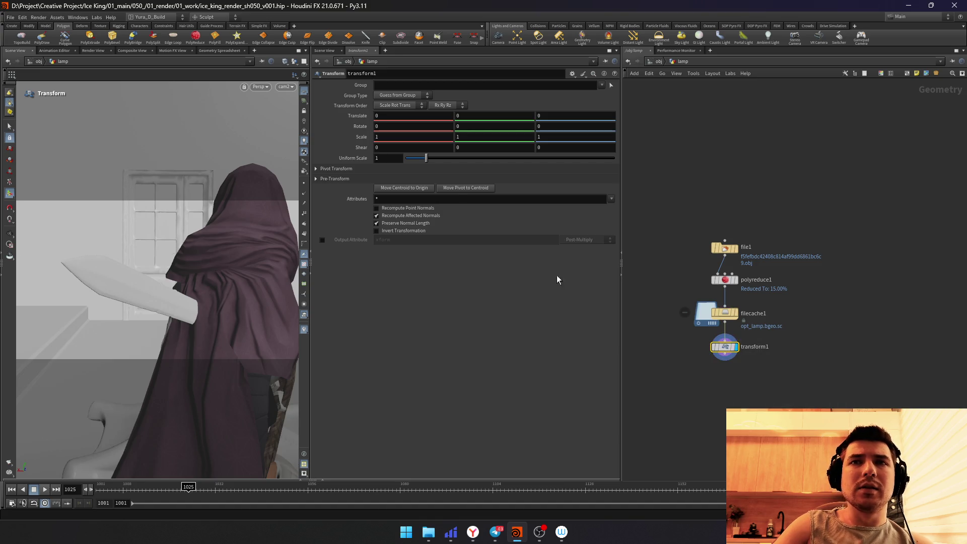
Step: On transform1, shift the lamp along Z and X, nudging X to about 0.82
middle_click_drag(565, 113, 598, 113)
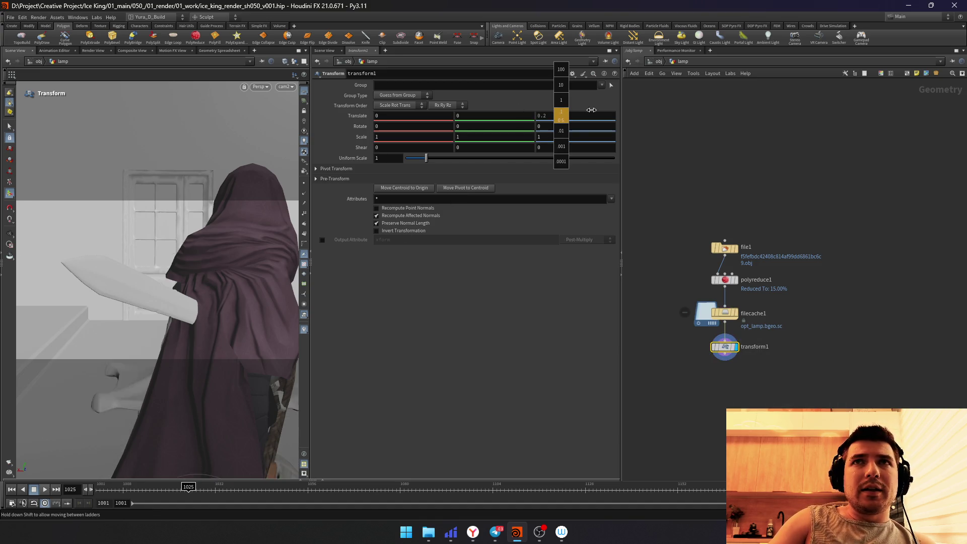
mouse_move(409, 113)
middle_mouse_down()
mouse_move(549, 126)
mouse_move(493, 148)
middle_mouse_up()
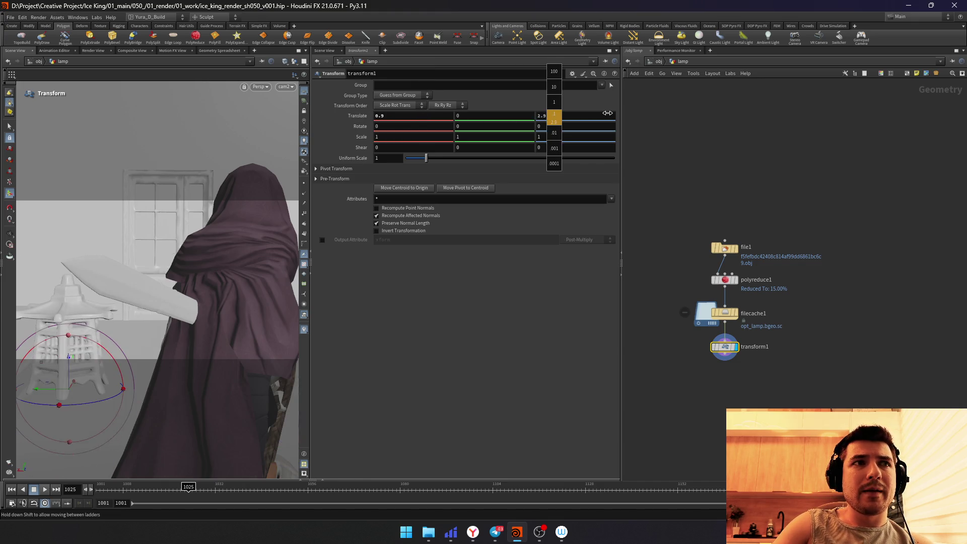
key("space+g")
left_click_drag(145, 326, 158, 347)
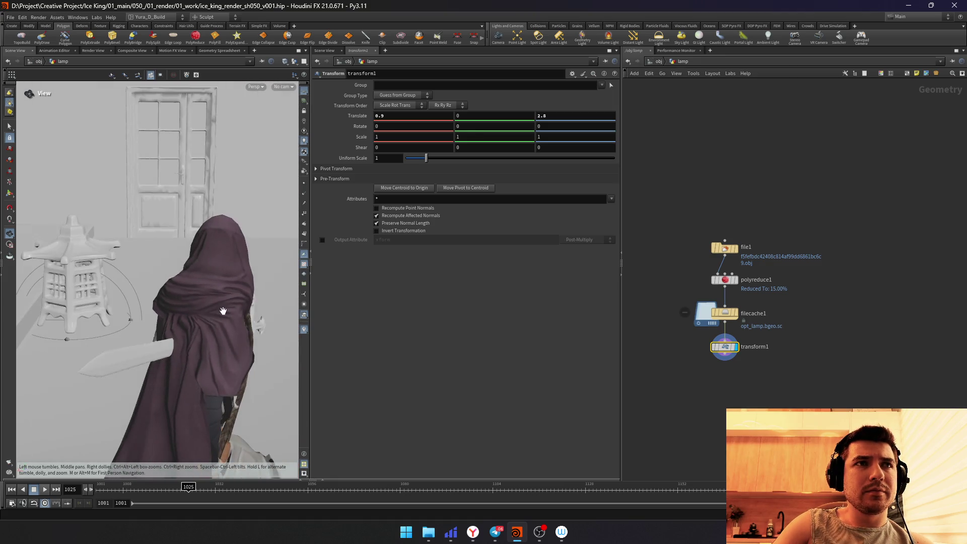
left_click_drag(158, 347, 174, 302)
key("Return")
middle_click_drag(393, 116, 394, 128)
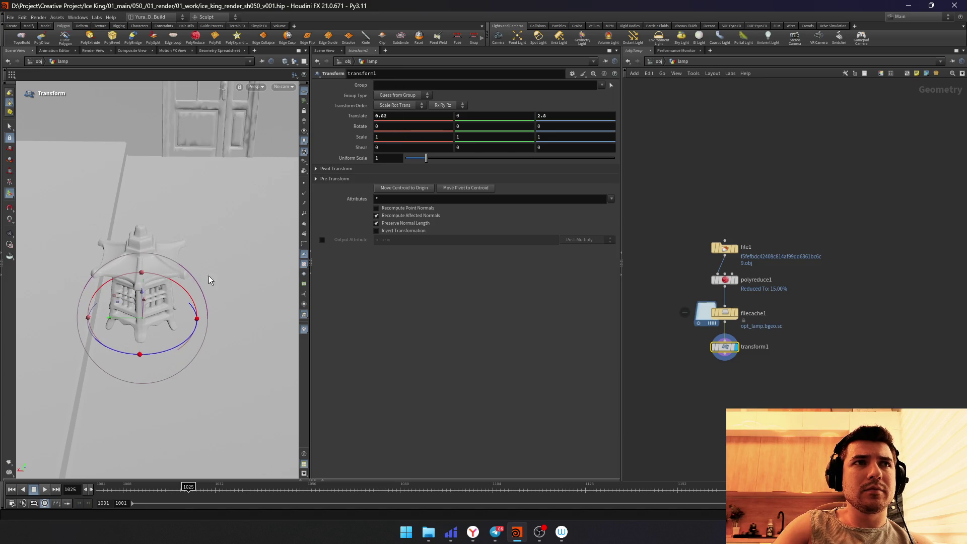
Step: Shrink the lamp to uniform scale 0.1 then 0.2, checking through cam1
left_click_drag(439, 157, 436, 158)
type("0.1")
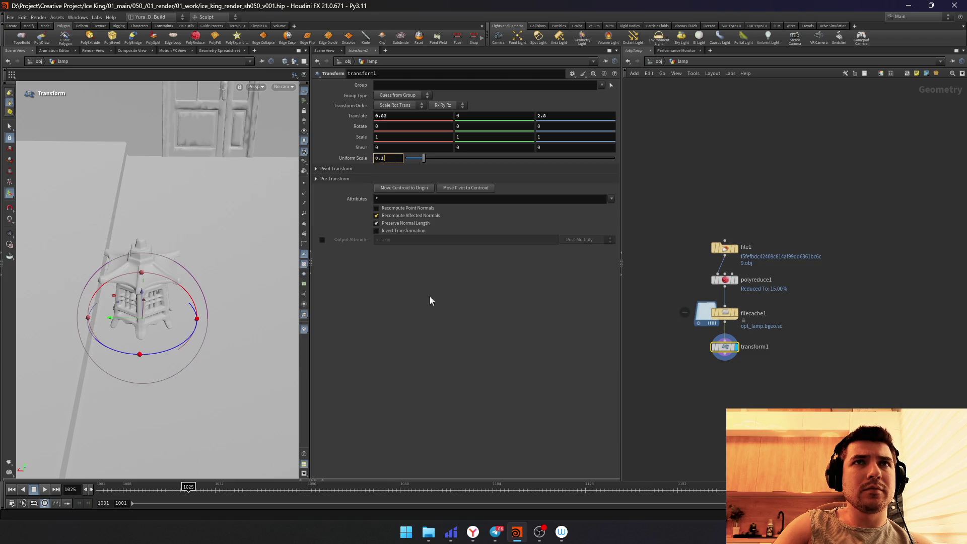
key("Return")
left_click_drag(189, 303, 250, 227, "alt")
left_click(283, 86)
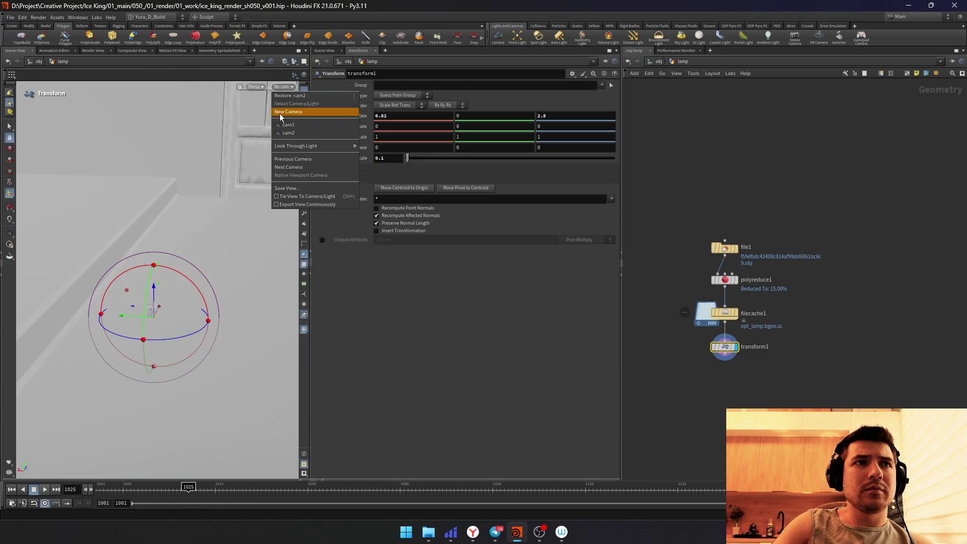
left_click(285, 129)
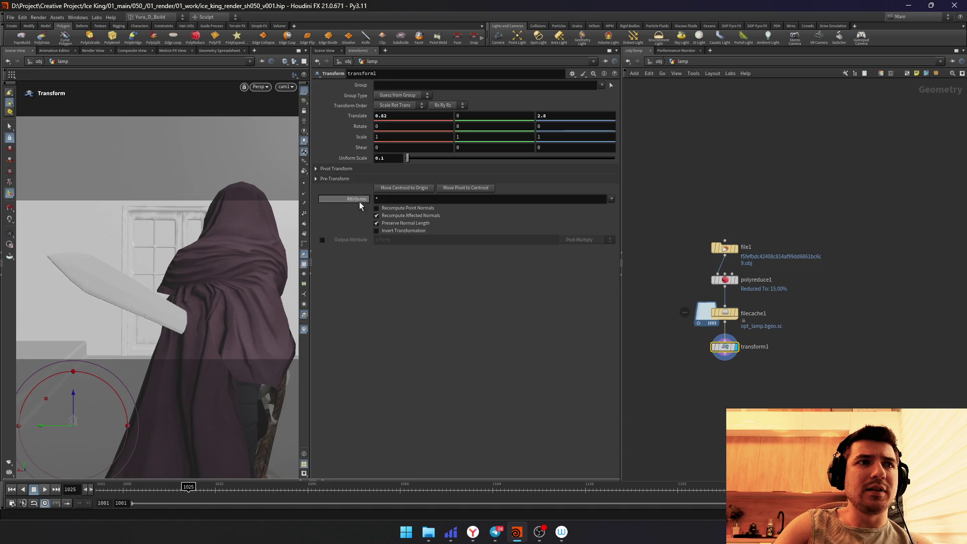
type("2")
key("Return")
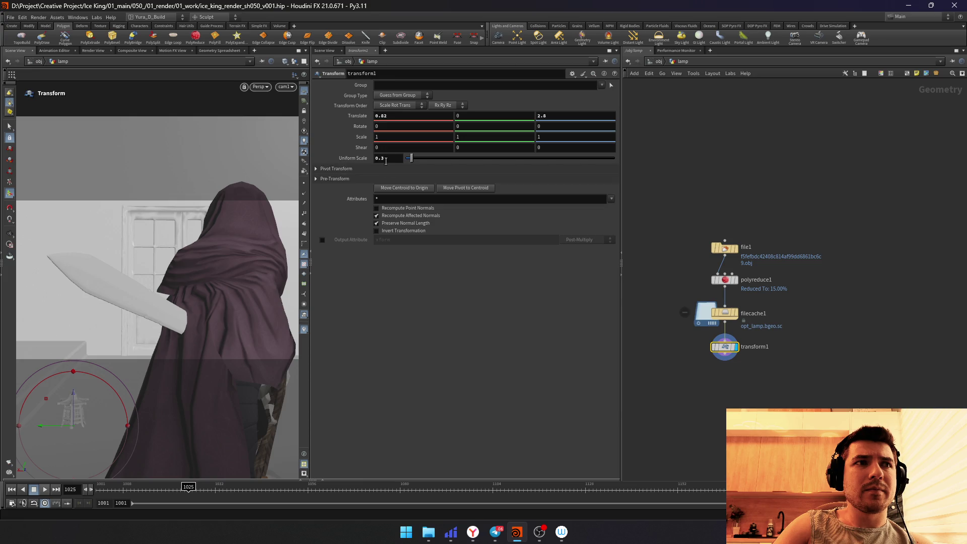
Step: Fine-tune the lamp's X position to about 1.08 while looking through cam2
left_click_drag(54, 428, 29, 428)
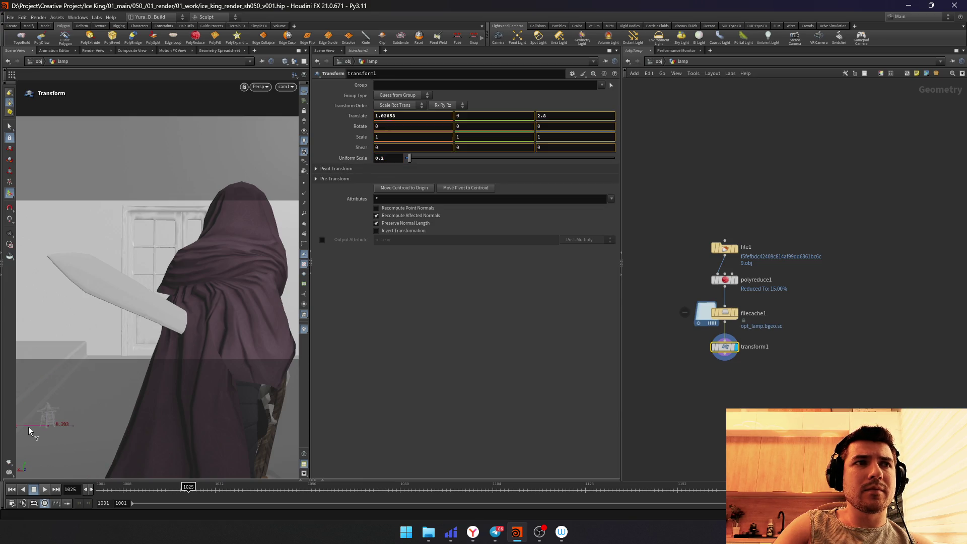
left_click(285, 87)
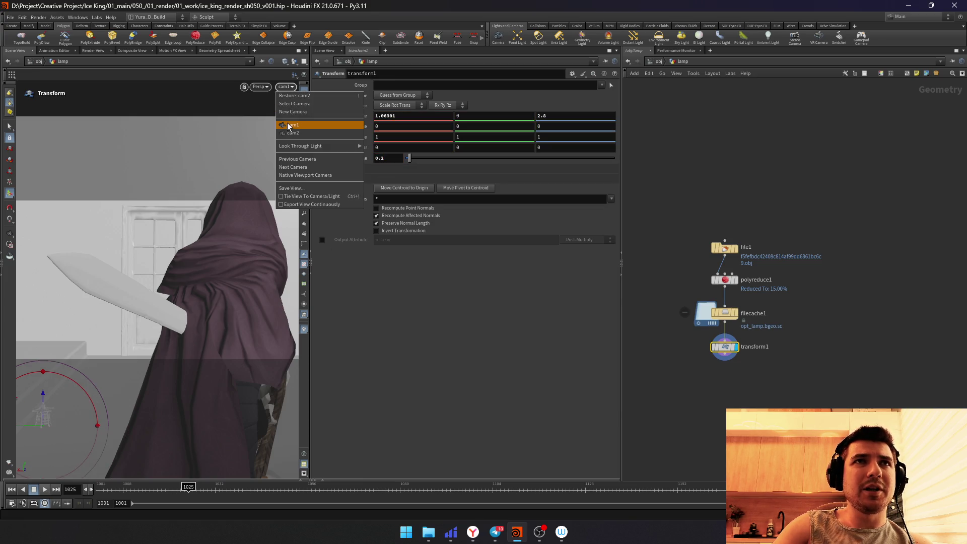
left_click(317, 125)
left_click_drag(39, 393, 51, 383)
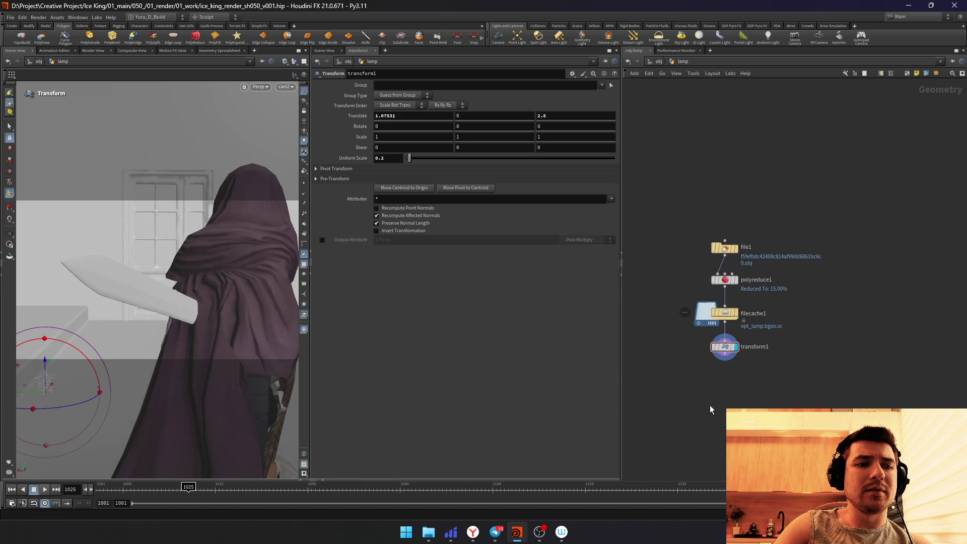
scroll(725, 356, "up", 2)
key("Tab")
type("copy")
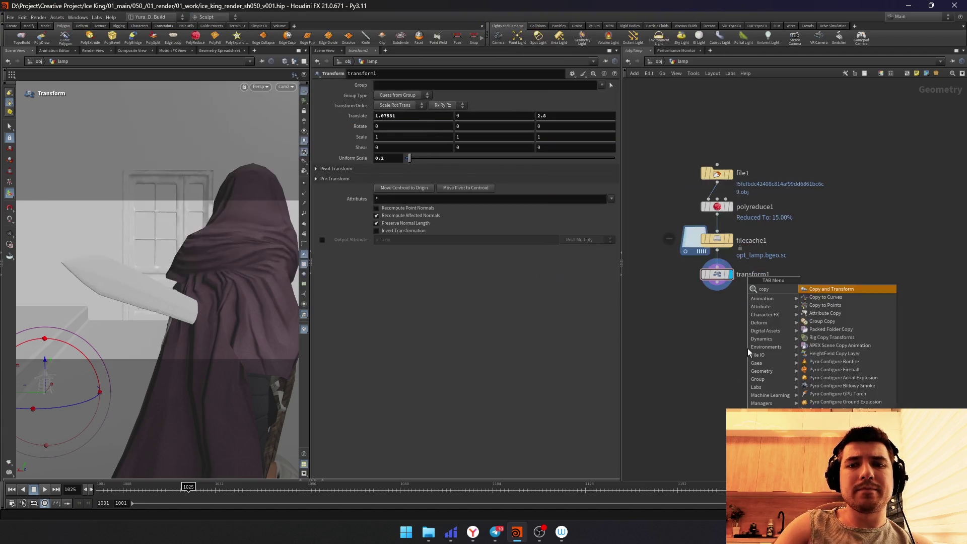
Step: Add a Copy and Transform under transform1 making 4 copies spaced 1 unit along Z
key("Return")
left_click(749, 352)
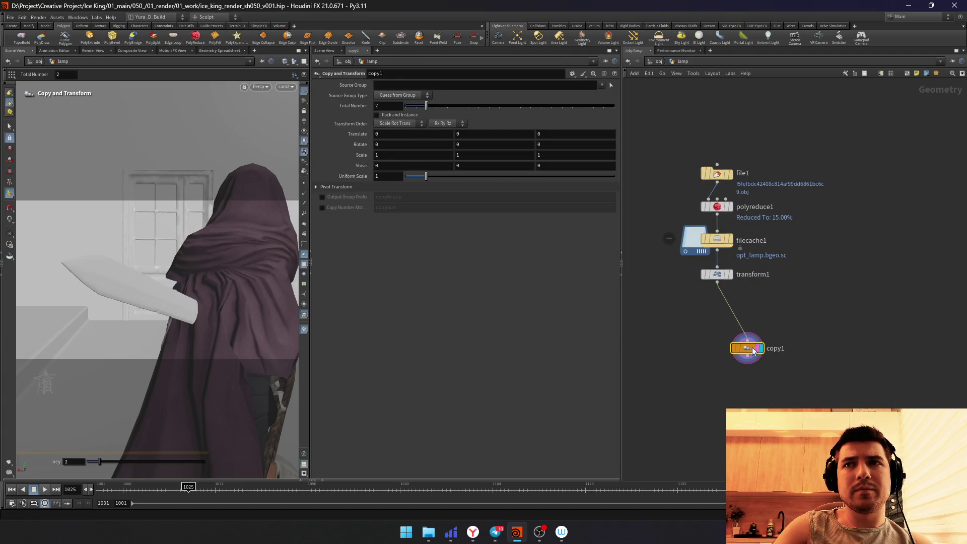
left_click_drag(745, 349, 725, 347)
middle_click(554, 134)
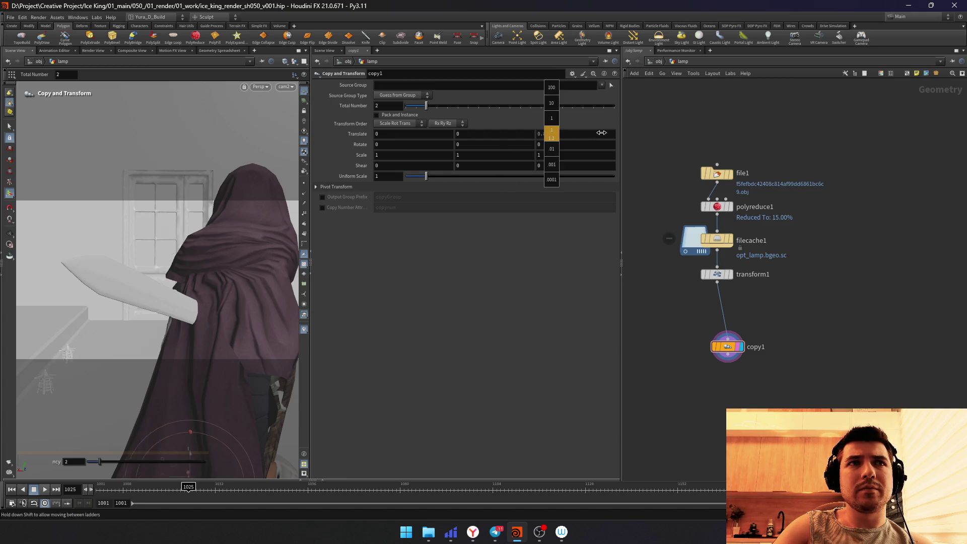
middle_click_drag(592, 134, 592, 134)
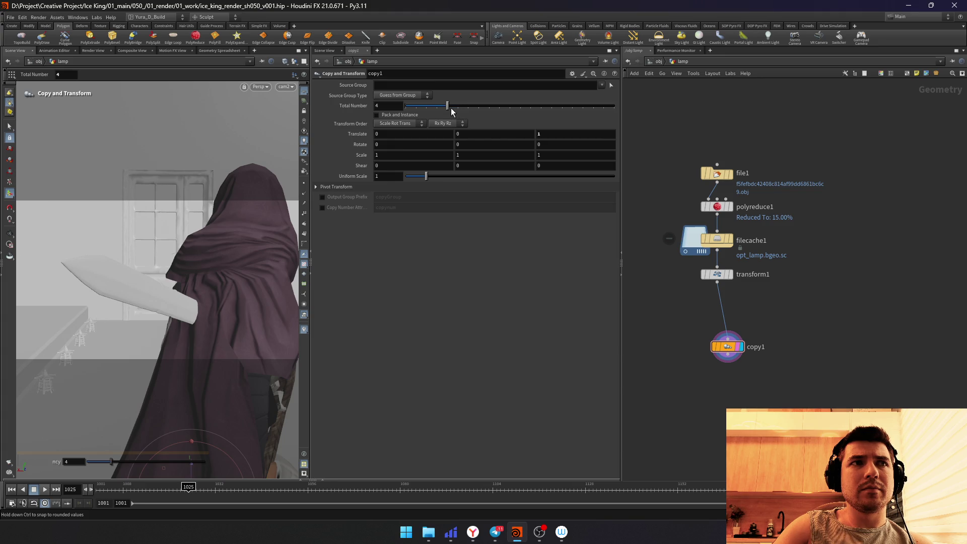
Step: Move the original lamp on transform1 to Translate Z 3.1 and tidy copy1 under it
left_click(716, 274)
middle_click_drag(561, 115, 578, 123)
middle_click(738, 352)
left_click_drag(739, 353, 715, 349)
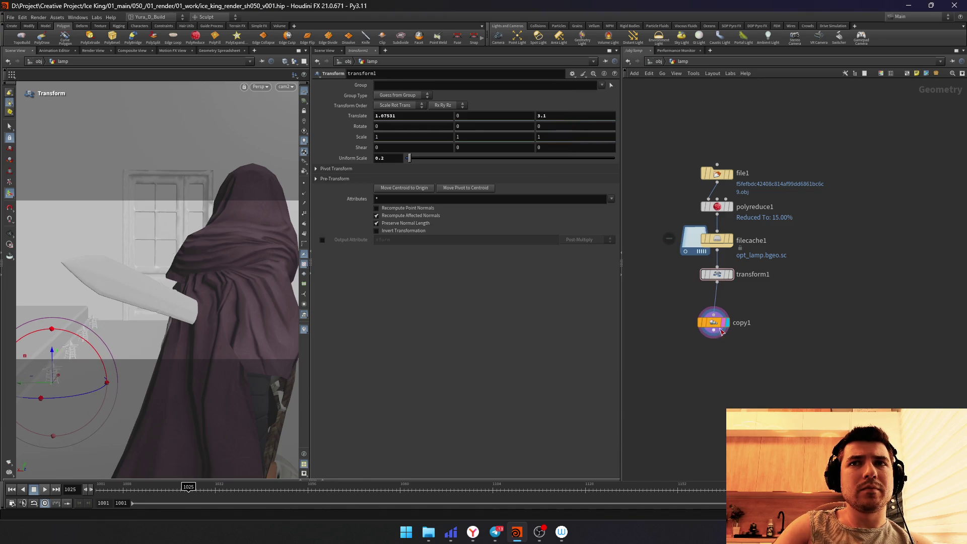
key("Tab")
type("p")
Step: Insert a Pack SOP before copy1 and an Attribute Noise on P after it, displayed
key("Return")
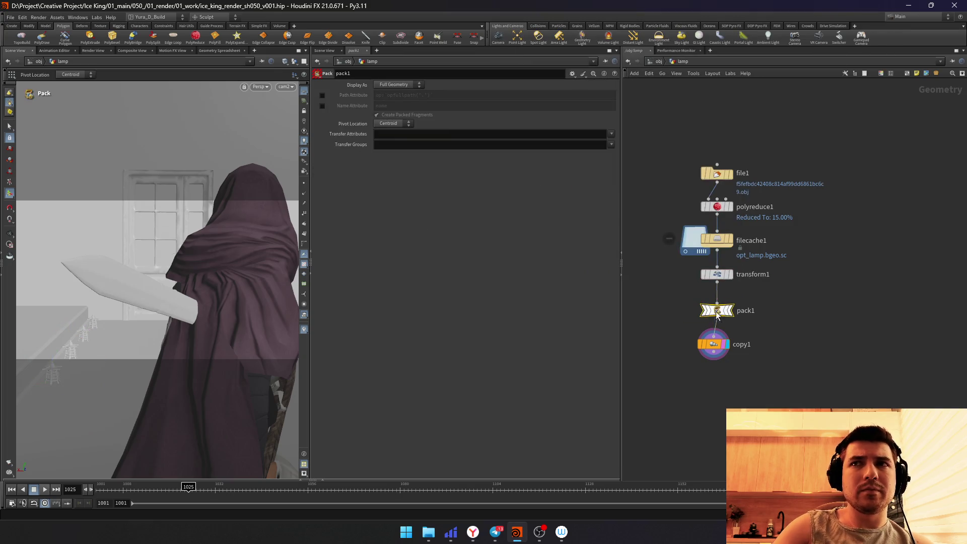
key("Tab")
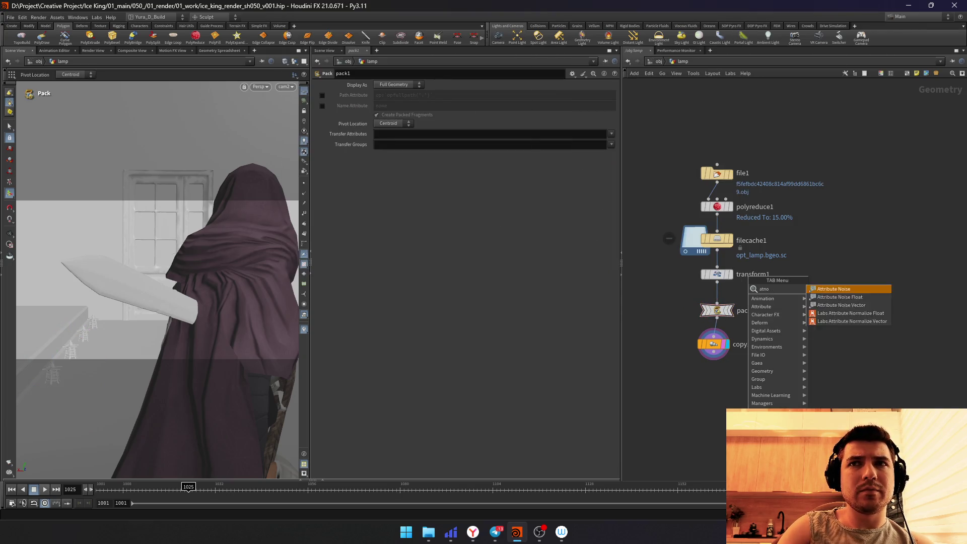
type("noise")
key("Return")
left_click(714, 424)
left_click_drag(714, 423, 714, 365)
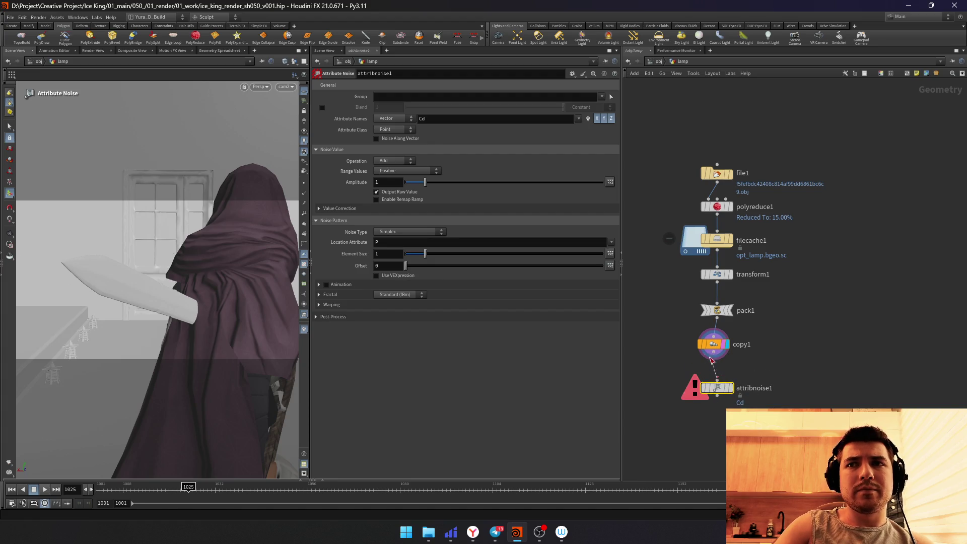
left_click(729, 388)
key("l")
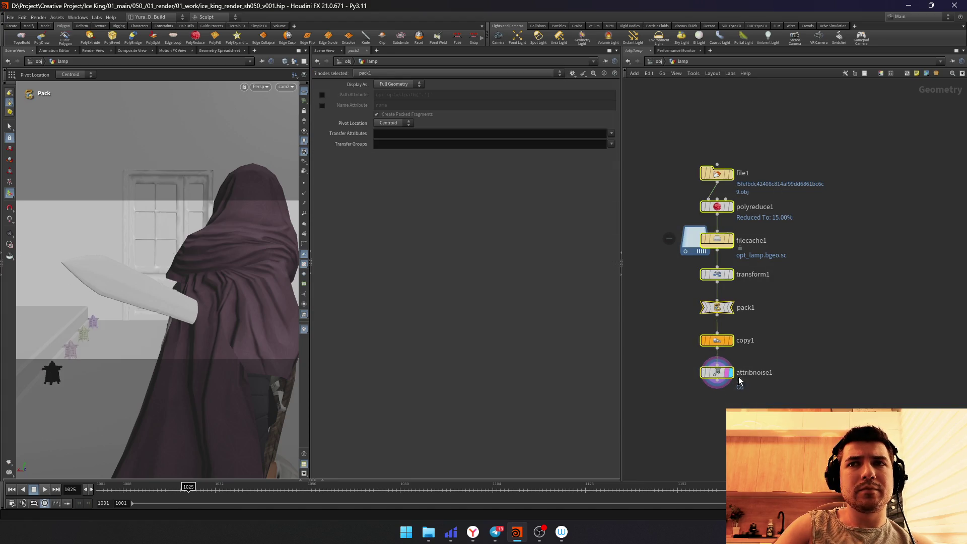
type("P")
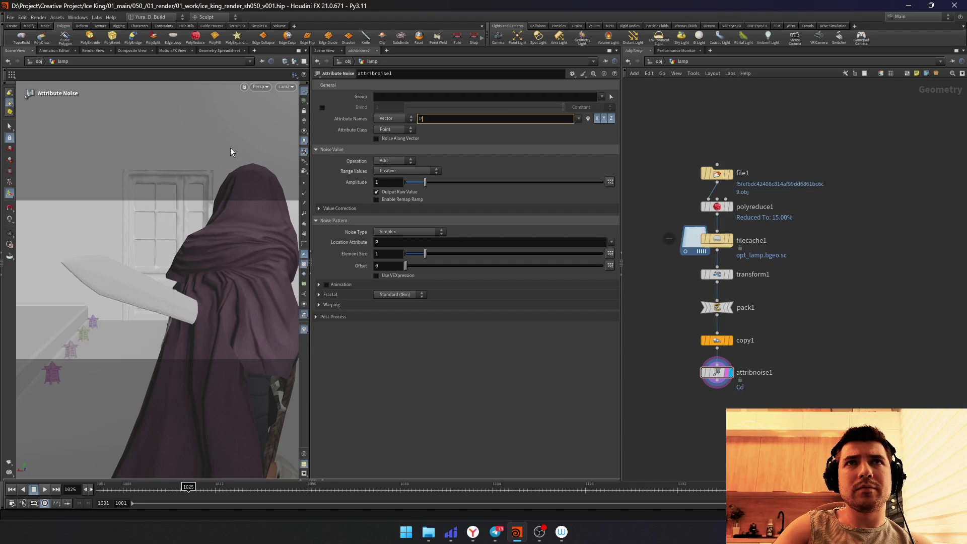
key("Return")
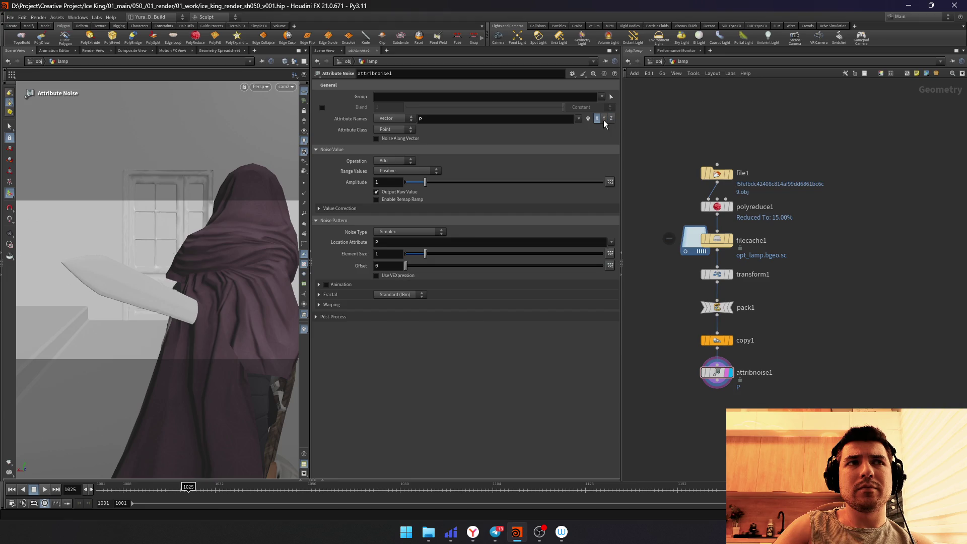
Step: Make the noise Zero Centered with amplitude 0.177 and element size 0.15
left_click(408, 171)
left_click(436, 205)
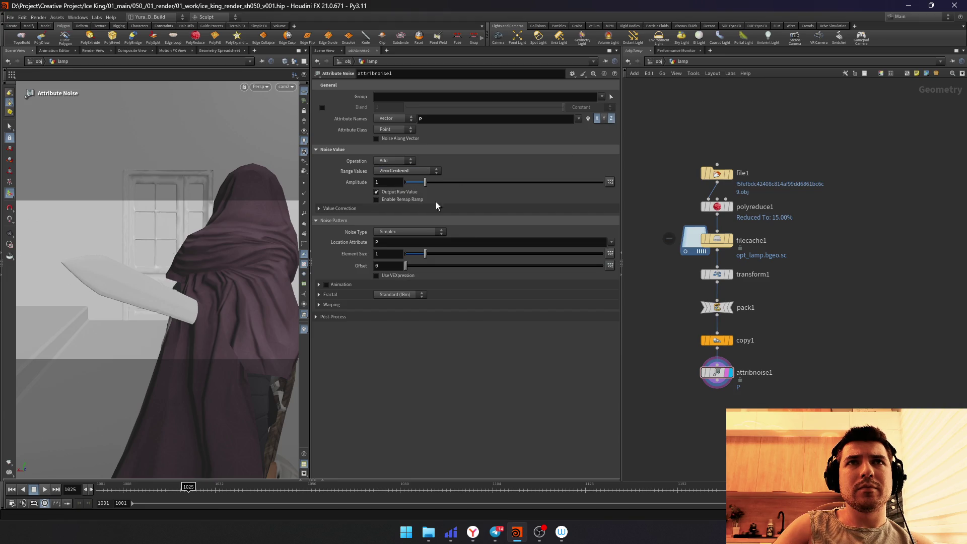
middle_click_drag(386, 182, 386, 201)
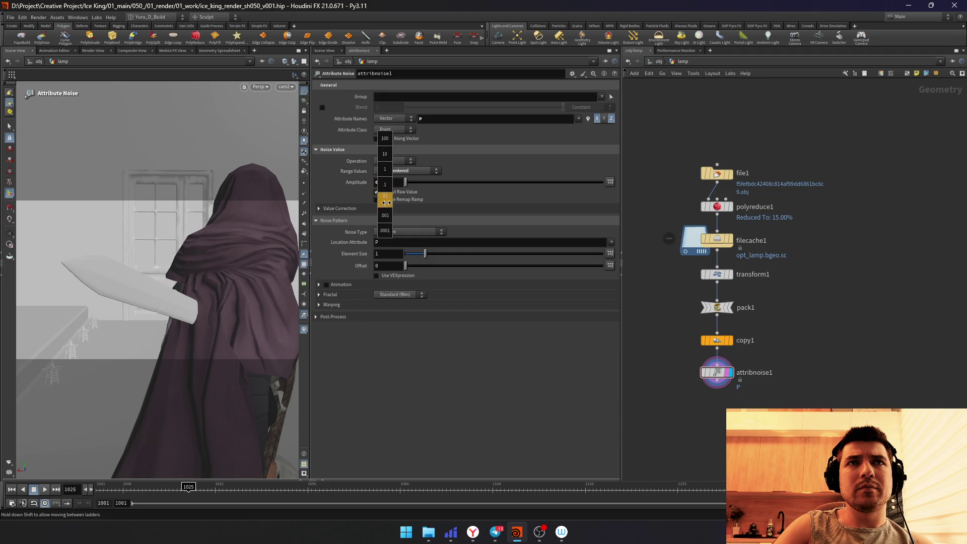
middle_click_drag(620, 215, 391, 187)
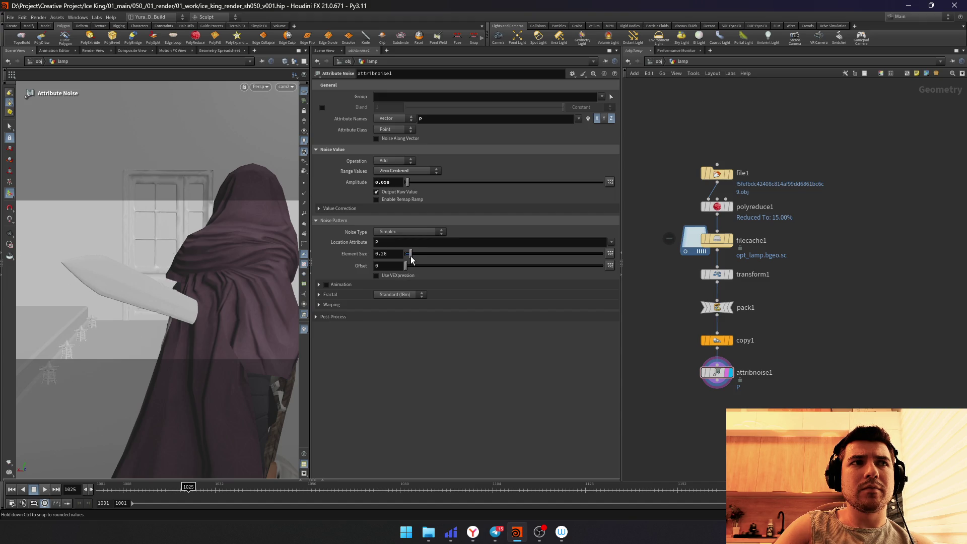
left_click_drag(411, 257, 409, 259)
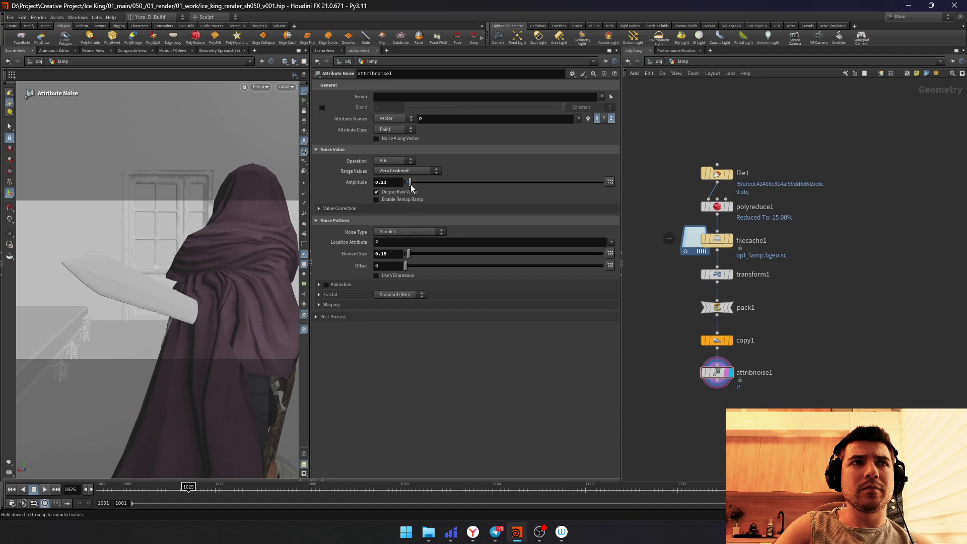
middle_click_drag(394, 182, 394, 215)
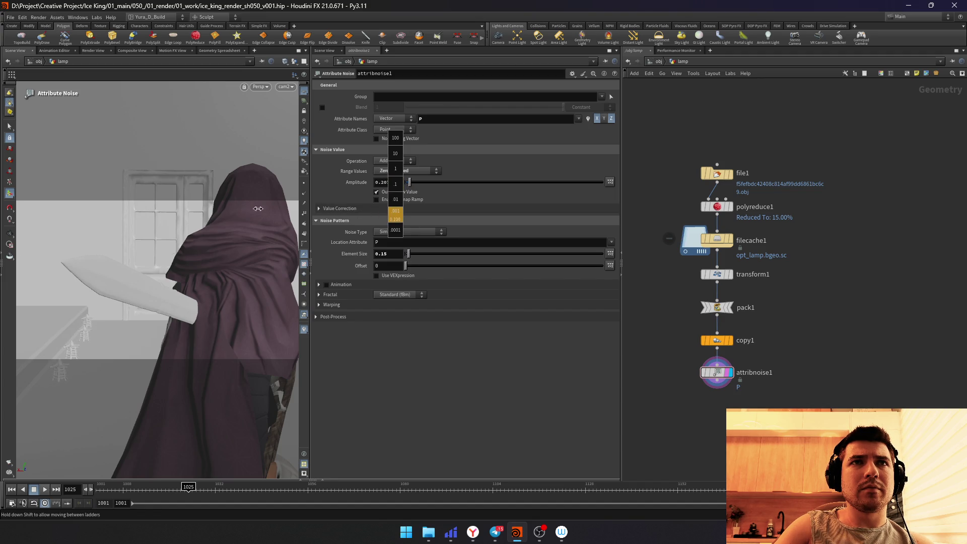
middle_click_drag(205, 204, 850, 368)
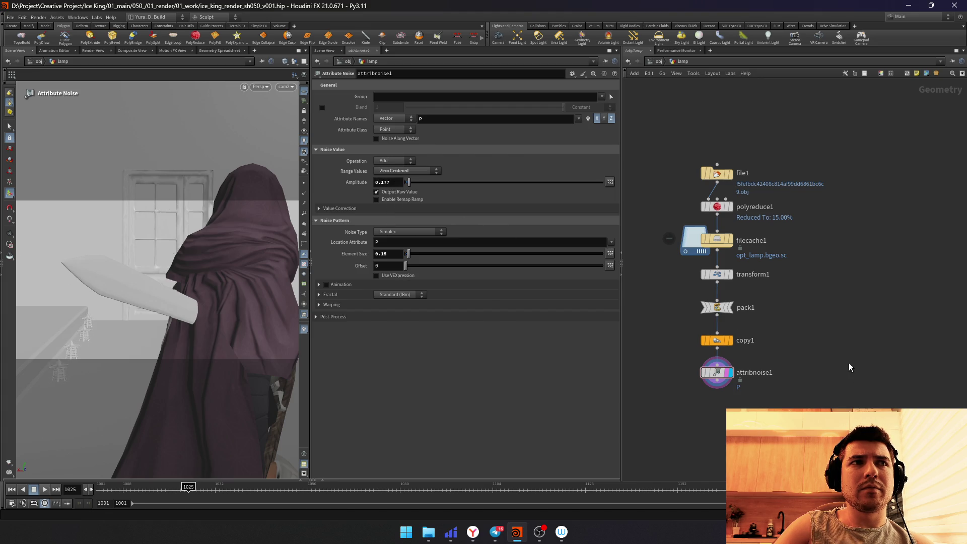
Step: Select the lamp nodes and go back up to the scene objects
left_click_drag(650, 108, 772, 439)
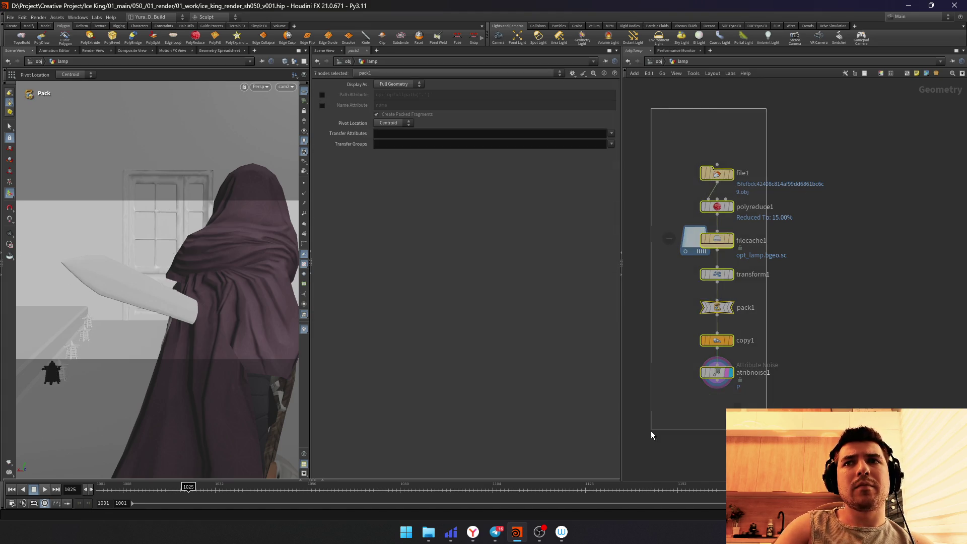
left_click_drag(726, 199, 782, 378)
key("u")
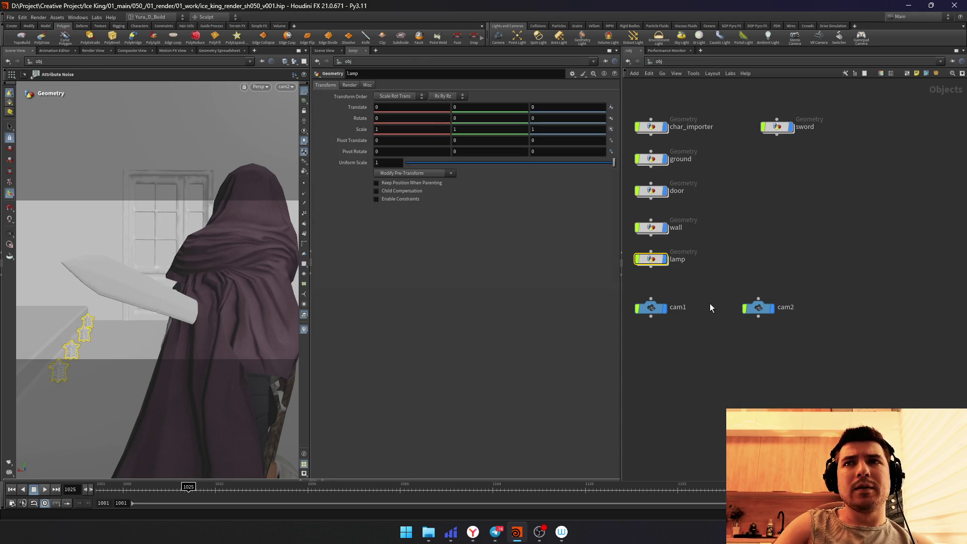
Step: Save the scene with Ctrl+S, leave cam2 and orbit the view
key("ctrl+s")
key("h")
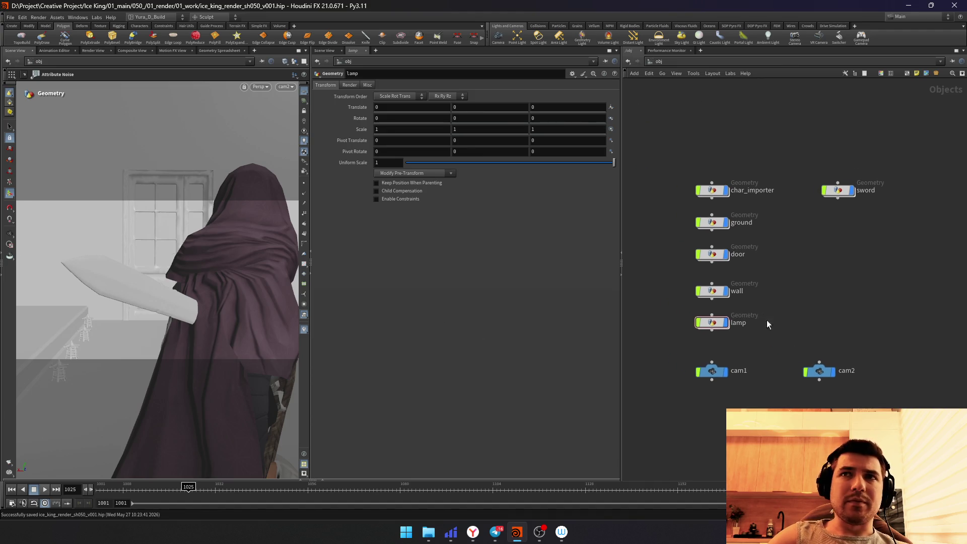
scroll(787, 325, "up", 2)
key("Escape")
mouse_move(209, 242)
left_mouse_down()
mouse_move(149, 262)
mouse_move(149, 226)
mouse_move(118, 258)
mouse_move(231, 274)
mouse_move(168, 265)
mouse_move(147, 288)
mouse_move(209, 274)
mouse_move(24, 253)
mouse_move(177, 231)
mouse_move(151, 250)
mouse_move(207, 266)
mouse_move(176, 273)
mouse_move(197, 249)
mouse_move(182, 260)
left_mouse_up()
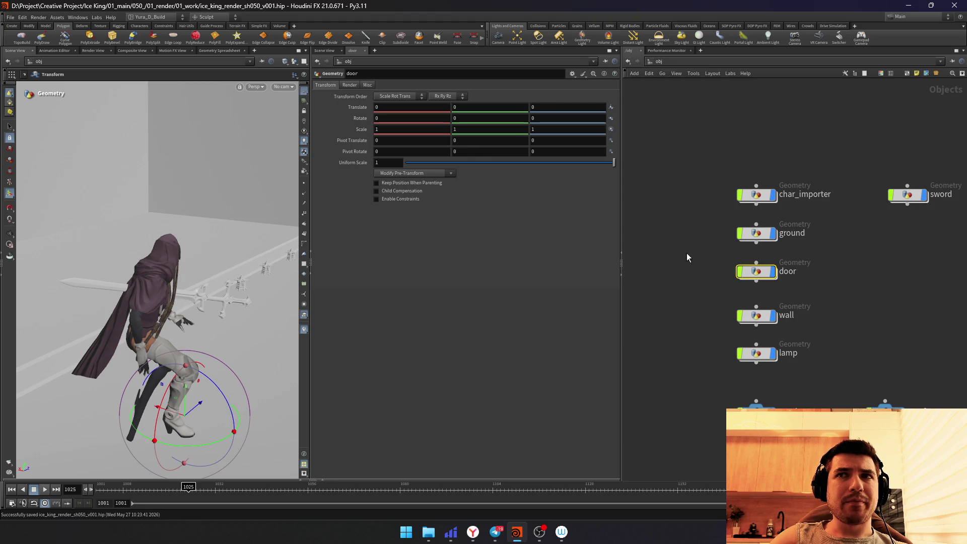
Step: Inside the wall object, drag box1's left face inward so Size X is about 8.69
double_click(756, 314)
left_click_drag(198, 261, 205, 238)
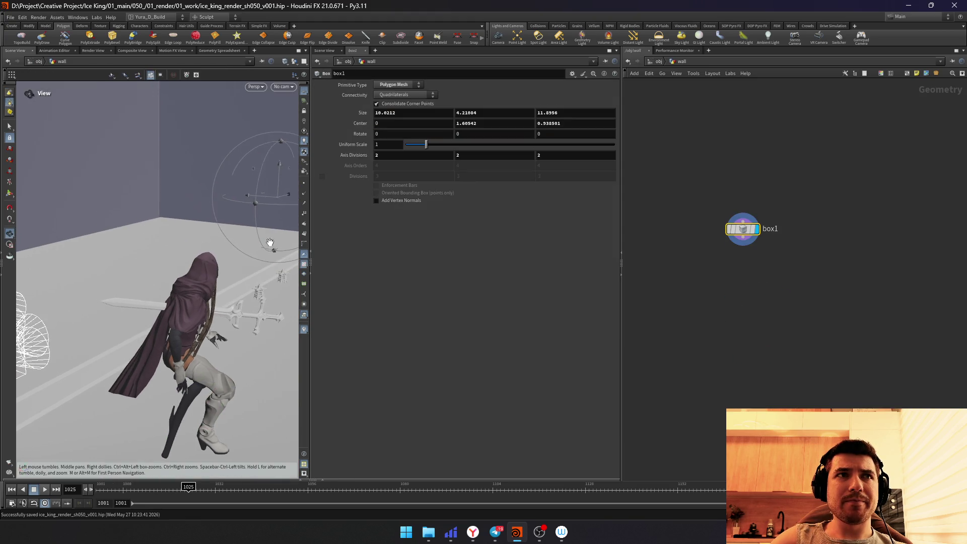
left_click_drag(99, 200, 155, 214)
right_click(755, 314)
key("Escape")
mouse_move(81, 149)
left_mouse_down()
mouse_move(71, 216)
mouse_move(192, 245)
mouse_move(309, 197)
mouse_move(112, 240)
mouse_move(134, 259)
mouse_move(253, 249)
mouse_move(144, 302)
mouse_move(158, 293)
left_mouse_up()
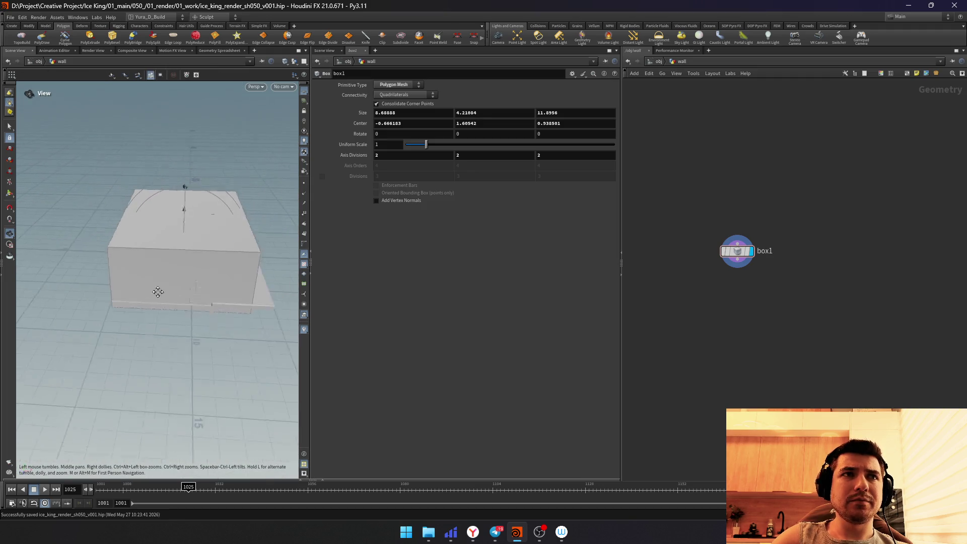
scroll(158, 292, "up", 3)
scroll(182, 272, "up", 2)
scroll(182, 272, "up", 5)
mouse_move(214, 235)
left_mouse_down()
mouse_move(169, 268)
mouse_move(214, 257)
mouse_move(211, 228)
mouse_move(168, 230)
mouse_move(201, 232)
mouse_move(158, 308)
mouse_move(227, 294)
left_mouse_up()
key("Return")
key("Tab")
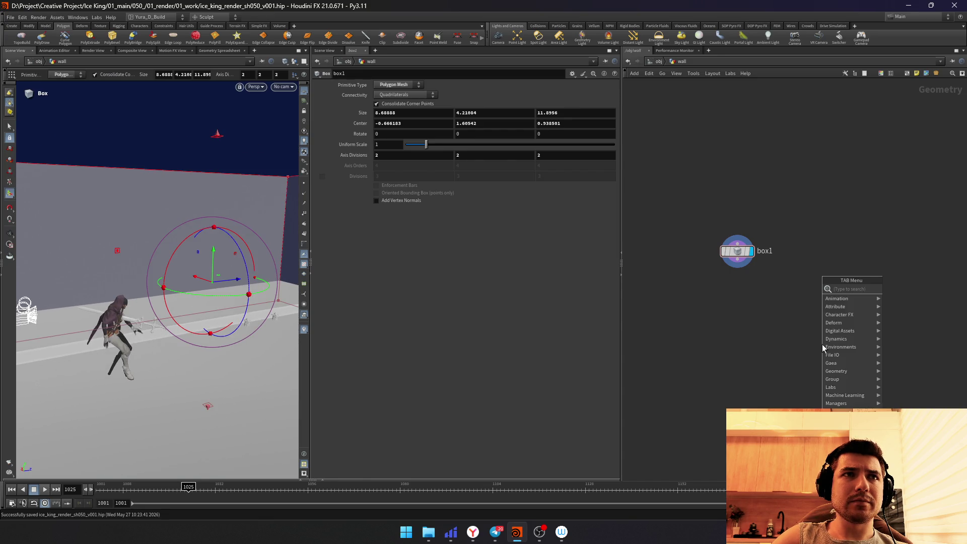
type("box")
Step: Add box2 and a Boolean Subtract under box1, with box2 wired as the cutting shape
key("Return")
left_click(822, 292)
key("Tab")
type("boolean")
key("Return")
left_click(741, 333)
mouse_move(738, 265)
left_mouse_down()
mouse_move(752, 323)
mouse_move(822, 298)
left_mouse_up()
left_click(813, 291)
left_click_drag(133, 302, 138, 345)
left_click_drag(777, 387, 701, 304)
Step: Raise box2 and slide it along the wall to position the opening
left_click_drag(888, 371, 814, 286)
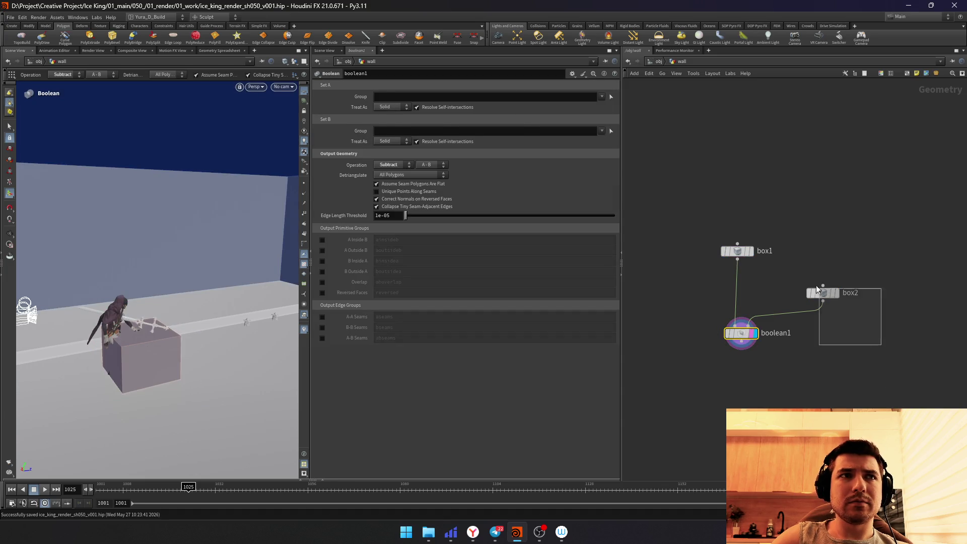
mouse_move(138, 356)
left_mouse_down()
mouse_move(135, 256)
mouse_move(79, 260)
left_mouse_up()
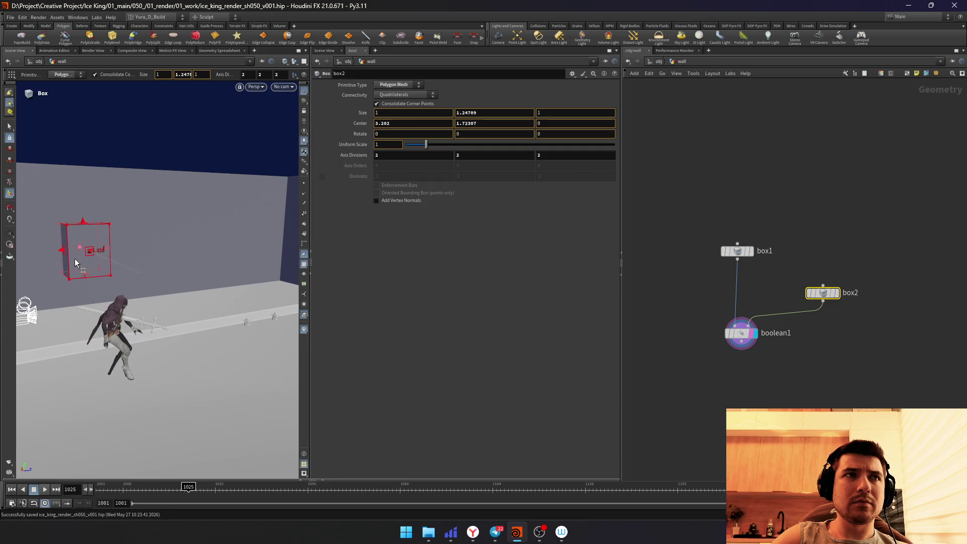
left_click_drag(114, 250, 187, 238)
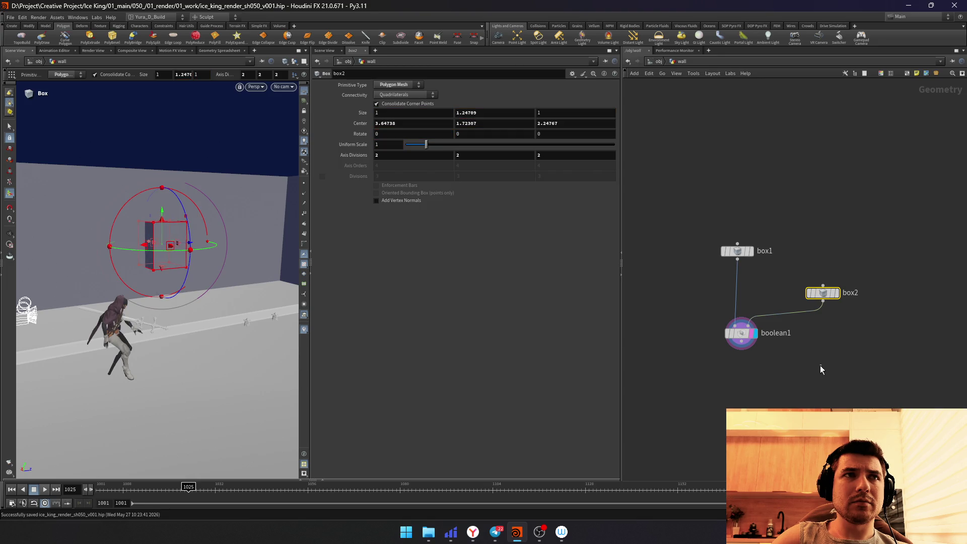
left_click_drag(693, 318, 756, 363)
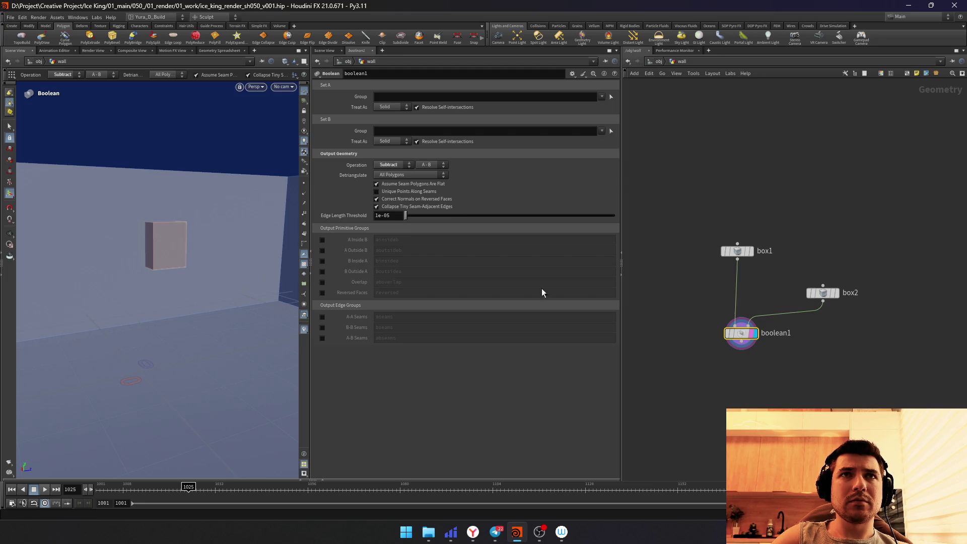
key("Escape")
mouse_move(174, 330)
left_mouse_down()
mouse_move(274, 250)
mouse_move(184, 276)
mouse_move(232, 281)
mouse_move(156, 279)
mouse_move(170, 284)
left_mouse_up()
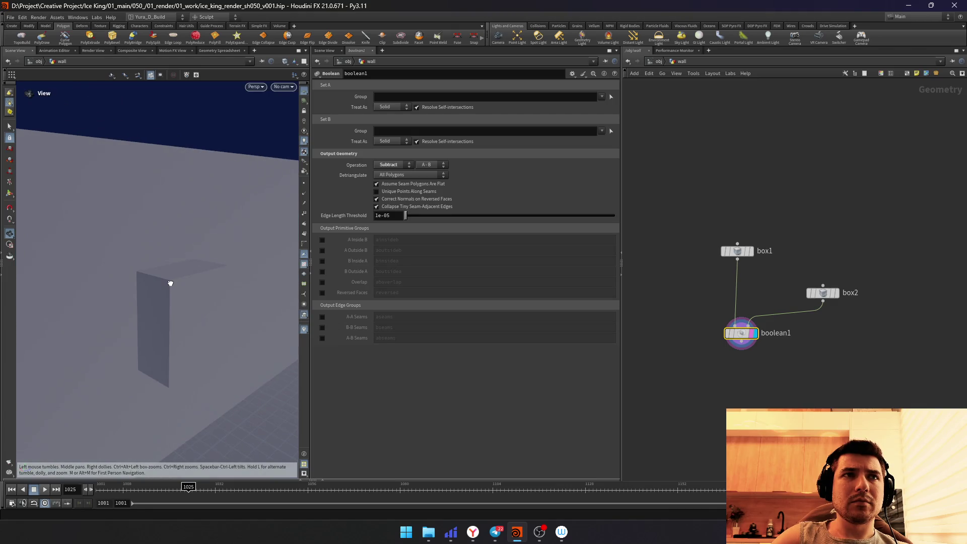
Step: Insert a PolyExtrude between box1 and boolean1 with distance 0.024
key("Tab")
type("polyextrude")
key("Return")
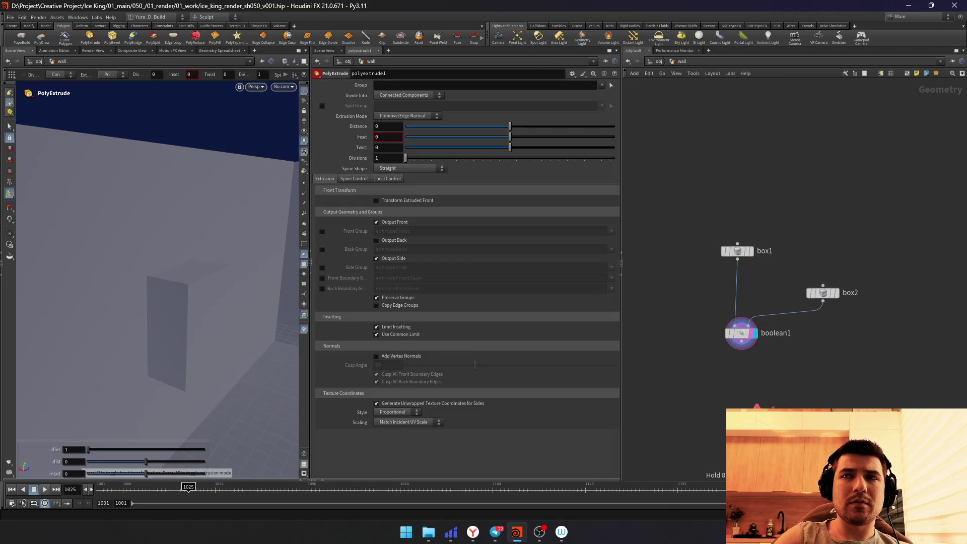
left_click(736, 293)
left_click_drag(509, 127, 512, 130)
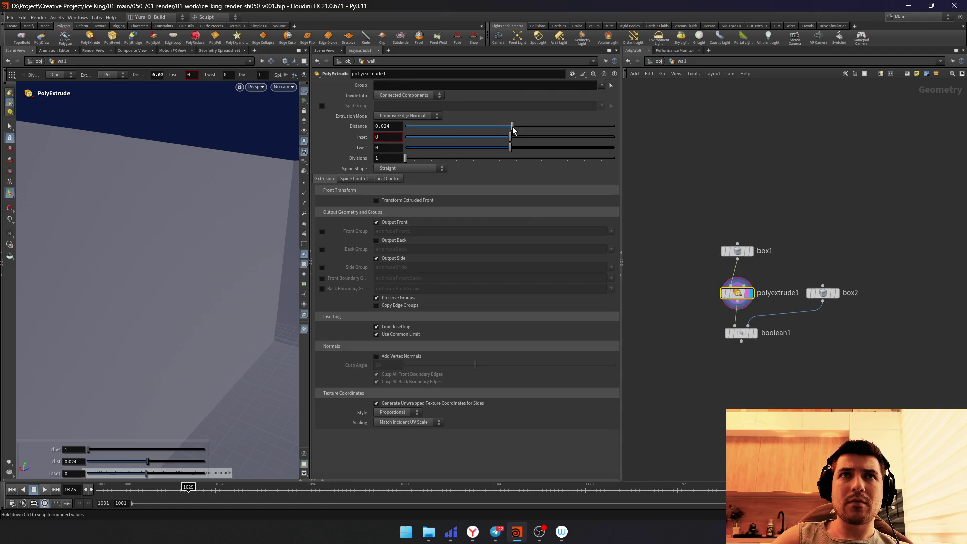
left_click(741, 333)
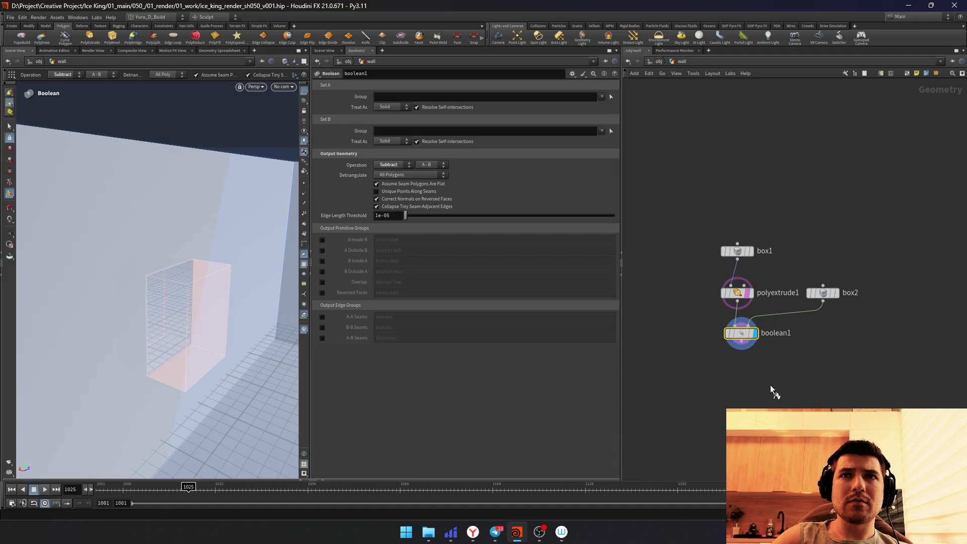
left_click_drag(173, 317, 180, 328)
Step: Look through cam2 and return to the scene objects
left_click(285, 89)
left_click(285, 131)
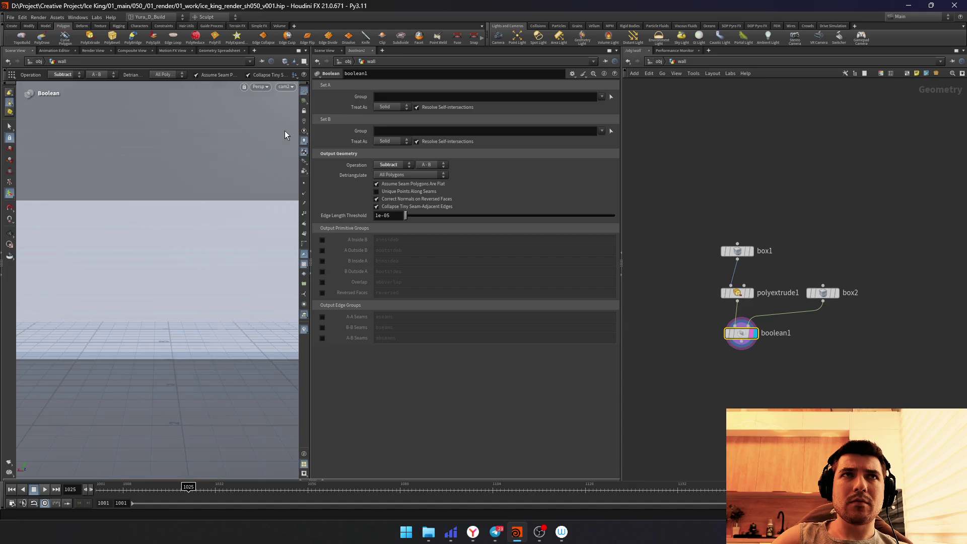
left_click(285, 88)
left_click(286, 125)
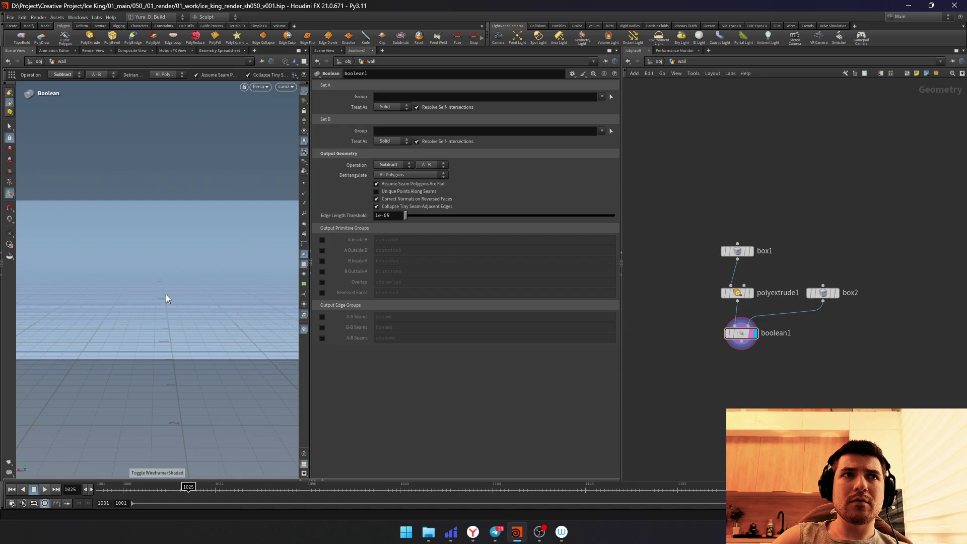
left_click(657, 64)
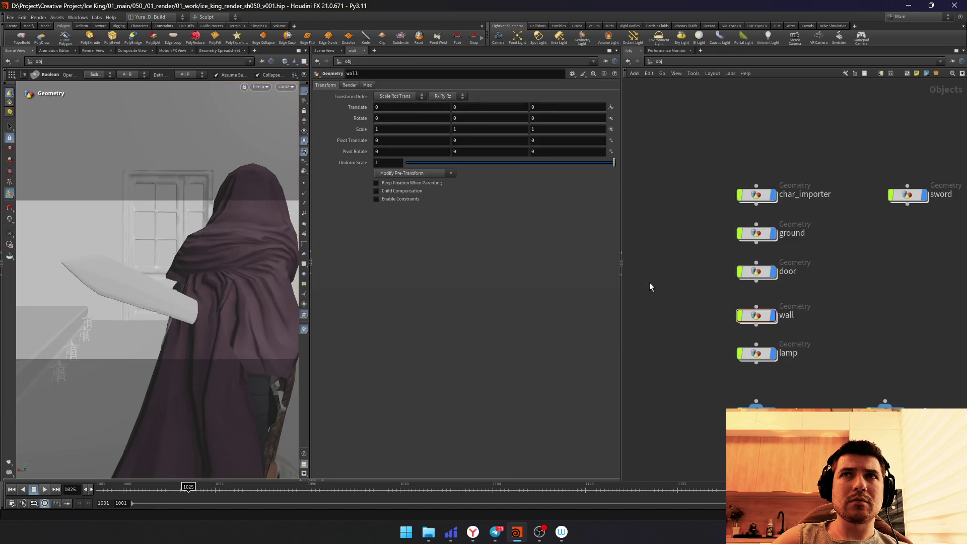
Step: In the /stage network, create a SOP Import node and rename it char
middle_click_drag(665, 367, 669, 354)
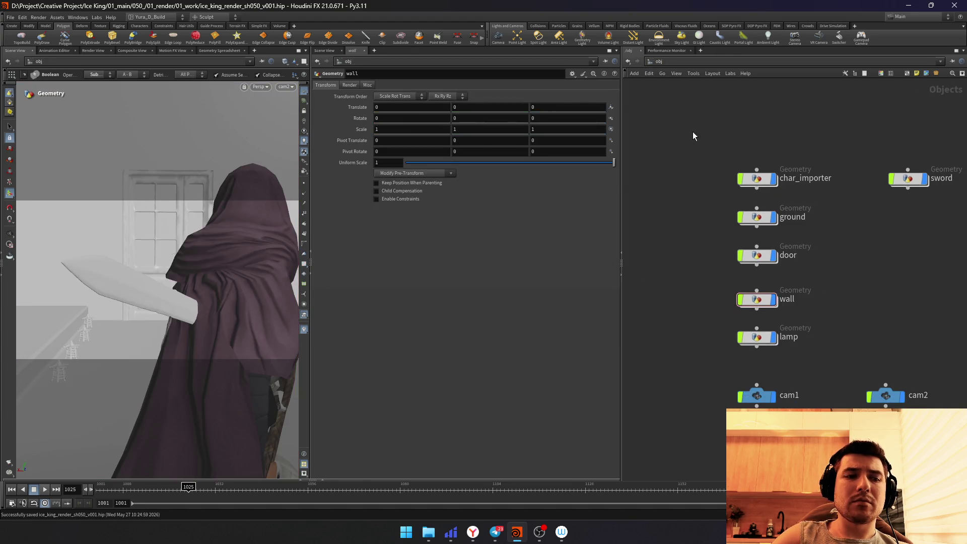
left_click(657, 62)
left_click(678, 123)
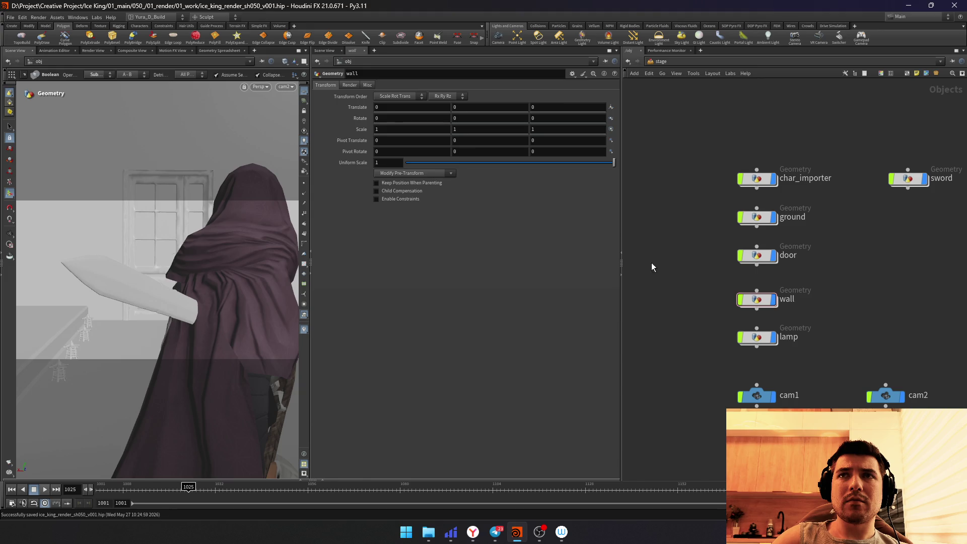
key("Tab")
type("sop")
key("Return")
left_click(706, 261)
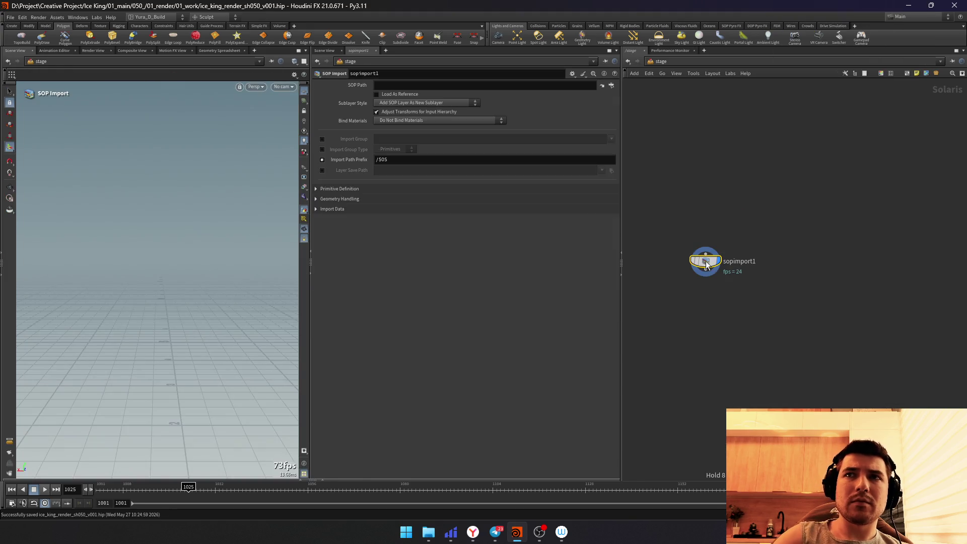
double_click(736, 263)
type("har")
key("Return")
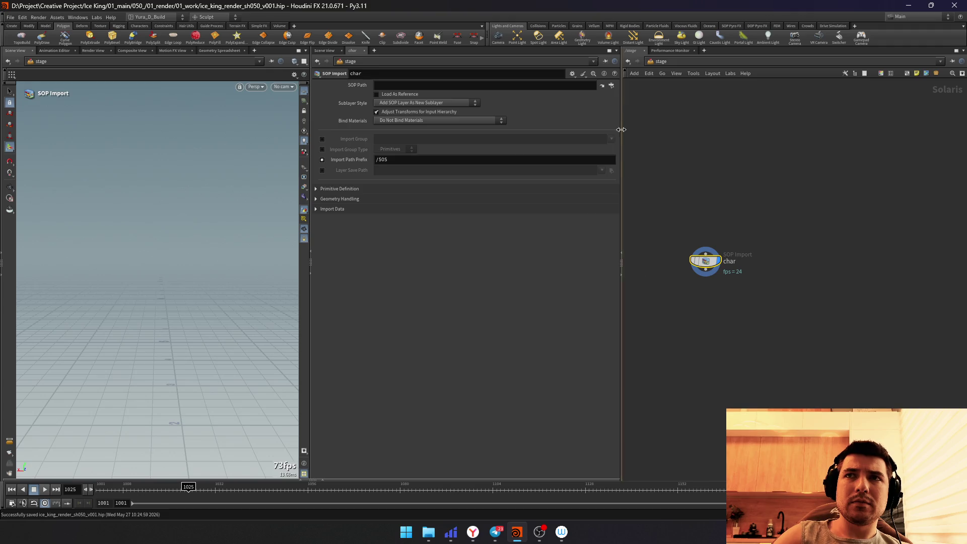
Step: Browse the SOP Path chooser into char_importer, cancel, and return the network to obj
left_click(601, 86)
left_click_drag(604, 17, 460, 110)
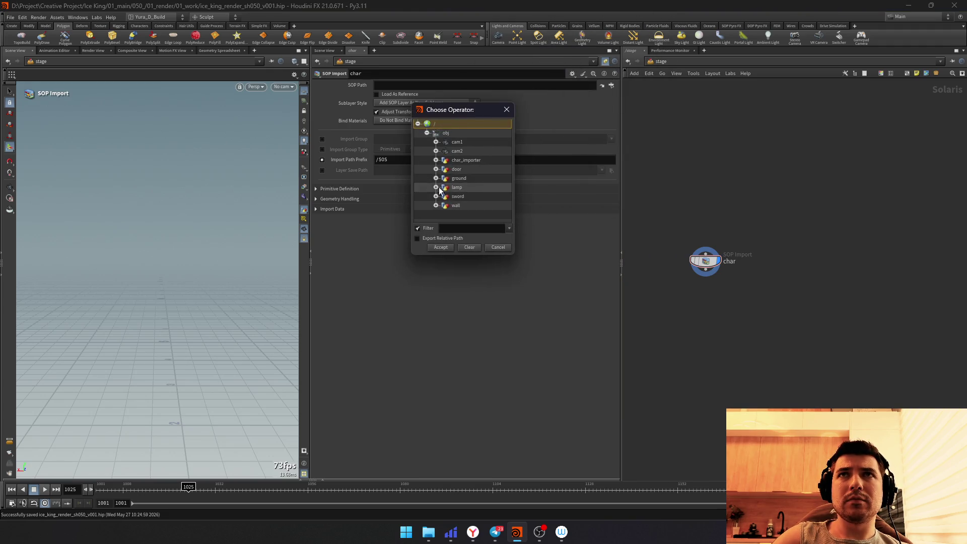
left_click(435, 159)
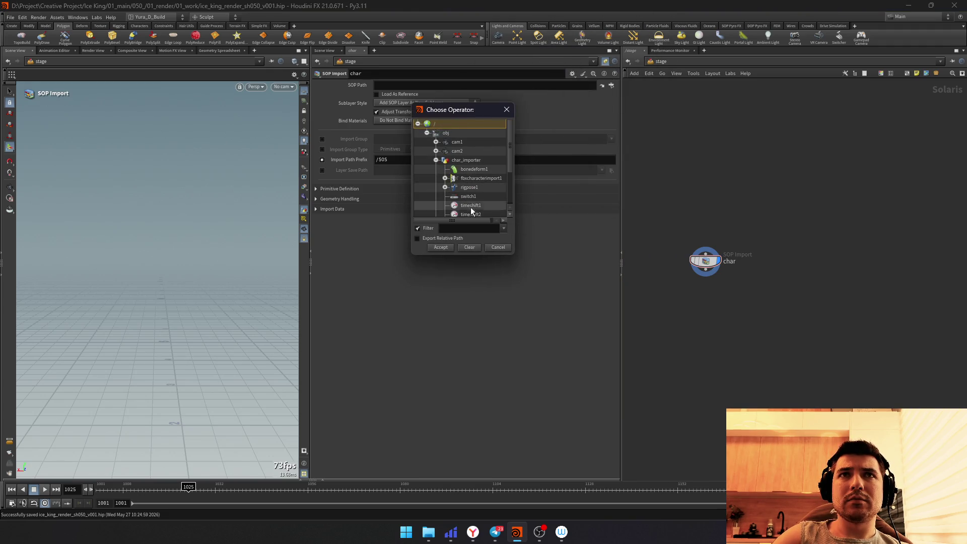
scroll(468, 184, "down", 2)
left_click(506, 111)
left_click(660, 61)
left_click(681, 113)
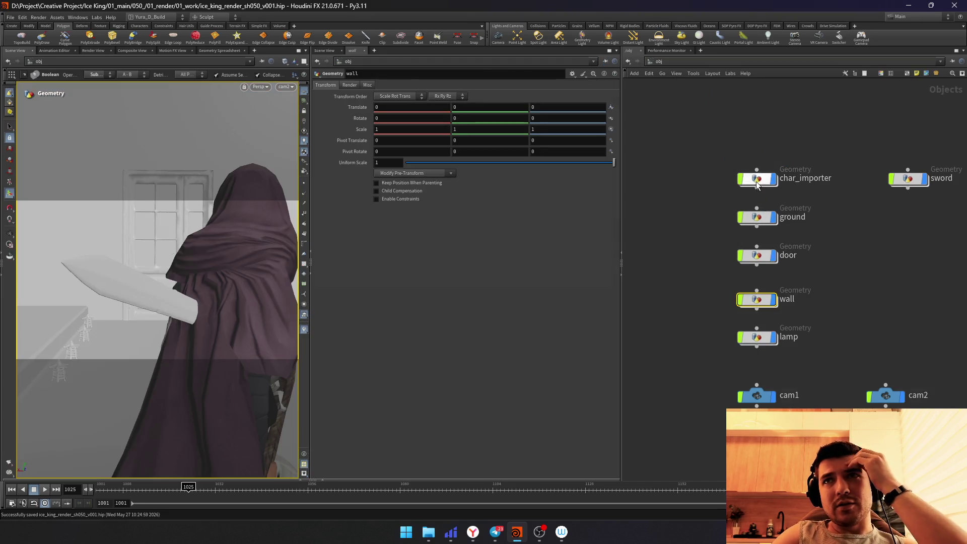
Step: End the char_importer network with an out_char null below switch1 and copy it
double_click(759, 181)
left_click_drag(742, 387, 724, 414)
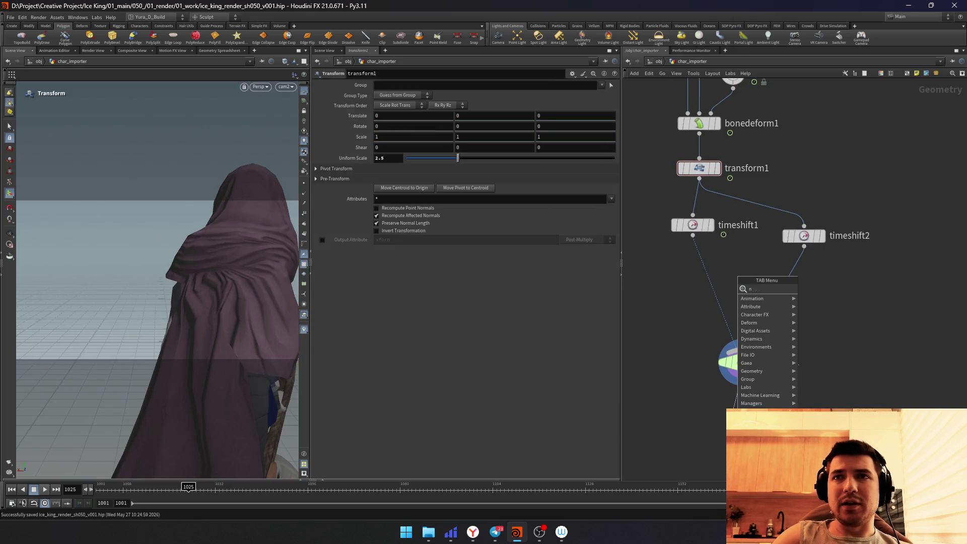
type("null")
key("Return")
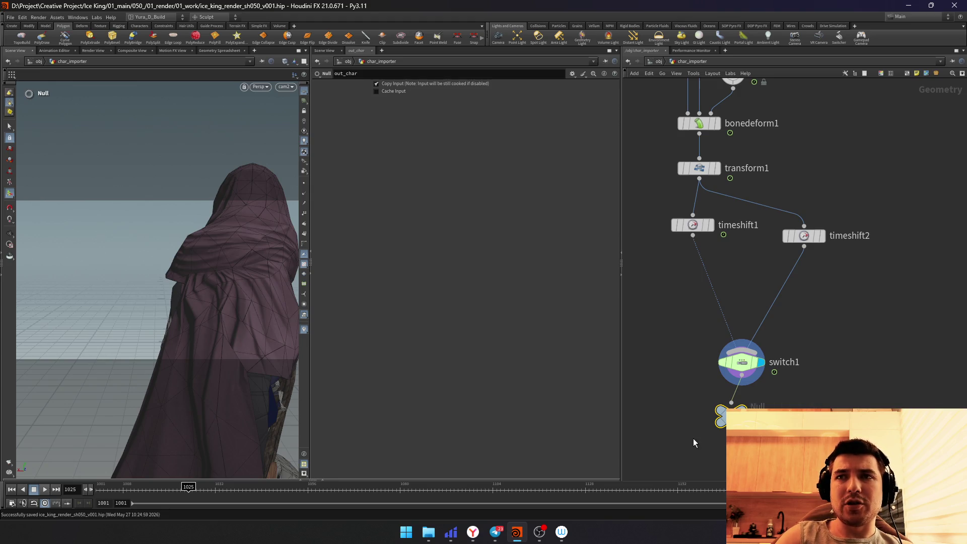
key("ctrl+c")
key("u")
Step: End the ground network with a null named out_ground below normal1
double_click(759, 225)
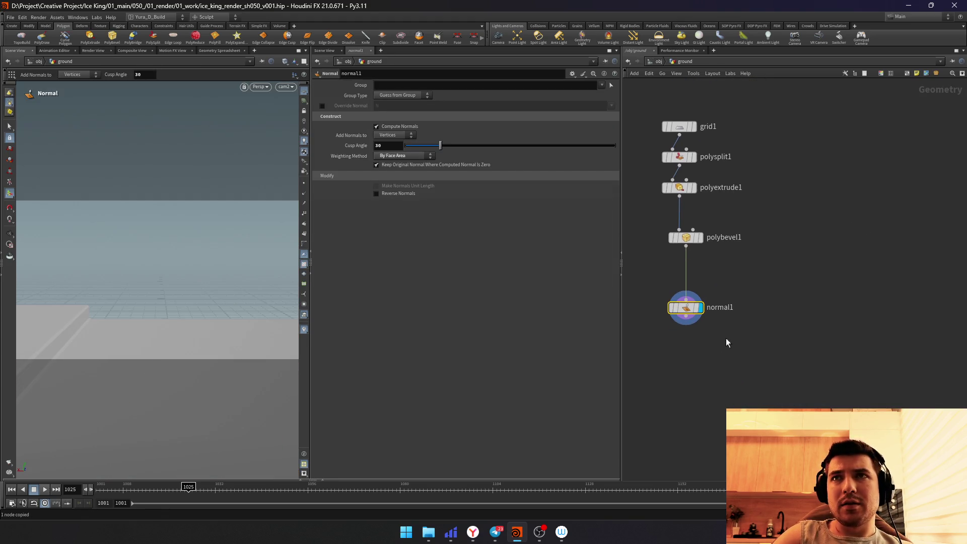
left_click_drag(684, 371, 685, 371)
type("null")
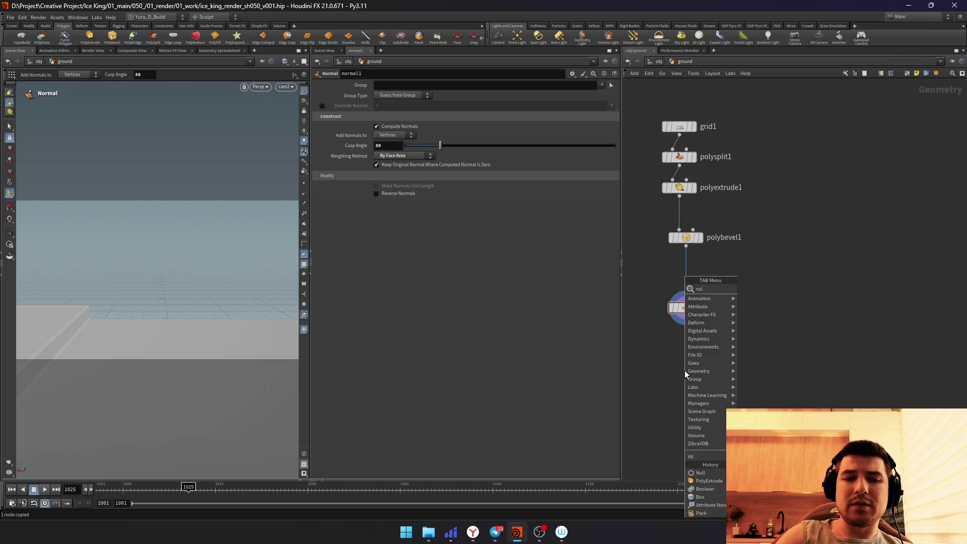
key("Return")
double_click(717, 371)
type("out_grou")
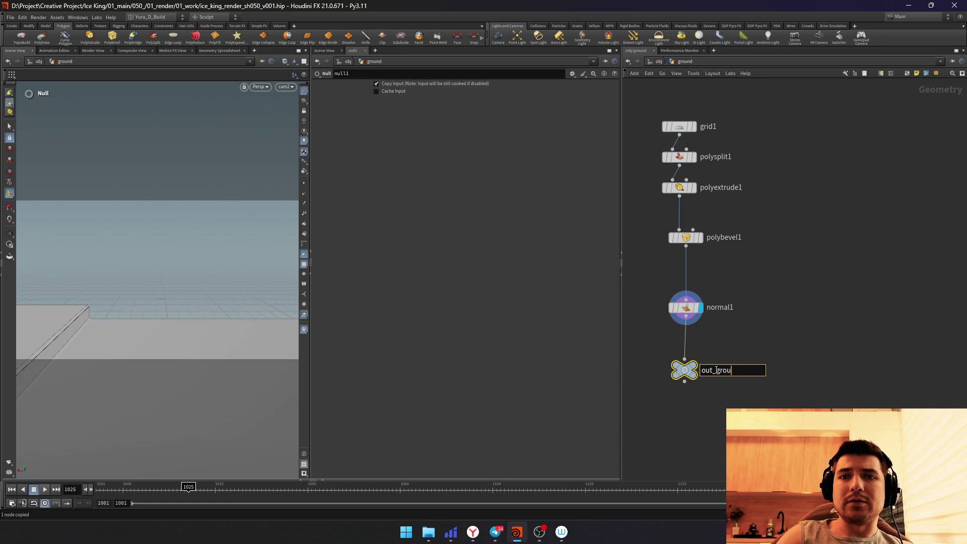
type("nd")
key("Return")
key("u")
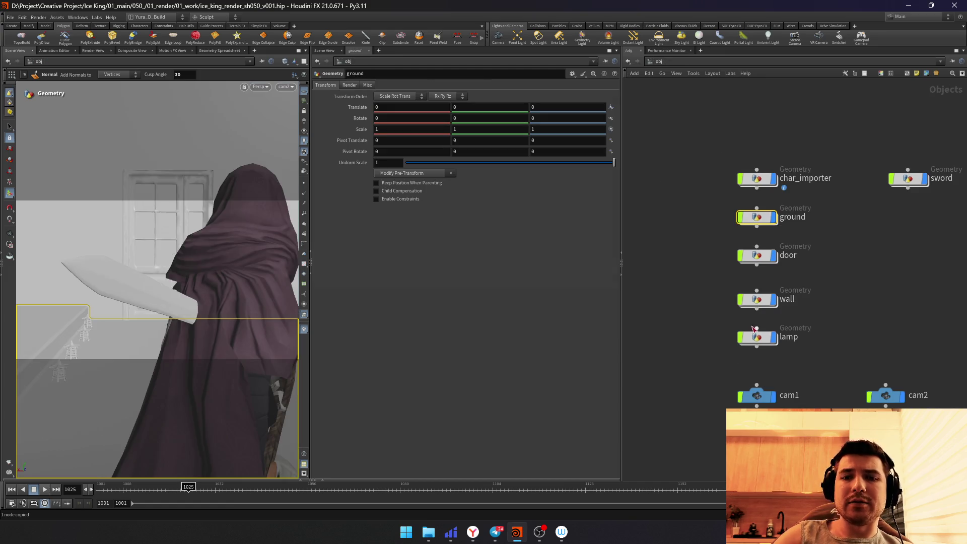
Step: End the door network with a null named out_door below transform1
double_click(754, 255)
left_click(743, 333)
left_click_drag(744, 342, 741, 366)
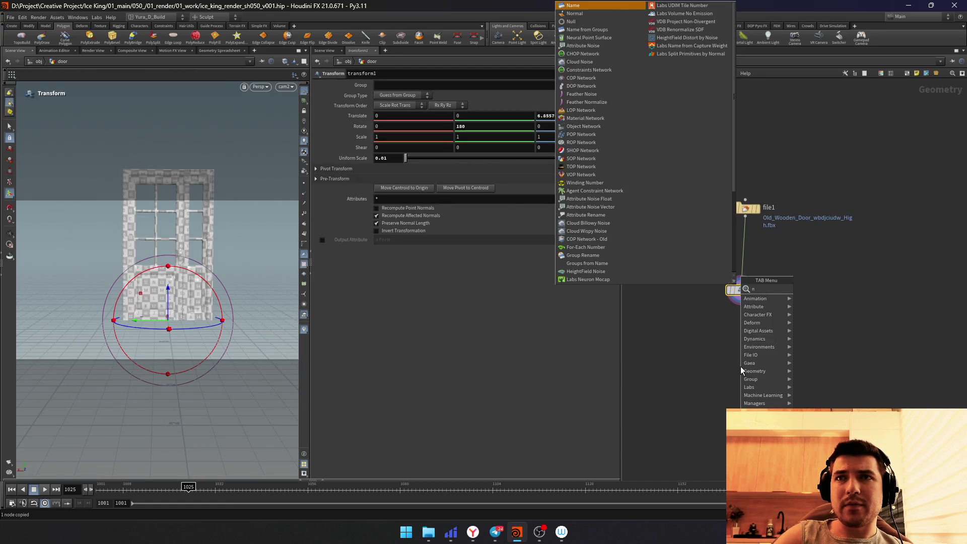
type("null")
key("Return")
double_click(758, 366)
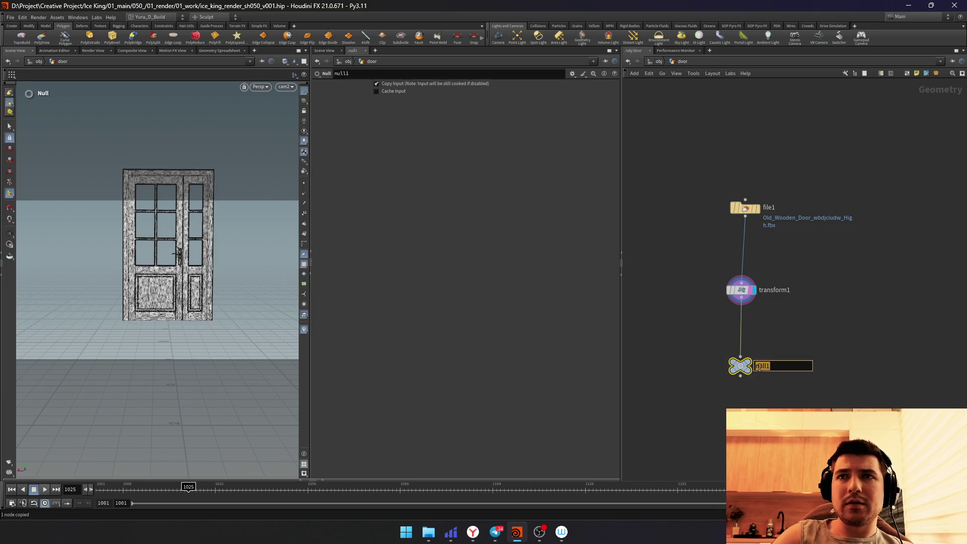
type("out_")
key("BackSpace")
key("BackSpace")
key("BackSpace")
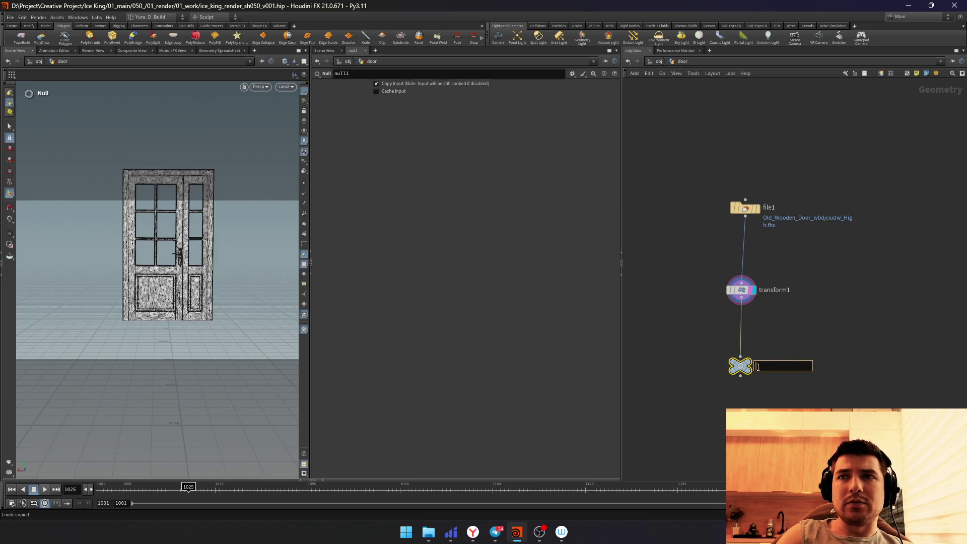
type("t_door")
key("Return")
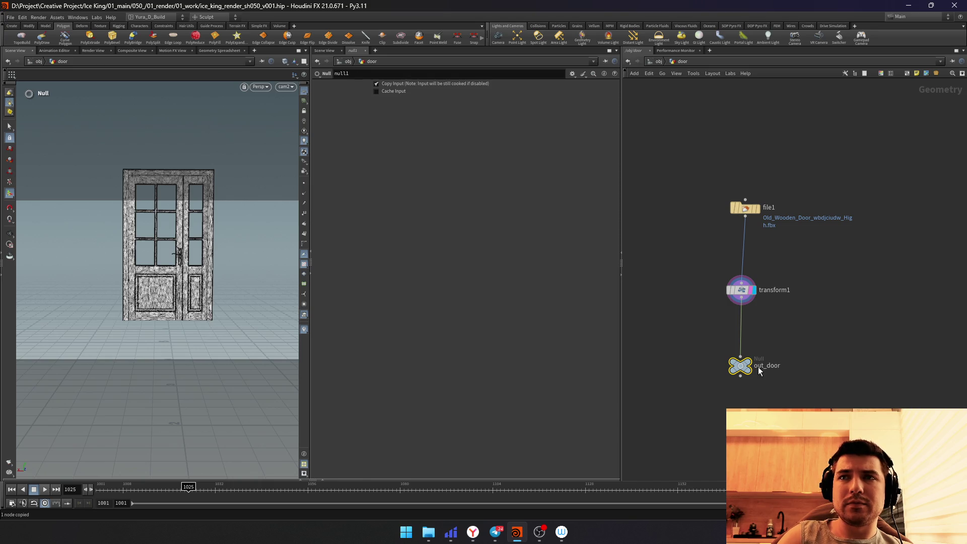
key("u")
Step: End the lamp network with an output null below atribnoise1
double_click(762, 341)
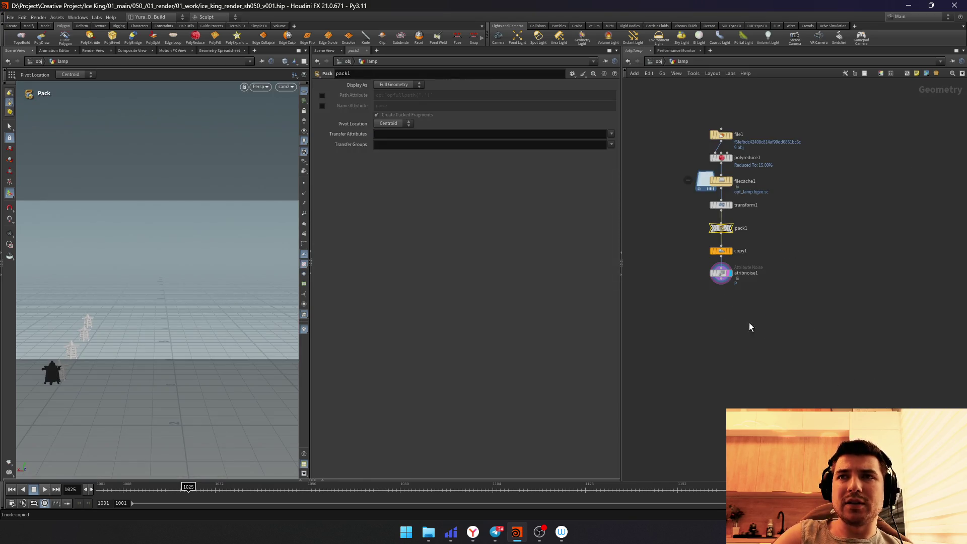
left_click(718, 313)
type("null")
key("Return")
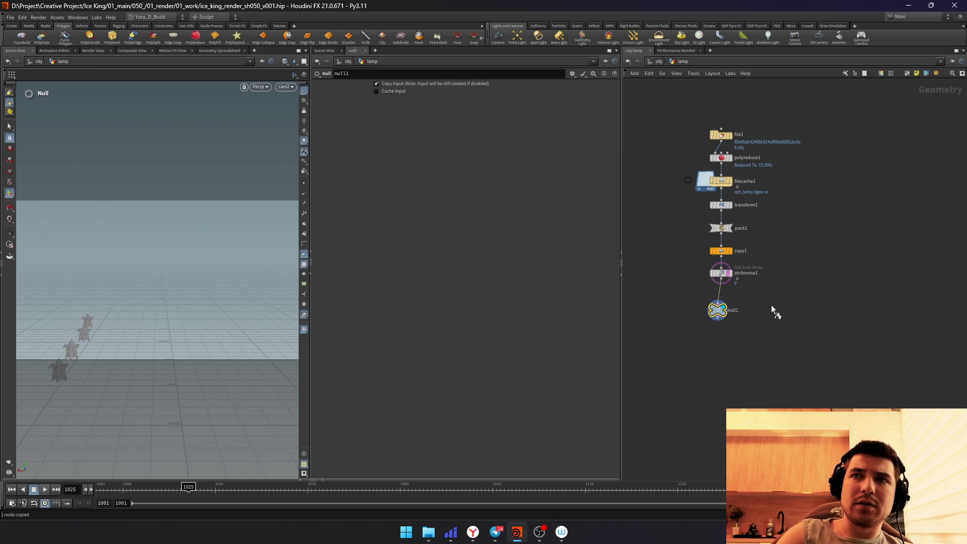
double_click(733, 311)
type("out_lam")
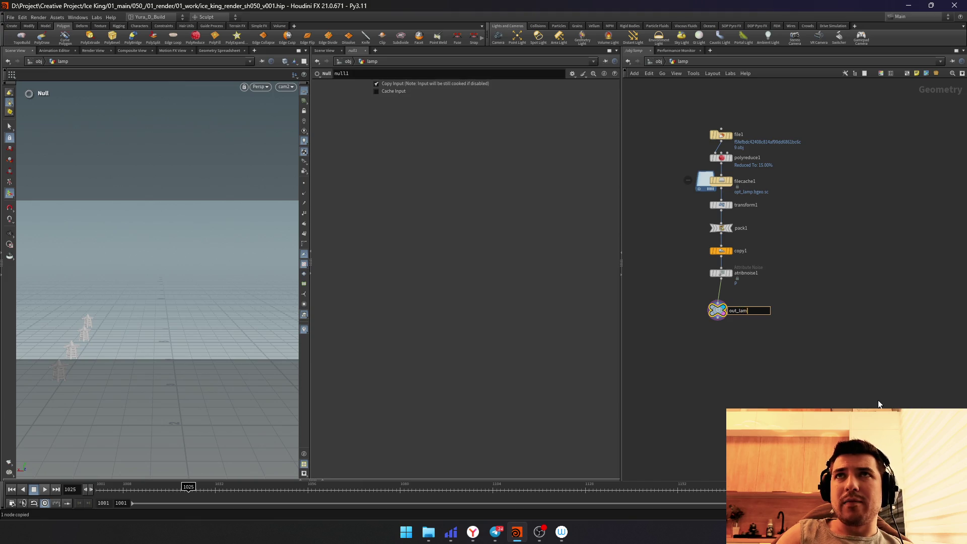
key("Return")
key("u")
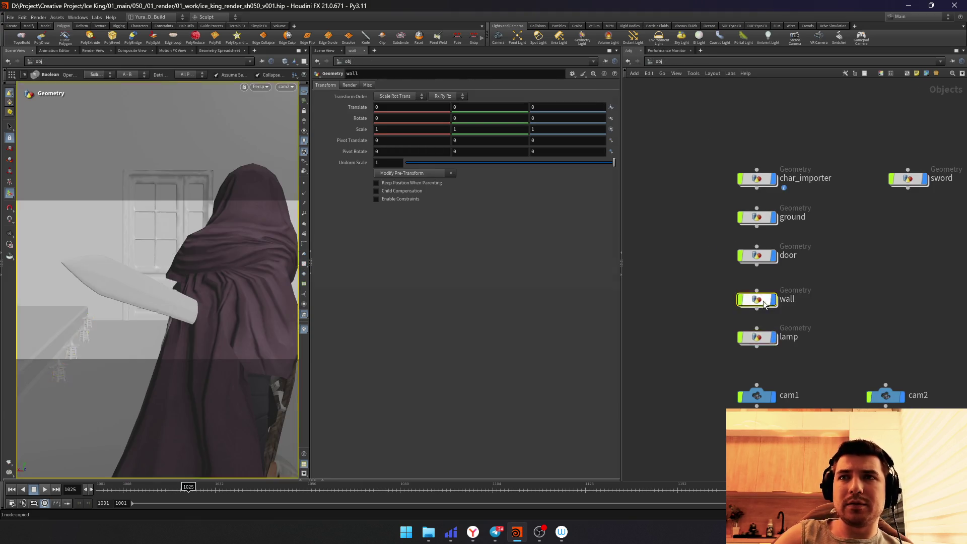
Step: End the wall network with a null named out_wall below boolean1
double_click(758, 300)
key("Tab")
type("null")
key("Return")
left_click(708, 418)
type("c")
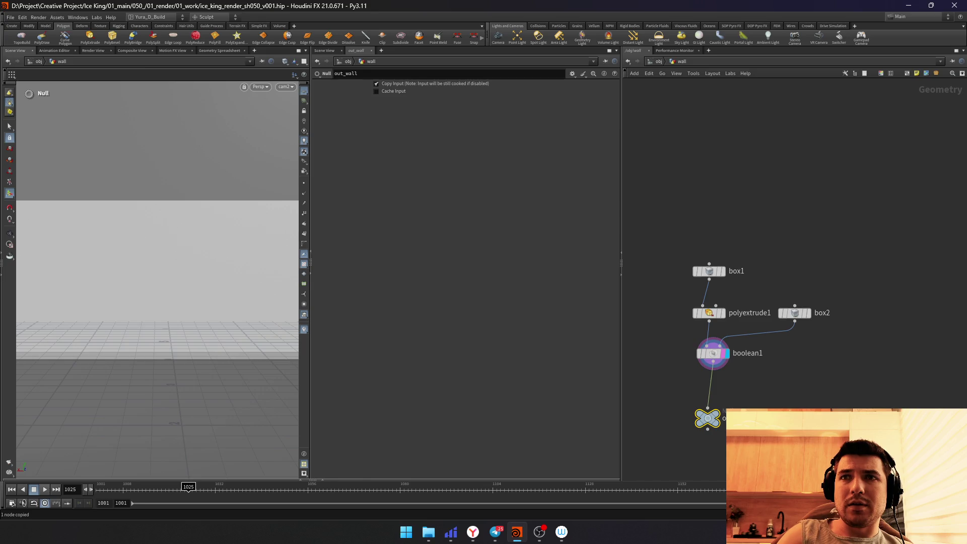
type("u")
double_click(702, 377)
key("ctrl+v")
Step: End the sword network with an output null below switch1
left_click_drag(757, 381, 745, 399)
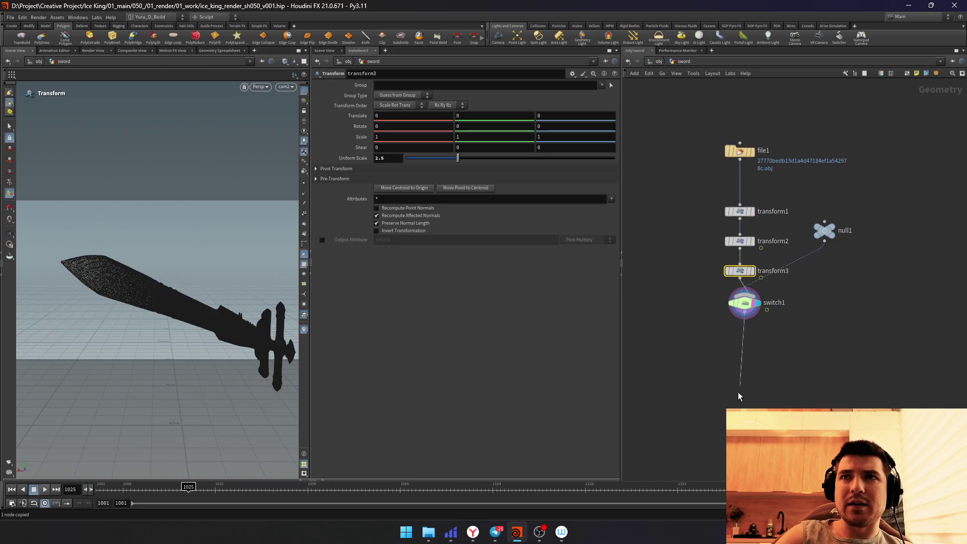
type("null")
key("Return")
left_click(737, 393)
double_click(763, 393)
type("out_sword")
key("Return")
key("u")
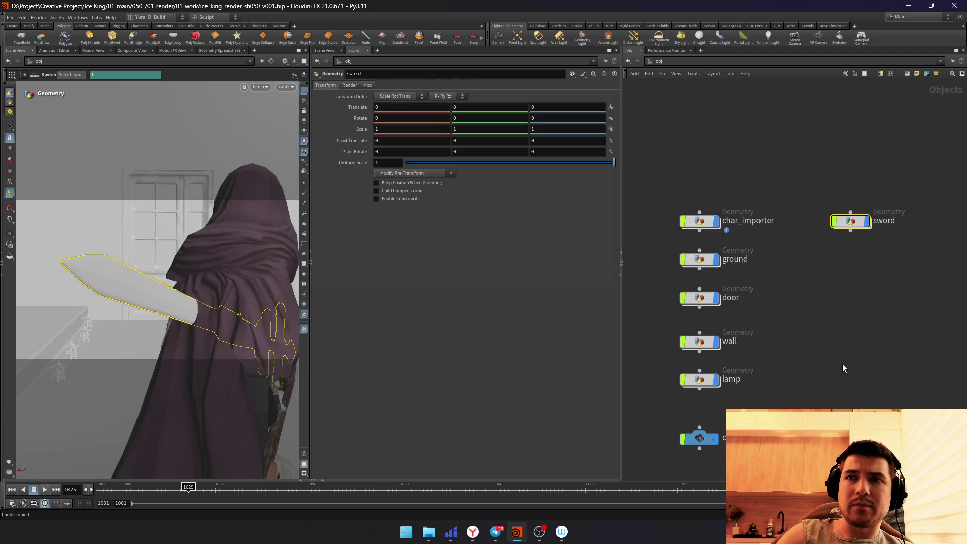
Step: Delete cam1, rename cam2 to CAM, and jump to the stage network
left_click(691, 376)
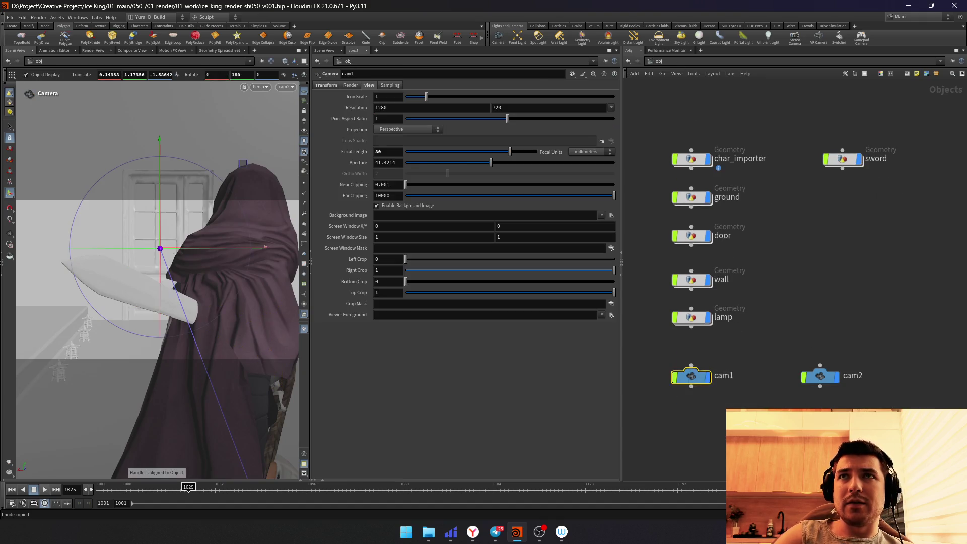
key("Delete")
left_click(675, 62)
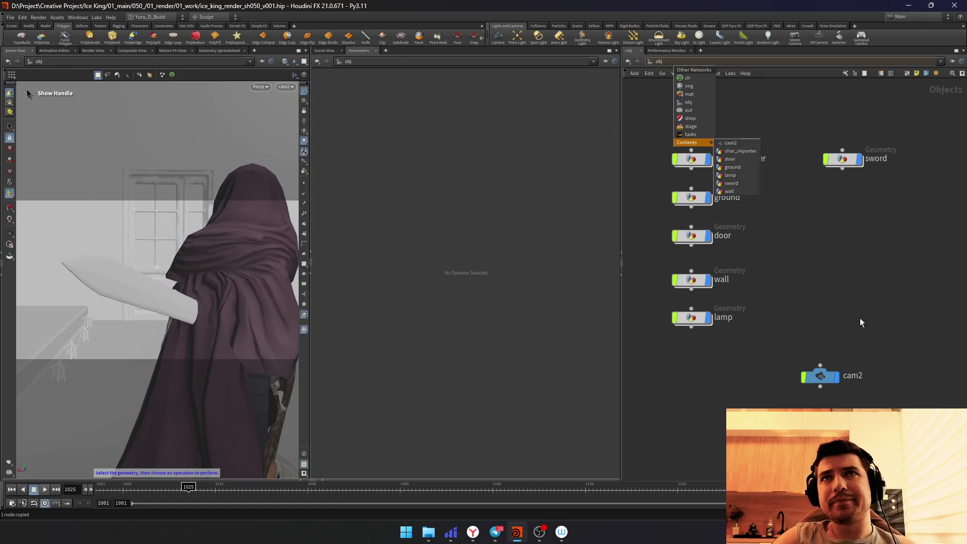
double_click(853, 375)
type("CAM")
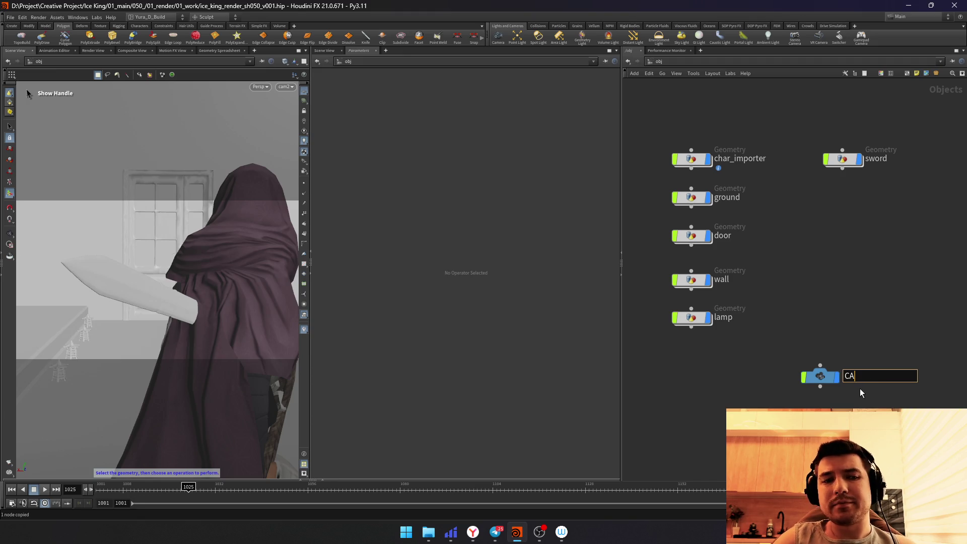
key("Return")
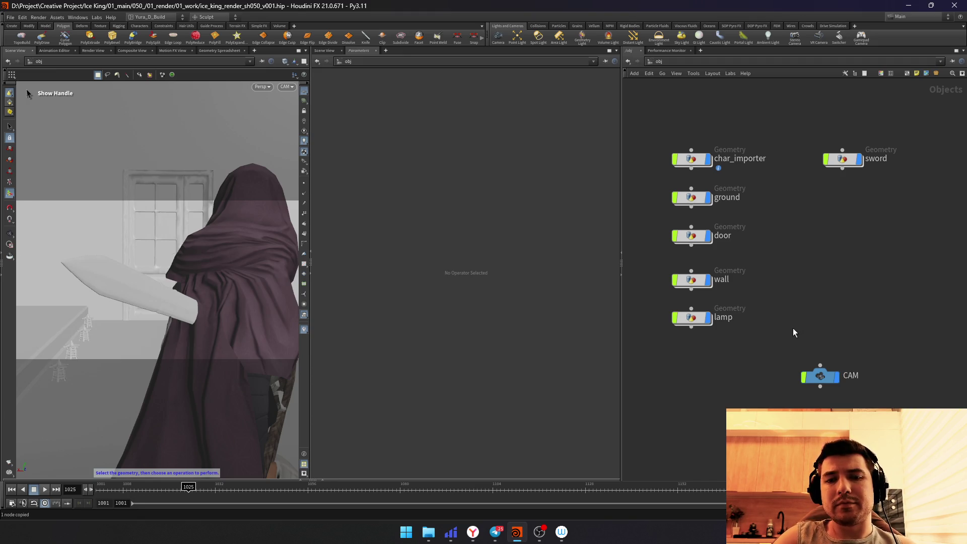
key("n")
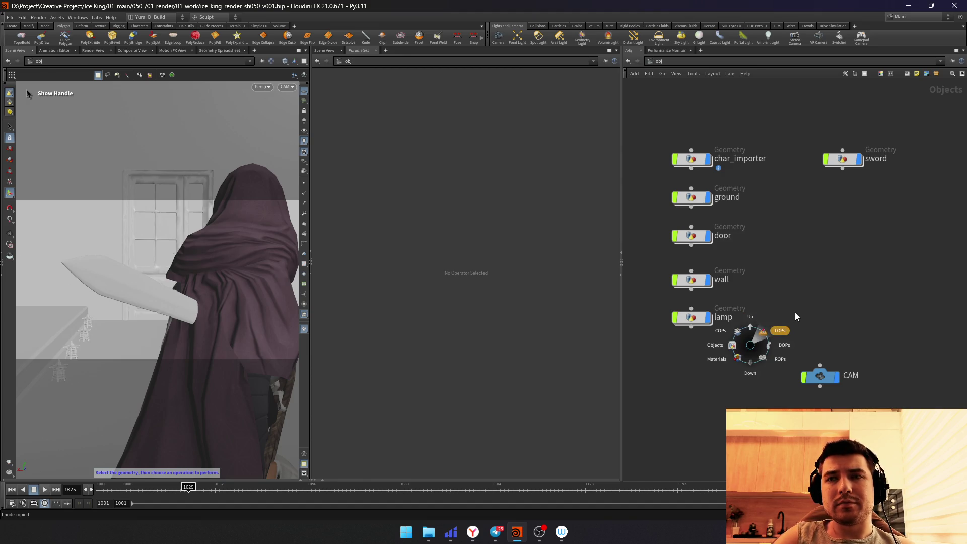
left_click(796, 317)
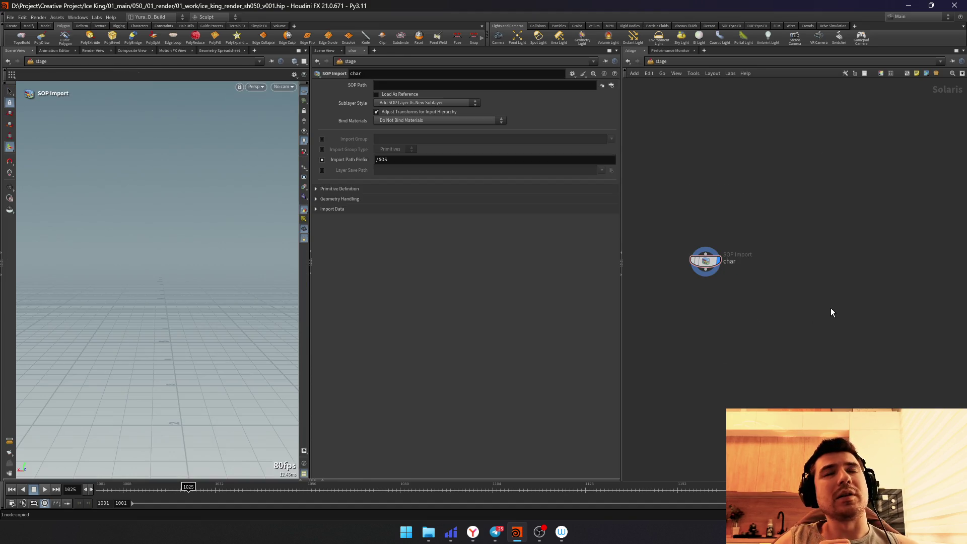
Step: Point the char SOP import's path at the out_char null via the node chooser
left_click(612, 85)
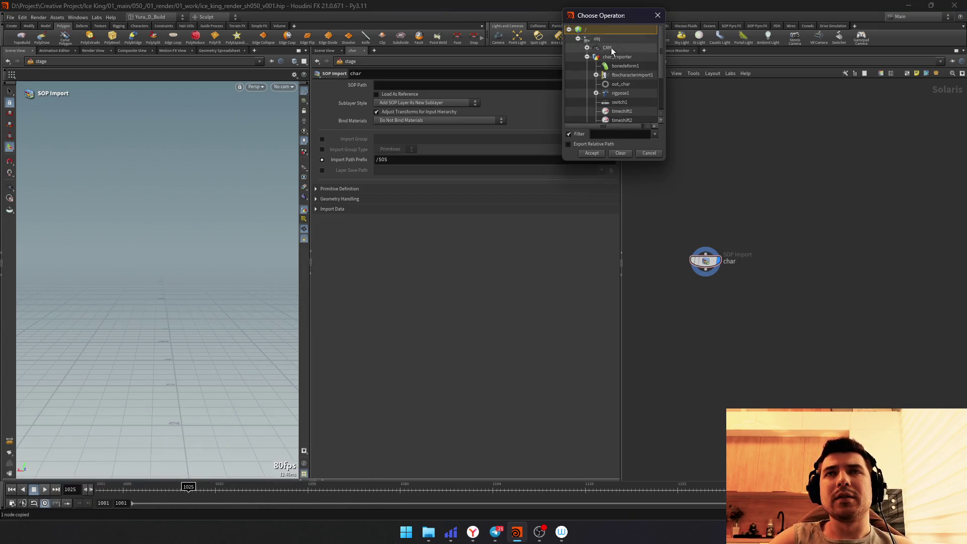
left_click(587, 57)
left_click(598, 132)
type("out")
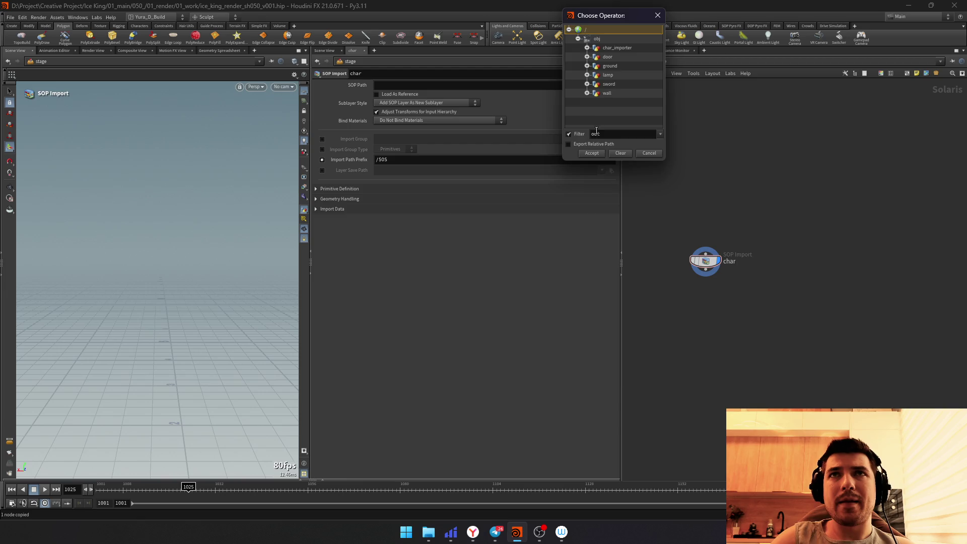
left_click(587, 48)
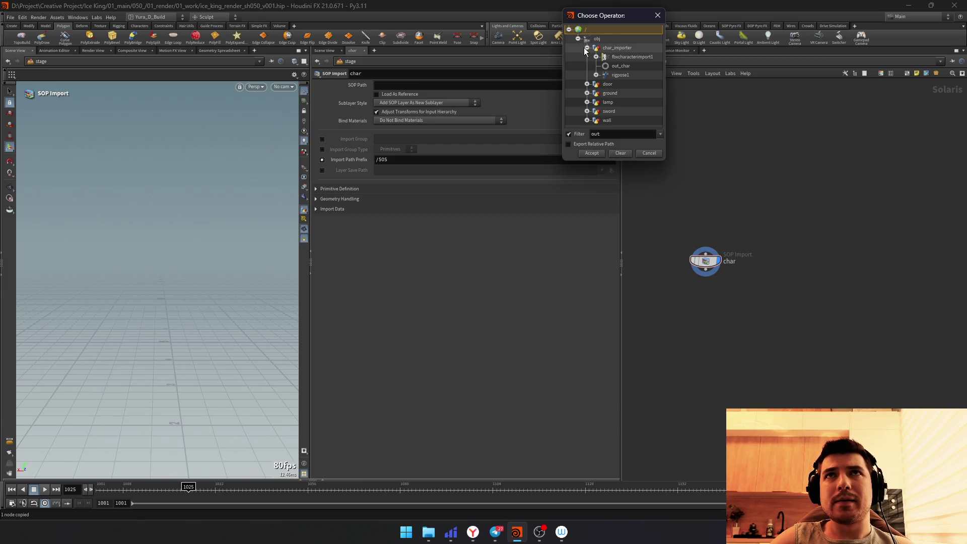
double_click(620, 65)
middle_click_drag(775, 350, 760, 325)
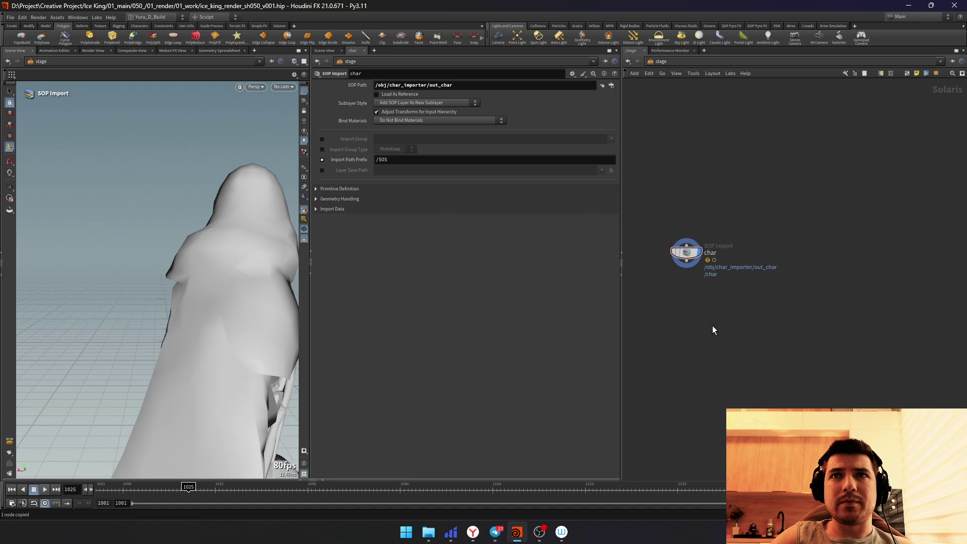
Step: Duplicate the char import node and rename the copy ground
key("ctrl+v")
double_click(709, 304)
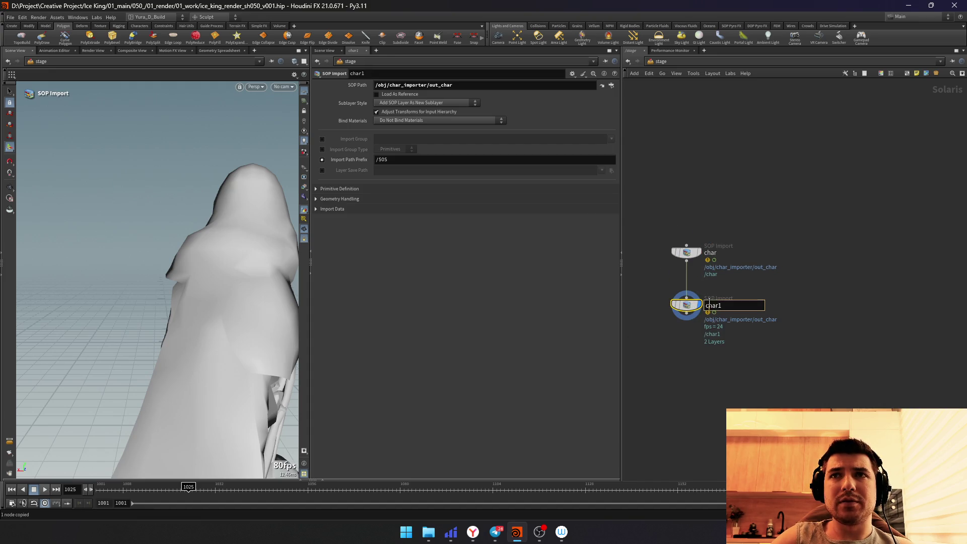
left_click_drag(720, 306, 724, 323)
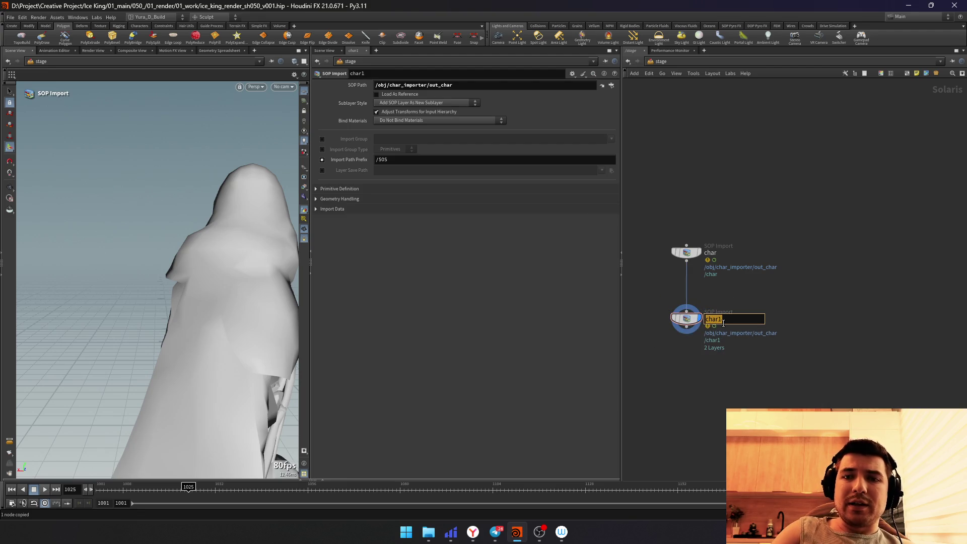
type("ground")
key("Return")
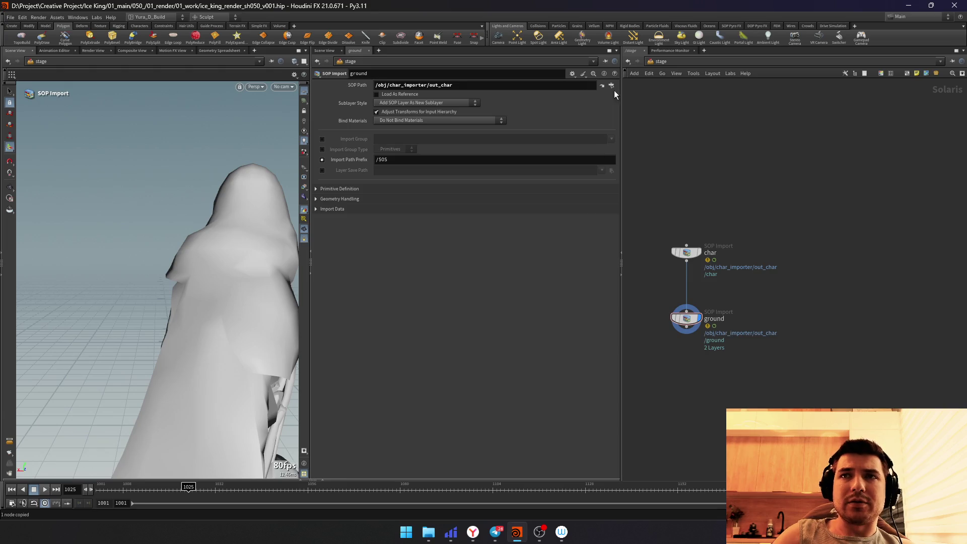
Step: Point the ground import's SOP Path at out_ground
left_click(612, 86)
left_click(584, 53)
left_click(584, 71)
double_click(609, 81)
Step: Duplicate the import as wall and set its path to the wall's output geometry
key("ctrl+v")
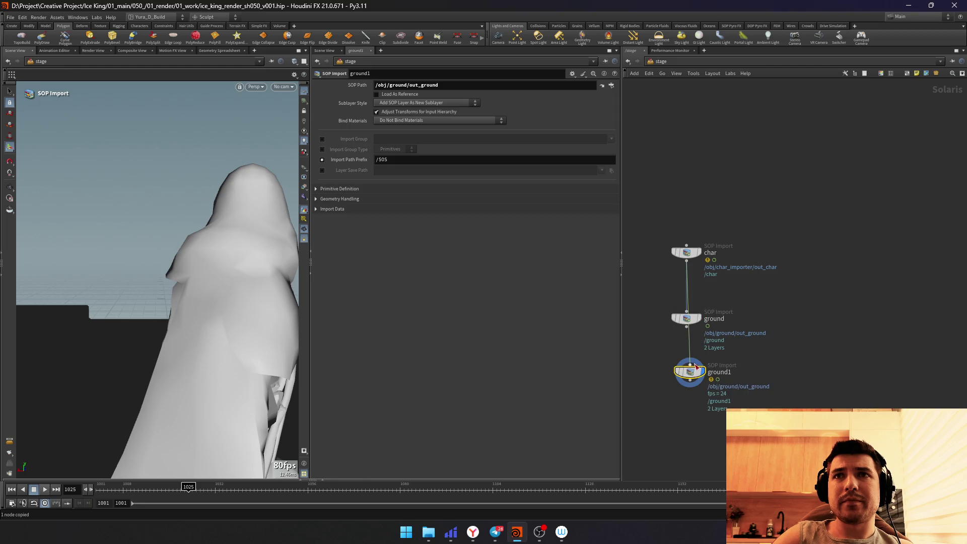
double_click(724, 372)
type("wall")
key("Return")
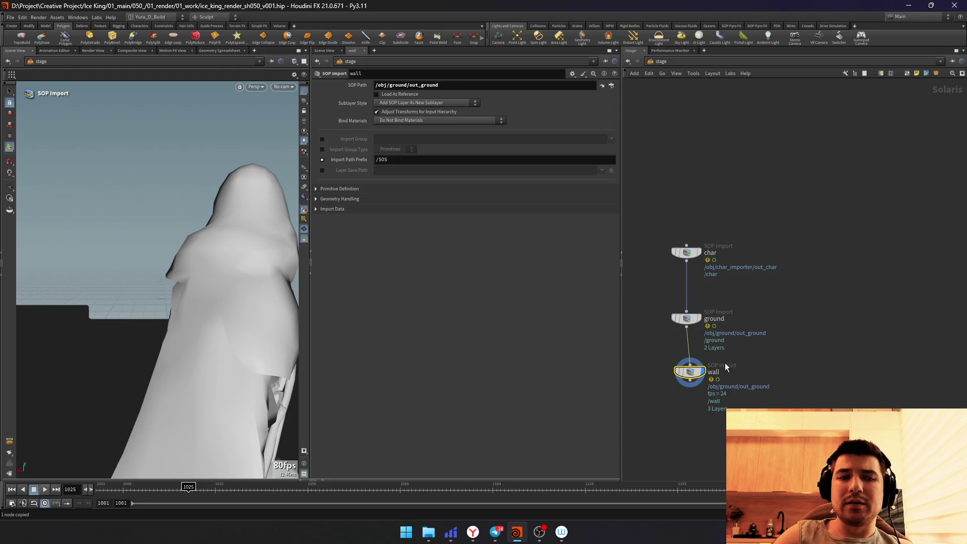
left_click(610, 88)
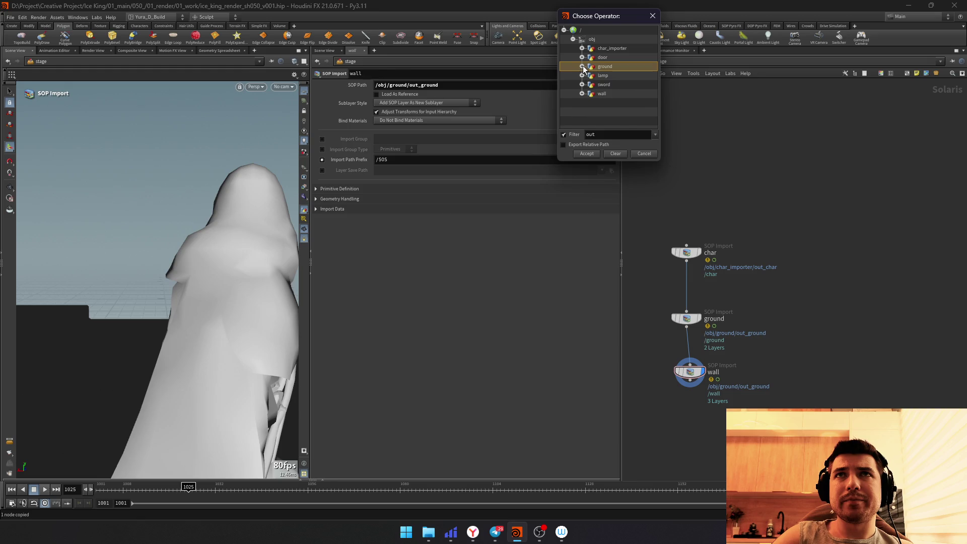
double_click(602, 94)
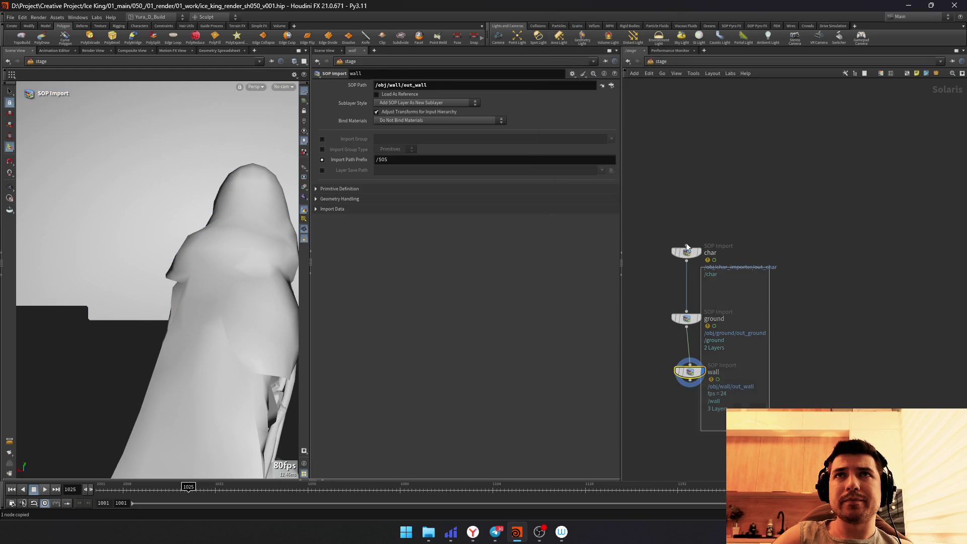
key("l")
left_click(676, 324)
left_click(681, 392)
key("Escape")
left_click(671, 369)
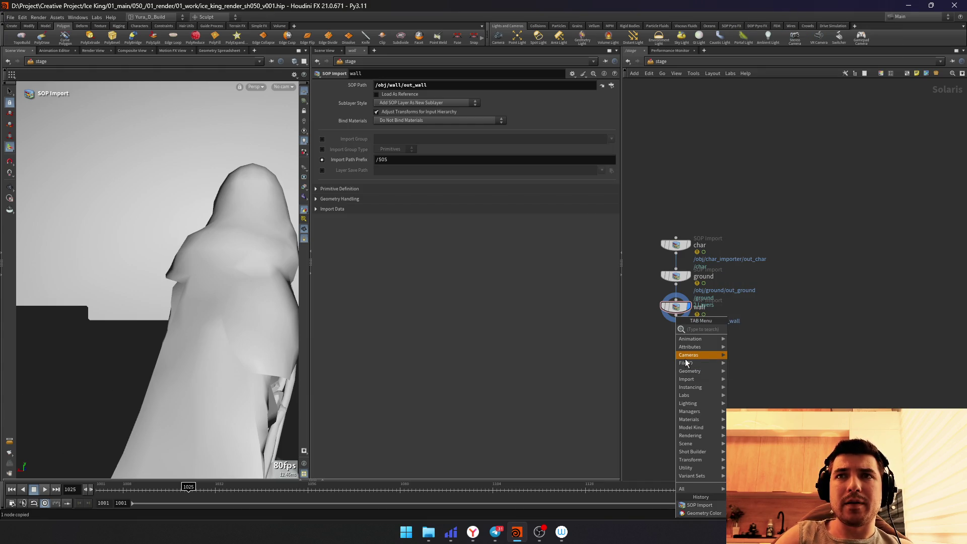
key("Escape")
Step: Duplicate again as door and set its path to the door's output geometry
key("ctrl+v")
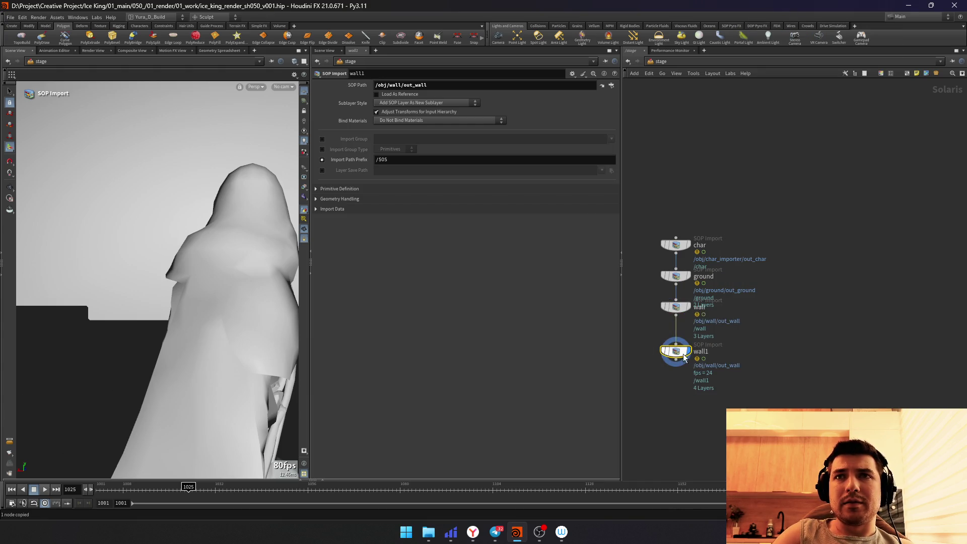
double_click(708, 352)
type("oor")
key("Return")
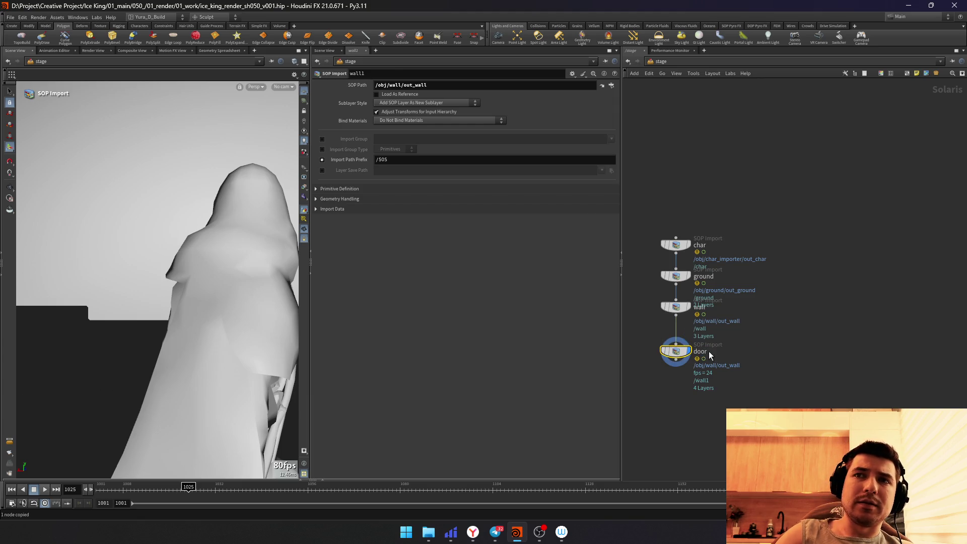
left_click(603, 86)
left_click(583, 56)
double_click(615, 65)
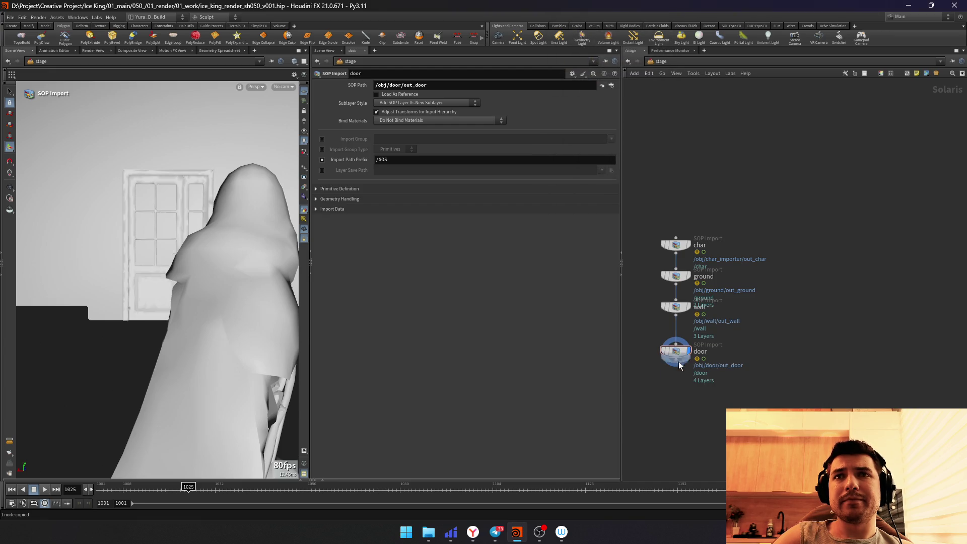
Step: Duplicate the door import, rename it lamps, and move it aside
key("ctrl+v")
mouse_move(678, 394)
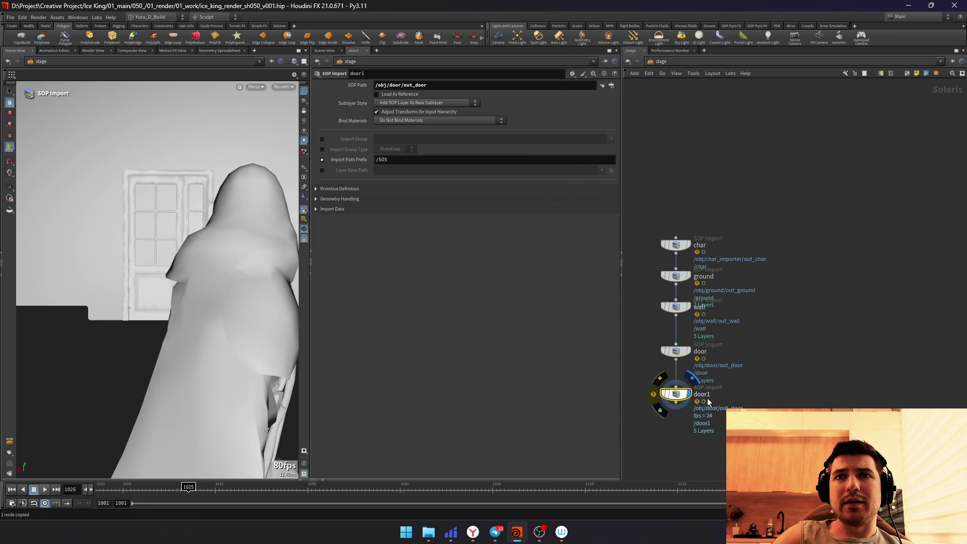
double_click(709, 395)
type("la")
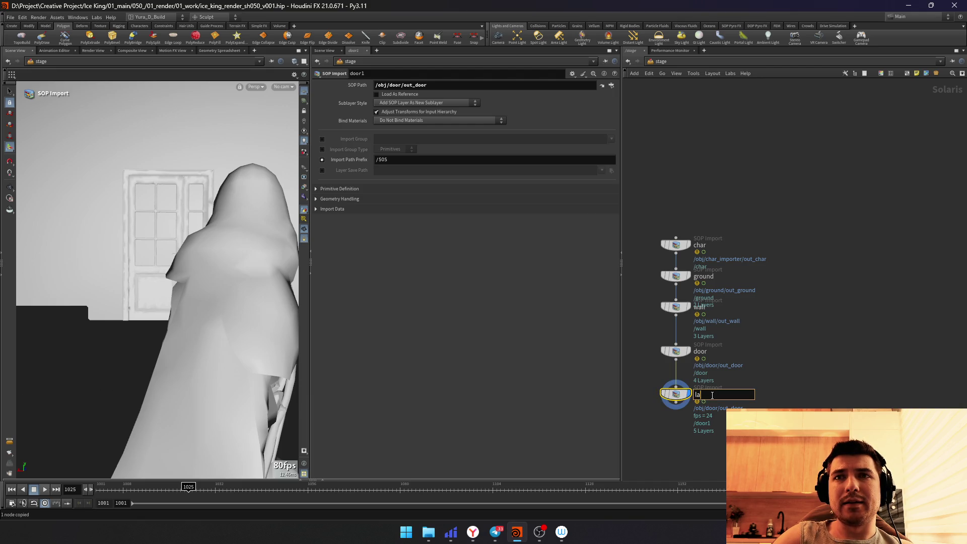
type("mps")
key("Return")
mouse_move(676, 394)
left_mouse_down()
mouse_move(795, 386)
mouse_move(768, 372)
left_mouse_up()
Step: Add an instancer node in the stage, then return to the object-level network
key("Tab")
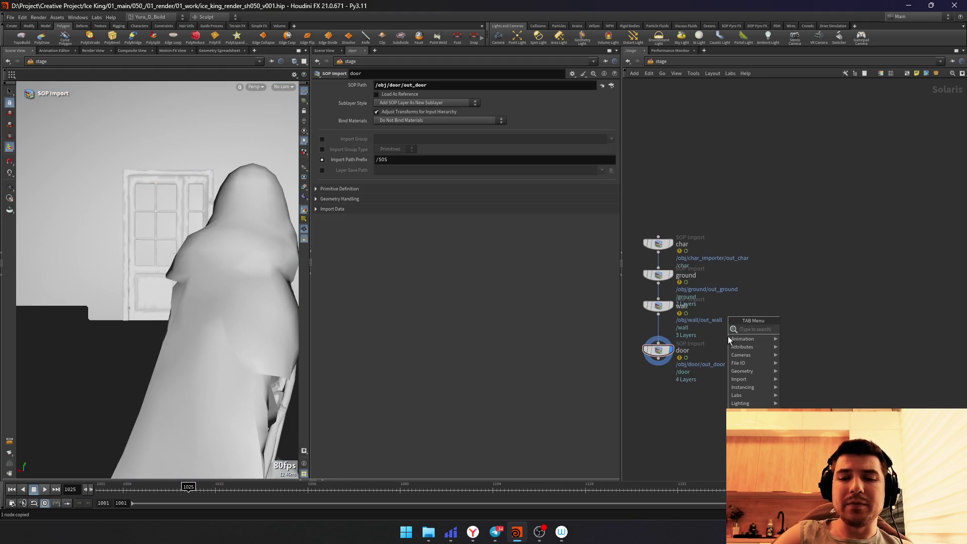
type("instancer")
key("Return")
key("u")
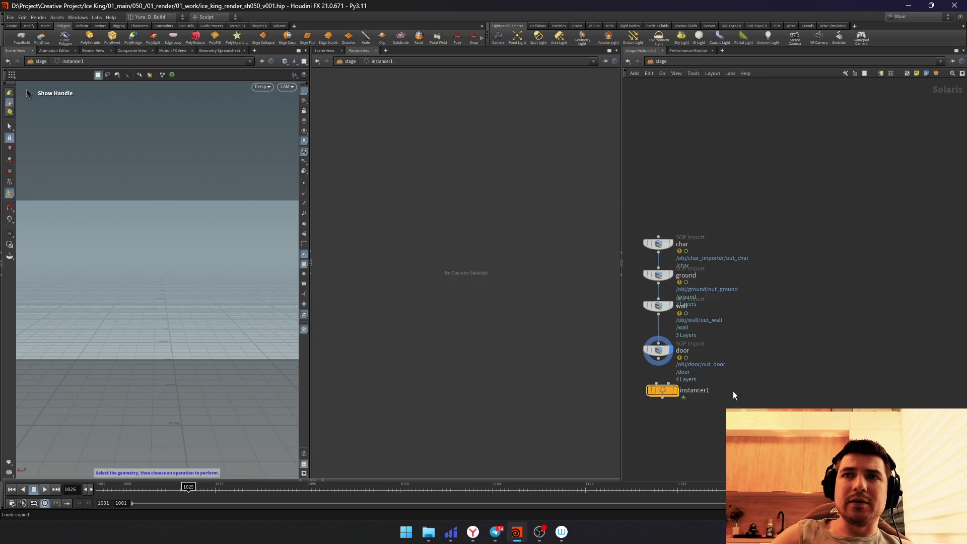
left_click_drag(657, 388, 768, 374)
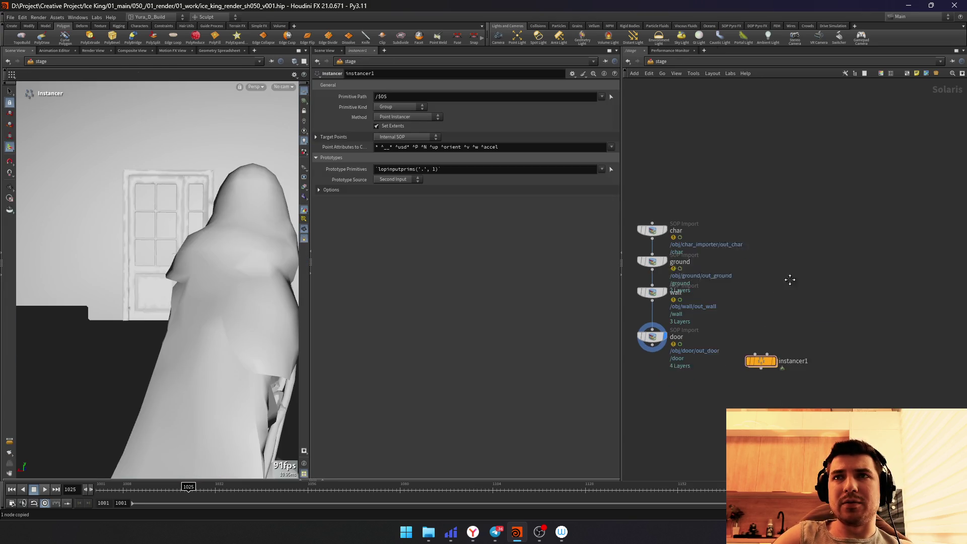
left_click(658, 61)
left_click(684, 91)
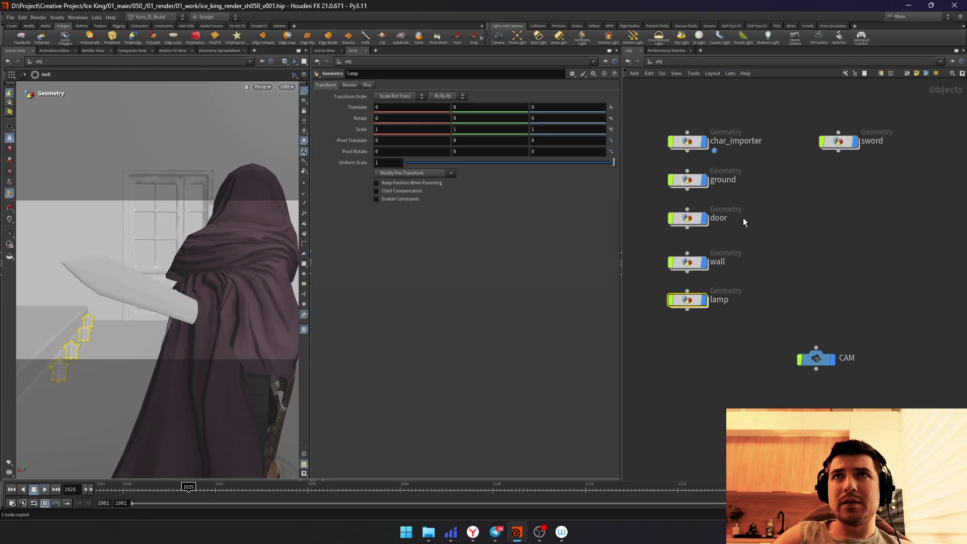
Step: Enter the lamp network, tidy the layout and display the out_lamp result
double_click(677, 301)
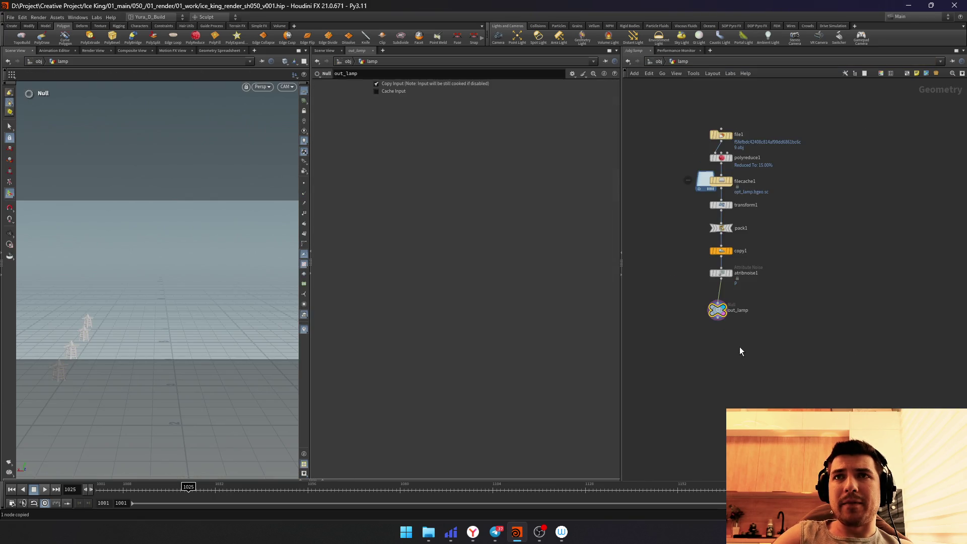
key("Escape")
left_click_drag(115, 349, 262, 345)
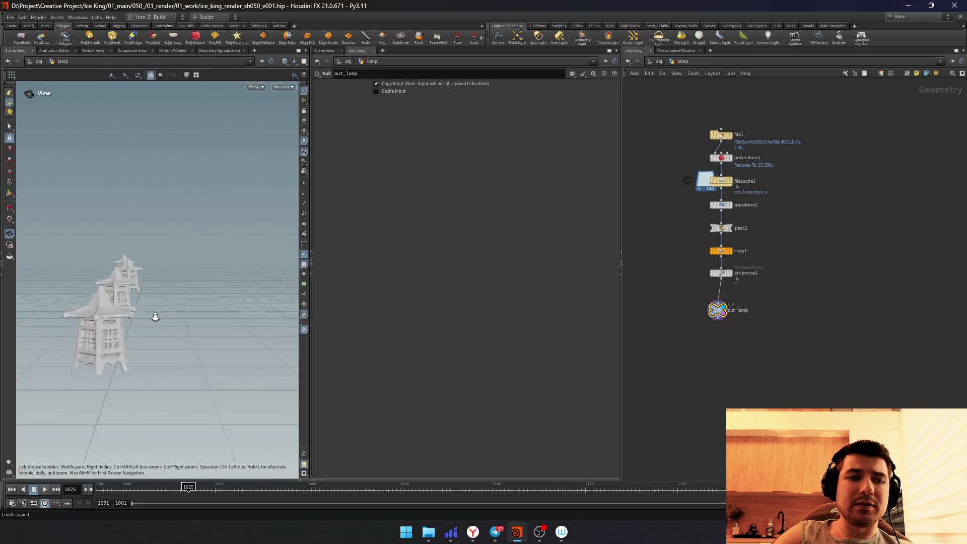
key("s")
right_click(804, 277)
key("Escape")
key("l")
left_click(711, 349)
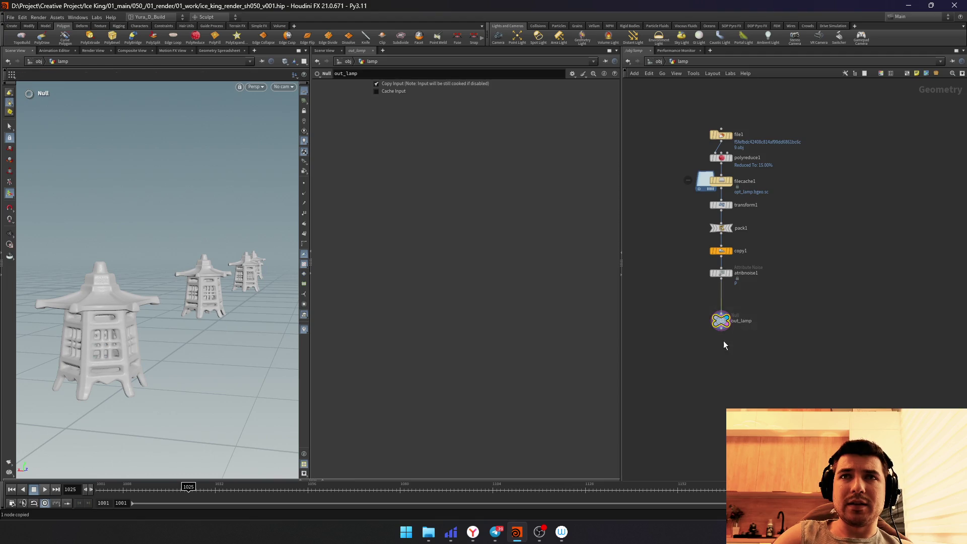
Step: Insert an unpack node before out_lamp
key("Tab")
type("unpack")
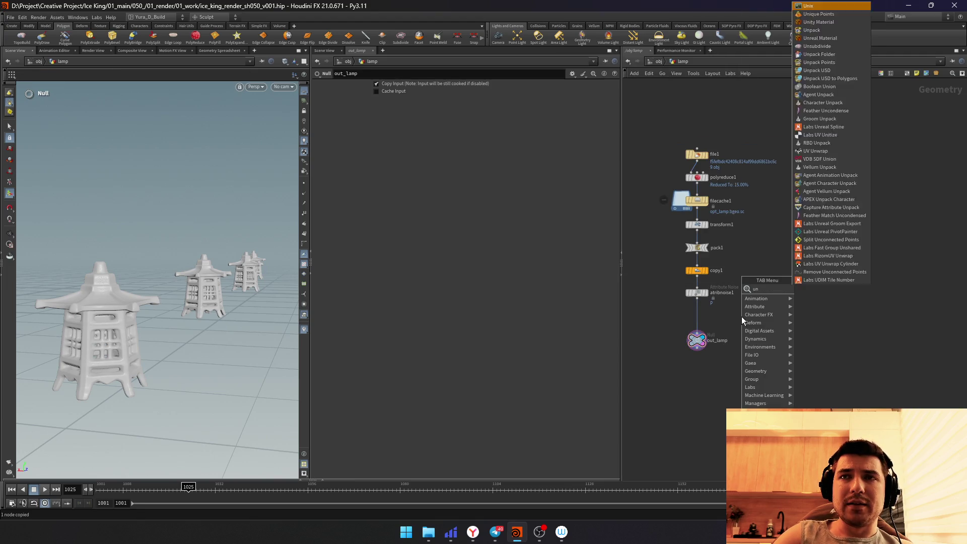
key("Return")
left_click(701, 321)
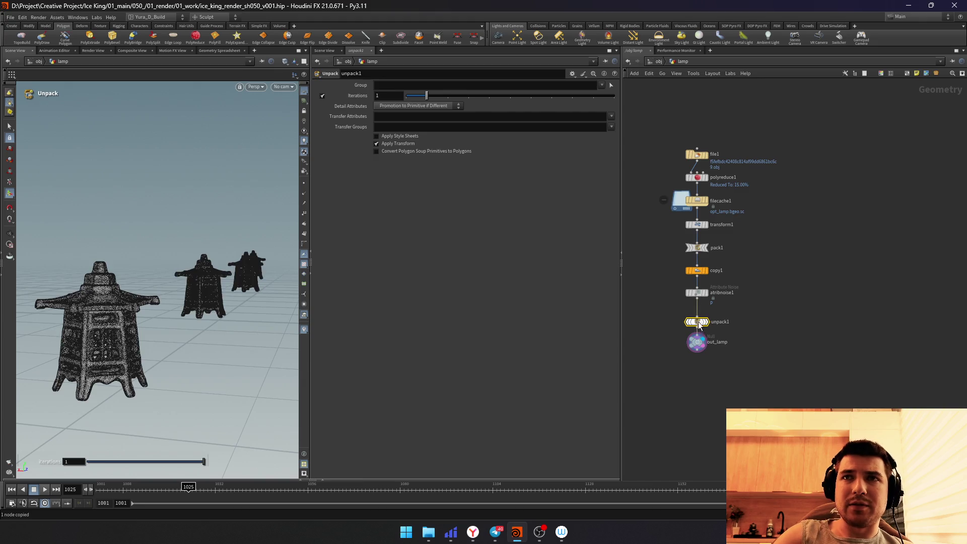
key("Tab")
key("Escape")
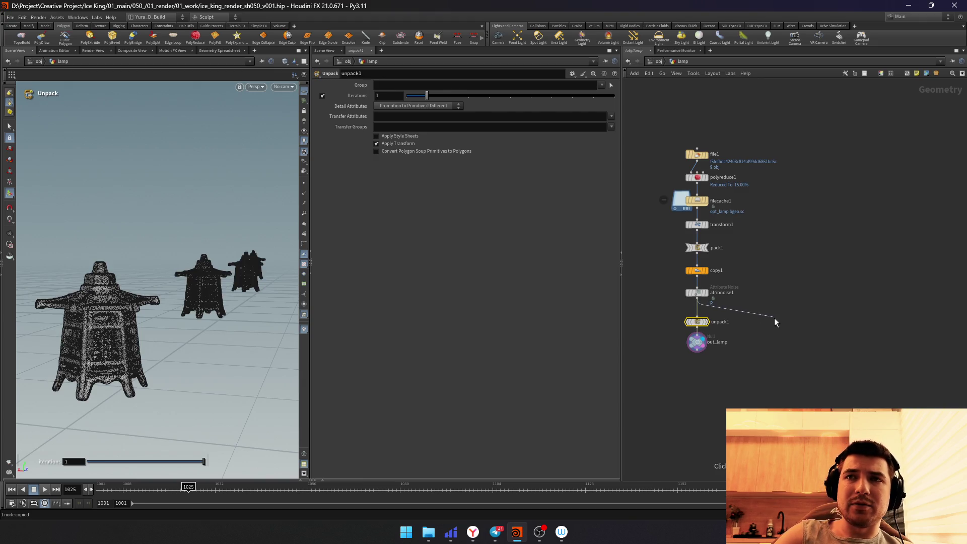
Step: Add an add node that deletes geometry but keeps points, and view the unpacked lanterns
key("Tab")
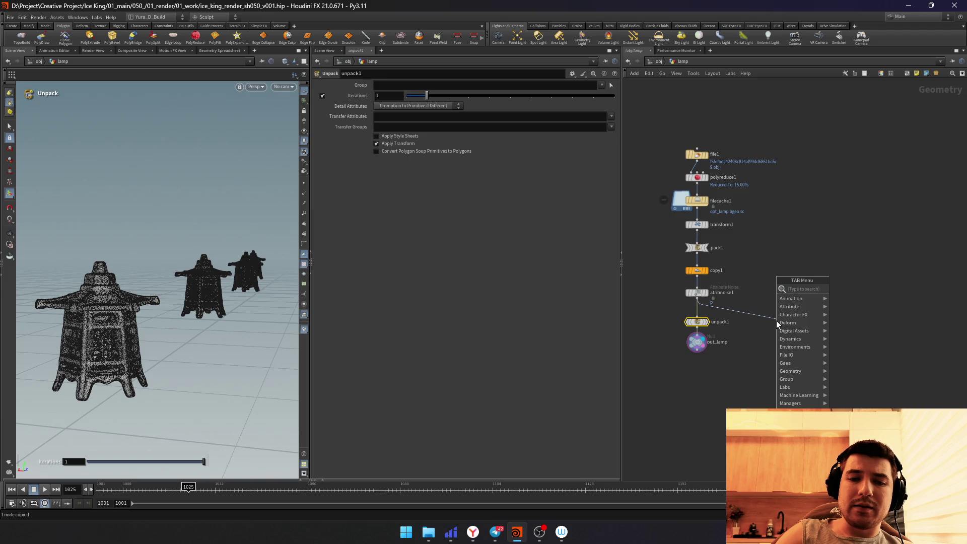
type("add")
key("Return")
left_click(776, 320)
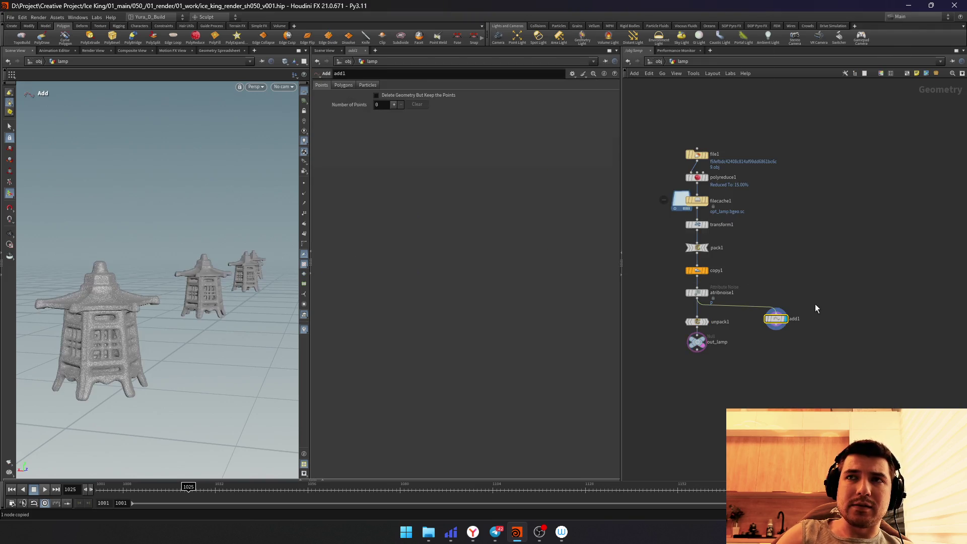
left_click(429, 96)
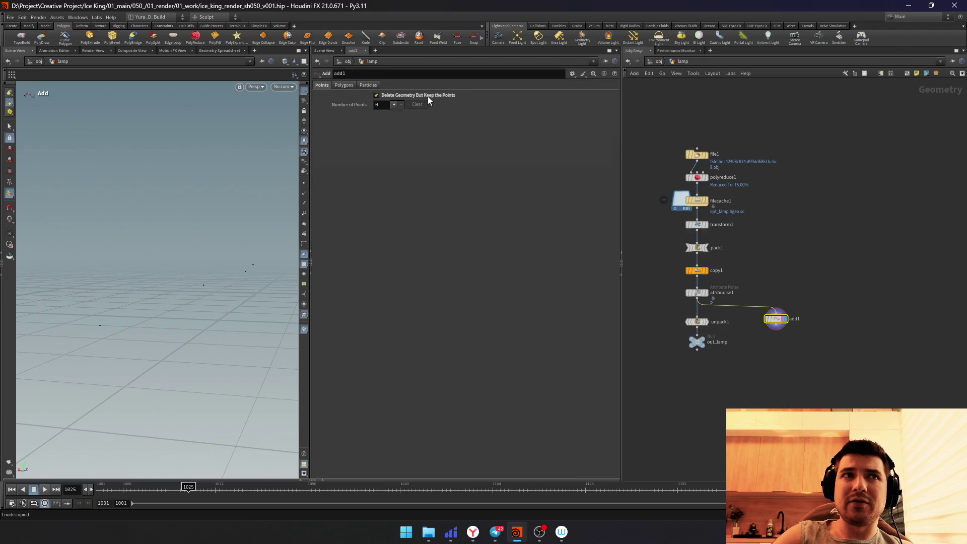
left_click(687, 320)
mouse_move(138, 333)
left_mouse_down()
mouse_move(188, 299)
mouse_move(227, 318)
left_mouse_up()
scroll(684, 318, "up", 3)
Step: Drop and then delete a stray merge below out_lamp, and select add1
key("Down")
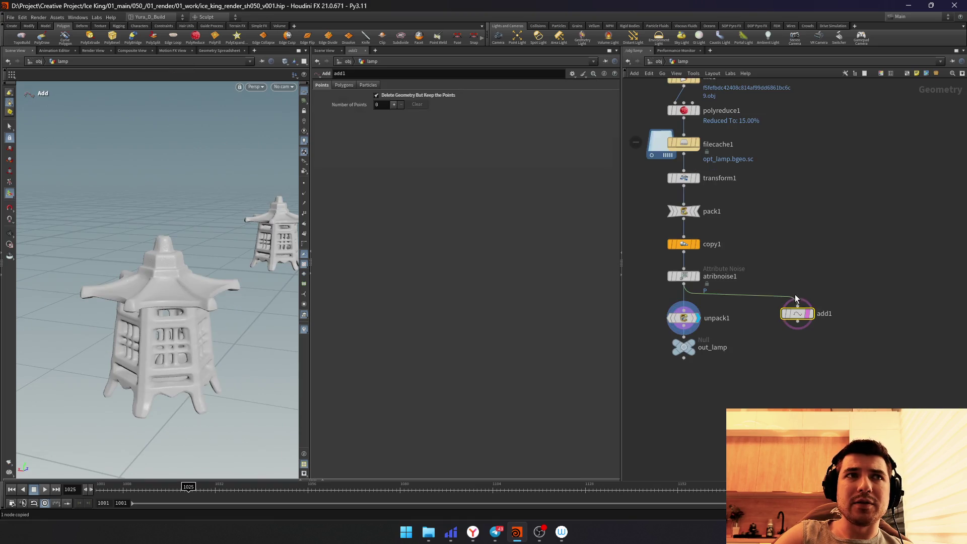
key("r")
left_click(759, 394)
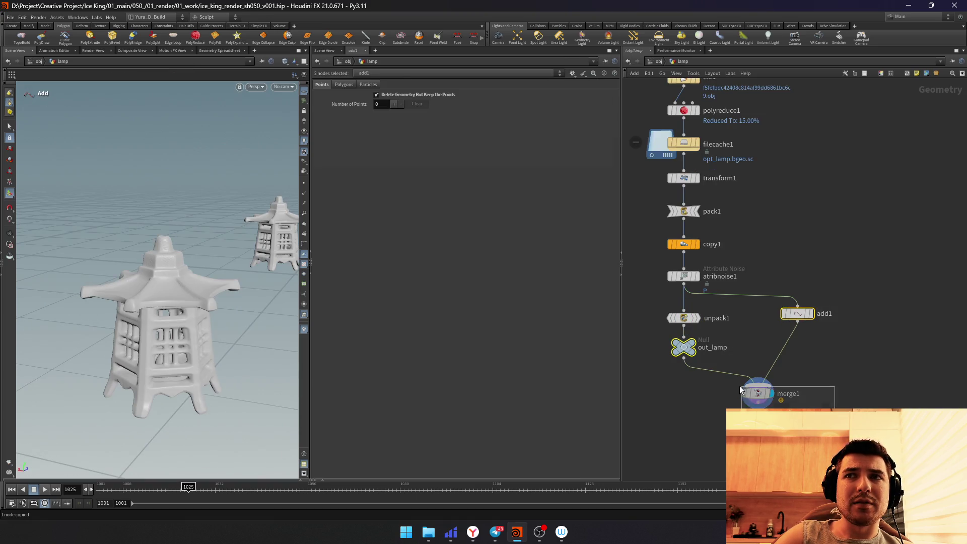
mouse_move(158, 325)
left_mouse_down()
mouse_move(126, 304)
mouse_move(174, 318)
left_mouse_up()
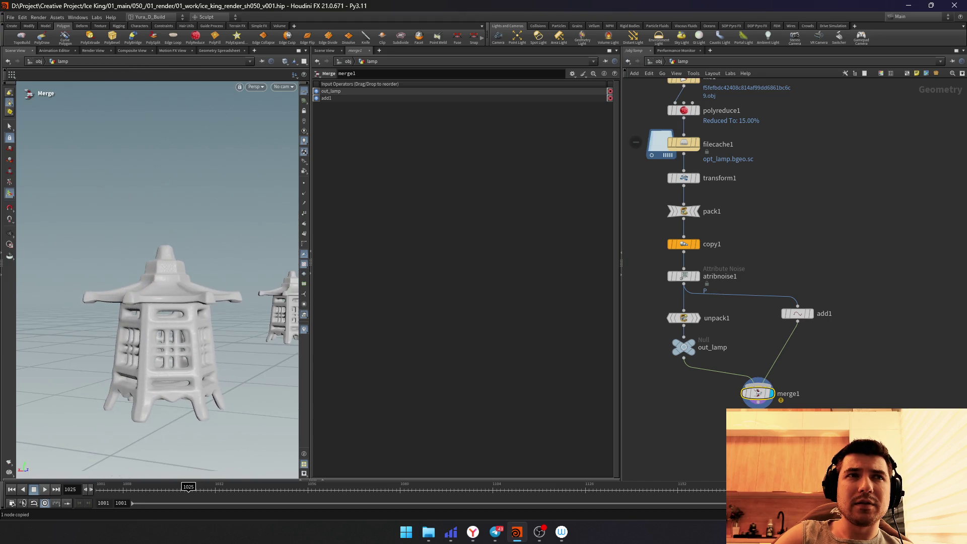
key("Delete")
left_click_drag(899, 373, 784, 278)
Step: Append a null named out_lamp_pt below add1 and return to the stage network
key("ctrl+v")
left_click_drag(798, 356, 798, 347)
key("F2")
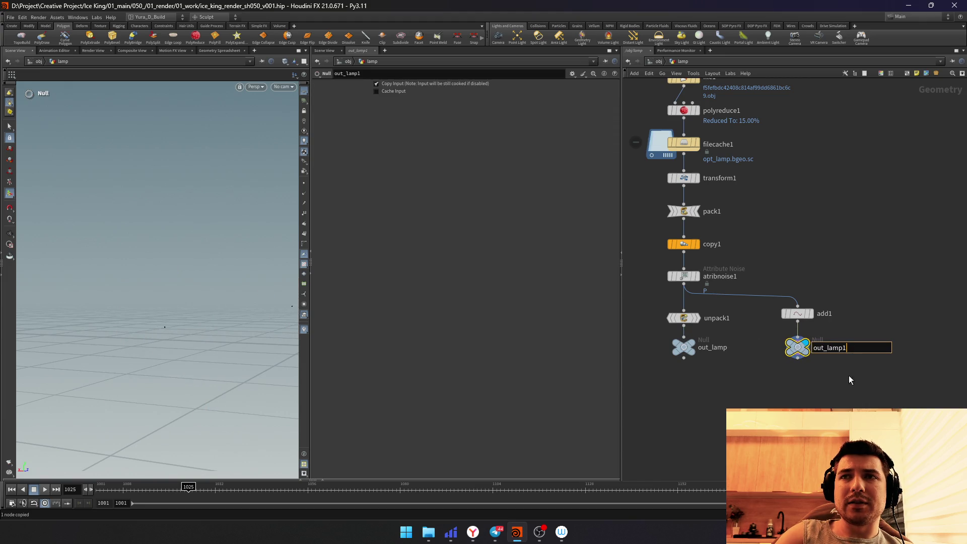
type("_")
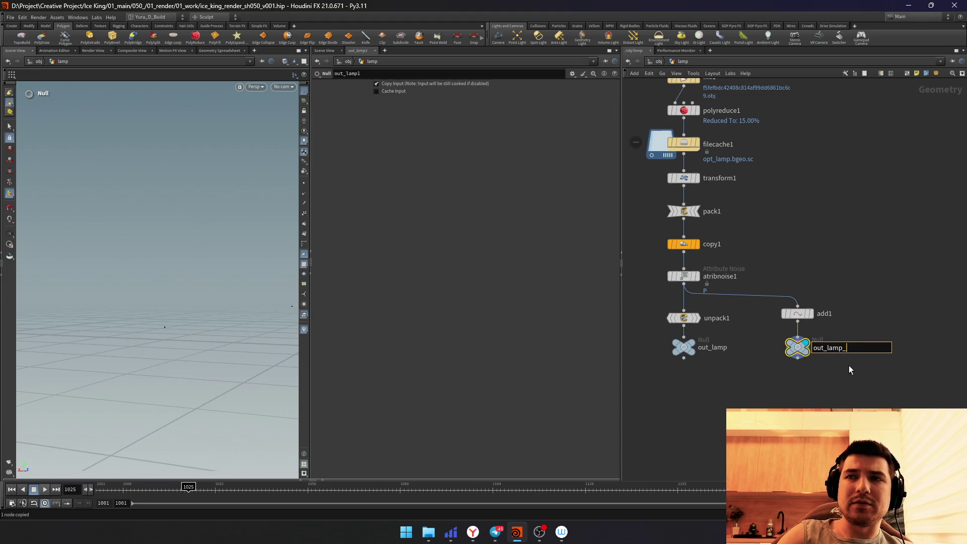
type("Pt")
key("Return")
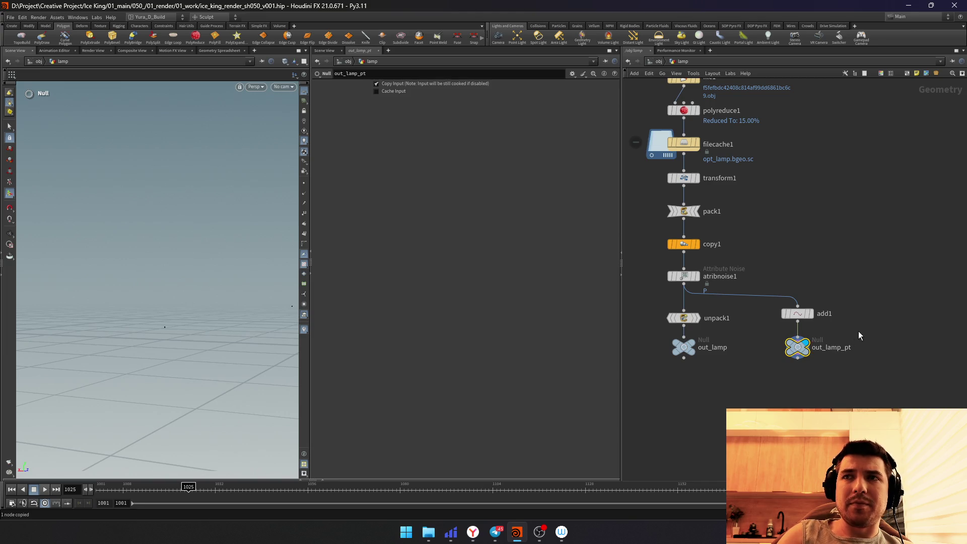
key("grave")
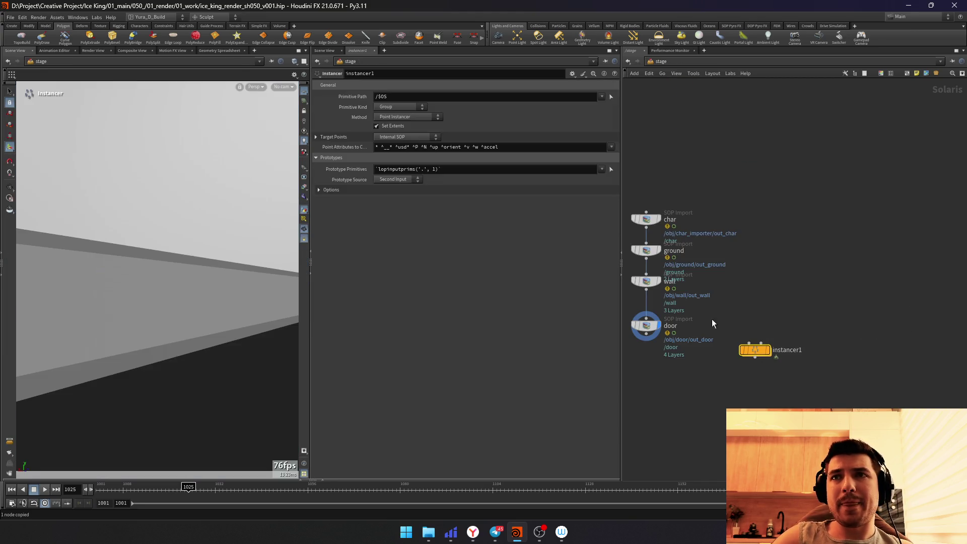
Step: Inside instancer1, add an object merge node
double_click(756, 350)
key("Tab")
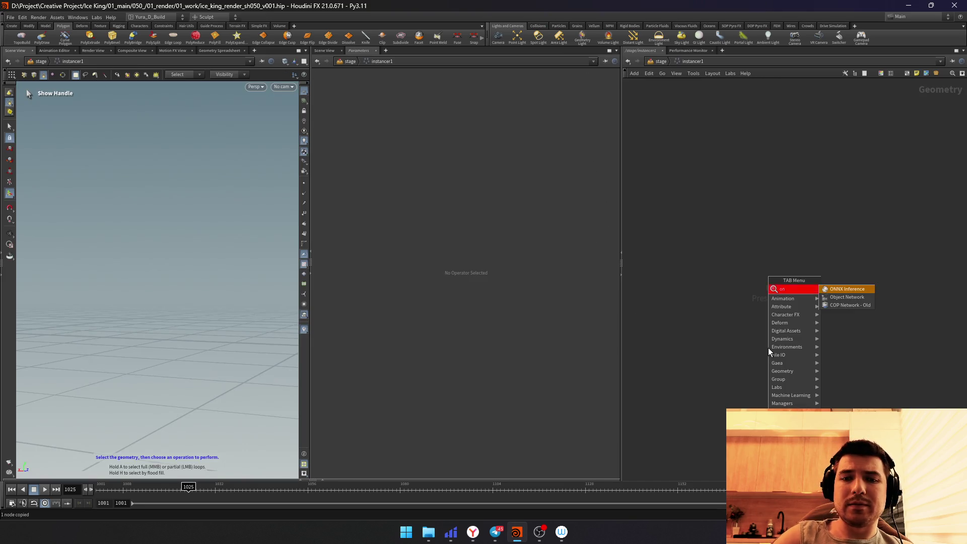
type("obj")
key("Return")
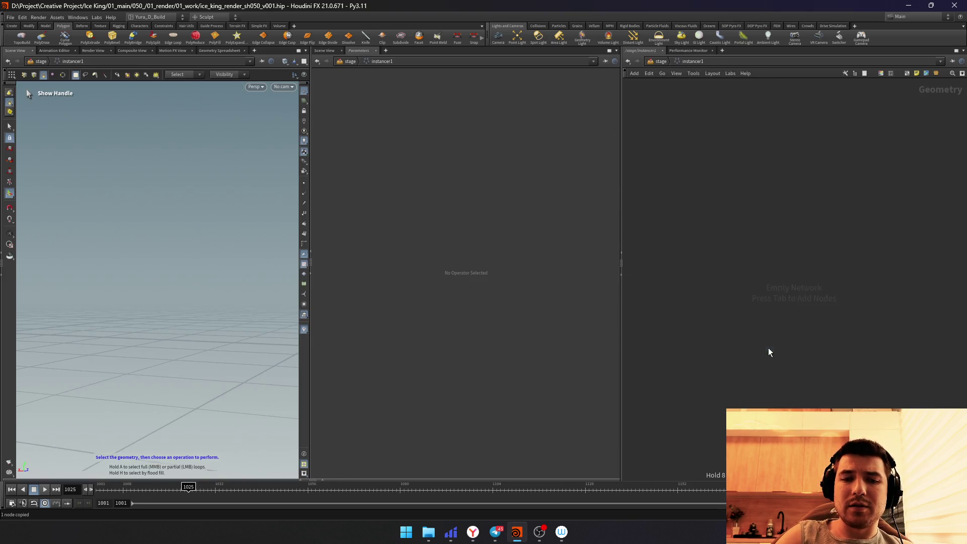
left_click(769, 348)
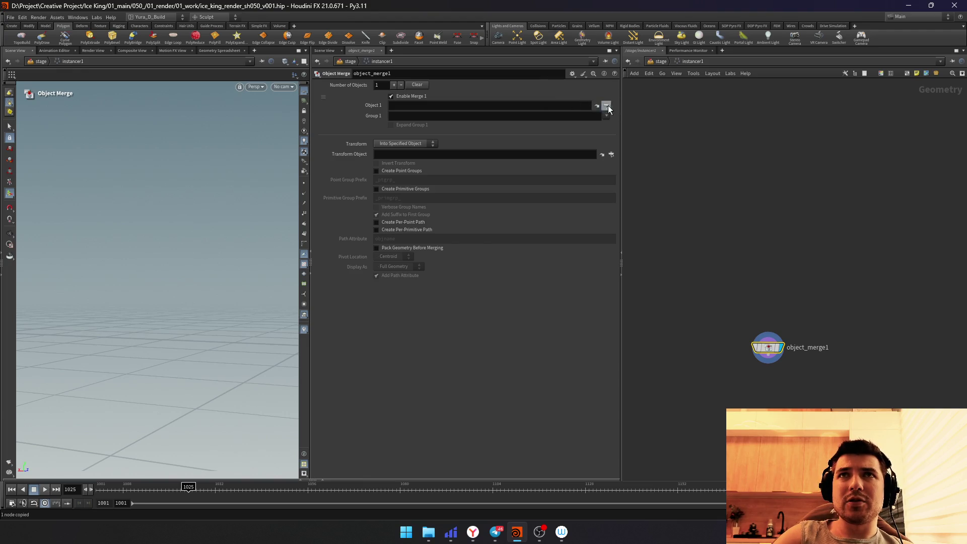
Step: Set Object 1 to /obj/lamp/out_lamp_pt and return to the stage network
left_click(607, 106)
left_click(581, 105)
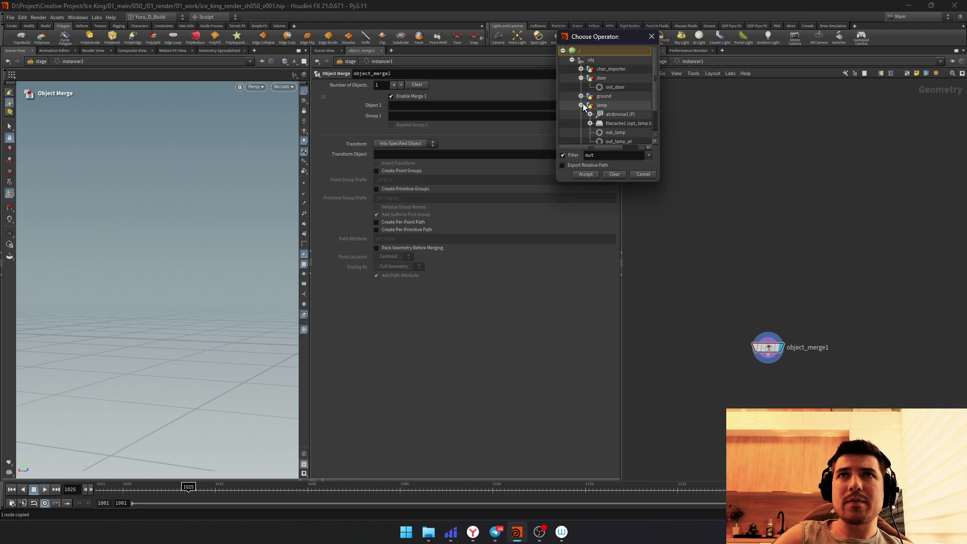
left_click(582, 78)
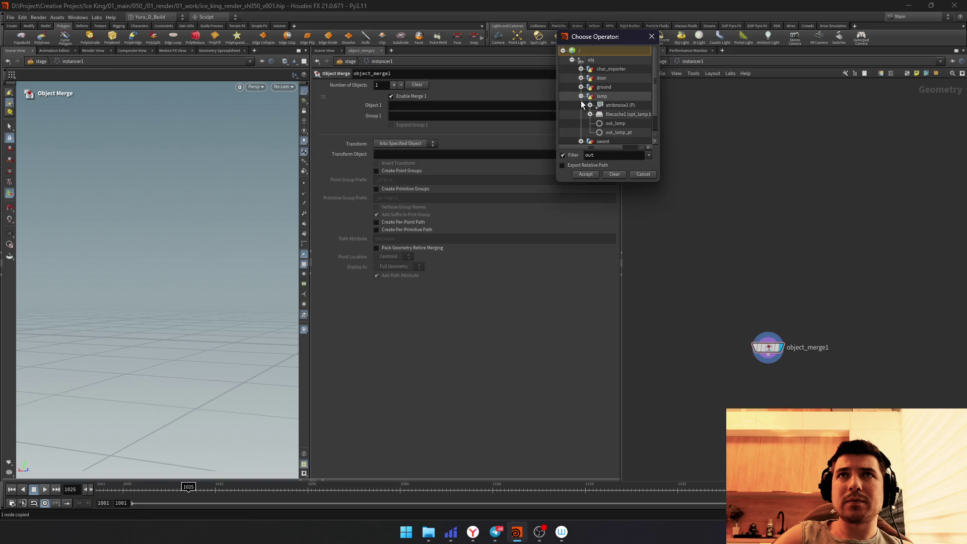
double_click(609, 130)
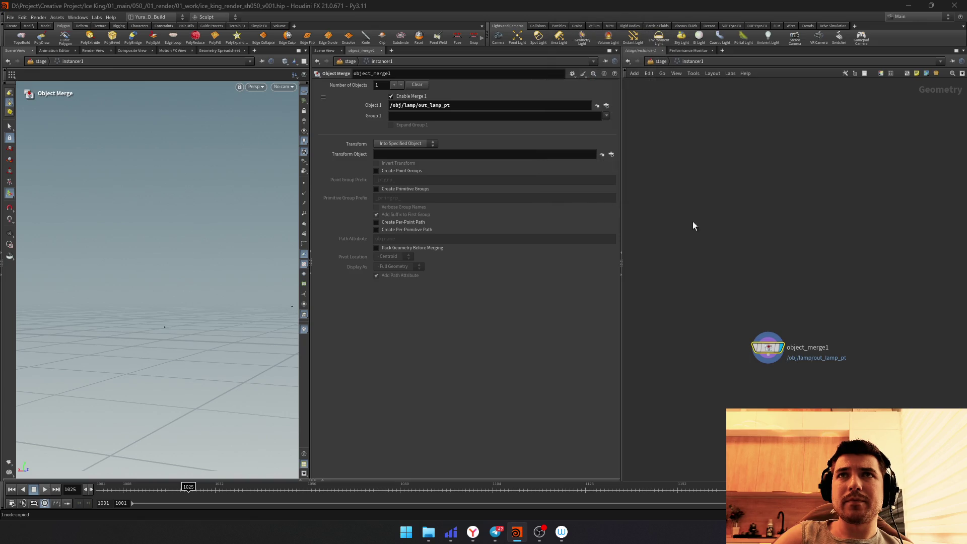
key("u")
Step: Add a Light node set to Sphere type and wire it into instancer1
key("Tab")
type("sp")
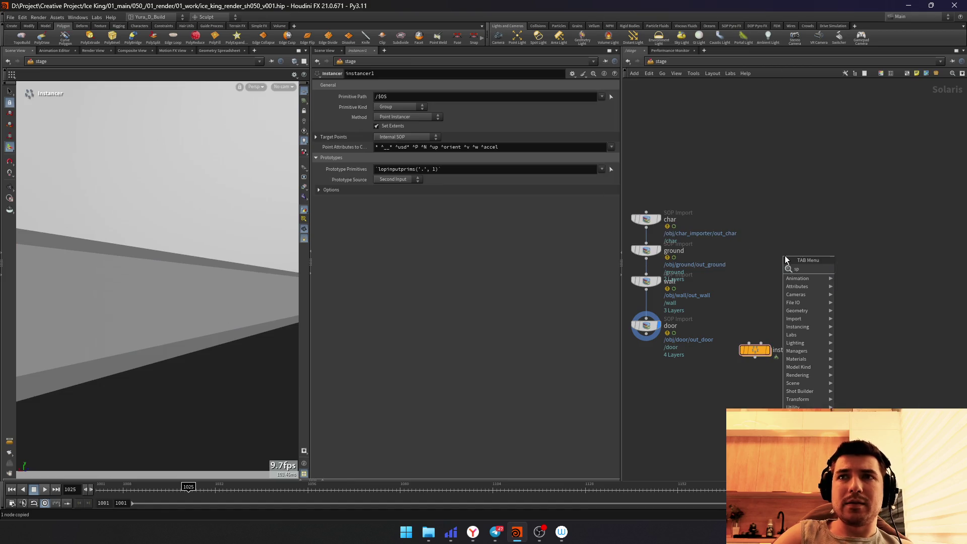
key("Return")
key("ctrl+z")
key("Tab")
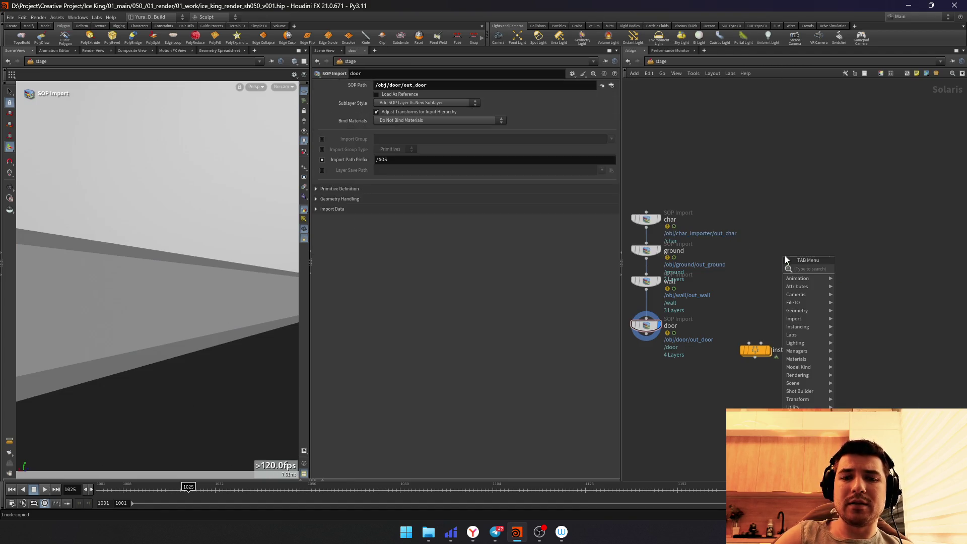
type("li")
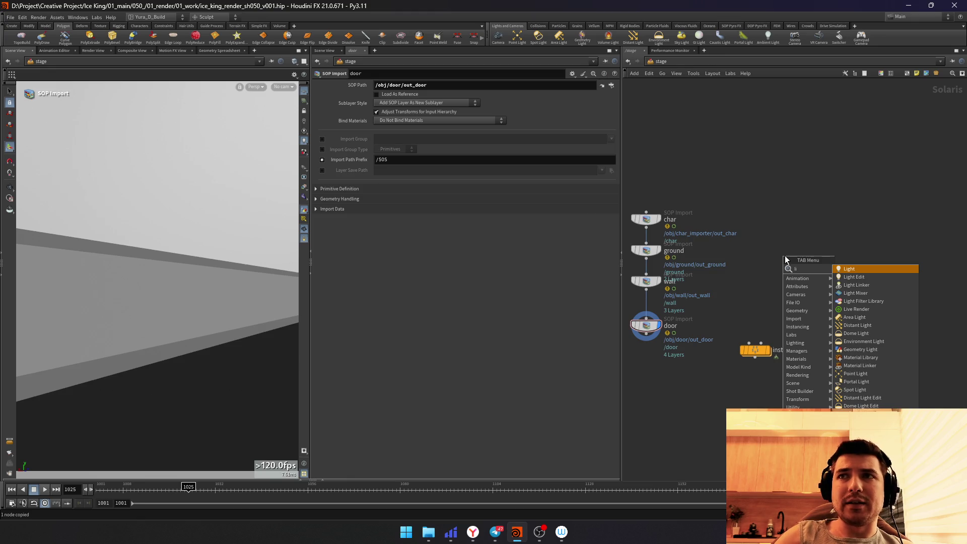
key("Down")
key("Down")
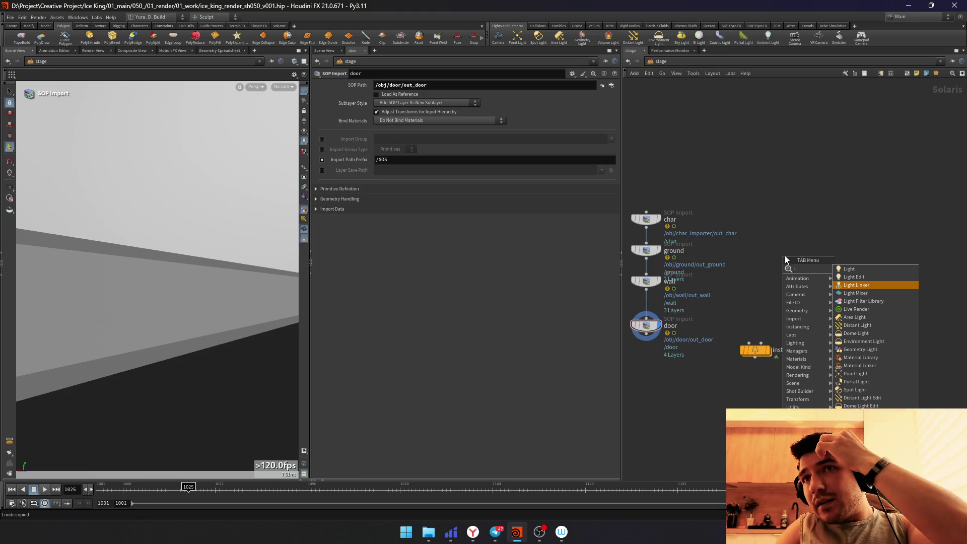
key("Up")
key("Up")
key("Return")
left_click(785, 255)
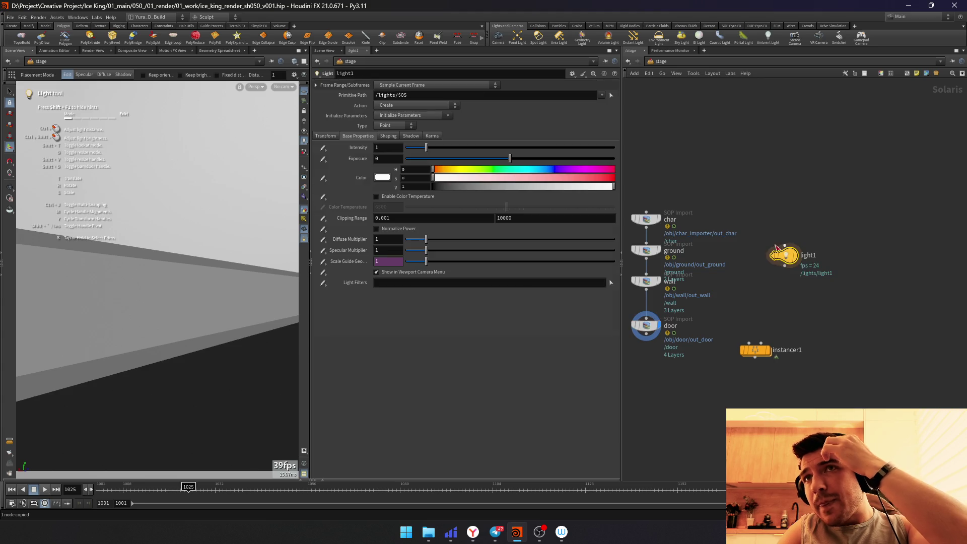
left_click(396, 126)
left_click(389, 161)
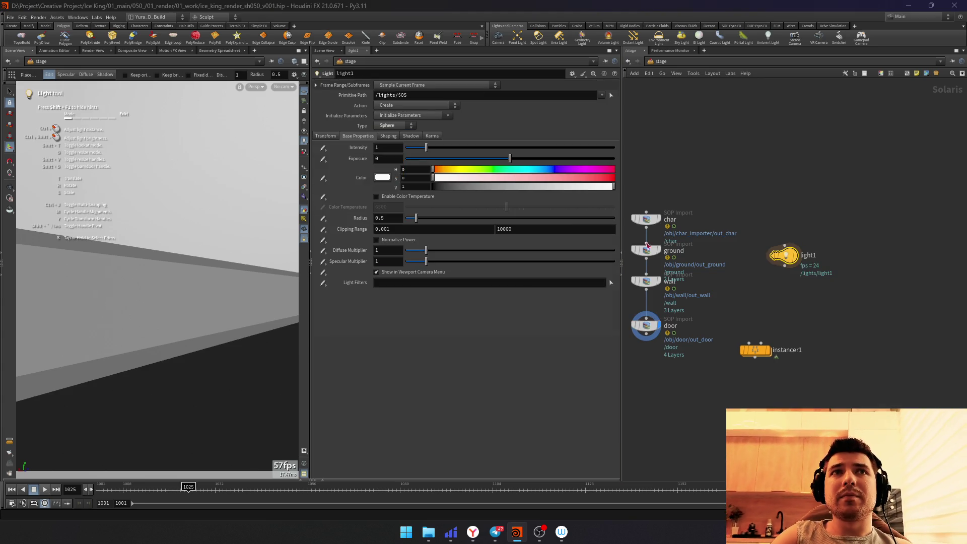
left_click_drag(762, 343, 786, 270)
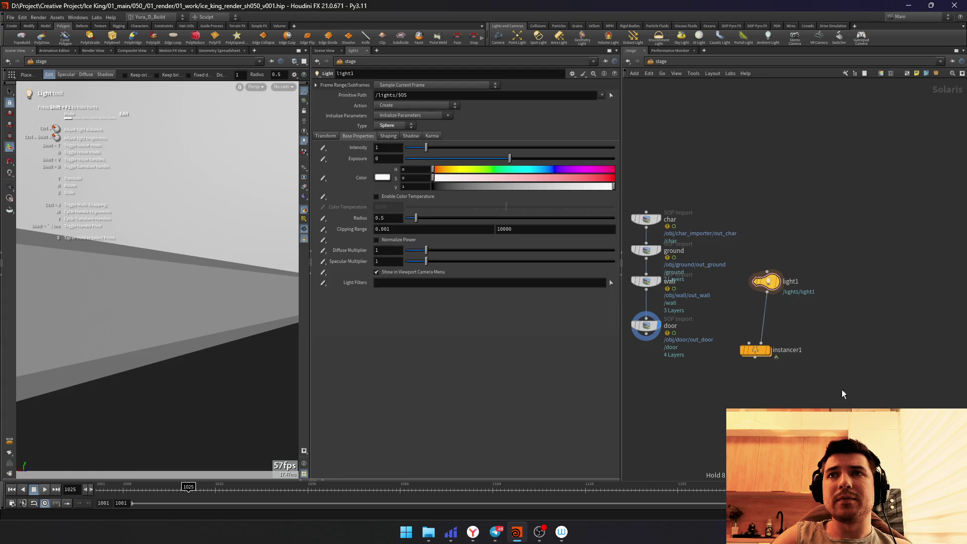
Step: Merge the door import with instancer1 and set the merge's display flag
key("Tab")
type("merge")
key("Return")
left_click(684, 429)
mouse_move(683, 429)
left_mouse_down()
mouse_move(675, 401)
mouse_move(778, 346)
left_mouse_up()
left_click_drag(667, 327, 674, 394)
key("r")
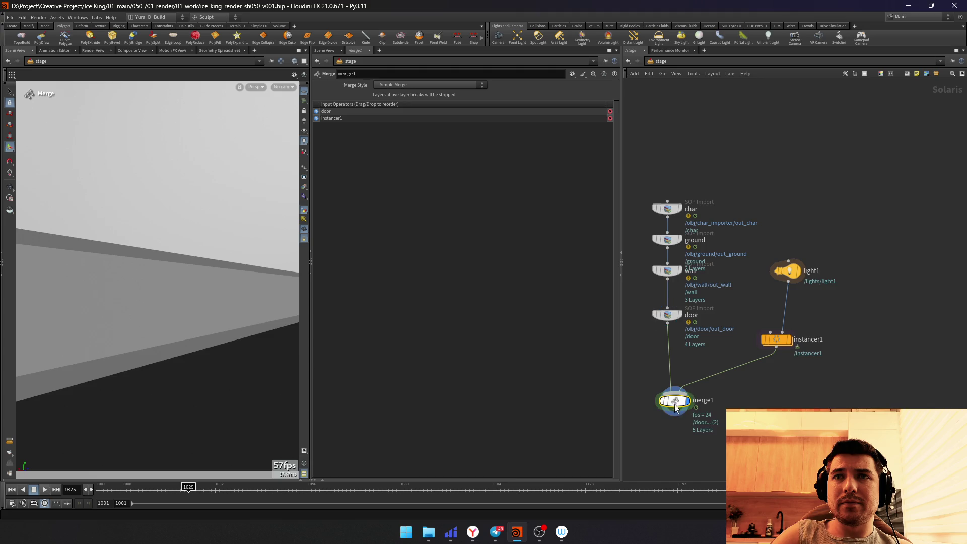
Step: Add a Scene Import (Cameras) node below merge1
left_click(283, 86)
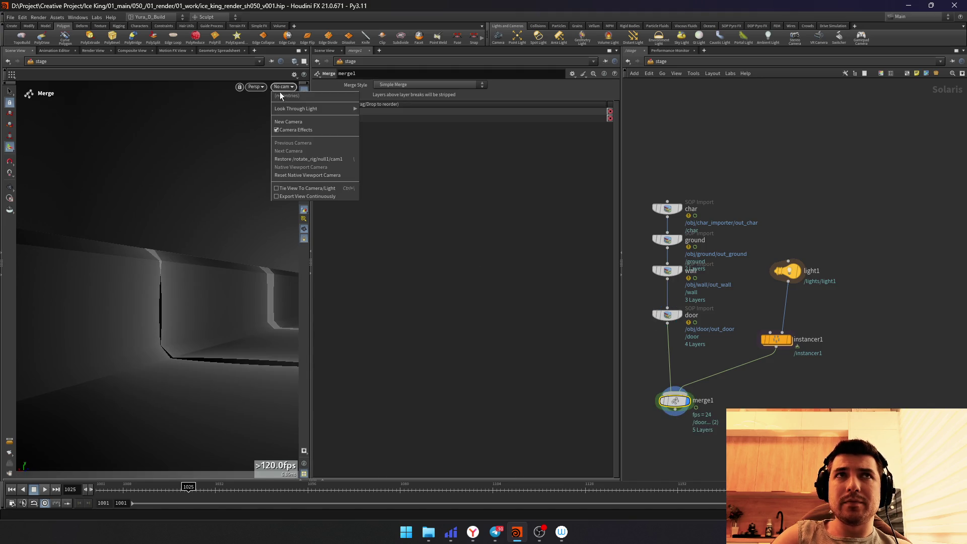
left_click(253, 266)
middle_click_drag(714, 477, 722, 428)
key("Tab")
type("camera")
key("Down")
key("Down")
key("Return")
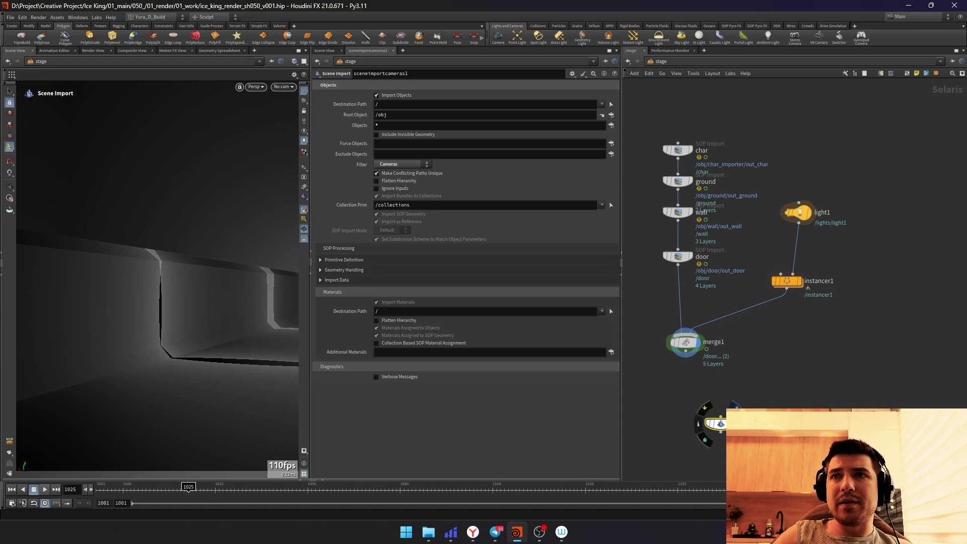
left_click(694, 432)
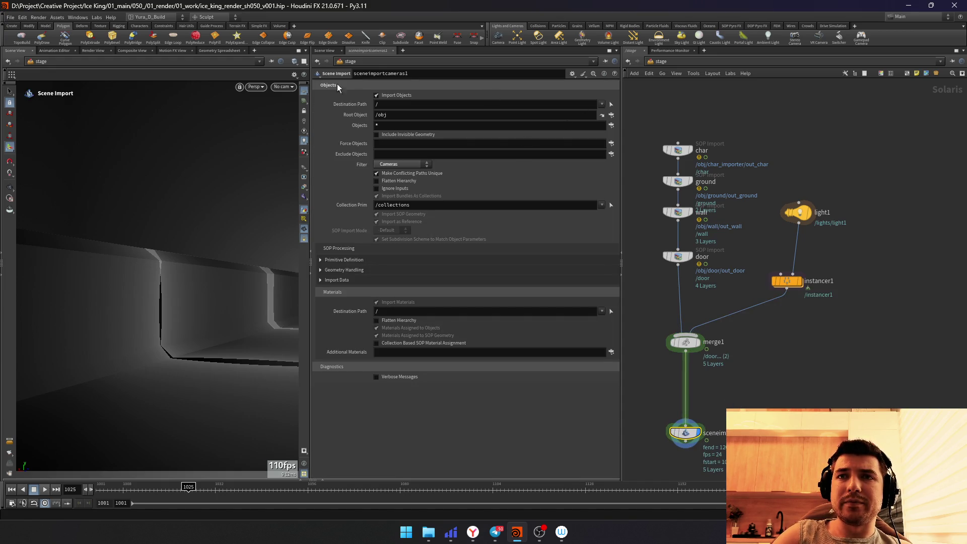
Step: Look through the /CAM camera in the viewport
left_click(284, 86)
left_click(298, 113)
left_click_drag(309, 248, 314, 252)
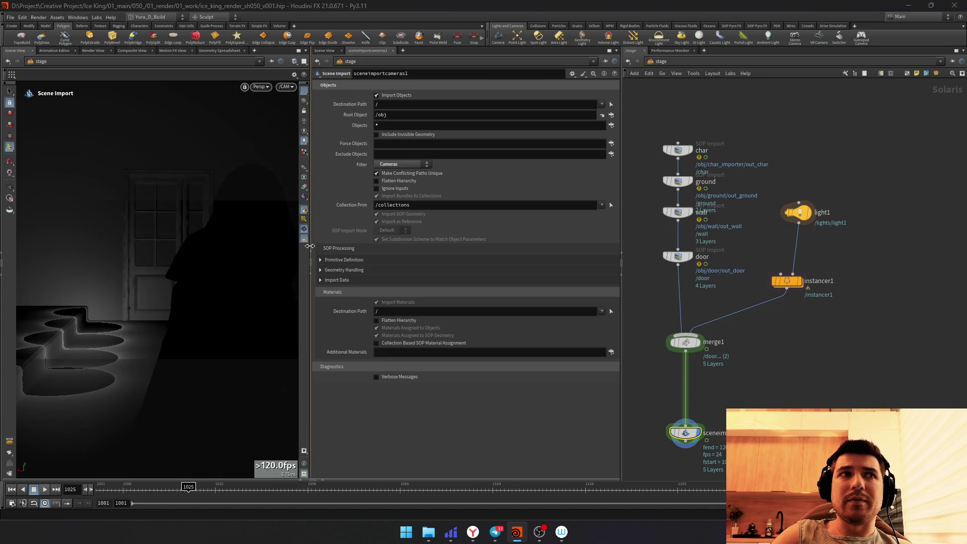
Step: Create a new SOP Import node above merge1 for the lamp geometry
key("Tab")
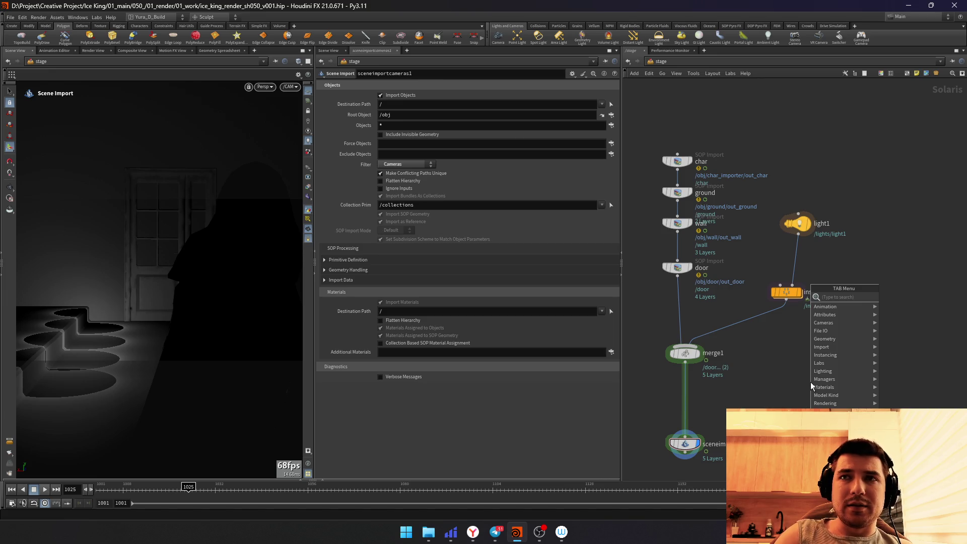
key("Escape")
key("Tab")
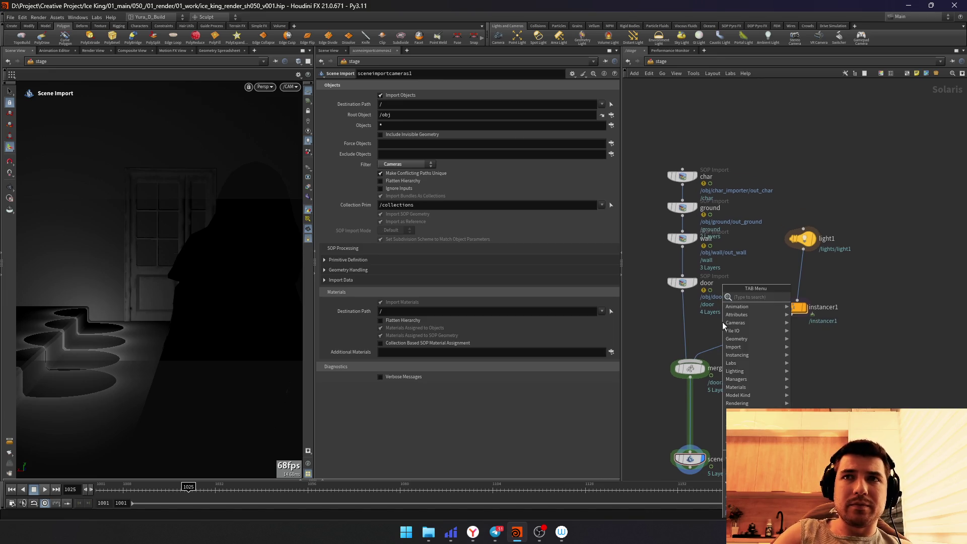
type("sop")
key("Return")
left_click(689, 319)
Step: Rename the SOP import to lamp and point its SOP Path at /obj/lamp/out_lamp
double_click(718, 319)
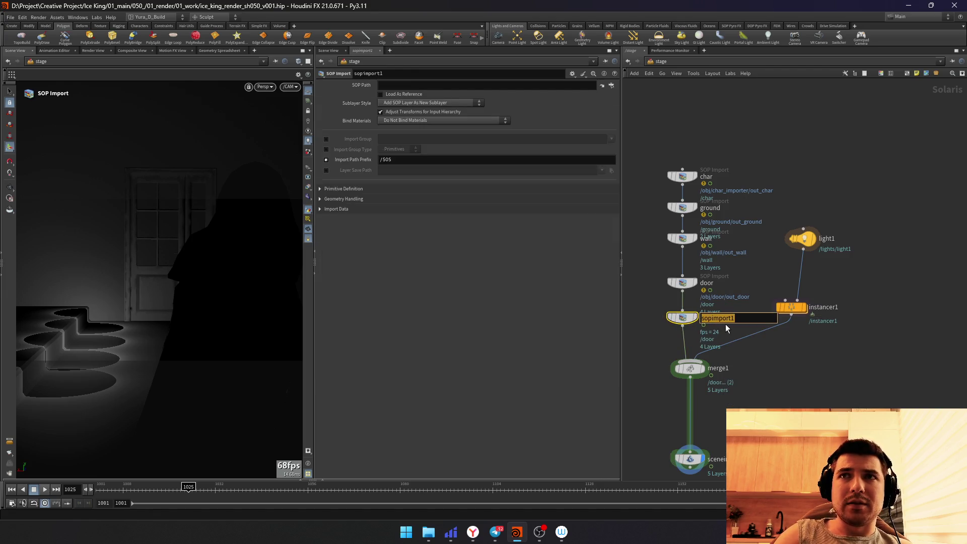
type("lamp")
key("Return")
left_click(612, 85)
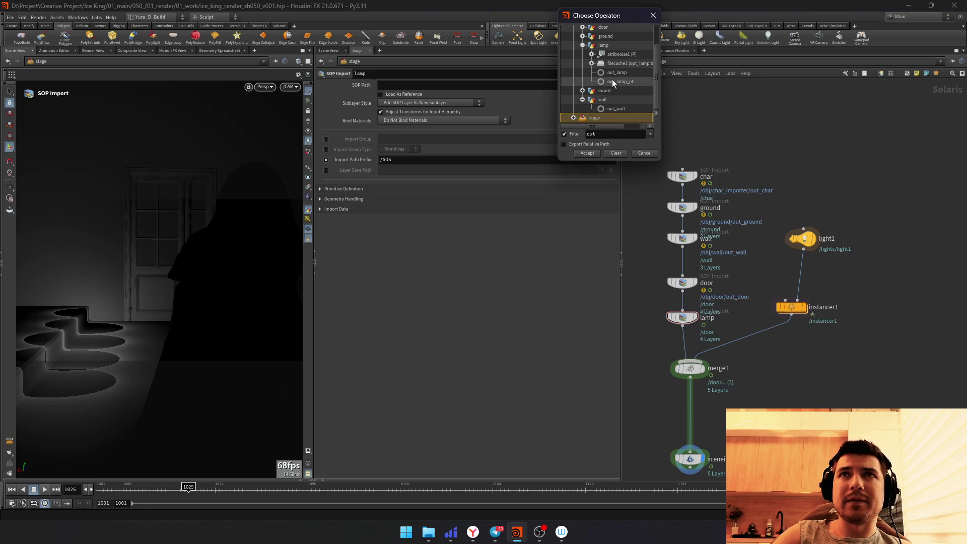
left_click(597, 78)
double_click(611, 75)
Step: Widen the viewport and parameter pane and pan up to the camera import
middle_click_drag(841, 461, 835, 401)
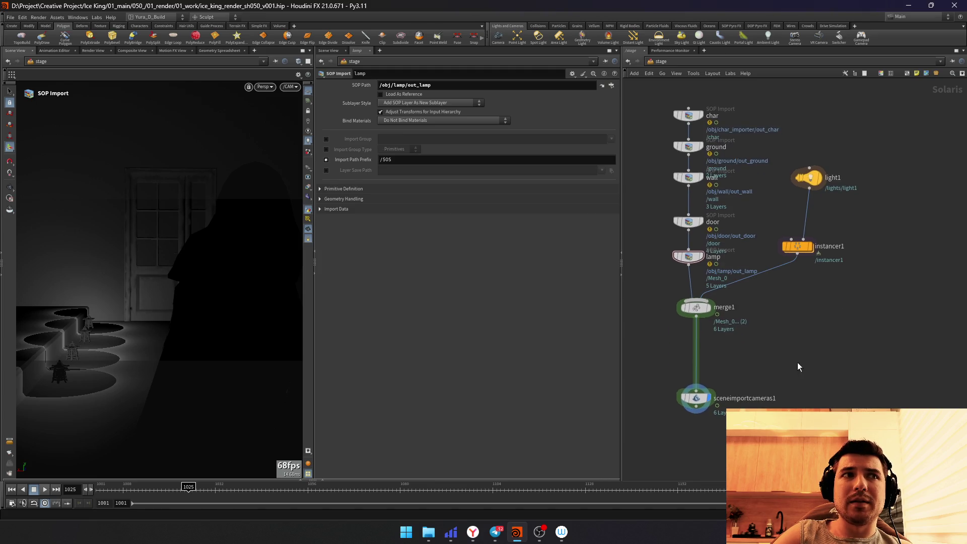
left_click(696, 398)
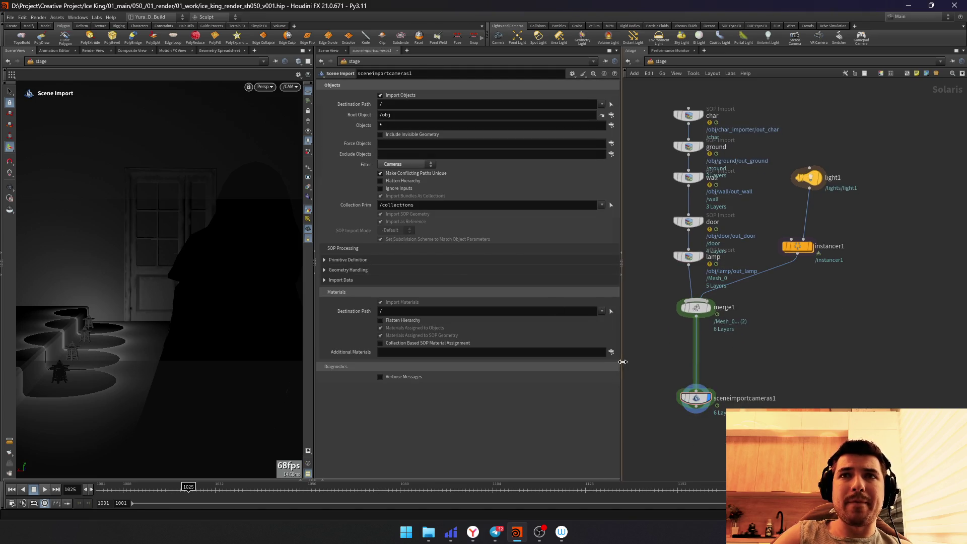
left_click_drag(622, 362, 630, 363)
left_click_drag(318, 315, 336, 318)
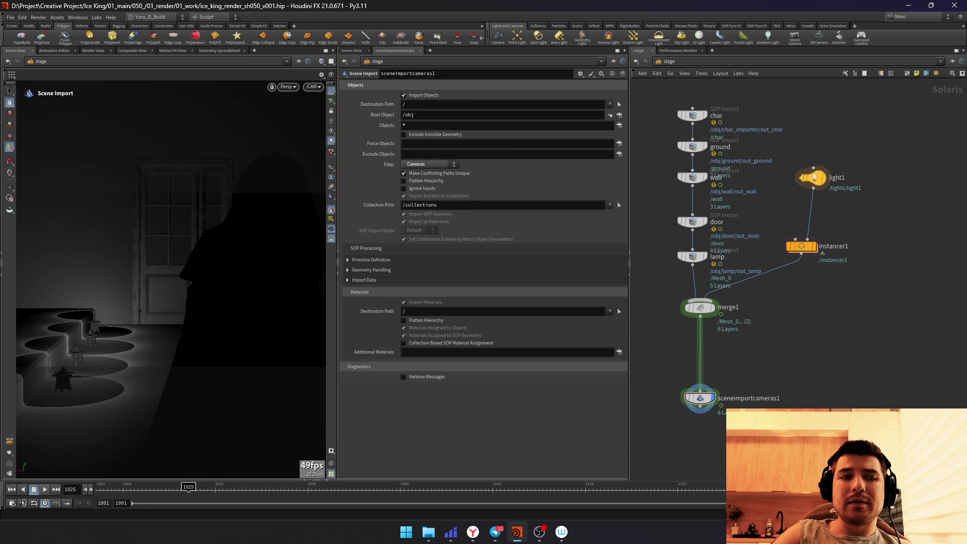
middle_click_drag(794, 265, 787, 237)
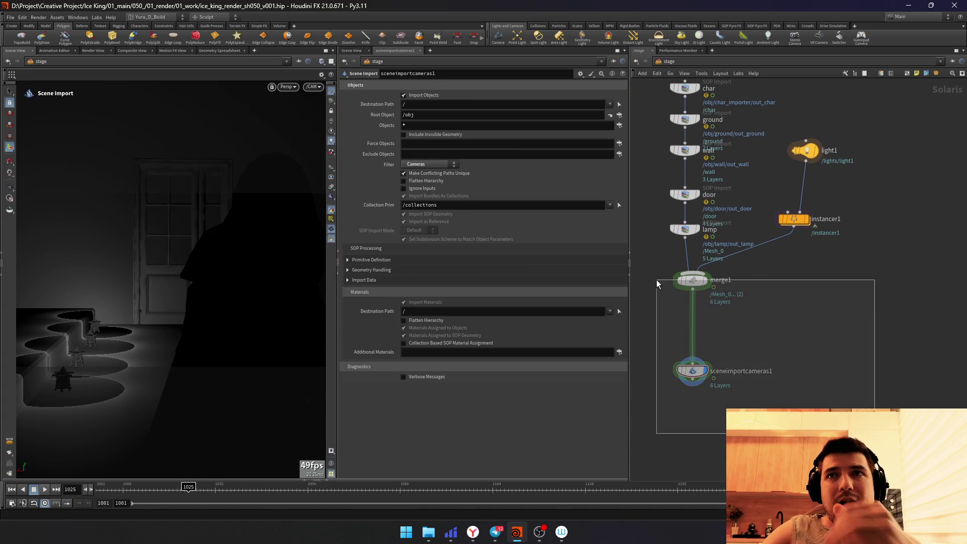
Step: Move merge1 and sceneimportcameras1 lower and shift light1 and instancer1 down-right
left_click_drag(744, 404, 658, 277)
left_click_drag(693, 281, 693, 349)
key("ctrl+z")
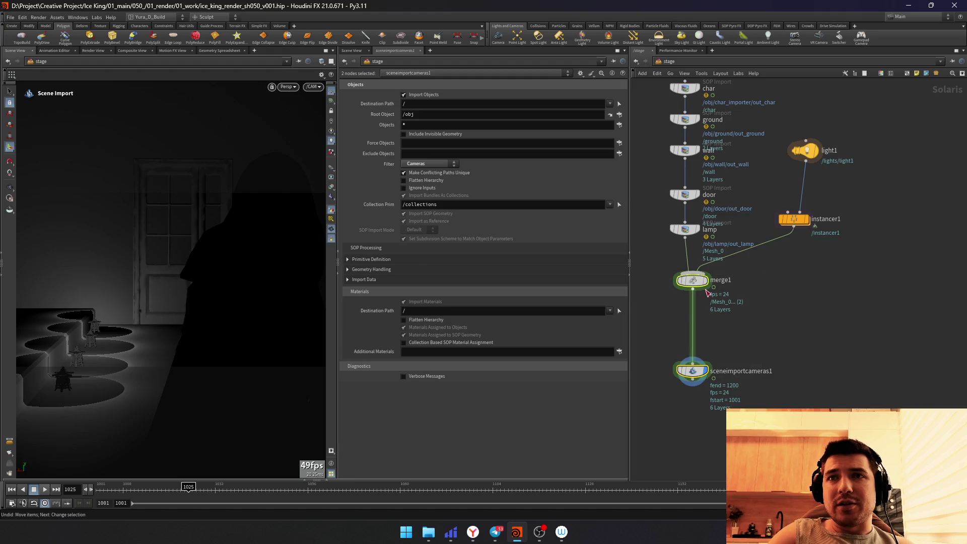
left_click_drag(693, 281, 685, 338)
left_click_drag(868, 302, 763, 113)
left_click_drag(811, 160, 859, 246)
key("Tab")
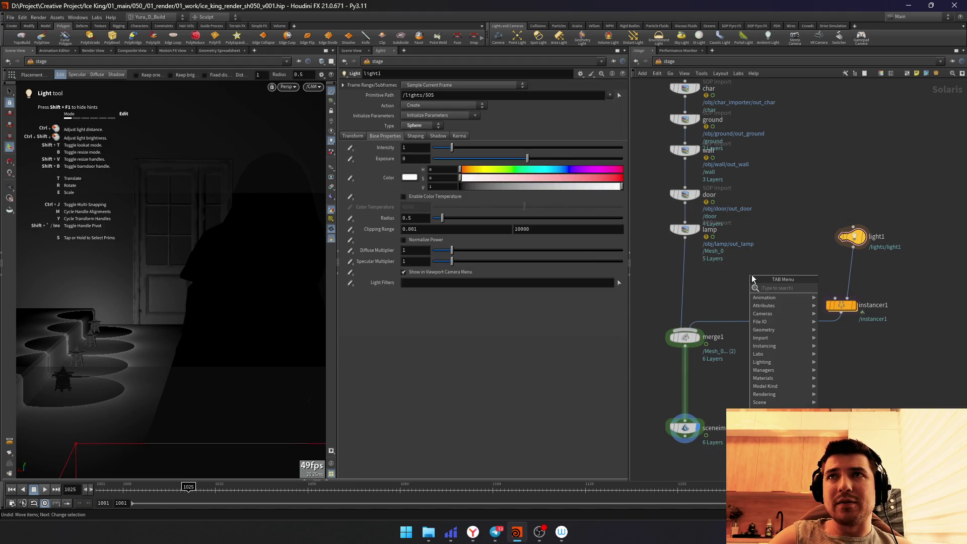
type("wra")
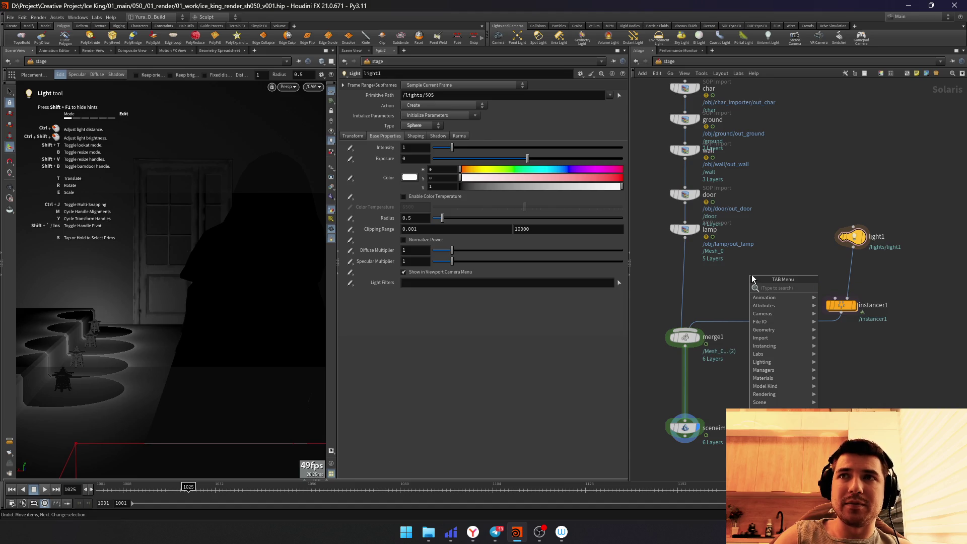
type("sopimport")
Step: Create a SOP Import and insert it into the import chain below char
key("Return")
left_click(752, 276)
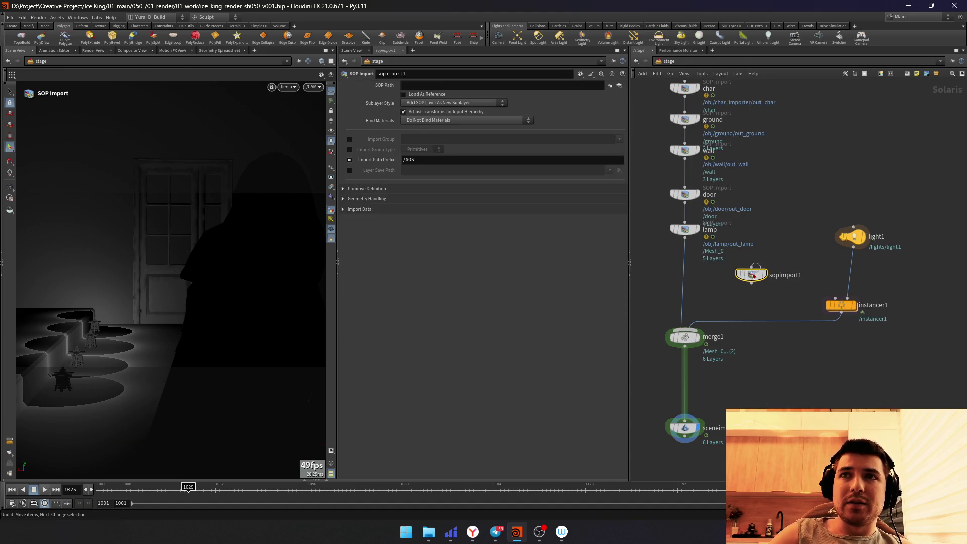
left_click_drag(737, 271, 731, 157)
left_click_drag(674, 100, 689, 114)
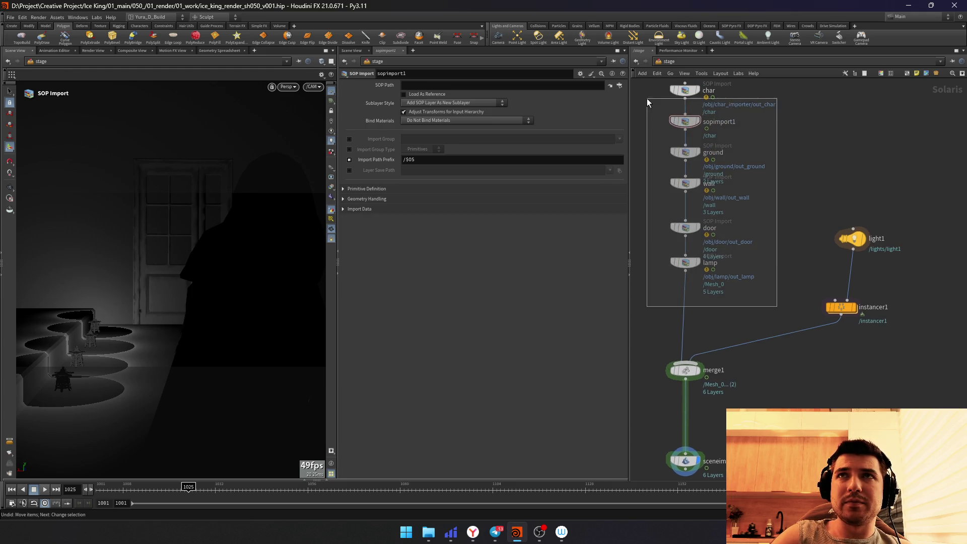
left_click_drag(746, 313, 647, 87)
key("l")
Step: Rename the new import to sword and set its SOP Path to /obj/sword/out_sword
left_click_drag(685, 139, 685, 128)
double_click(722, 134)
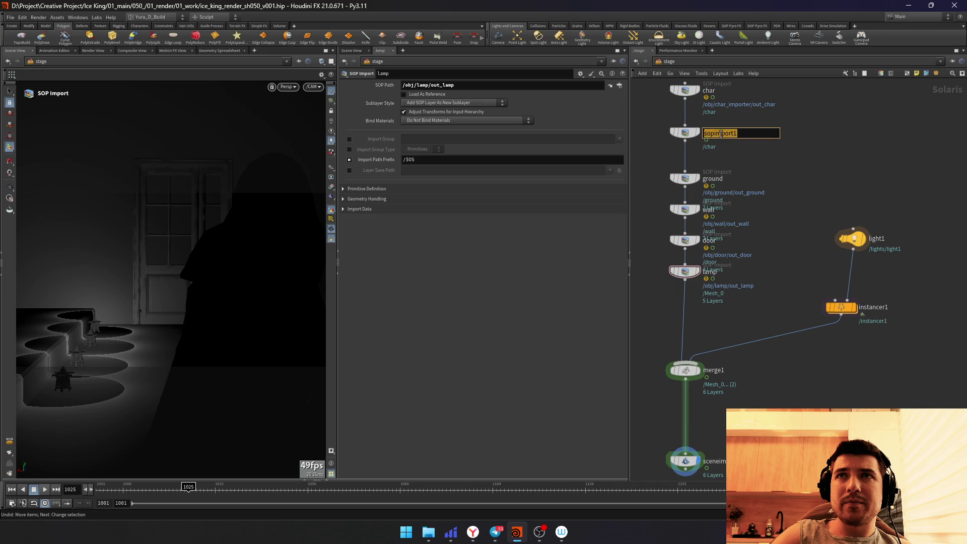
type("rd")
key("Return")
left_click(704, 135)
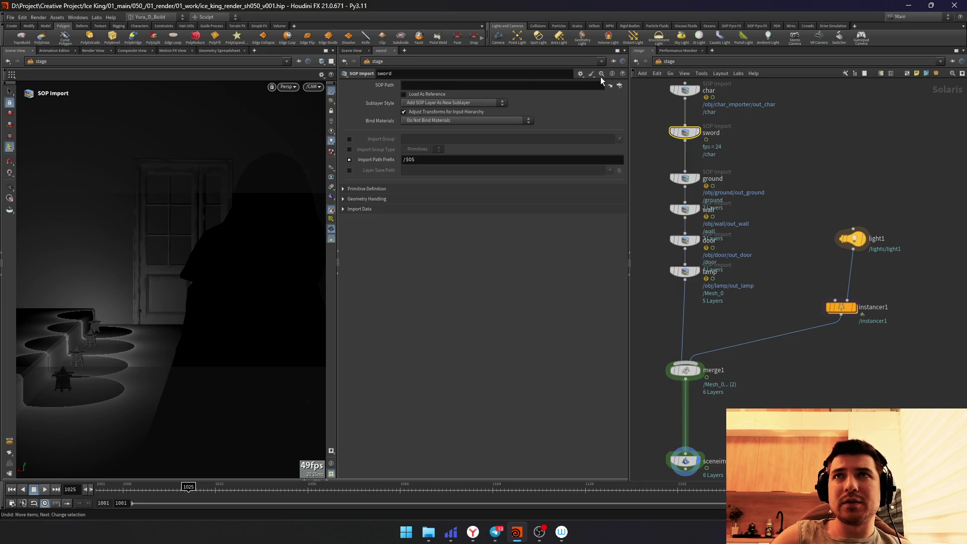
left_click(619, 86)
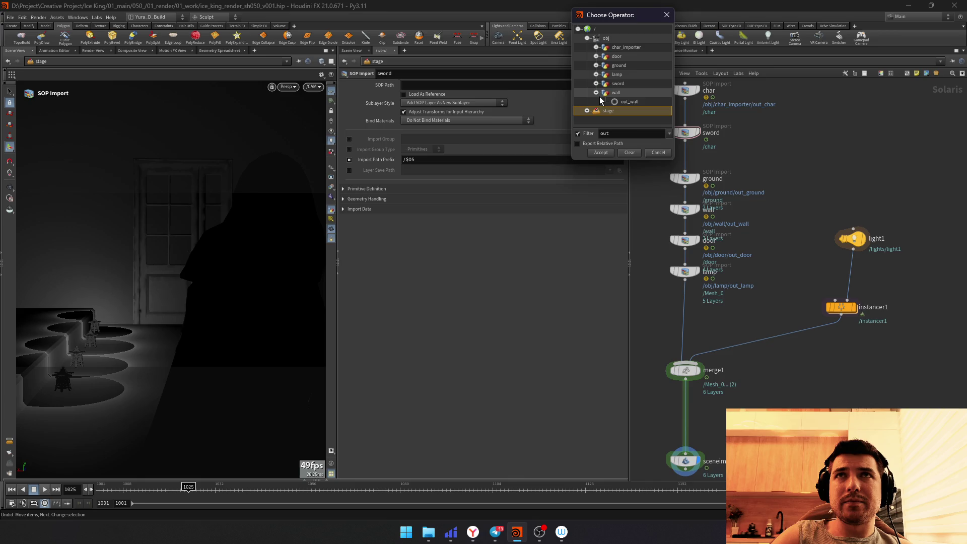
left_click(597, 83)
double_click(624, 92)
Step: Select light1 in the stage network to bring up its parameters
mouse_move(775, 336)
middle_mouse_down()
mouse_move(758, 290)
mouse_move(783, 300)
middle_mouse_up()
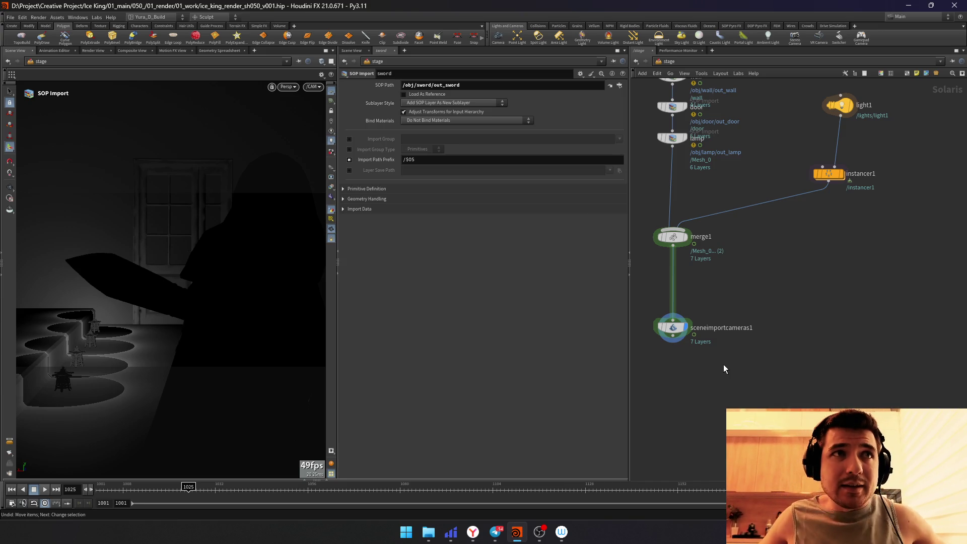
middle_click_drag(734, 345, 723, 393)
left_click_drag(835, 291, 805, 211)
left_click(827, 154)
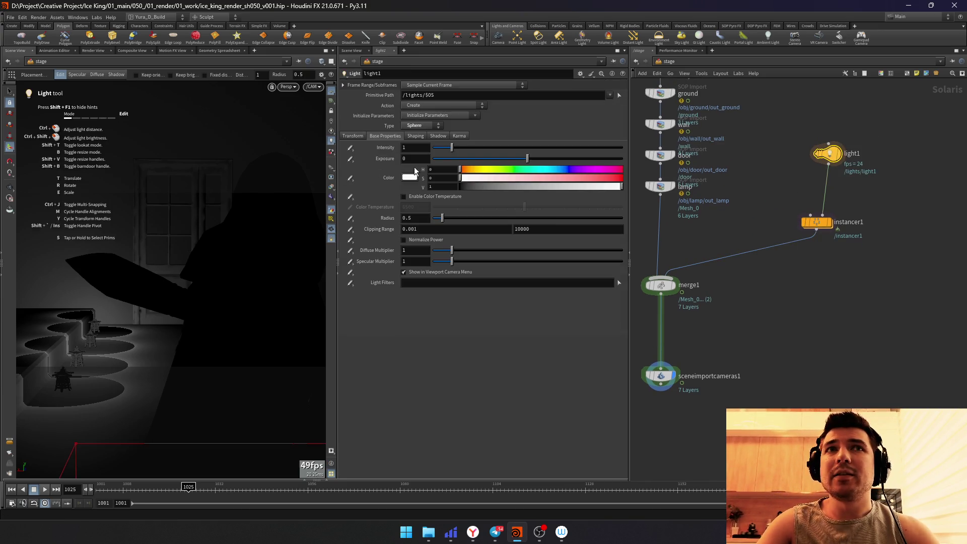
Step: Enable Color Temperature on light1 at about 4318 for a warm lamp light
left_click(427, 197)
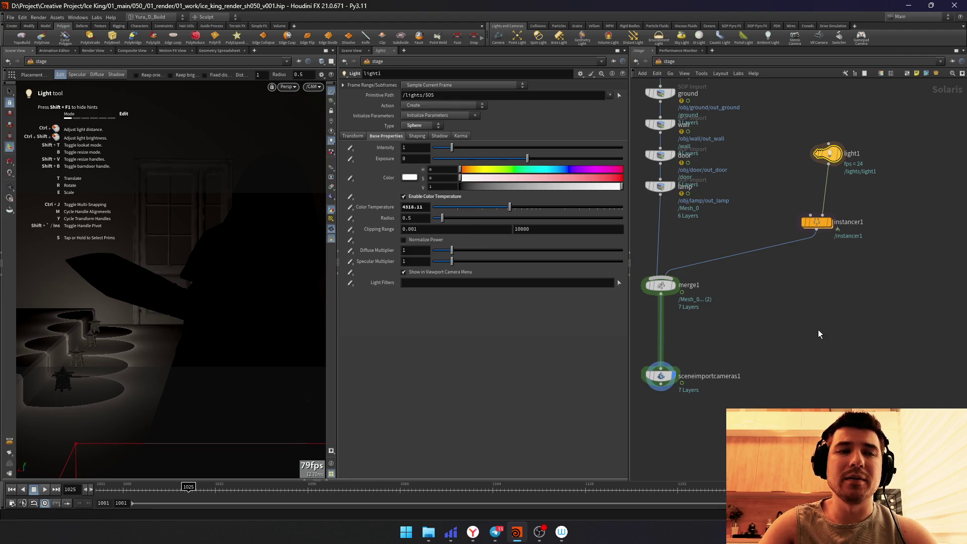
middle_click_drag(819, 334, 794, 287)
left_click_drag(648, 296, 770, 411)
middle_click_drag(756, 431, 740, 369)
middle_click_drag(701, 305, 702, 314)
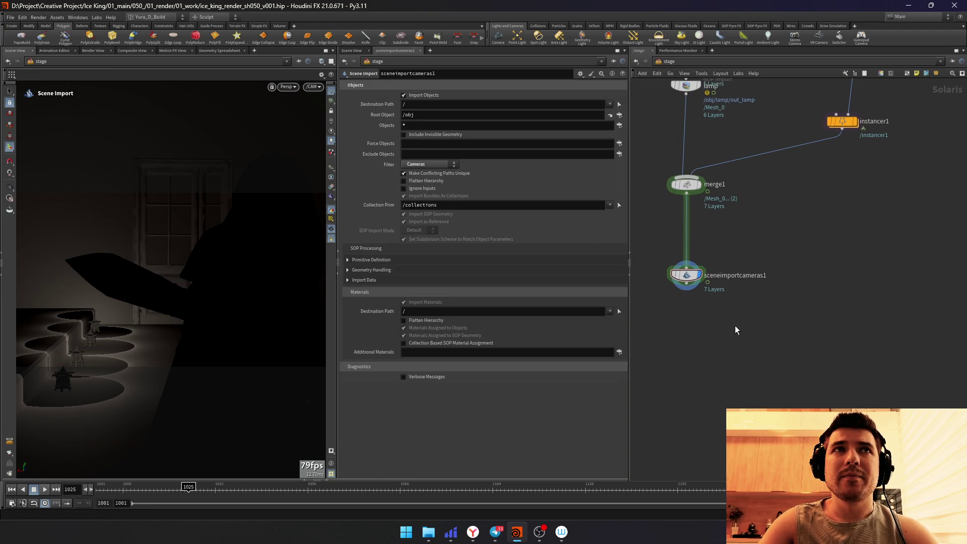
Step: Add a Distant Light wired below sceneimportcameras1 and orbit to see it
key("Tab")
type("dist")
key("Return")
left_click_drag(737, 326, 689, 378)
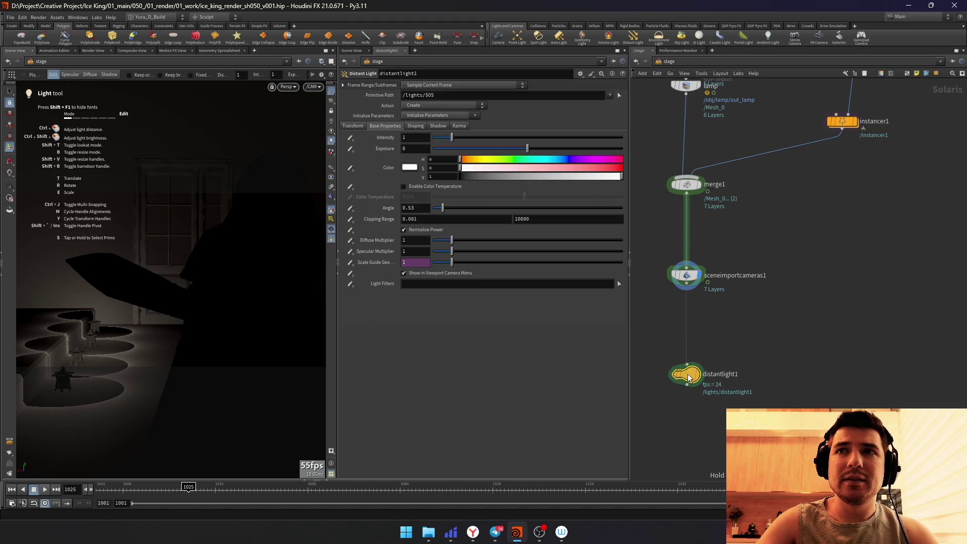
left_click(662, 357)
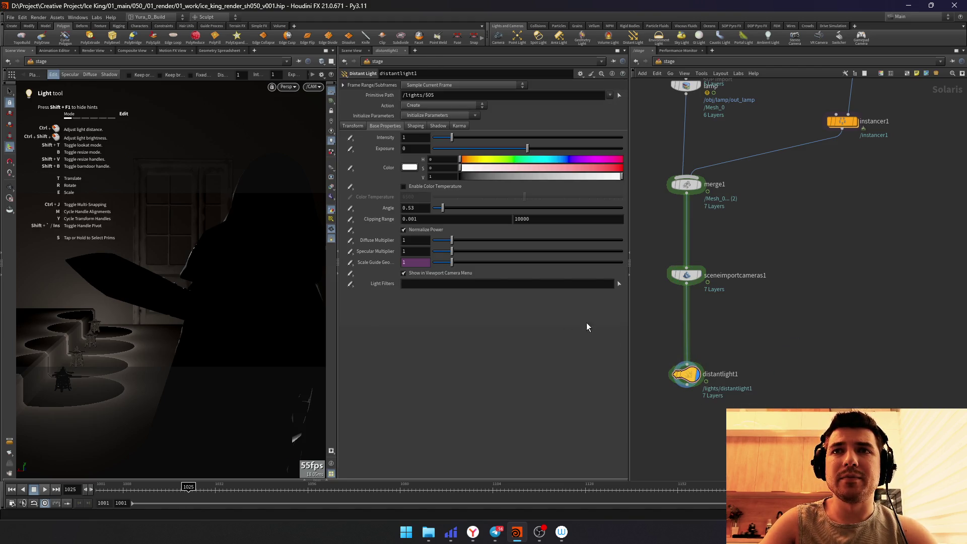
key("Escape")
left_click_drag(222, 212, 198, 312)
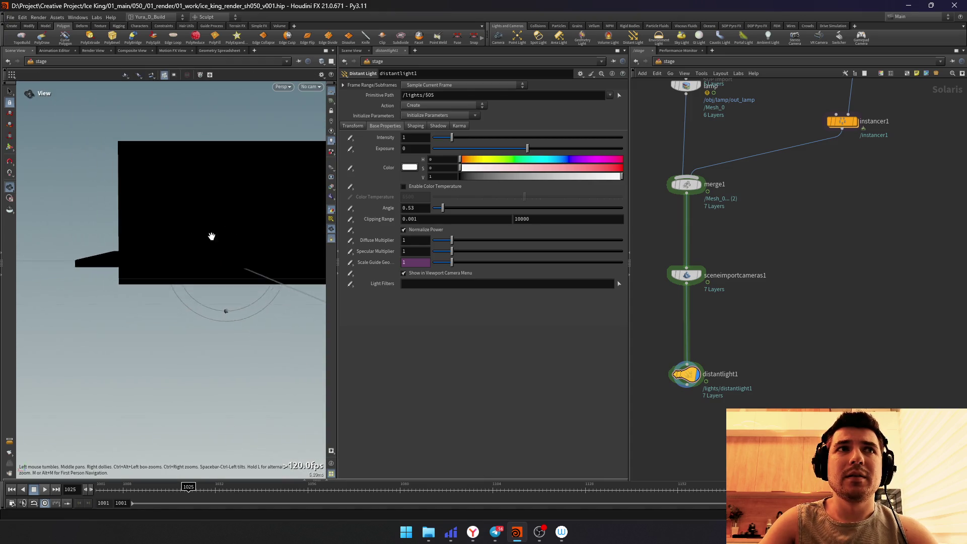
key("Return")
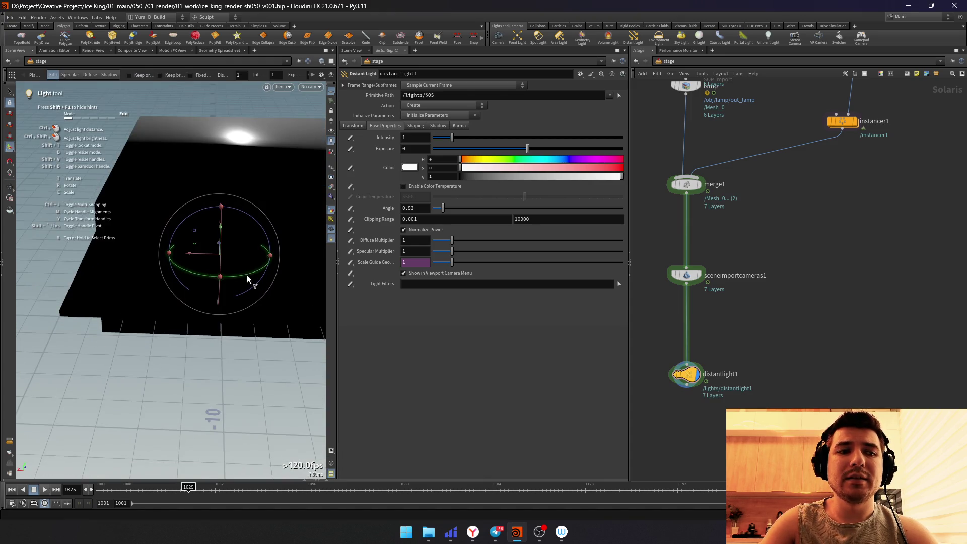
Step: Set the distant light's Transform Uniform Scale to 5 (after trying 25 and 15)
left_click(353, 126)
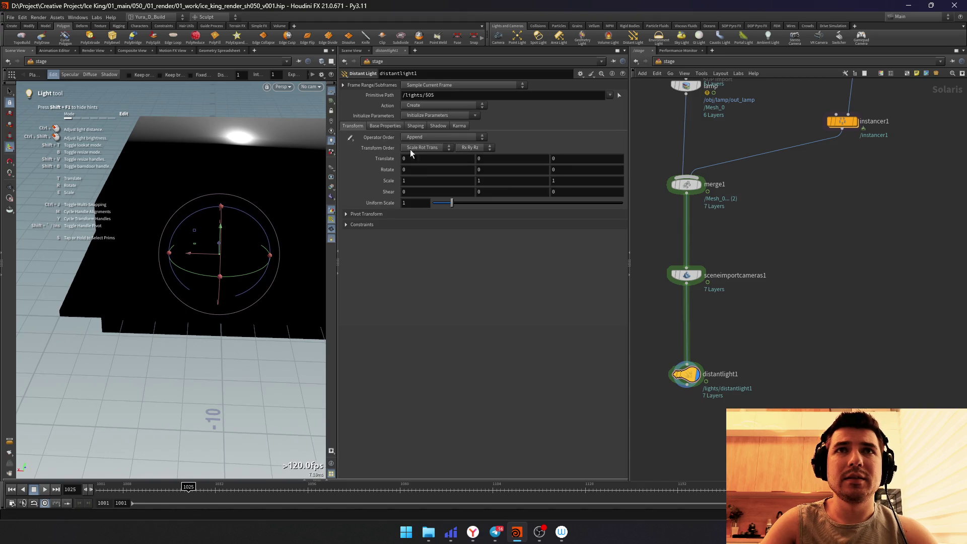
double_click(426, 201)
type("25")
key("Return")
type("15")
key("Return")
double_click(411, 203)
type("5")
key("Return")
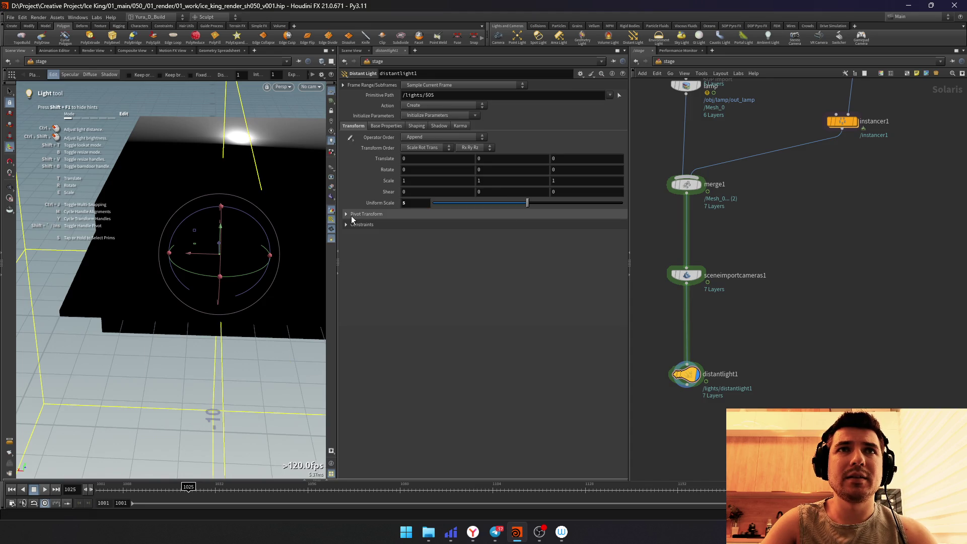
Step: Rotate the distant light to about -5.9, 55.4, 21 and view through /CAM
left_click_drag(246, 280, 270, 246)
left_click_drag(238, 282, 219, 286)
left_click(309, 87)
left_click(312, 116)
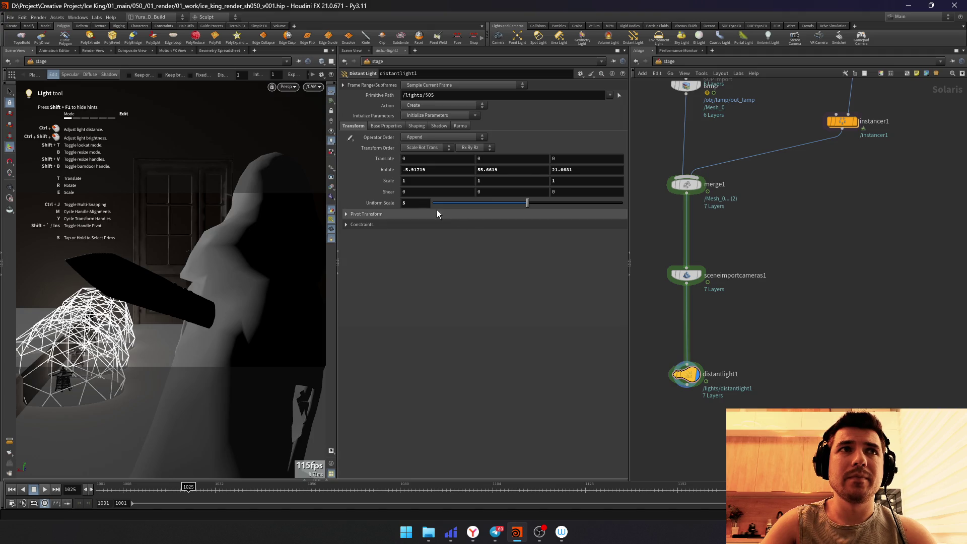
left_click(285, 87)
Step: Add Karma render settings using /CAM as the camera with the XPU engine
left_click(546, 328)
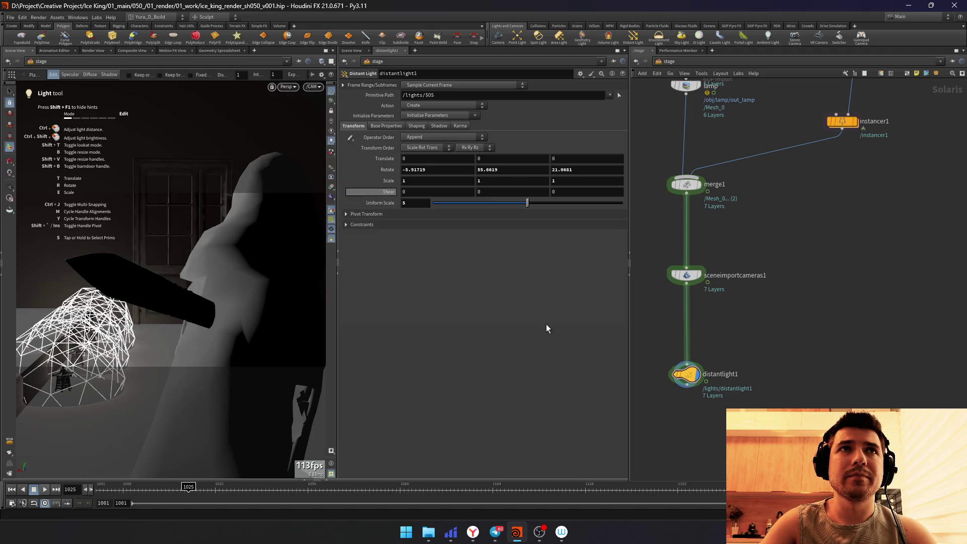
middle_click_drag(706, 332, 729, 295)
key("Tab")
type("er")
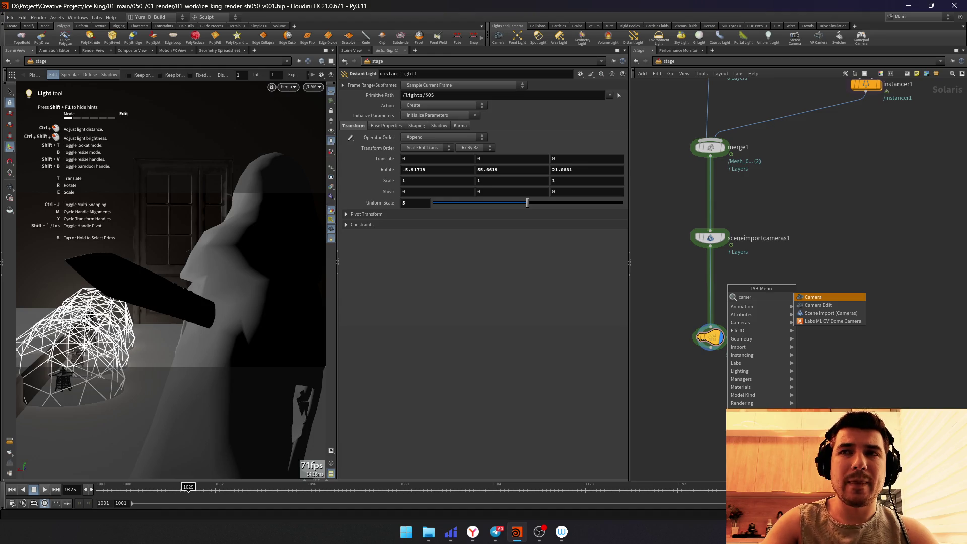
key("BackSpace")
key("BackSpace")
key("BackSpace")
type("karm")
key("Return")
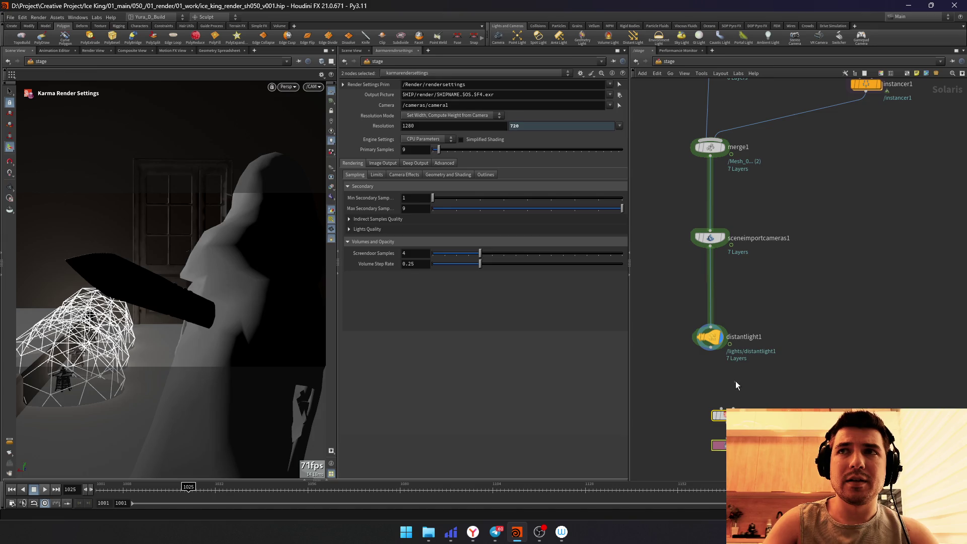
left_click(487, 106)
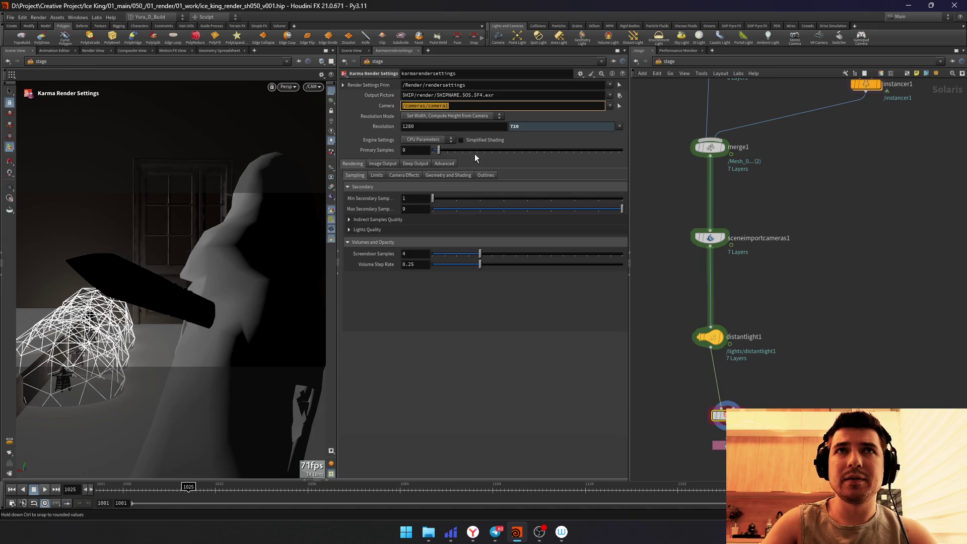
type("/")
key("Return")
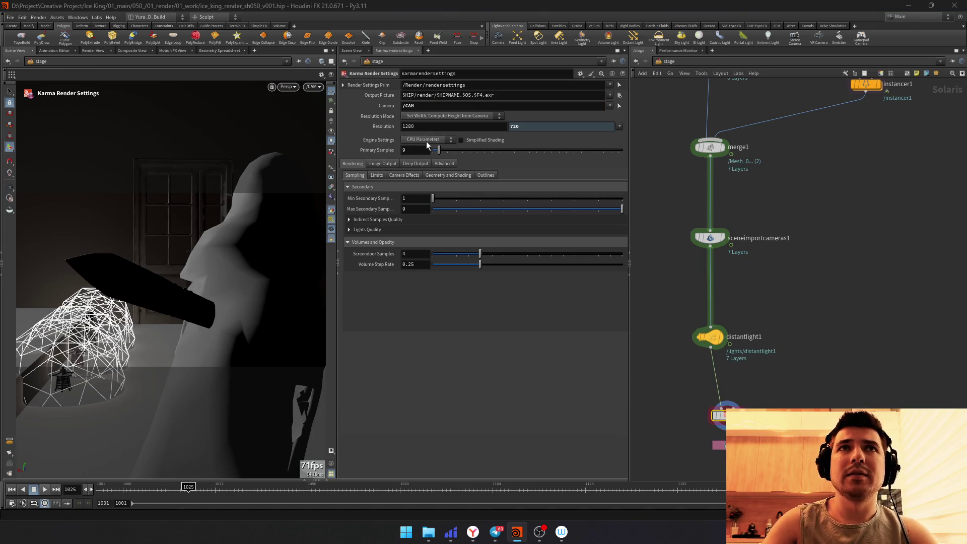
left_click(426, 141)
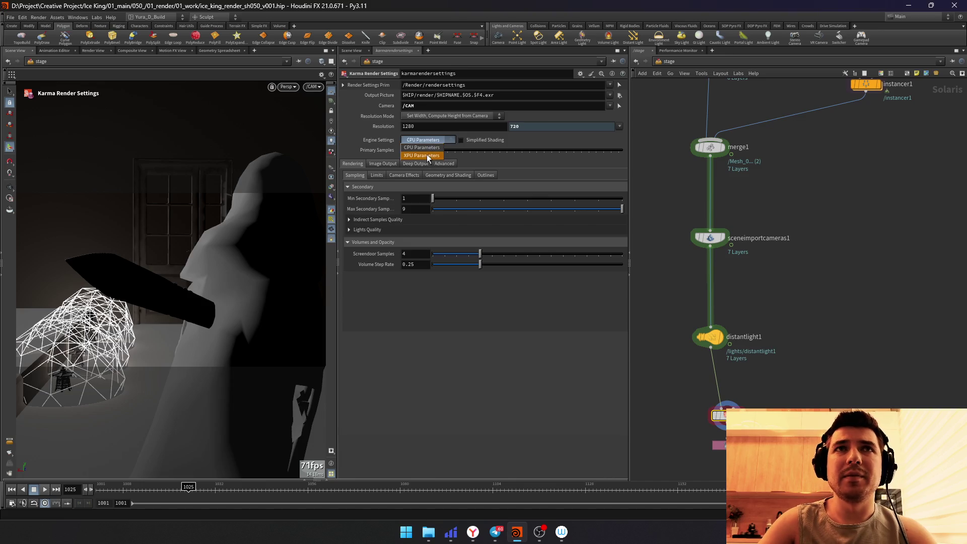
left_click(407, 177)
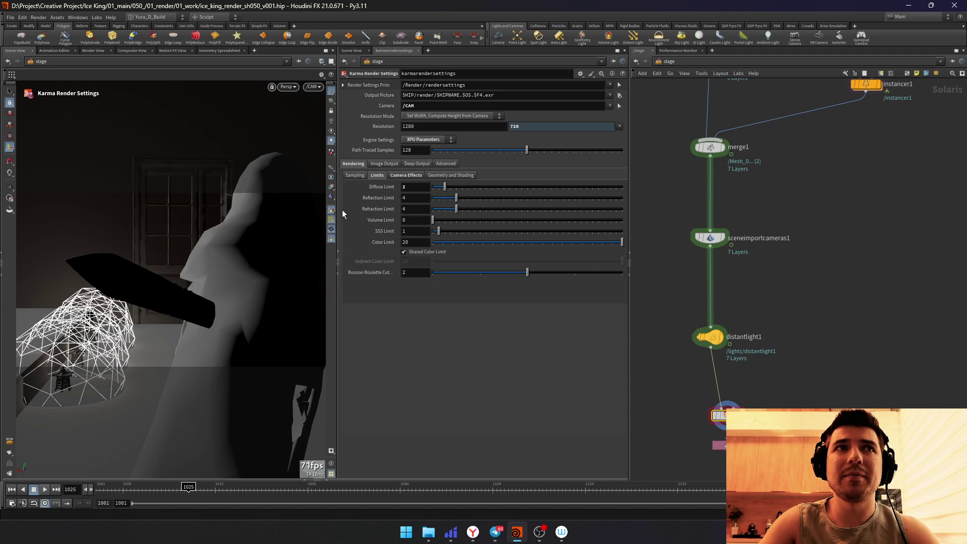
Step: Auto-layout the lower LOP nodes into one neat column and deselect them
left_click_drag(343, 213, 363, 213)
scroll(680, 325, "down", 5)
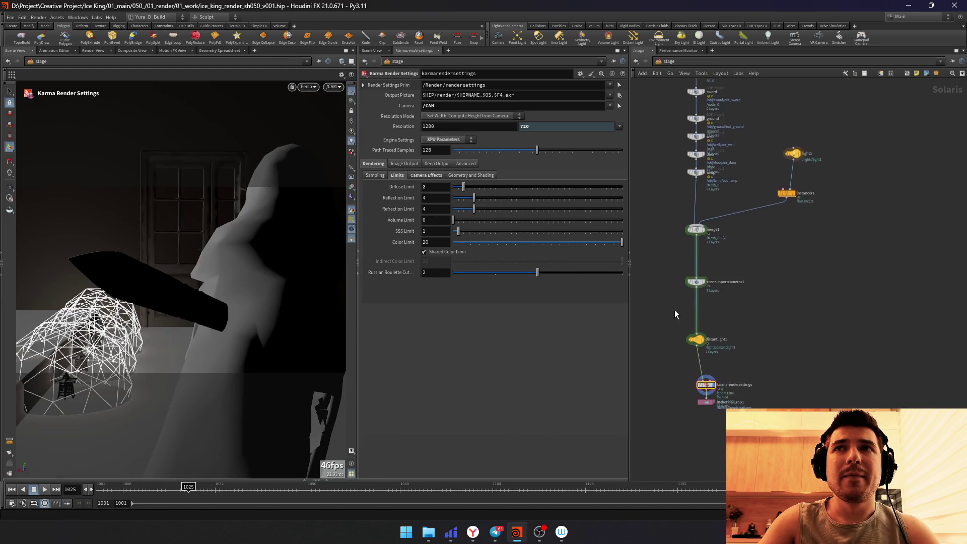
left_click_drag(673, 285, 693, 197)
key("l")
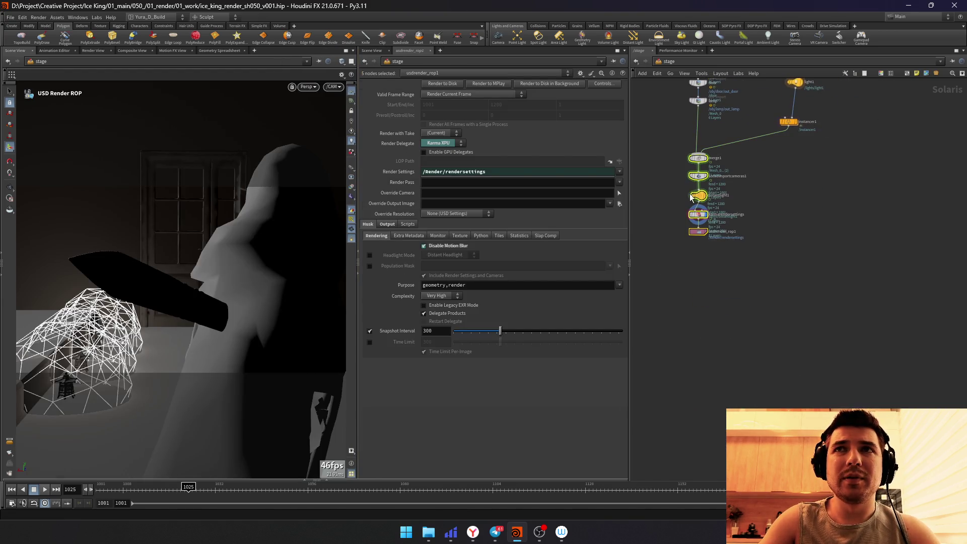
left_click(702, 165)
mouse_move(539, 532)
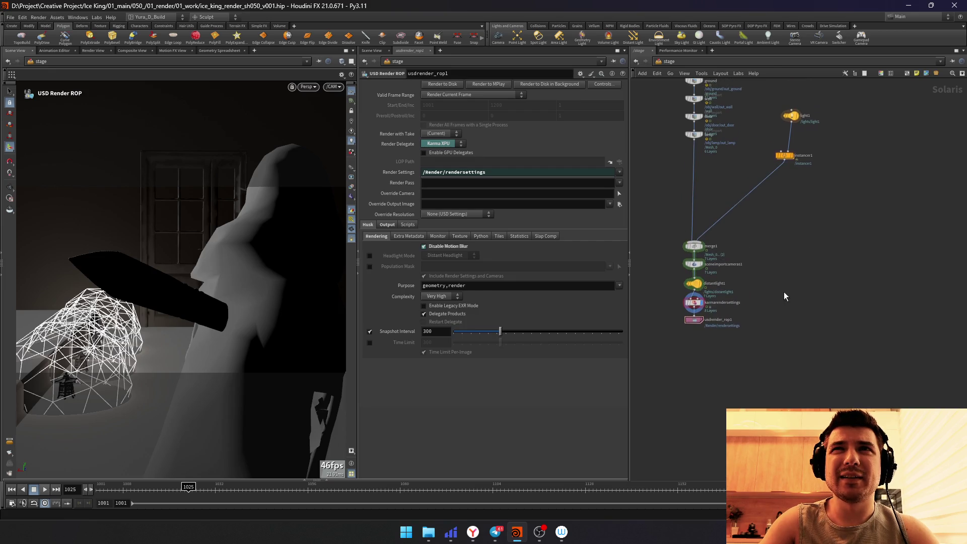
left_click(547, 539)
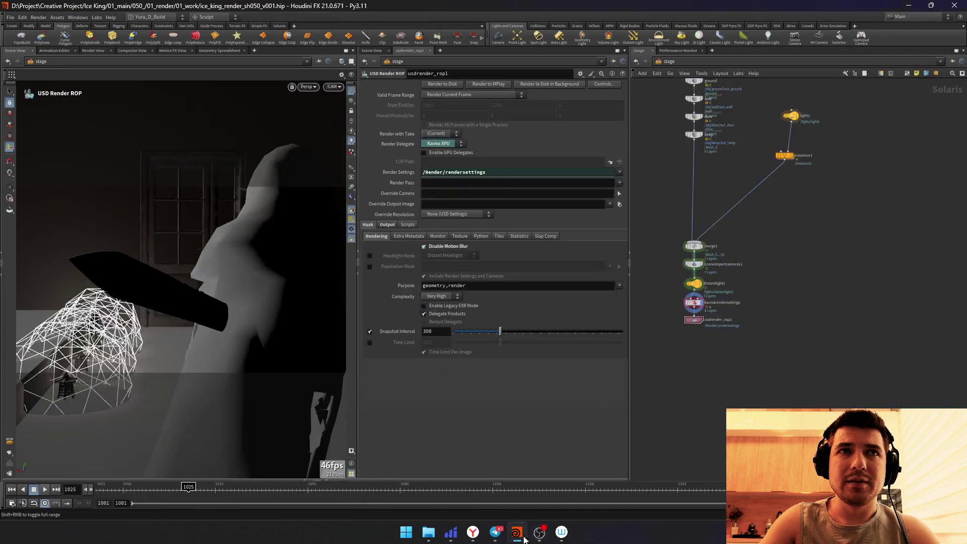
left_click(548, 539)
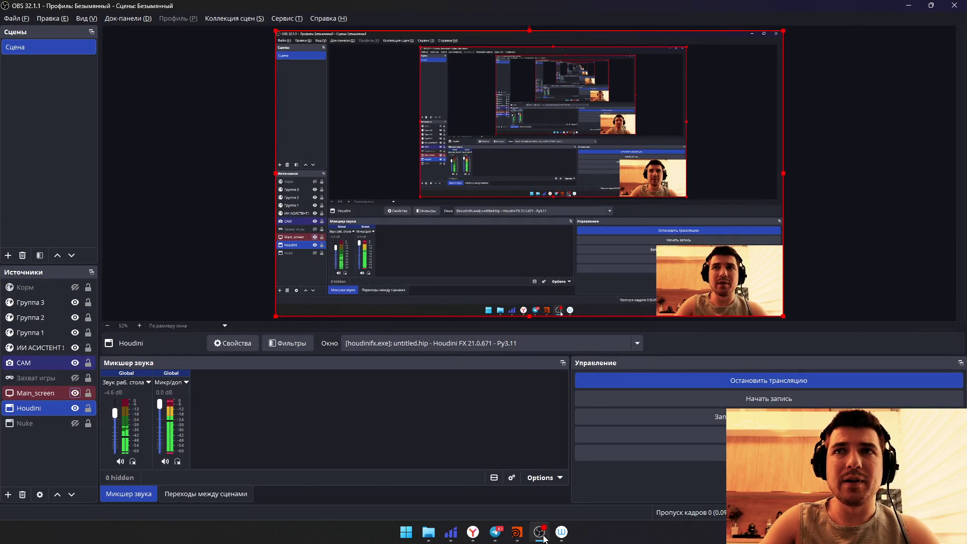
mouse_move(472, 532)
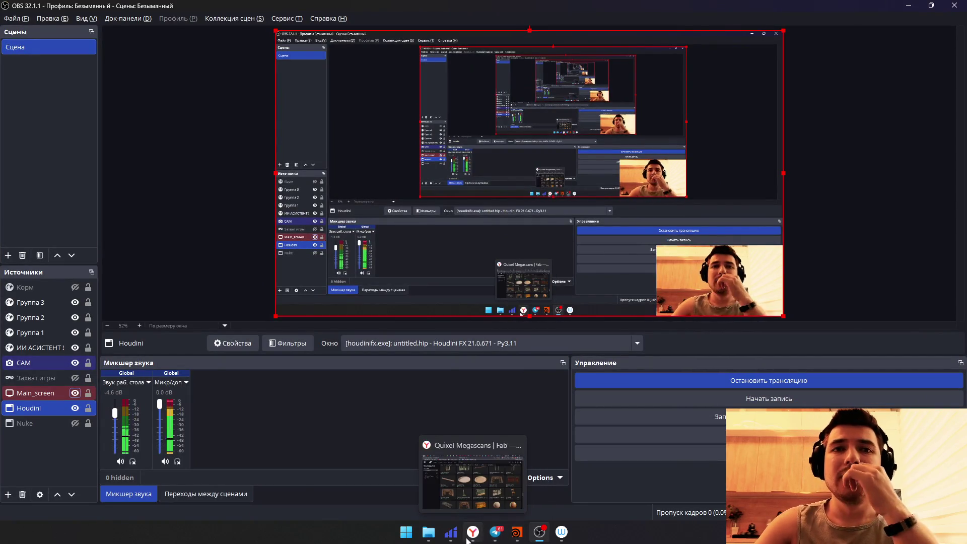
Step: Bring Fab forward and filter the wood search to Material & Textures
left_click(492, 536)
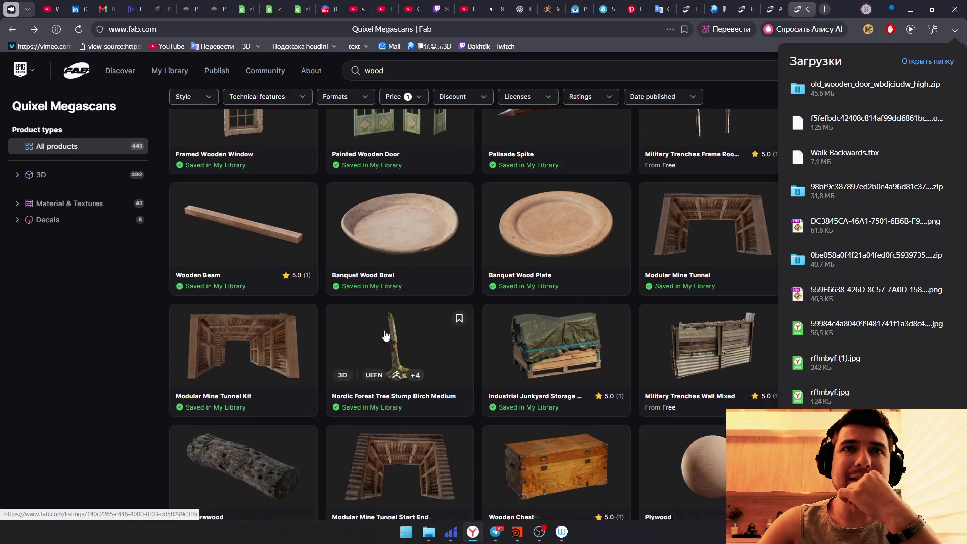
scroll(367, 324, "down", 1)
left_click(393, 70)
scroll(431, 328, "down", 3)
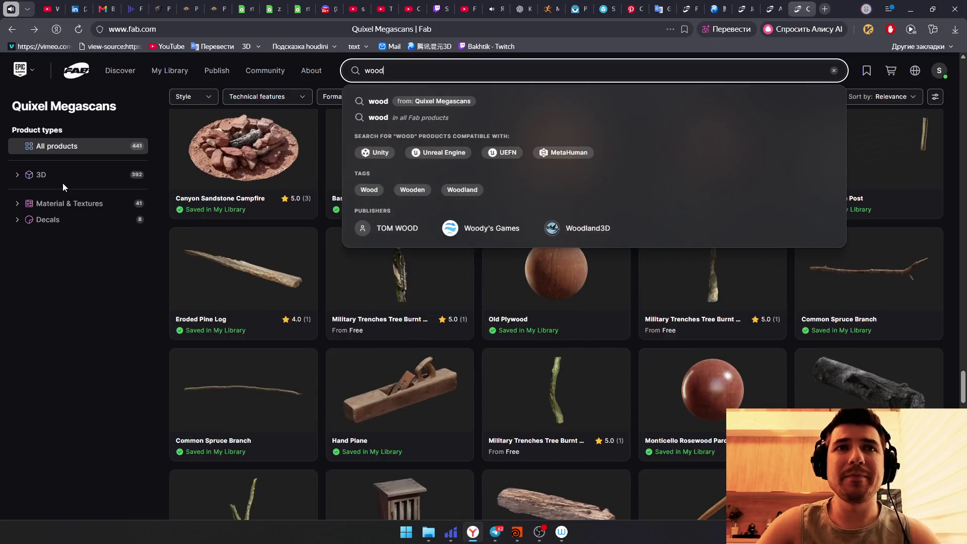
left_click(61, 204)
scroll(262, 352, "down", 3)
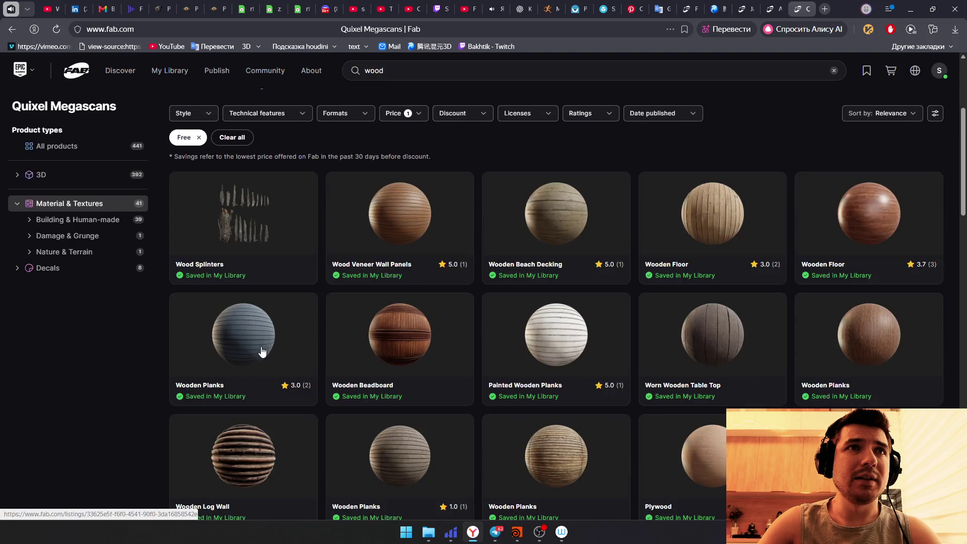
Step: Check the Wooden Beadboard page, go back, and open the Wooden Planks material
left_click(414, 334)
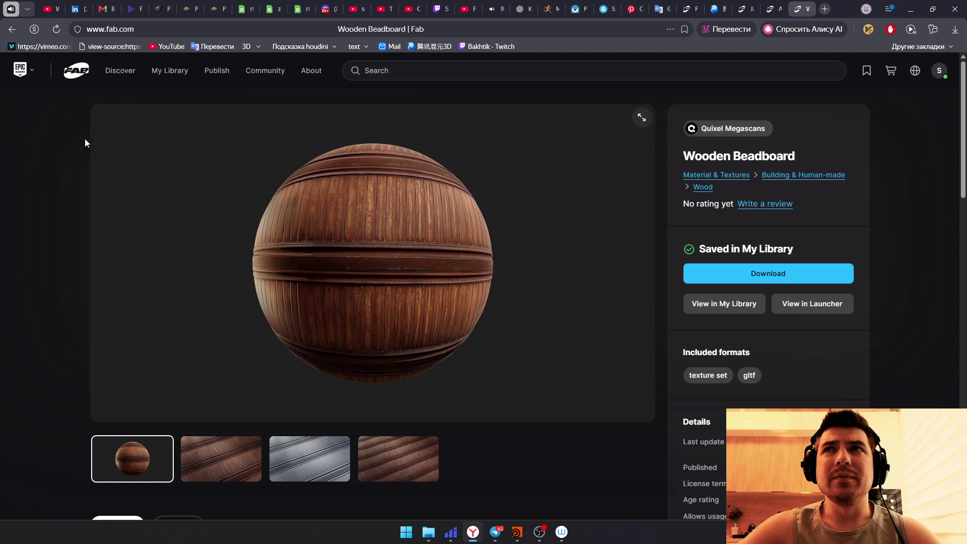
key("alt+Left")
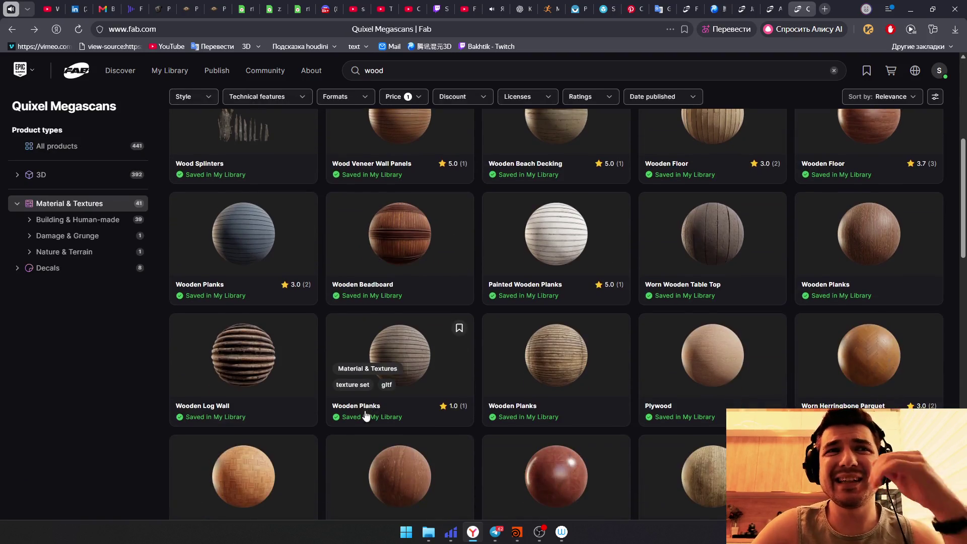
scroll(365, 414, "down", 1)
scroll(378, 424, "down", 1)
scroll(381, 430, "down", 2)
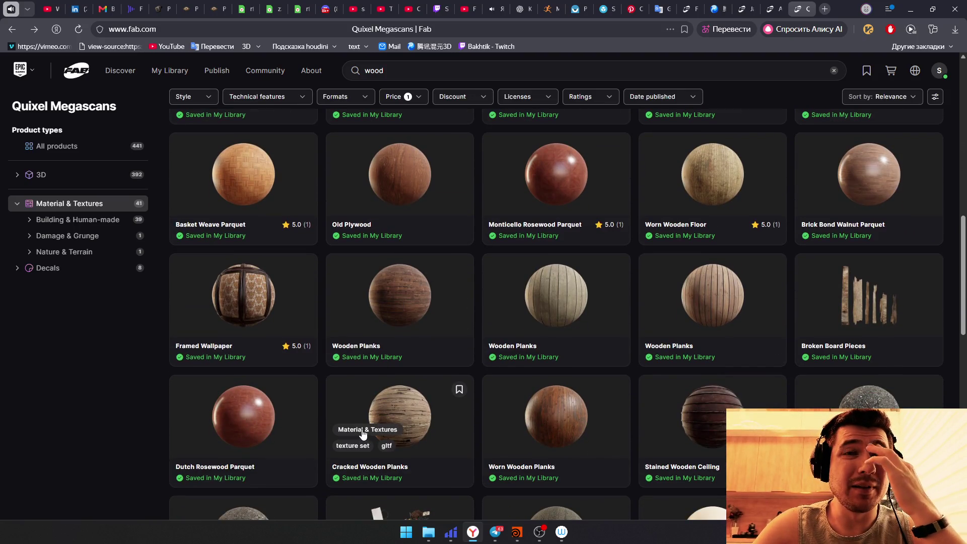
scroll(362, 433, "down", 2)
scroll(361, 433, "down", 1)
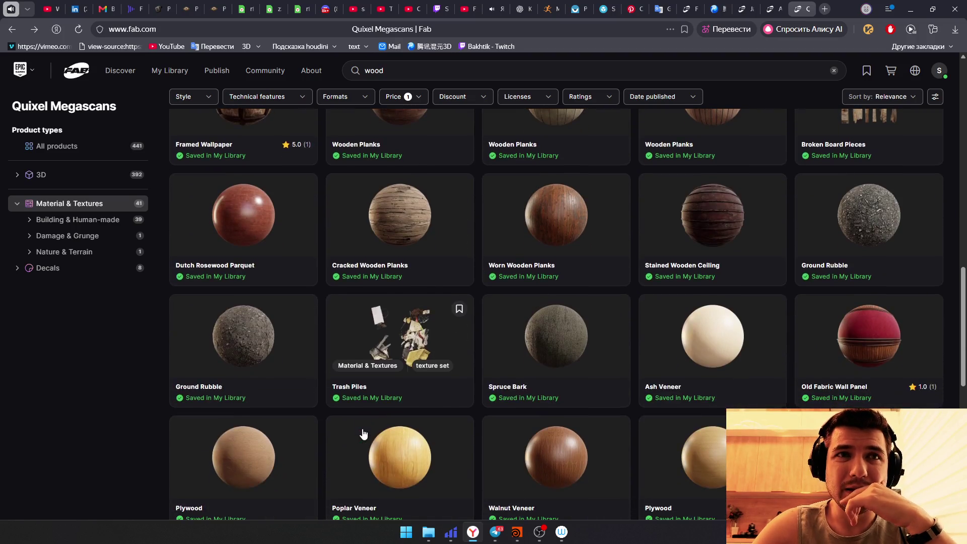
scroll(362, 432, "down", 1)
scroll(364, 432, "down", 1)
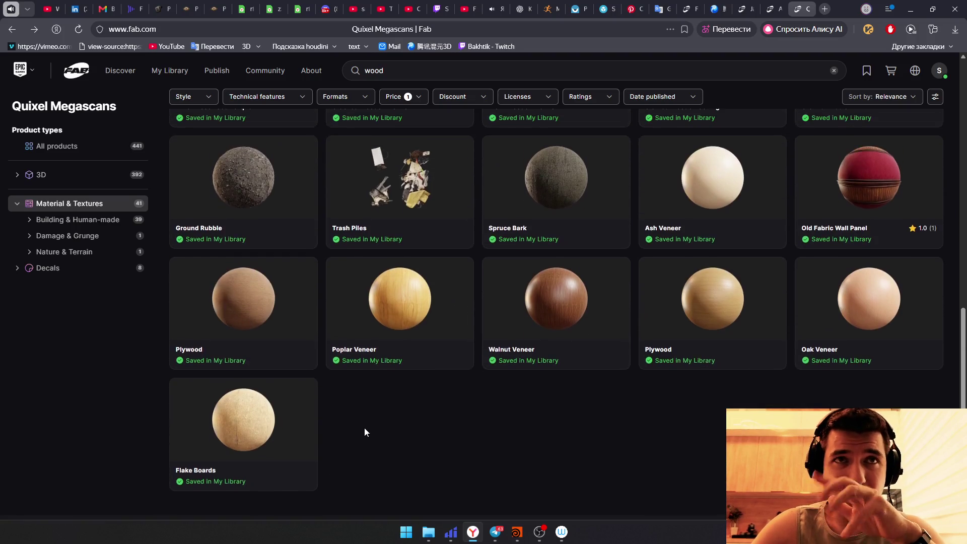
scroll(364, 432, "up", 1)
scroll(374, 434, "up", 1)
scroll(378, 438, "up", 1)
scroll(377, 441, "up", 1)
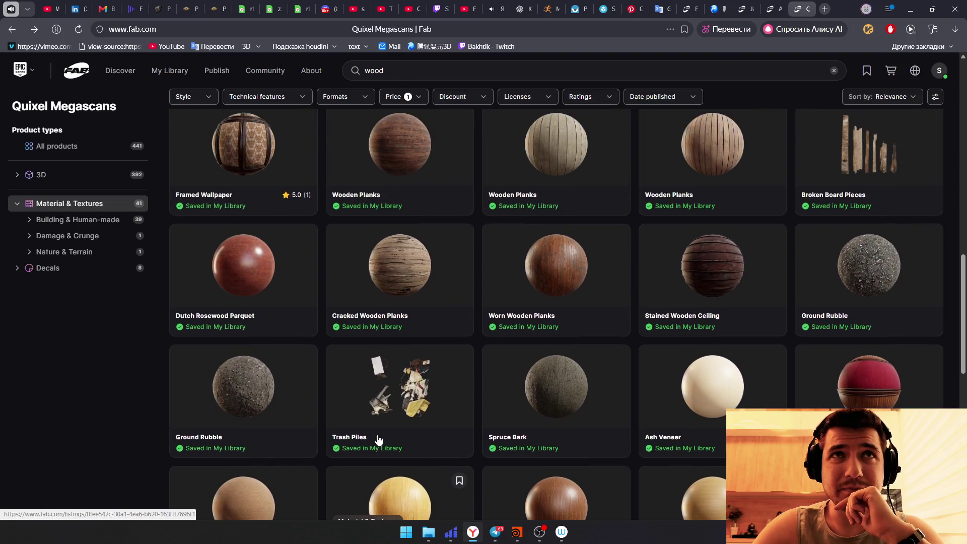
scroll(378, 441, "up", 1)
scroll(643, 417, "down", 1)
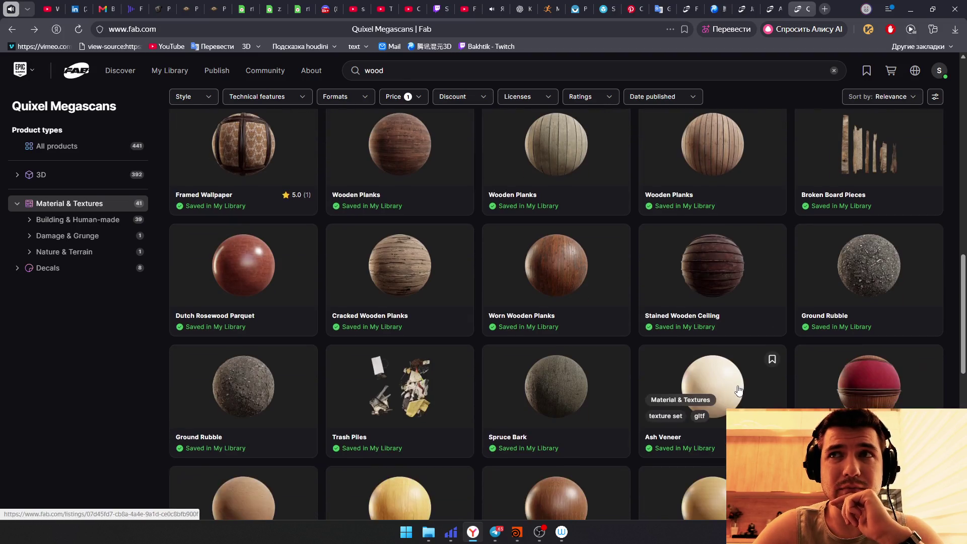
scroll(817, 371, "down", 1)
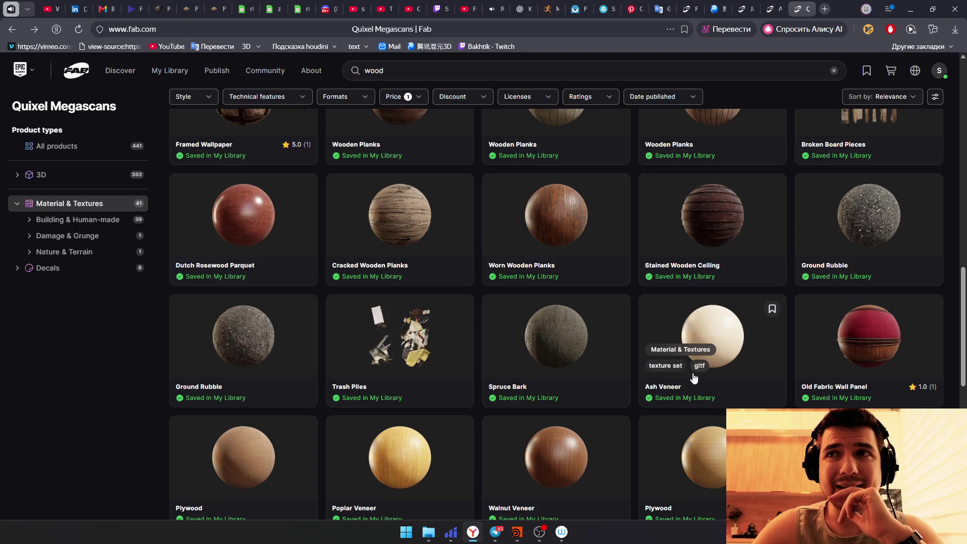
scroll(410, 363, "up", 2)
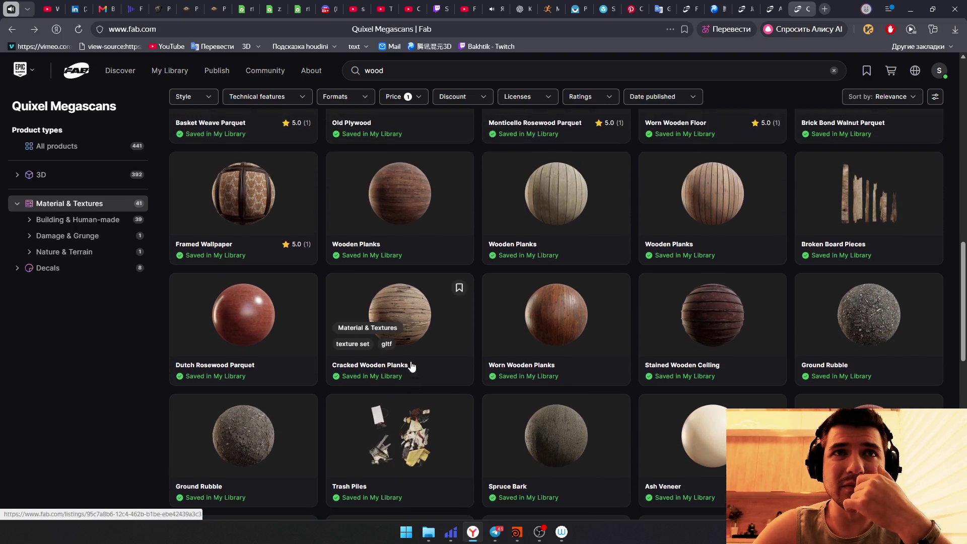
scroll(368, 323, "up", 2)
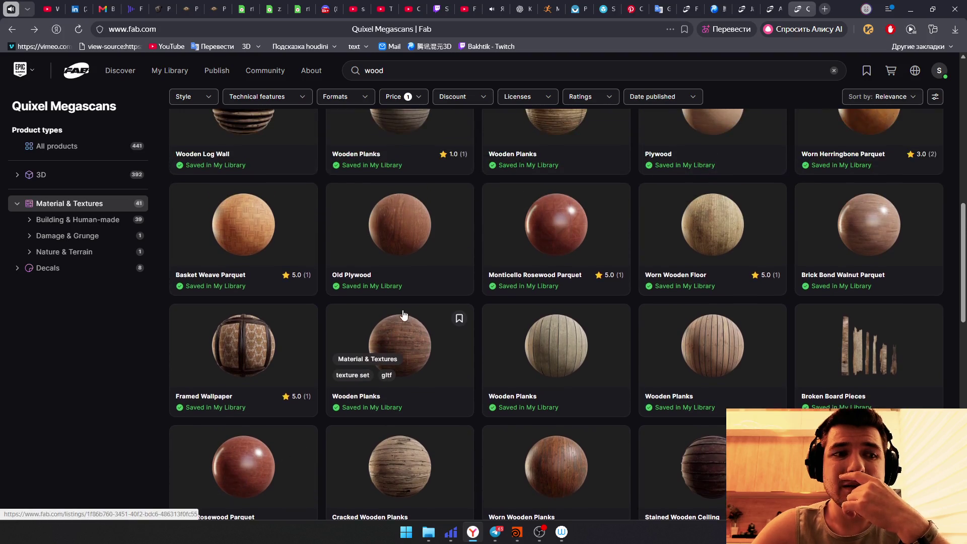
scroll(407, 273, "up", 1)
left_click(427, 300)
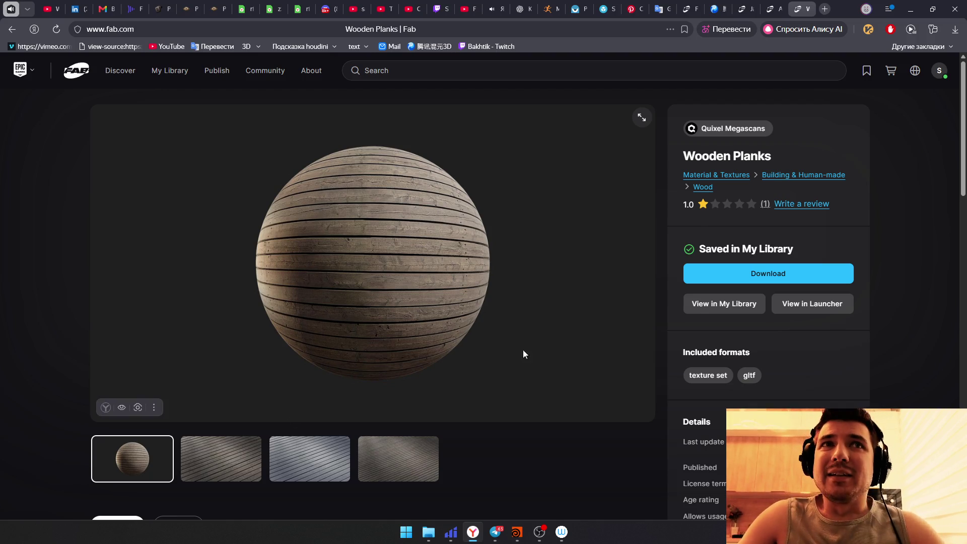
Step: Download the Wooden Planks 2k texture zip and show it in the Downloads folder
left_click(806, 274)
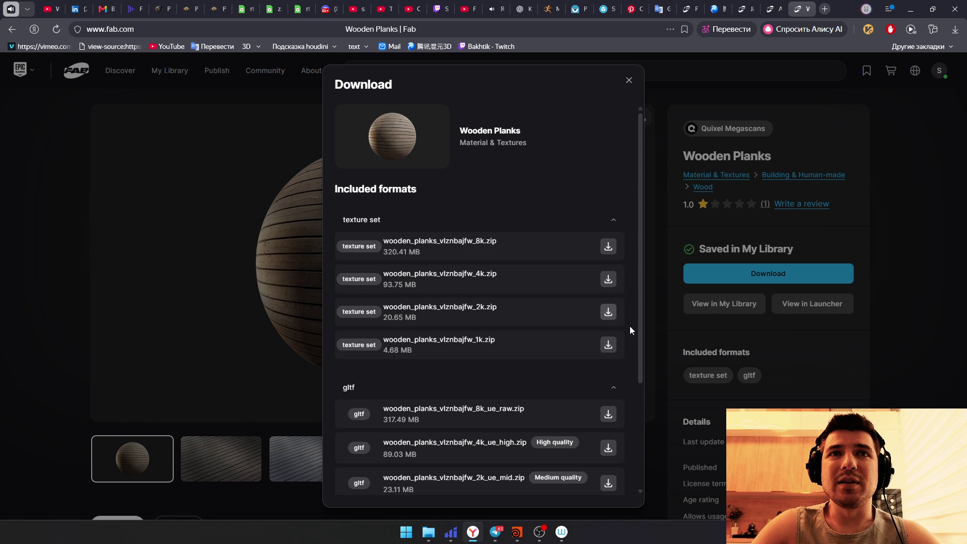
left_click(607, 313)
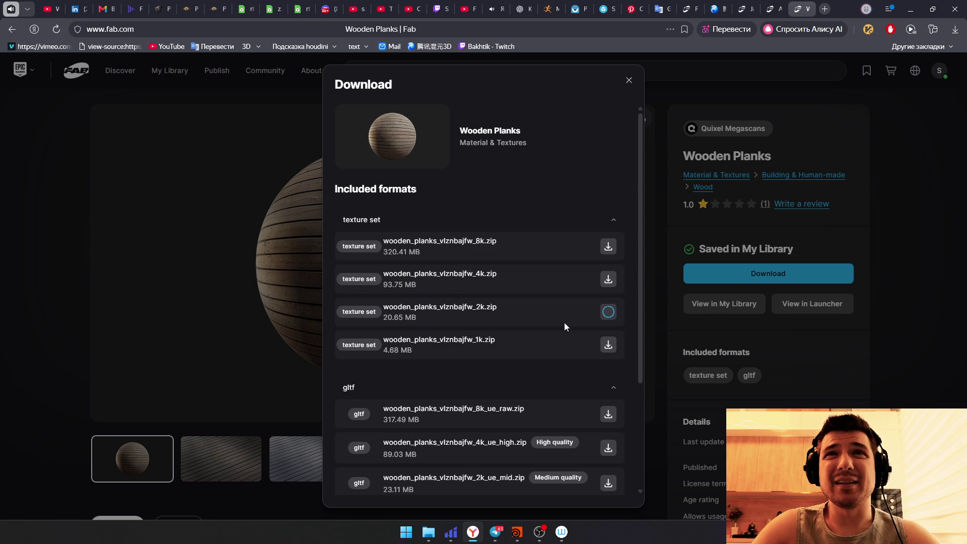
left_click(629, 81)
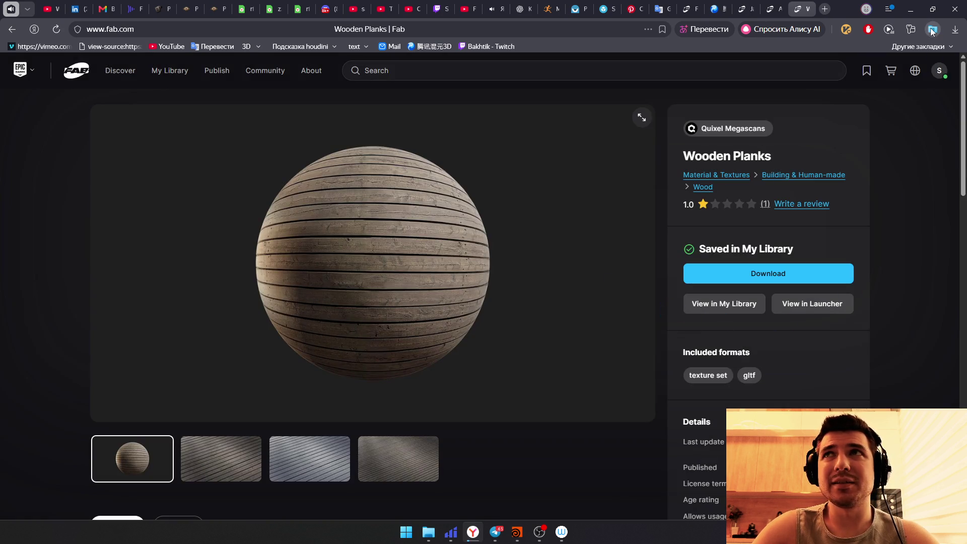
right_click(932, 30)
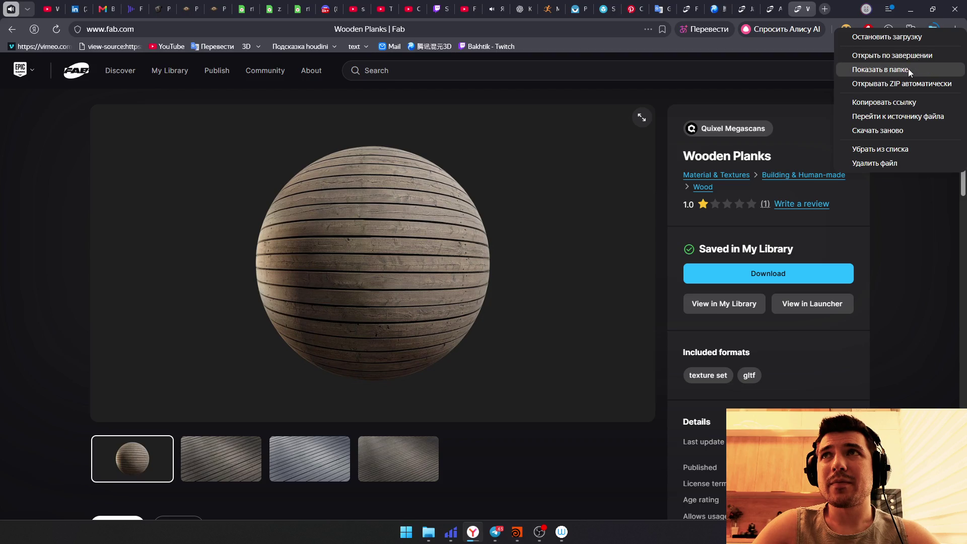
left_click(909, 69)
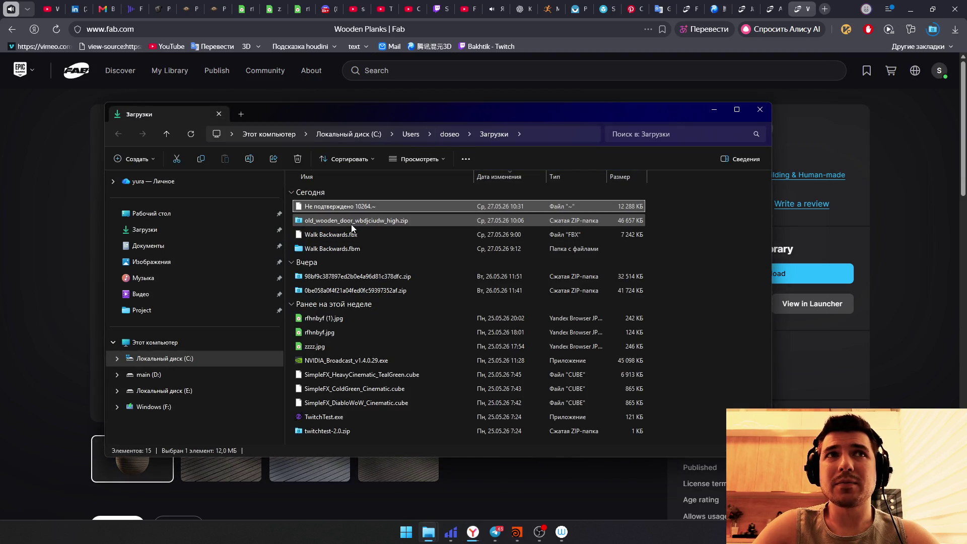
Step: Select ten old downloads, keeping the jpgs, Walk Backwards files and planks zip, and delete them
left_click(352, 224)
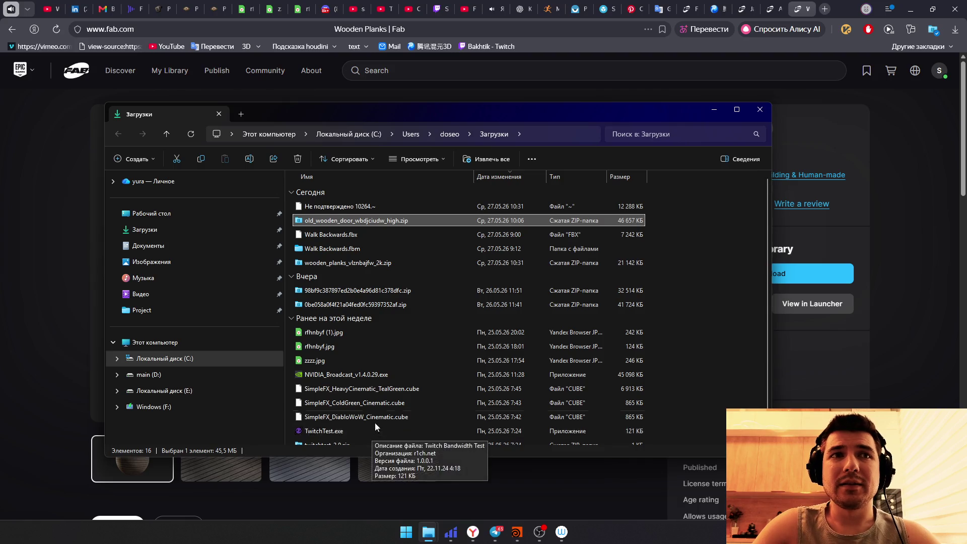
scroll(372, 433, "down", 1)
left_click(367, 439, "shift")
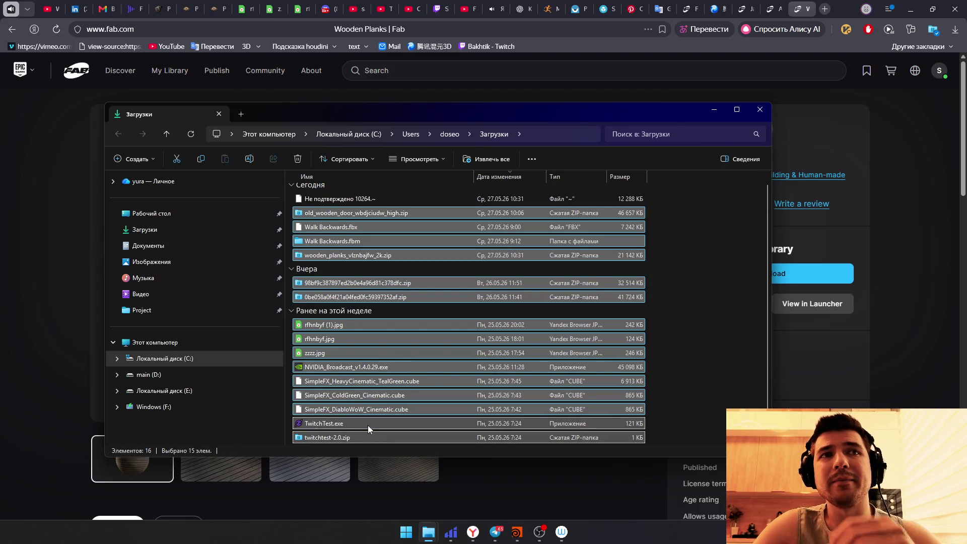
left_click(333, 326, "ctrl")
left_click(329, 339, "ctrl")
left_click(345, 325, "ctrl")
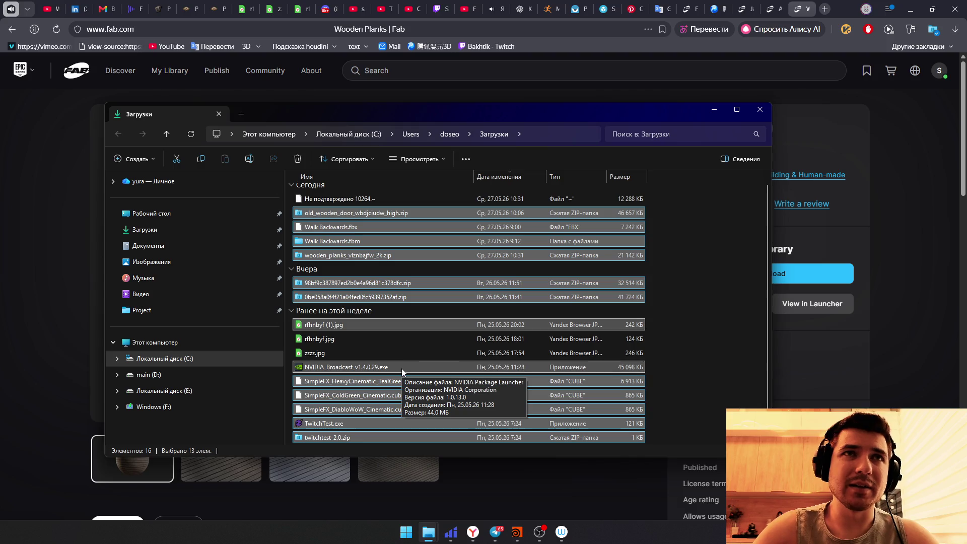
left_click(355, 226, "ctrl")
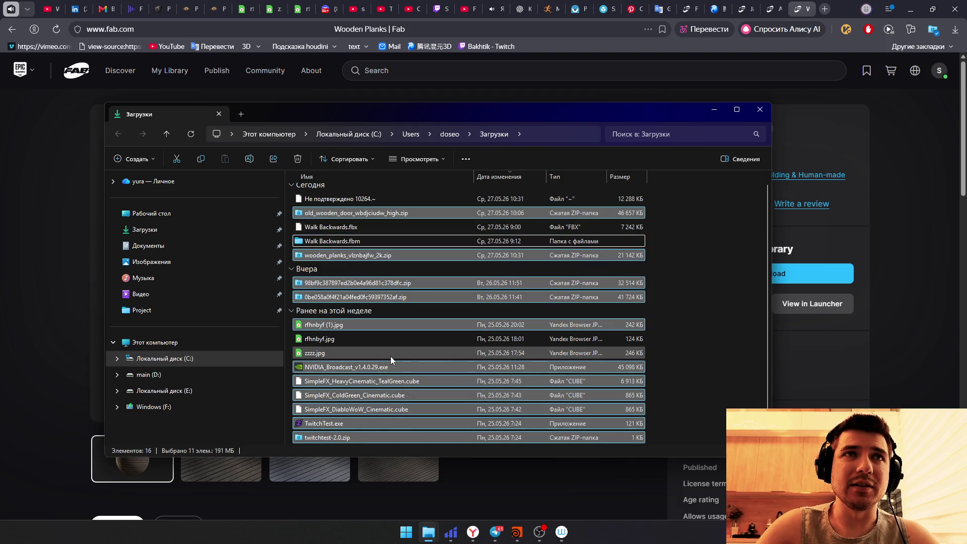
left_click(367, 256, "ctrl")
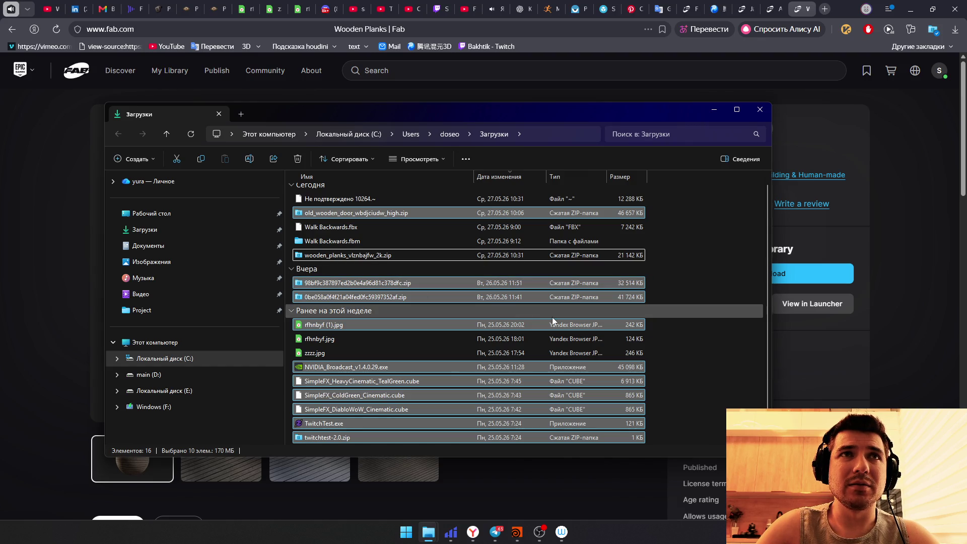
key("Delete")
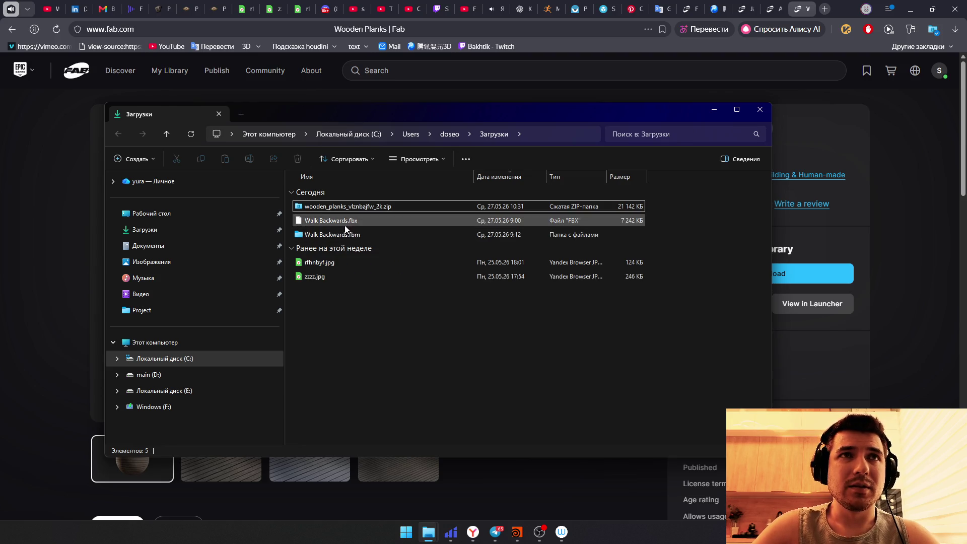
Step: Open the wooden planks 2k zip in 7-Zip via Show more options
left_click(351, 208)
right_click(363, 208)
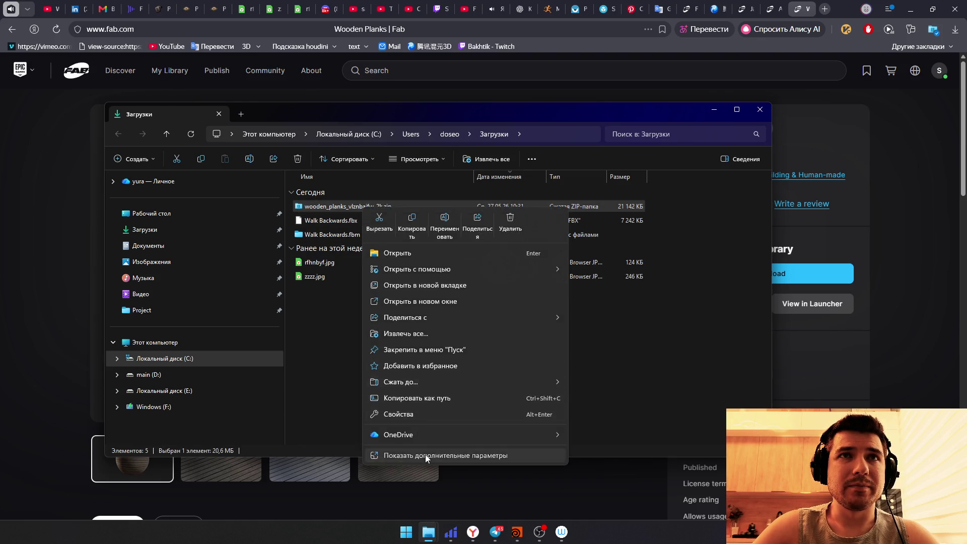
left_click(425, 454)
left_click(595, 295)
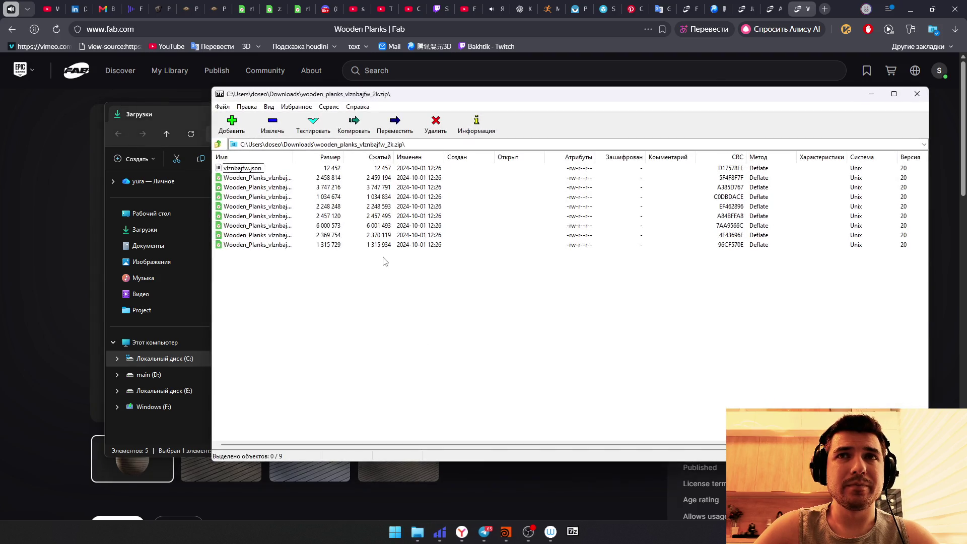
Step: Browse the File Explorer window to Ice King's 02_textures folder
left_click_drag(313, 301, 227, 163)
left_click(307, 363)
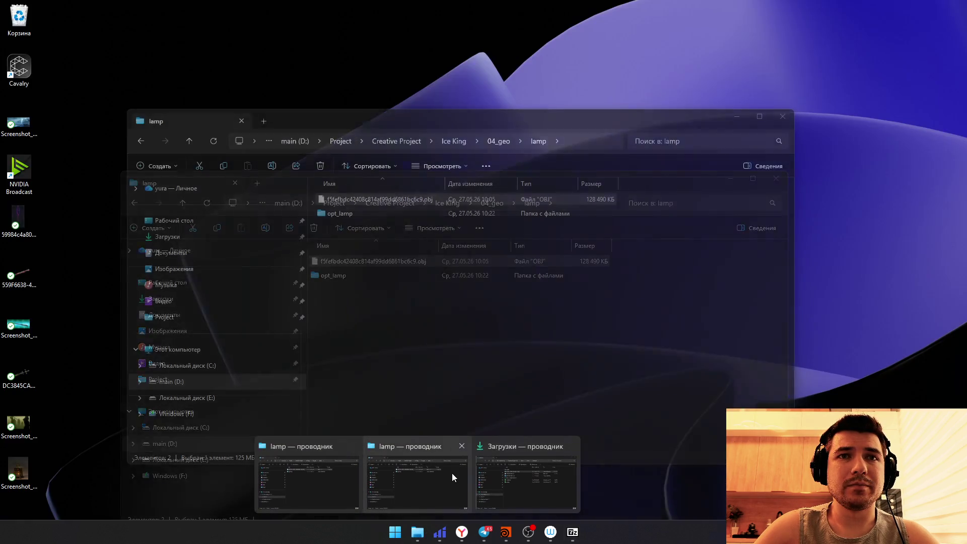
mouse_move(417, 532)
left_click(452, 473)
left_click(402, 141)
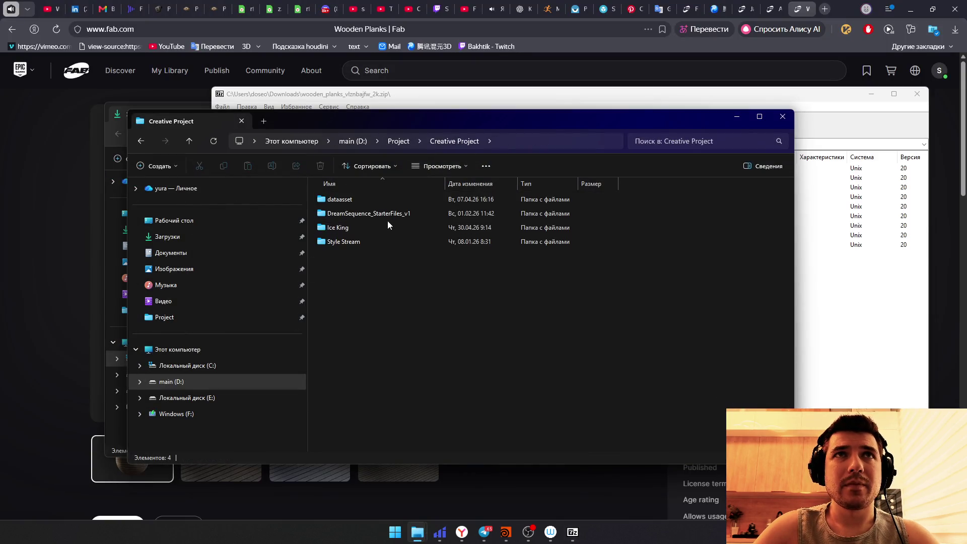
double_click(362, 234)
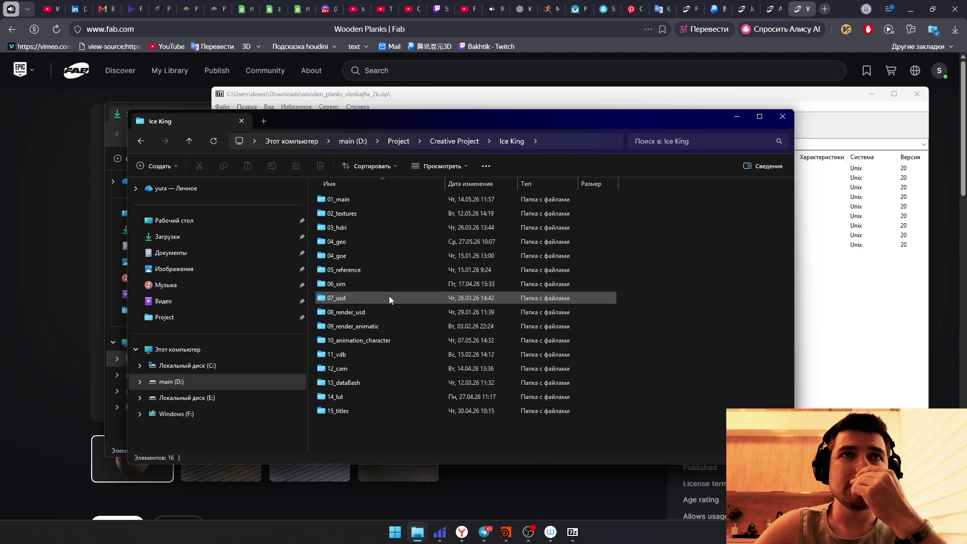
left_click(372, 212)
double_click(373, 213)
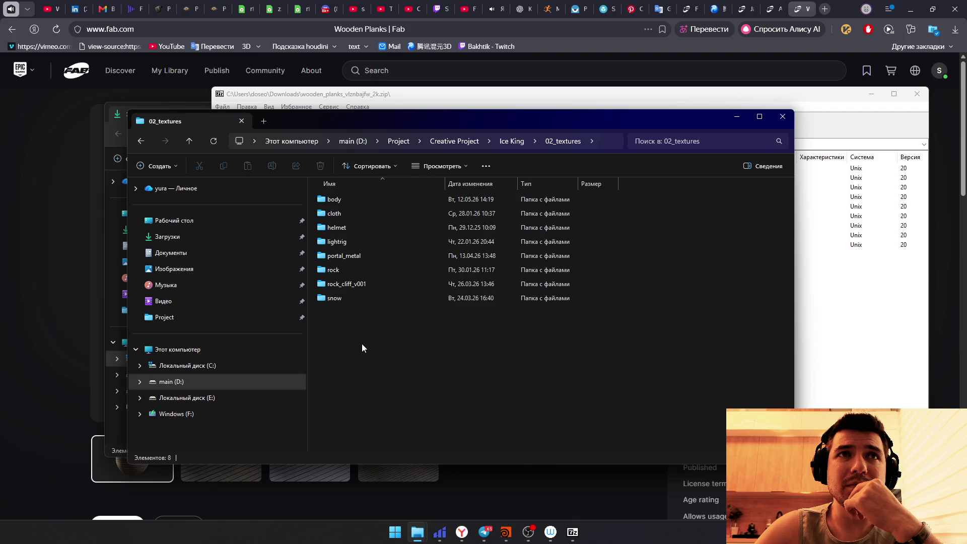
Step: Create a new 'wood' folder with a 'v001' subfolder inside 02_textures
right_click(363, 344)
mouse_move(396, 423)
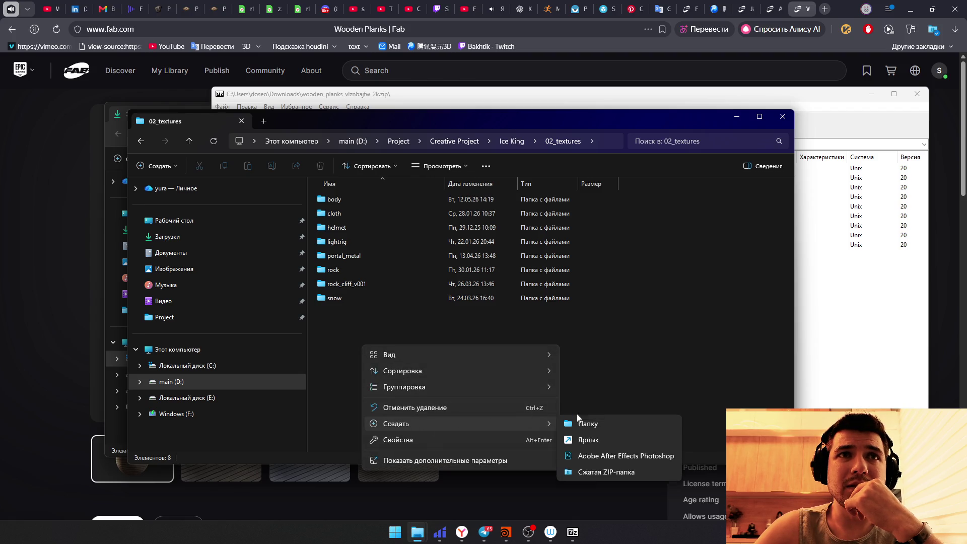
left_click(583, 425)
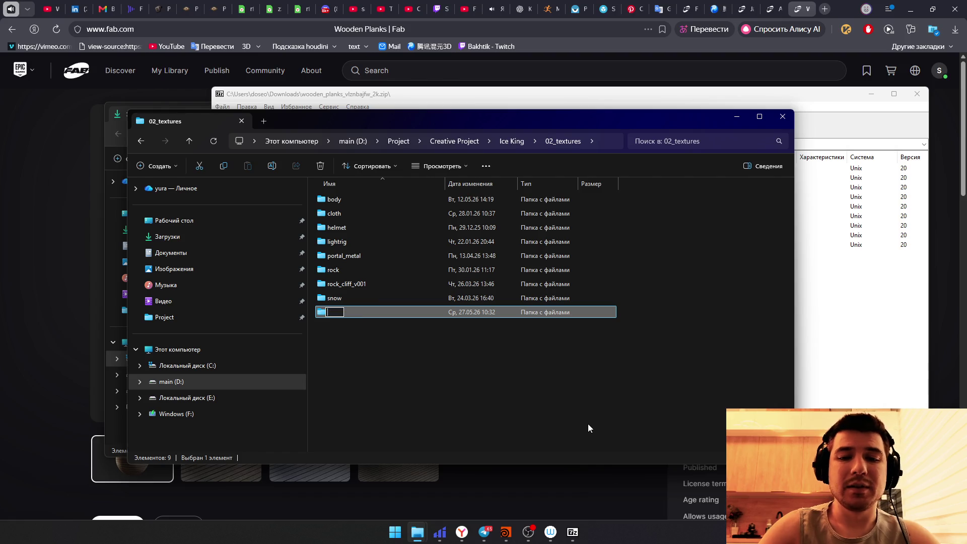
type("wod")
key("Return")
key("Return")
right_click(606, 358)
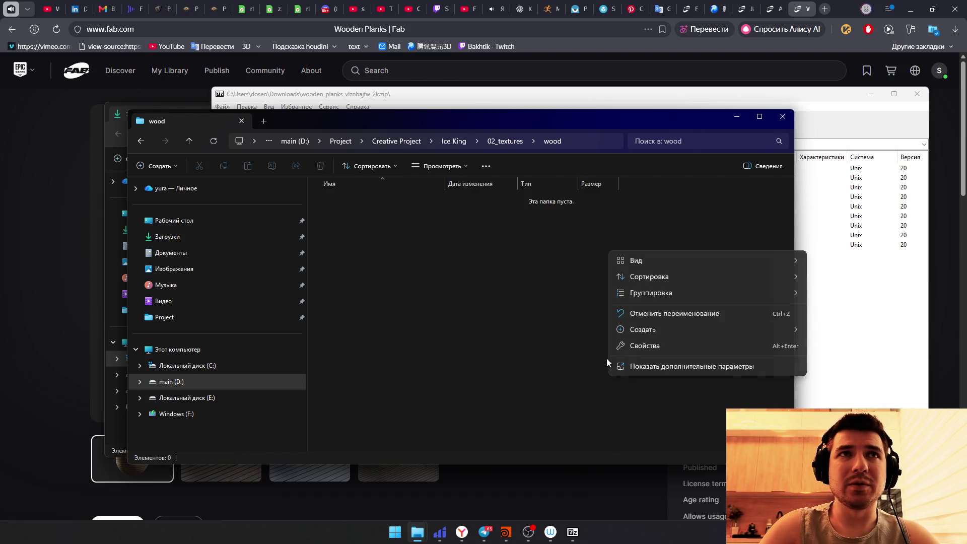
left_click(824, 337)
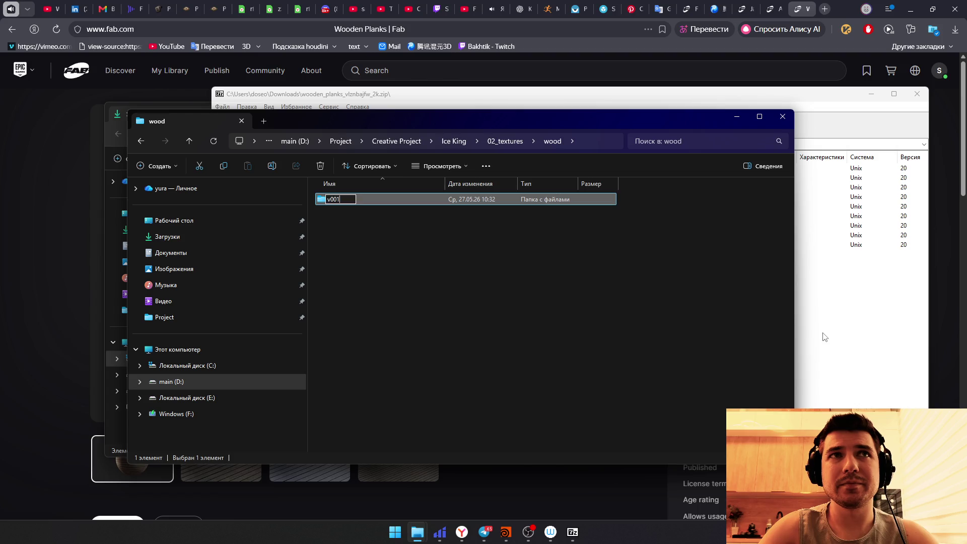
key("Return")
key("Return")
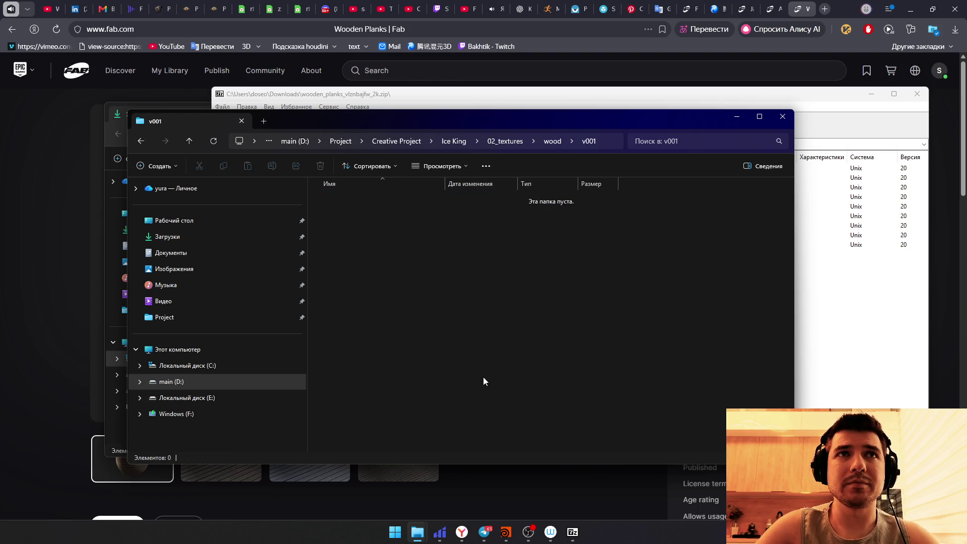
Step: Extract all nine Wooden Planks texture files from the archive into wood/v001
left_click(748, 357)
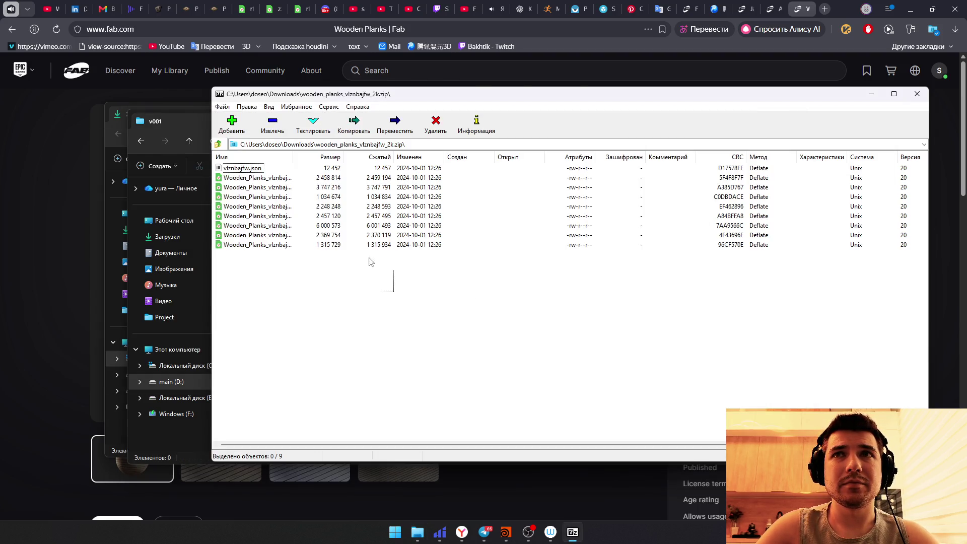
left_click_drag(389, 292, 217, 161)
key("alt+Tab")
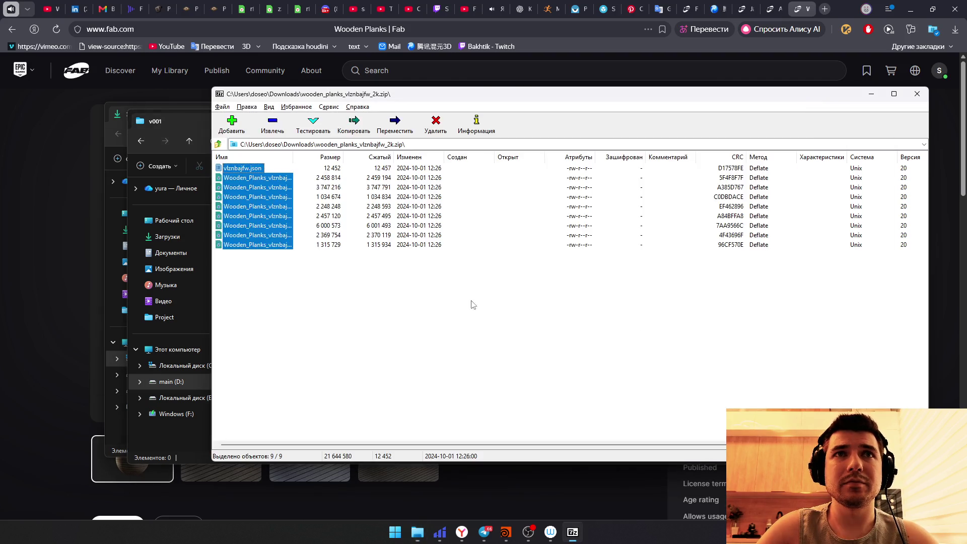
left_click_drag(555, 313, 413, 282)
Step: Return to Houdini and drop a Material Library node onto the stage network
key("alt+Tab")
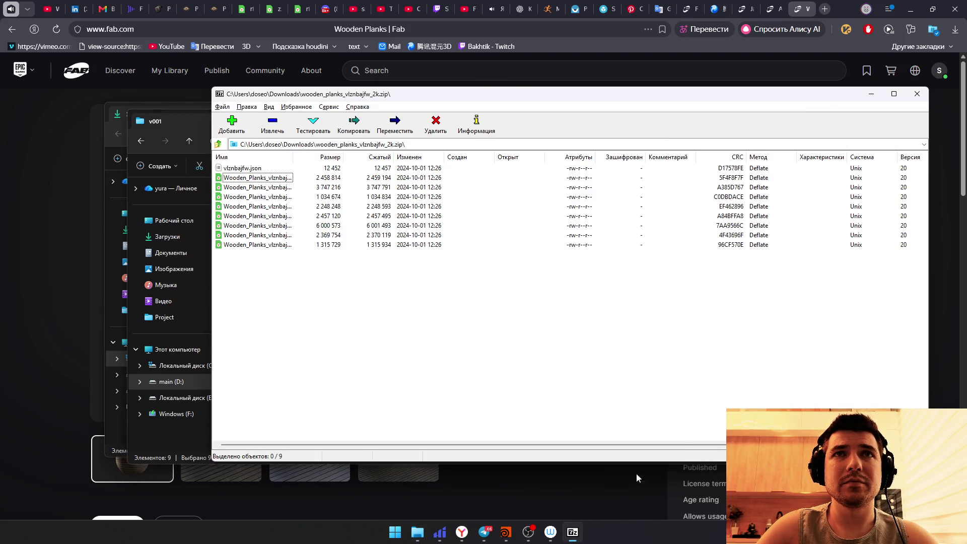
left_click(506, 532)
middle_click_drag(722, 333, 734, 374)
key("Tab")
type("materl")
key("Return")
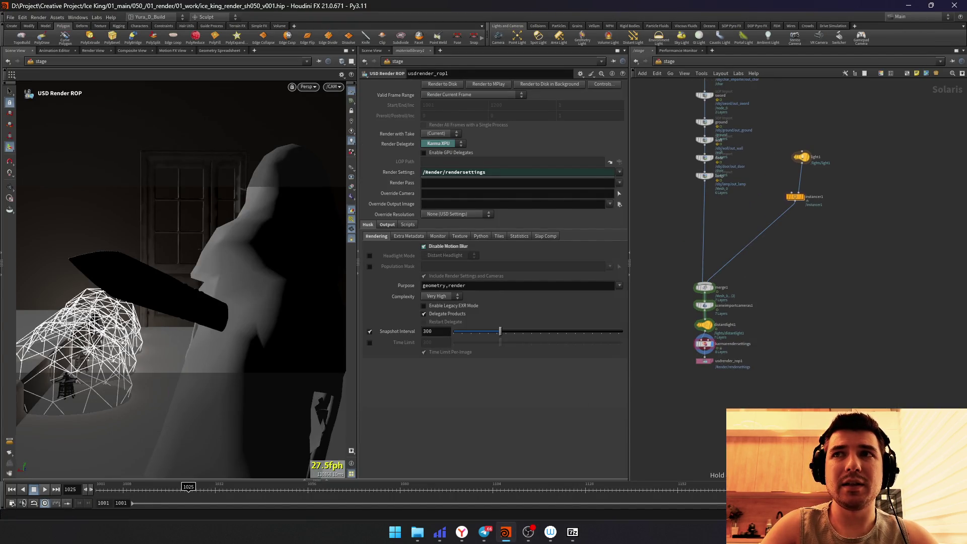
Step: Rename the material library to mat_LIB and dive inside it
left_click(704, 224)
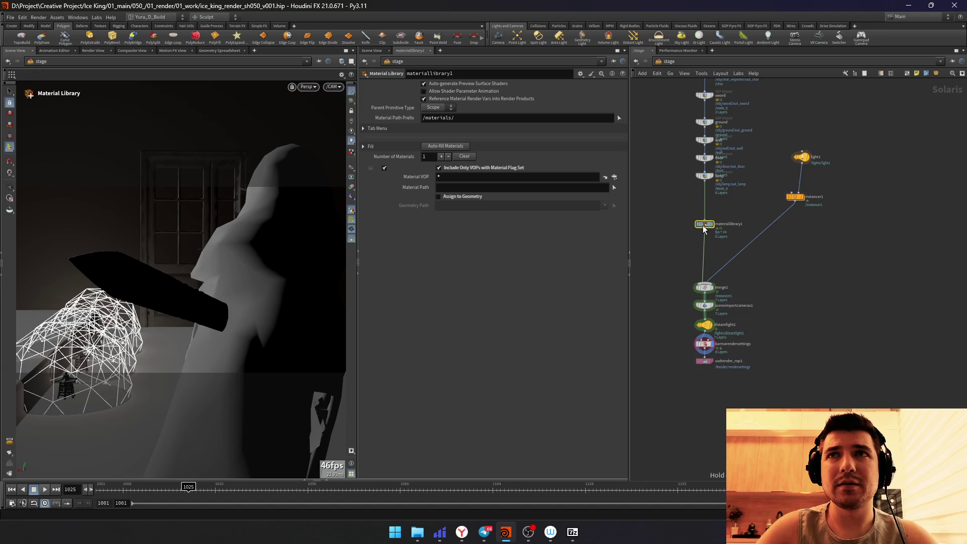
scroll(685, 237, "up", 3)
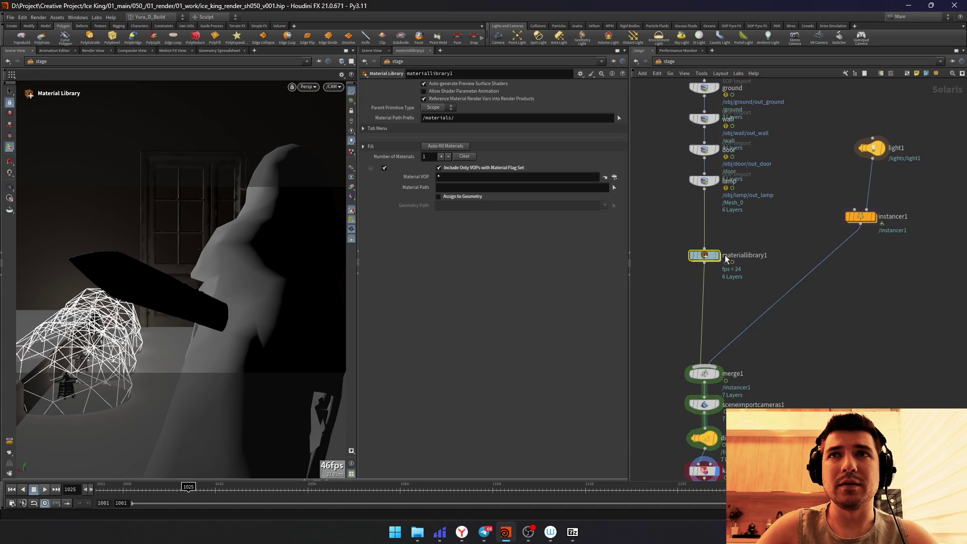
left_click_drag(716, 259, 717, 250)
double_click(744, 246)
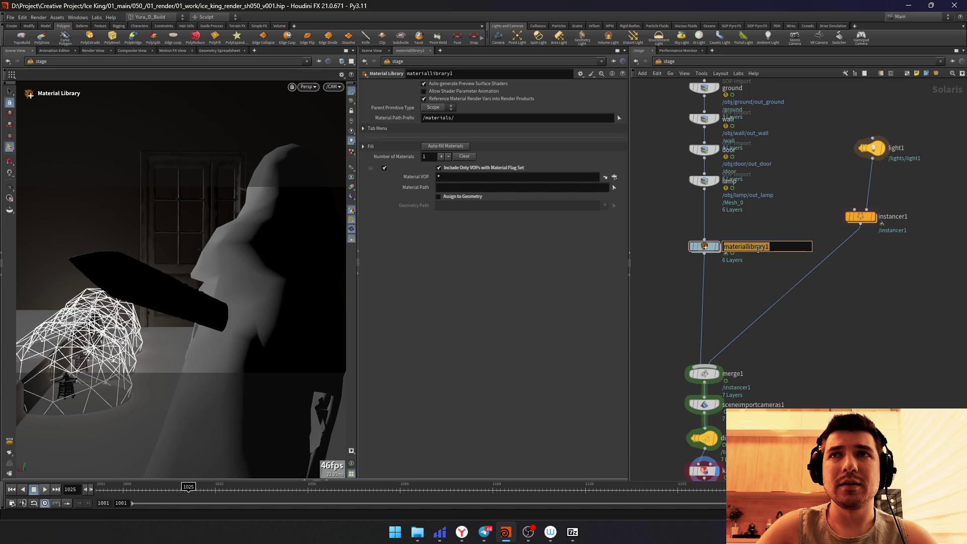
type("mat_LIB")
key("Return")
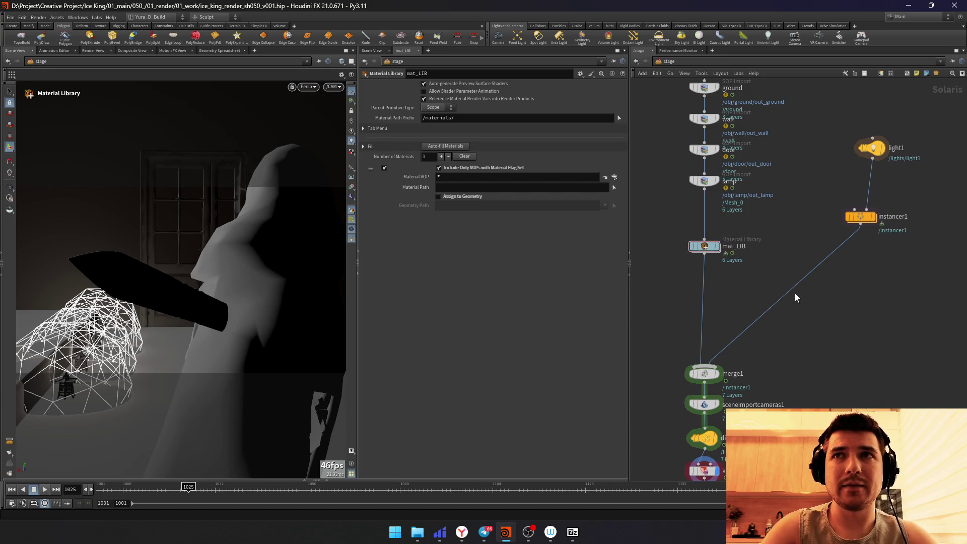
key("i")
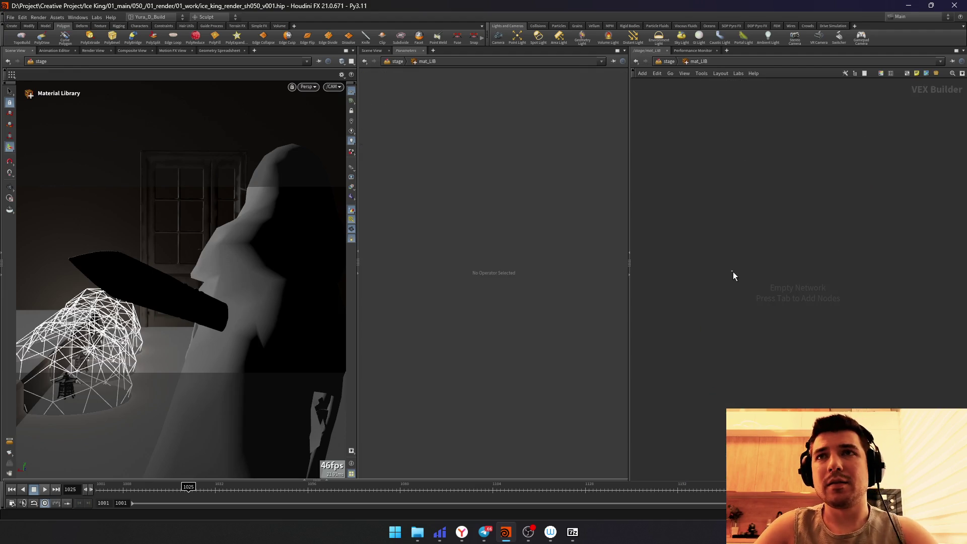
Step: Add a Karma Material Builder named KRM_wood_v001 and enter its network
key("Tab")
type("karma")
key("Return")
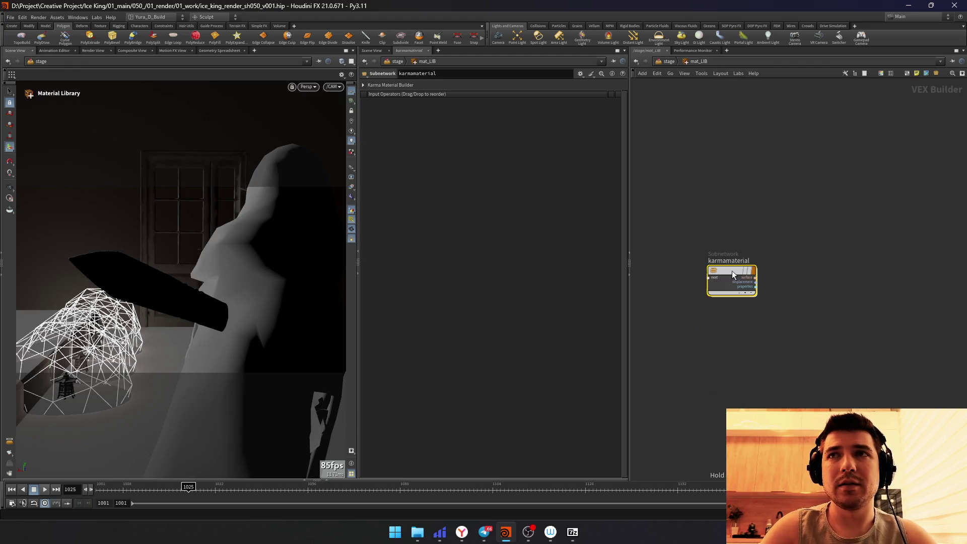
key("F2")
type("KRM")
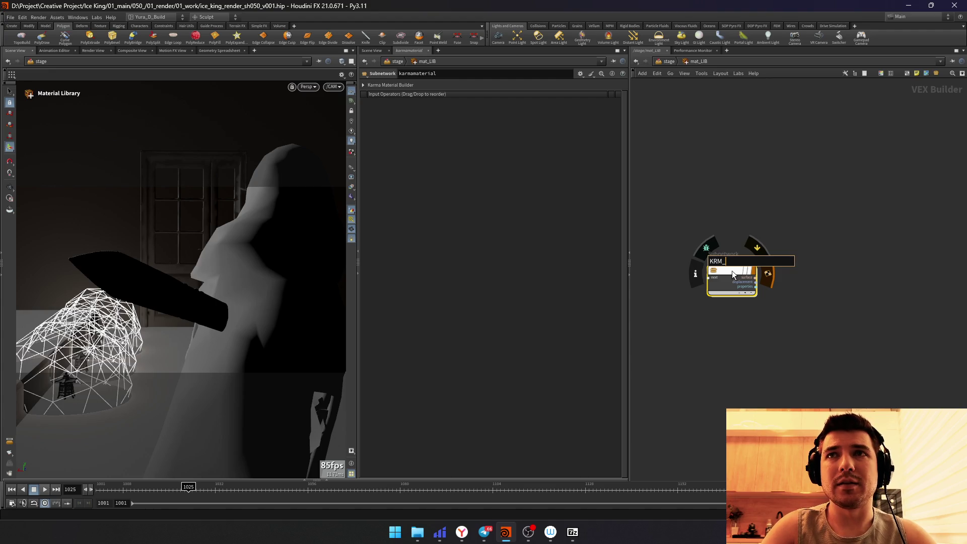
type("_wood_v001")
key("Return")
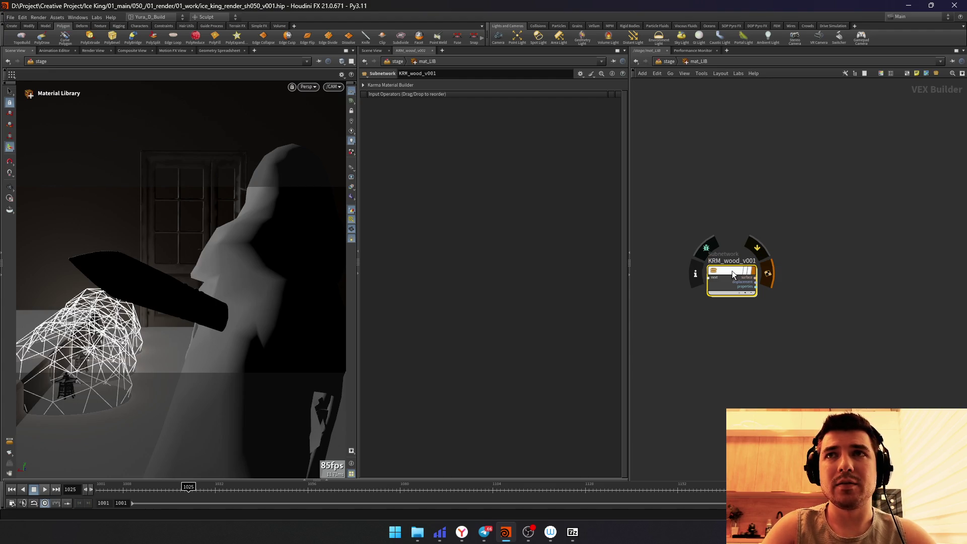
key("i")
Step: Place a MaterialX image node and bring the v001 texture folder alongside Houdini
key("alt+Tab")
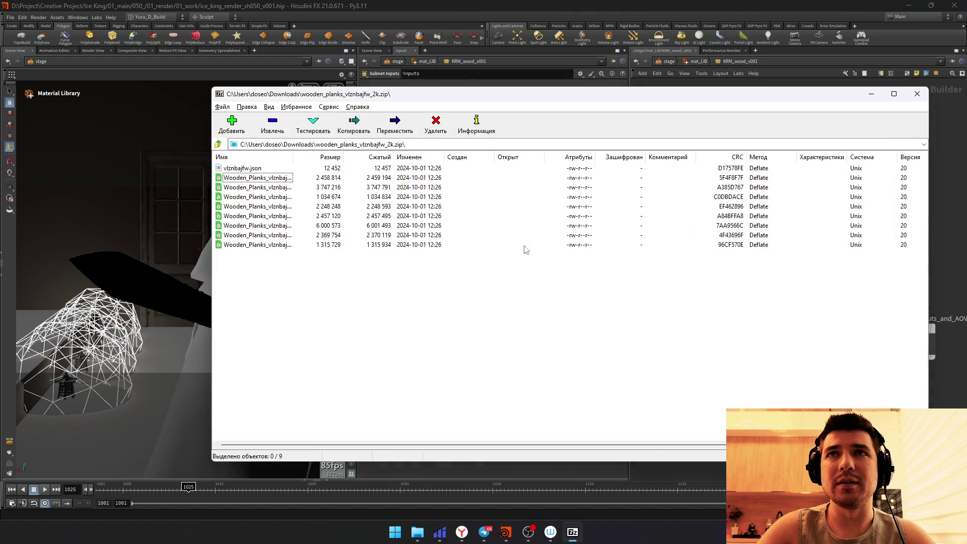
left_click(917, 93)
key("alt+Tab")
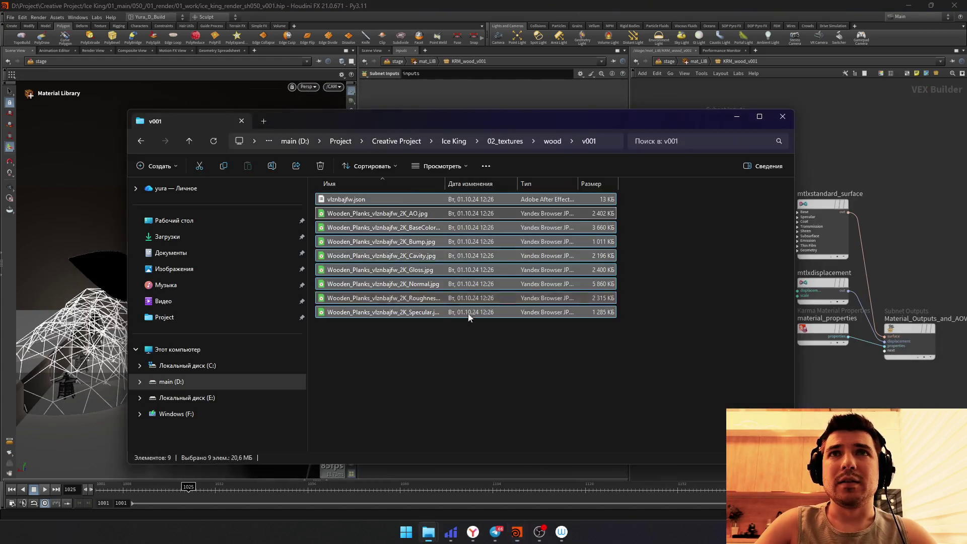
key("alt+Tab")
key("Tab")
type("image")
key("Return")
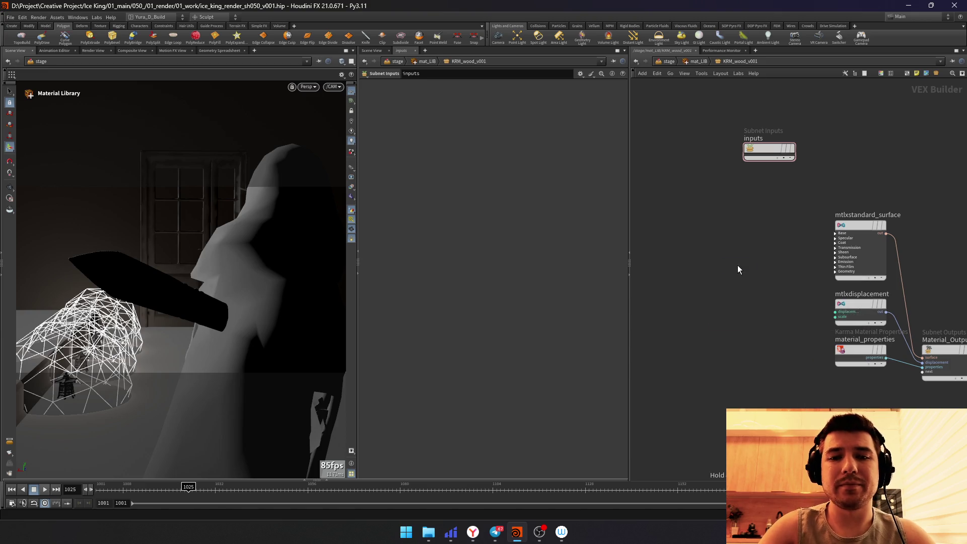
left_click(738, 265)
key("alt+Tab")
Step: Load a v001 plank texture into the image node with a project-relative path
left_click_drag(397, 230, 518, 96)
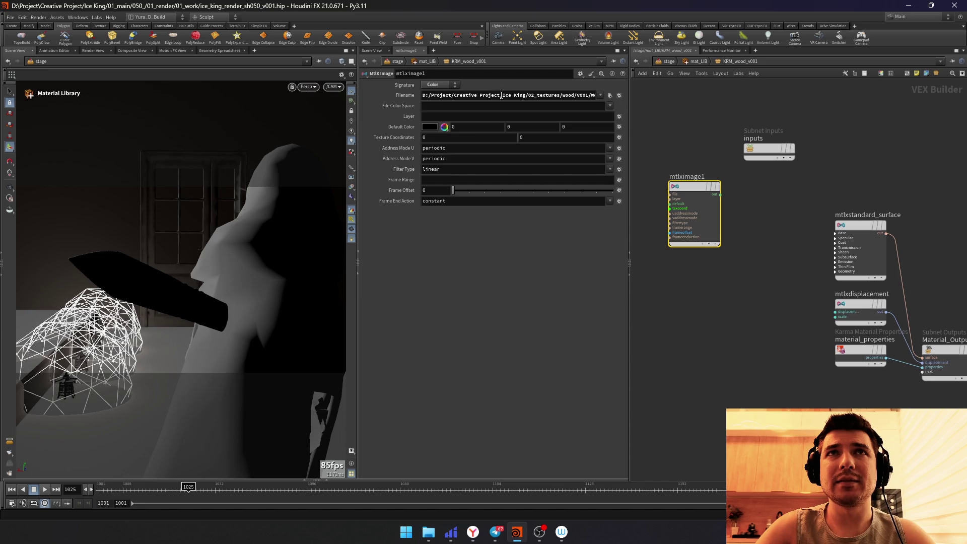
left_click_drag(501, 95, 439, 190)
type("$")
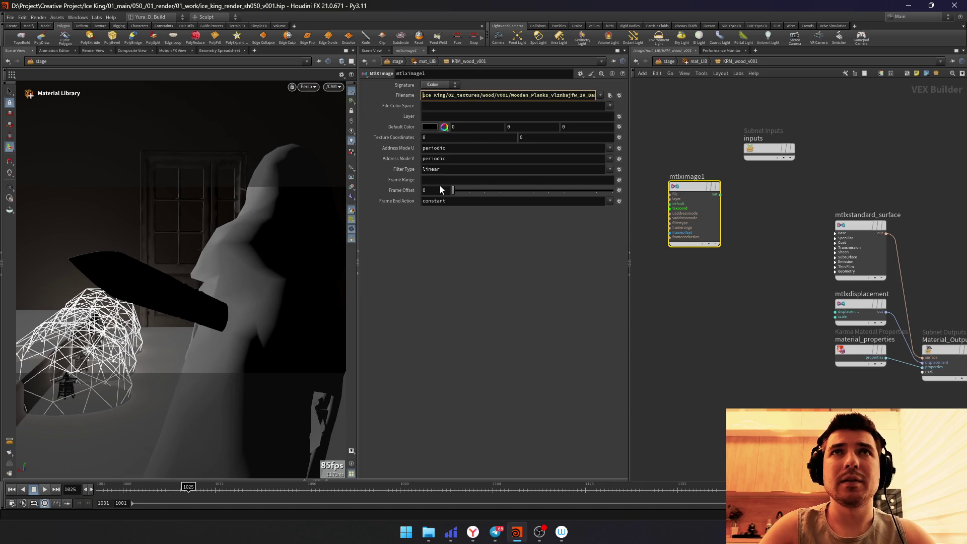
type("JOB/")
key("Return")
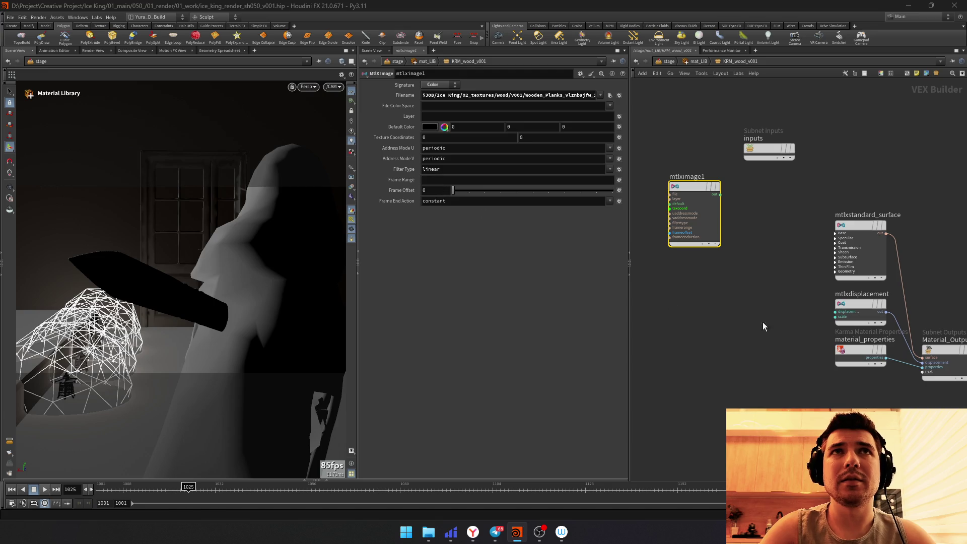
Step: Duplicate the image node downward with their own textures, naming the copies AO and BUMP
left_click(684, 241)
key("Escape")
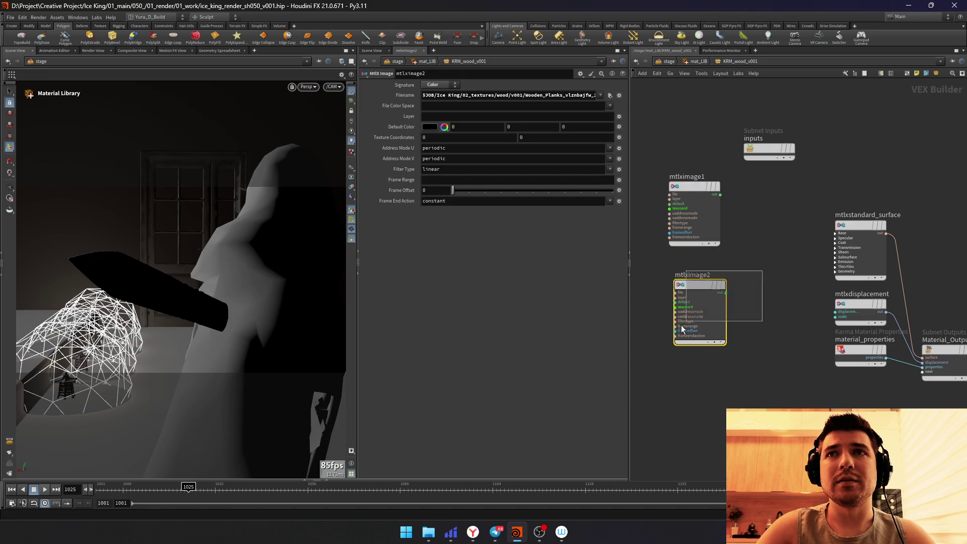
left_click_drag(696, 219, 695, 329, "alt")
left_click(610, 95)
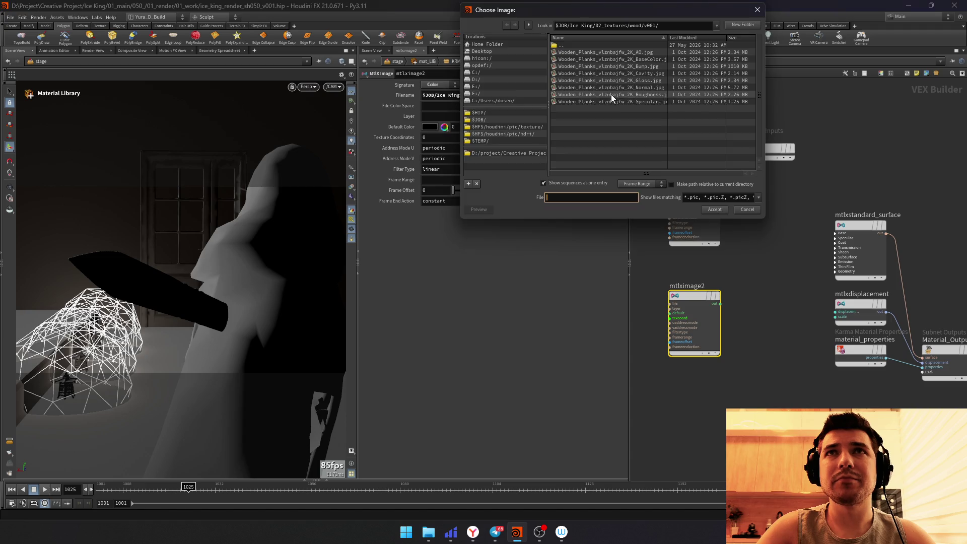
left_click(615, 62)
double_click(616, 56)
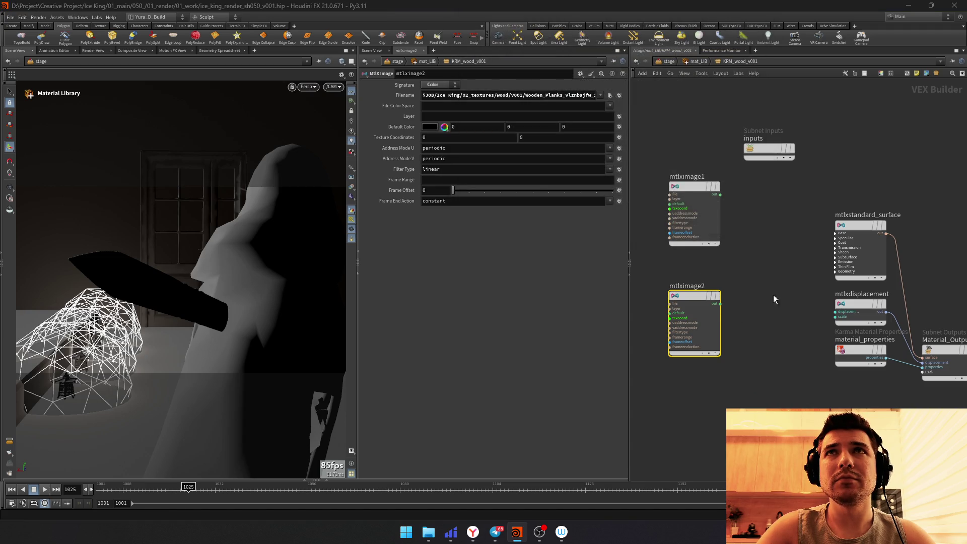
left_click_drag(694, 305, 697, 435, "alt")
double_click(687, 159)
type("base_color")
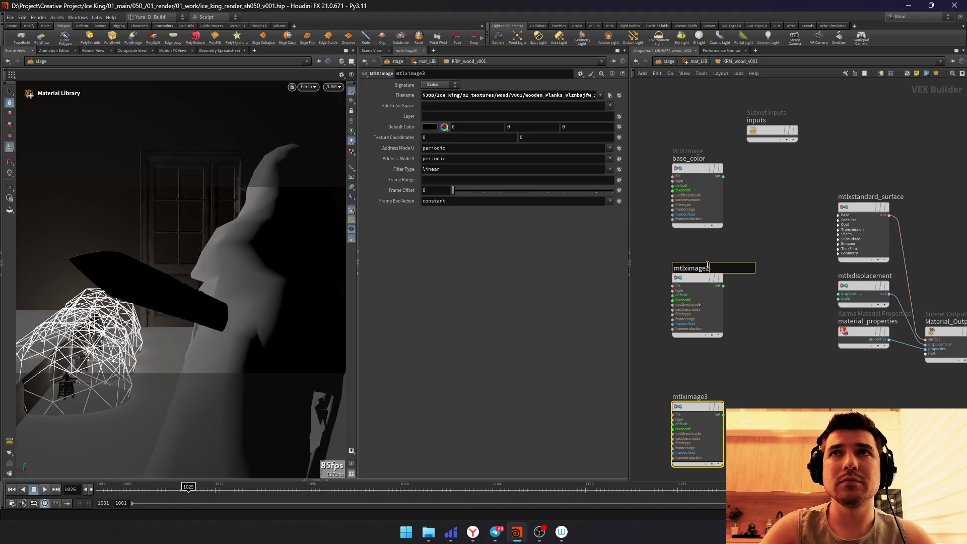
key("Return")
double_click(692, 397)
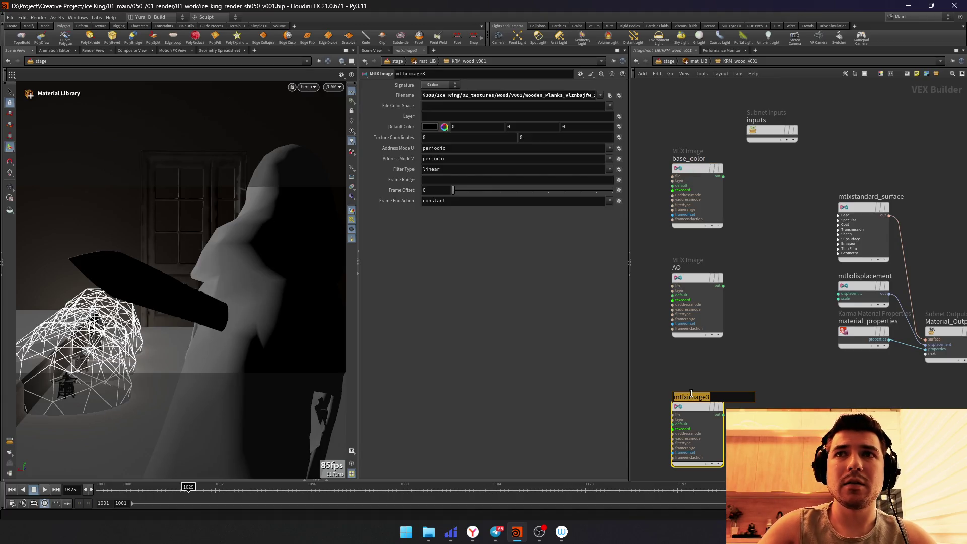
type("BUMP")
key("Return")
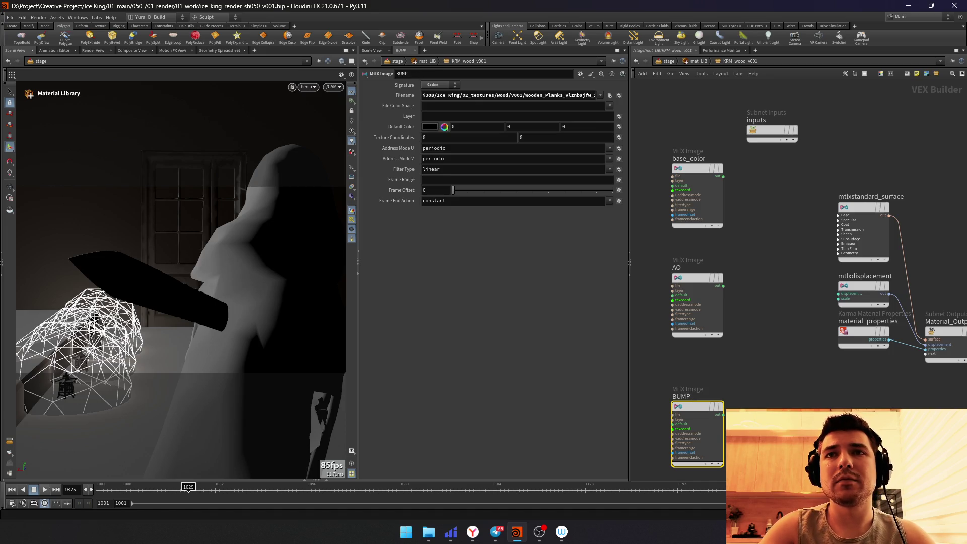
Step: Copy BUMP into a ROUGH node loading the roughness texture, placed beside AO
middle_click_drag(746, 383, 747, 279)
key("ctrl+c")
key("ctrl+v")
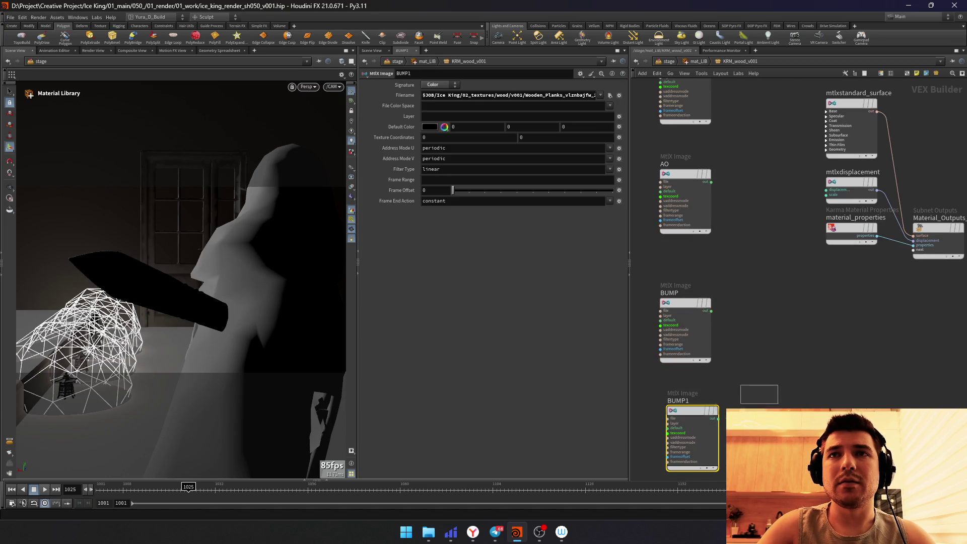
left_click(609, 94)
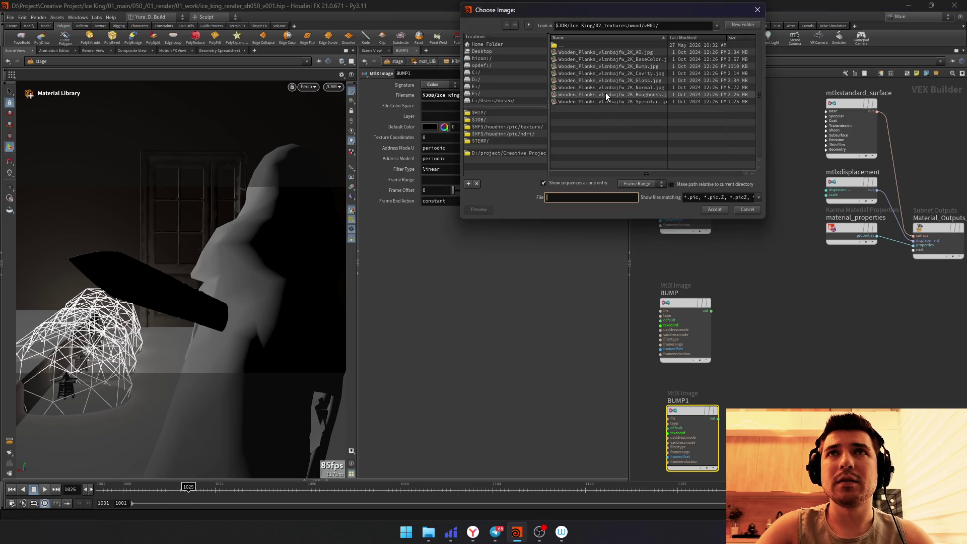
double_click(605, 94)
left_click_drag(691, 416, 734, 172)
double_click(726, 154)
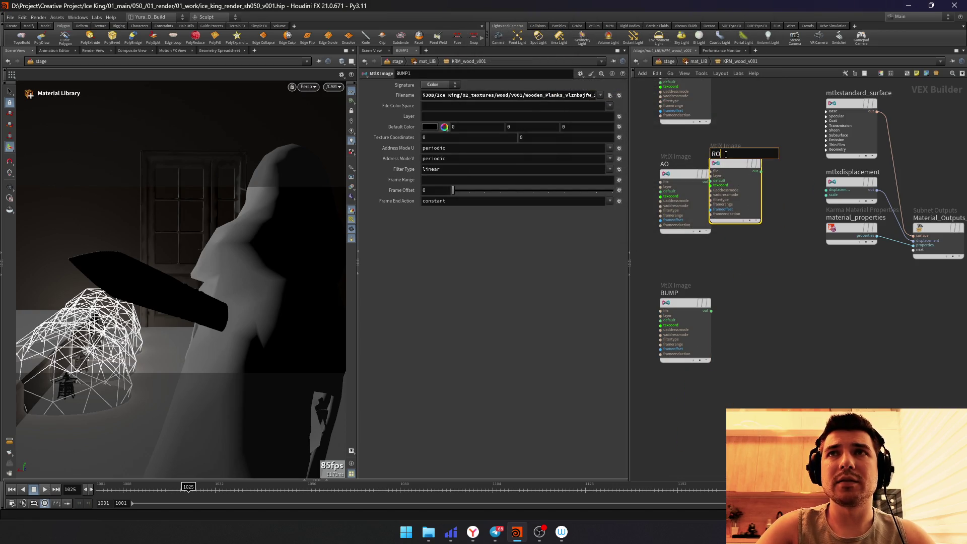
type("UGH")
key("Return")
Step: Stack base_color, AO, ROUGH and BUMP into one aligned column
left_click_drag(677, 178, 677, 222)
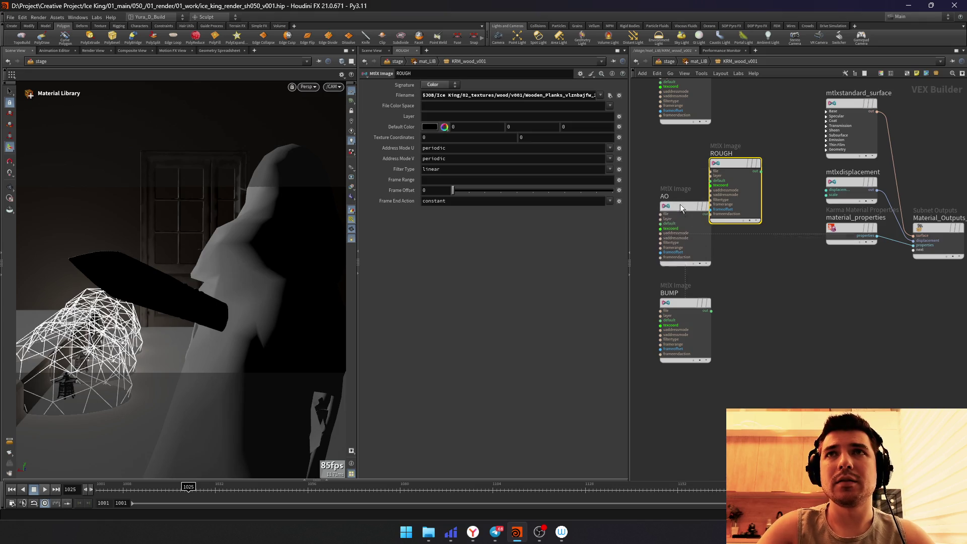
left_click_drag(734, 174, 685, 240)
left_click_drag(708, 141, 648, 399)
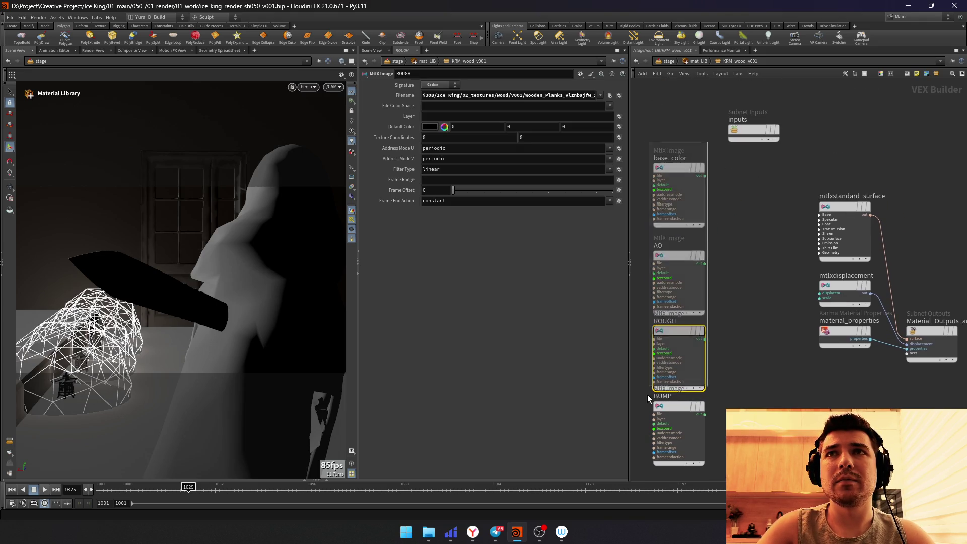
key("l")
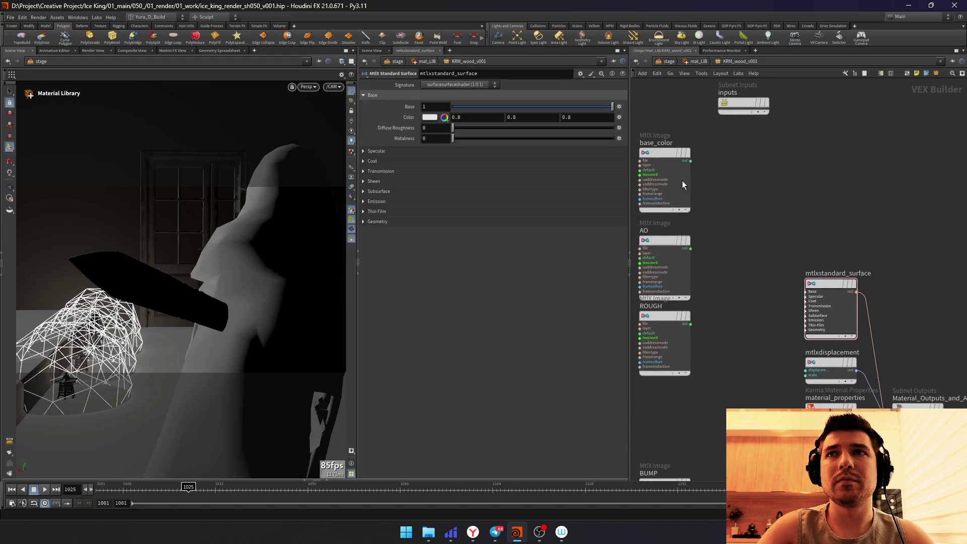
Step: Wire base_color into the standard surface's base colour and set AO to a float signature
left_click(682, 184)
left_click(806, 291)
scroll(726, 227, "up", 2)
left_click_drag(684, 189, 815, 269)
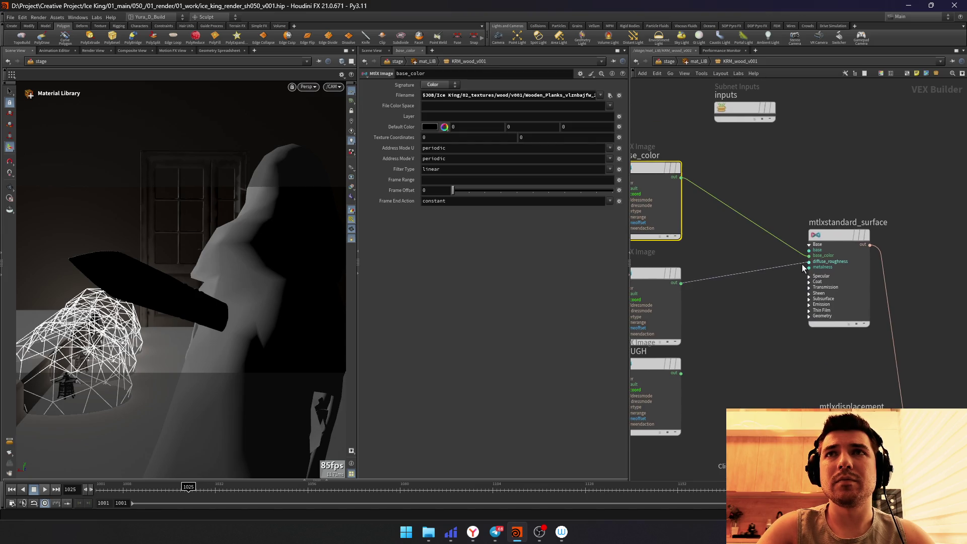
left_click(656, 274)
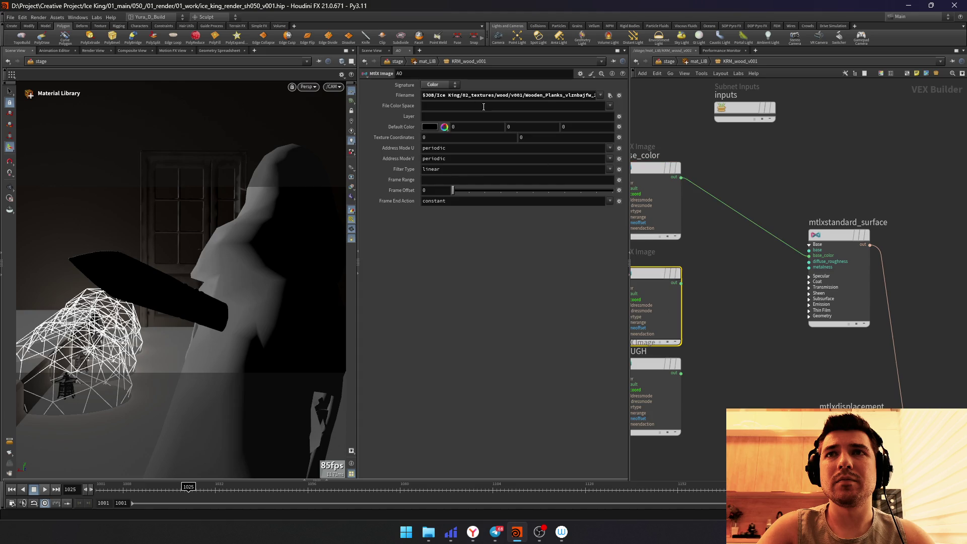
left_click(436, 92)
scroll(726, 302, "up", 2)
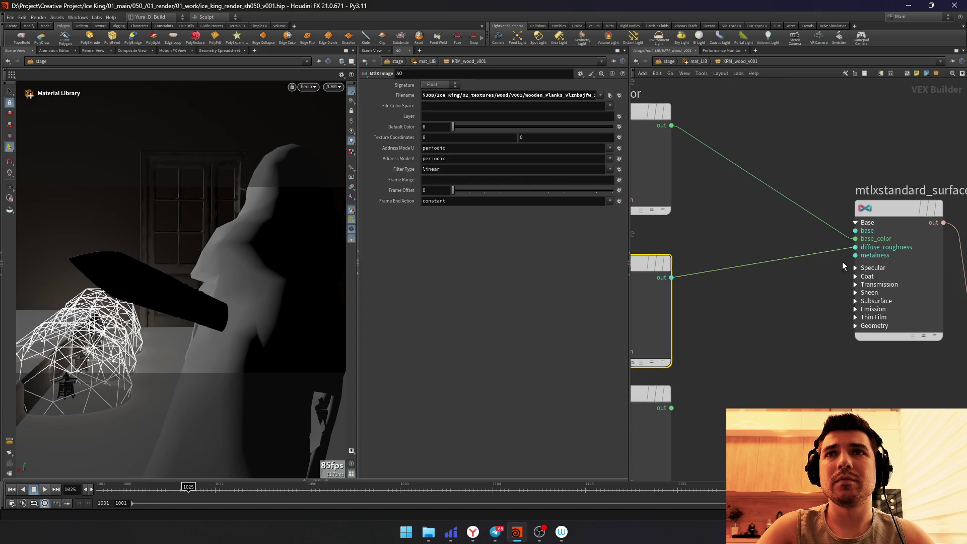
scroll(852, 326, "up", 2)
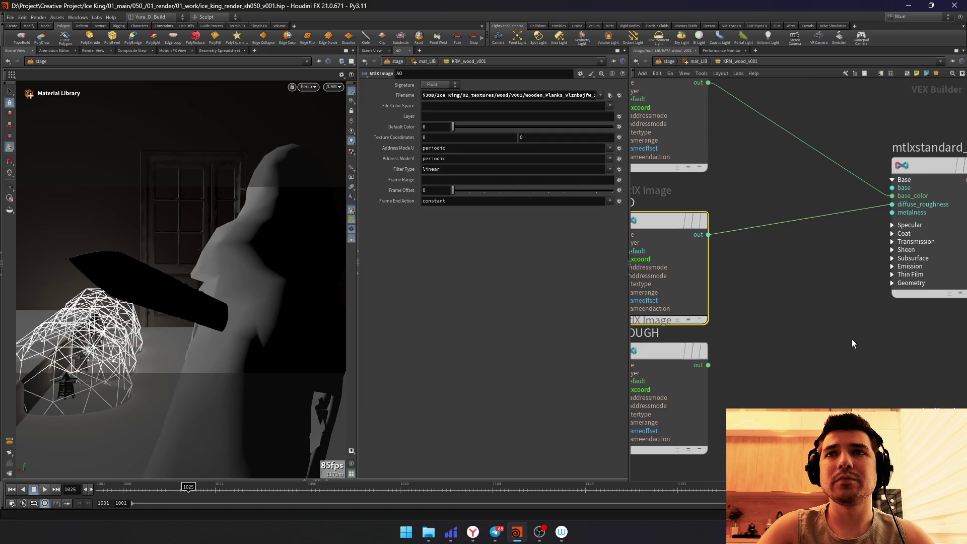
Step: Connect AO's output to the standard surface's base input
left_click(897, 270)
middle_click_drag(896, 270, 813, 293)
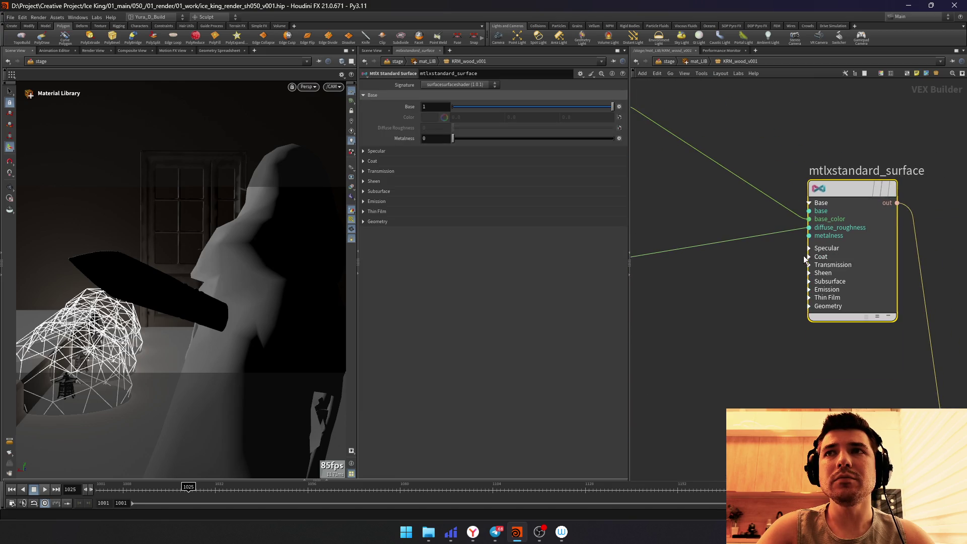
middle_click_drag(809, 250, 897, 270)
middle_click_drag(734, 294, 785, 354)
left_click_drag(772, 340, 882, 279)
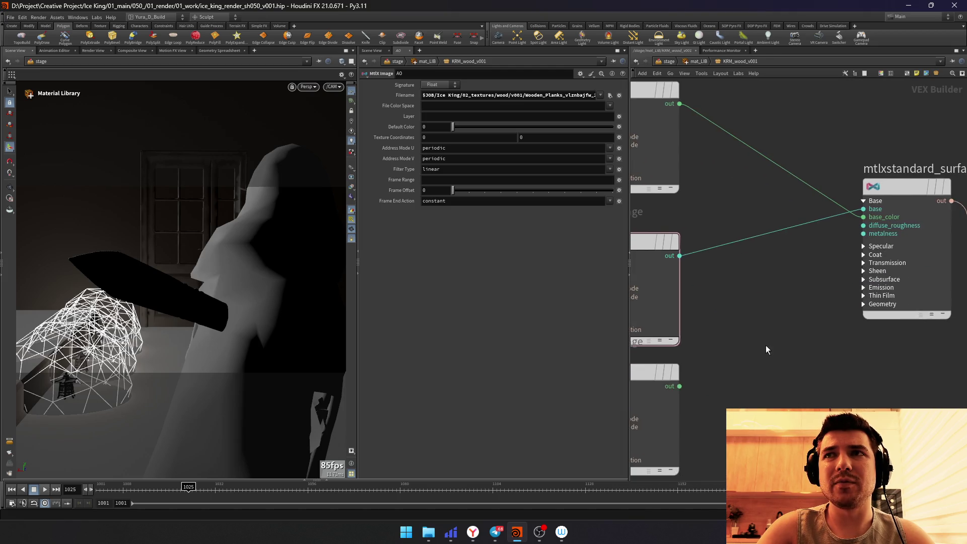
middle_click_drag(765, 345, 852, 339)
left_click(852, 339)
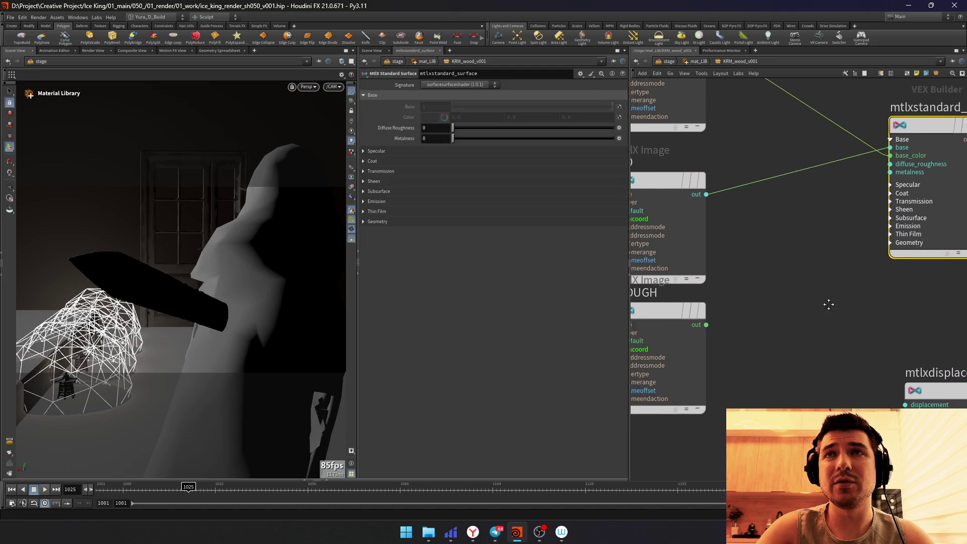
Step: Wire ROUGH into the surface's specular roughness as a float output
mouse_move(735, 358)
middle_mouse_down()
mouse_move(718, 311)
mouse_move(745, 335)
mouse_move(766, 293)
middle_mouse_up()
left_click(818, 229)
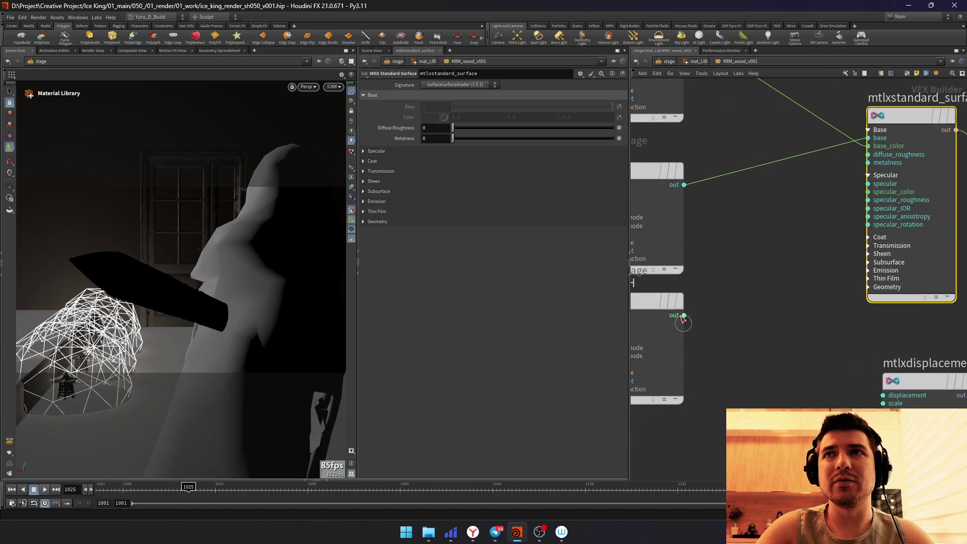
mouse_move(683, 315)
left_mouse_down()
mouse_move(775, 257)
mouse_move(799, 230)
left_mouse_up()
scroll(734, 353, "down", 2)
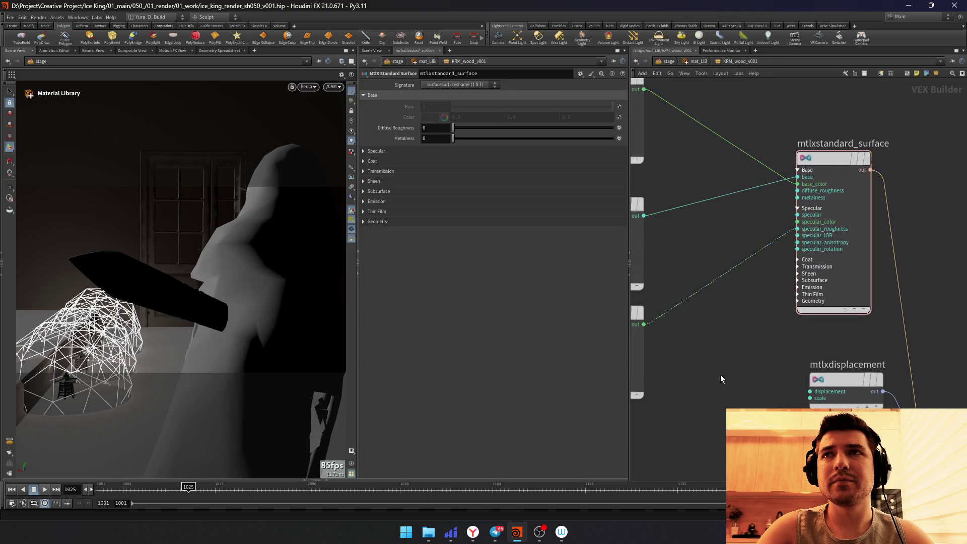
middle_click_drag(720, 373, 756, 339)
left_click(656, 302)
left_click(448, 96)
scroll(715, 430, "down", 2)
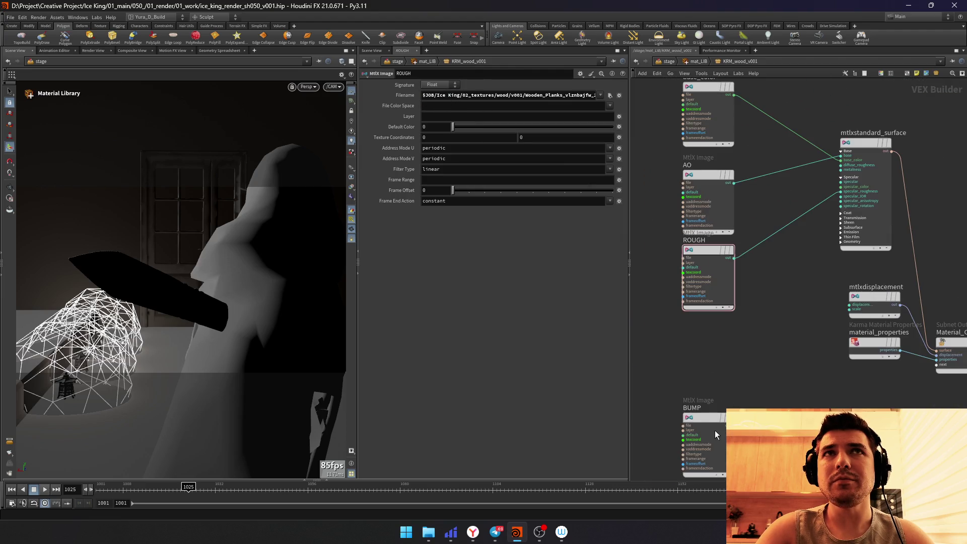
Step: Duplicate BUMP as a NORMAL image node and move the pair up
left_click(715, 424)
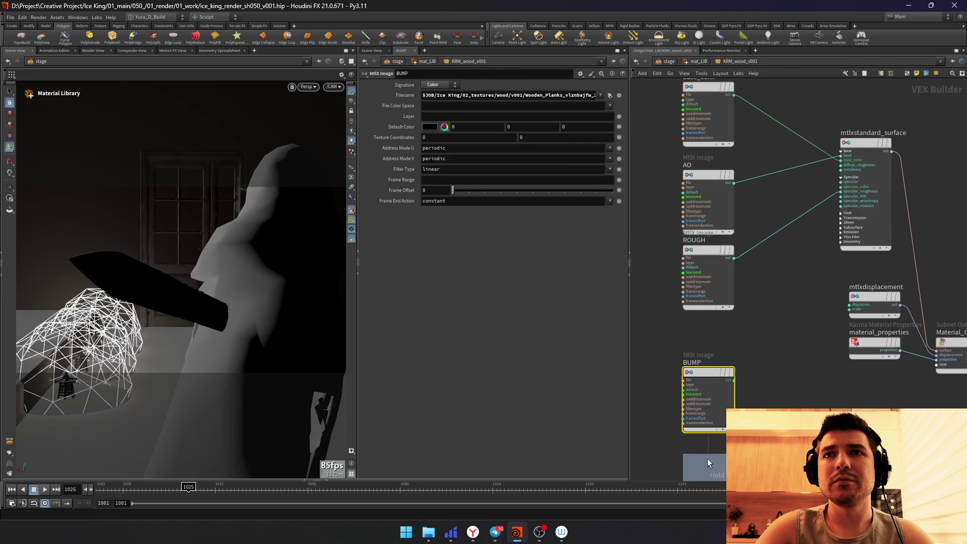
type("NORMAL")
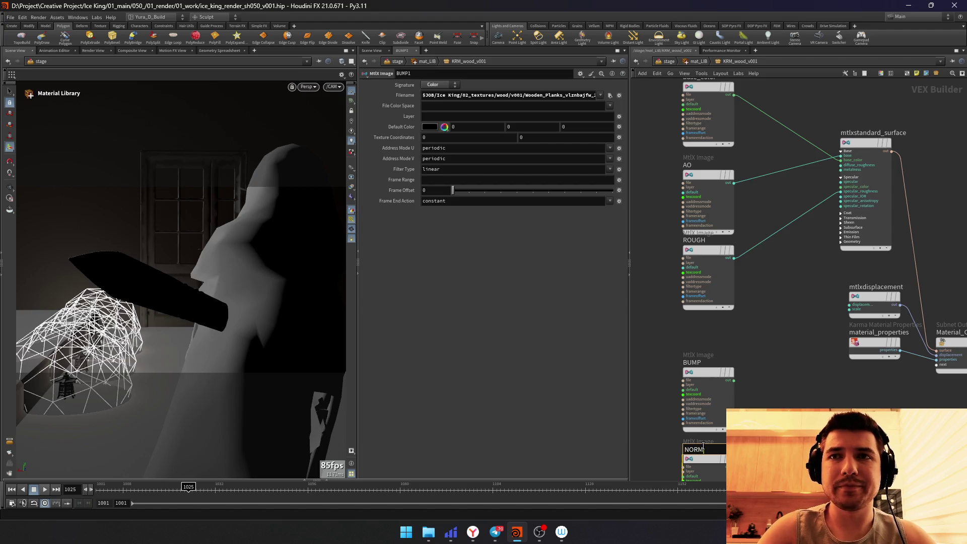
key("Return")
mouse_move(701, 375)
left_mouse_down()
mouse_move(739, 358)
mouse_move(770, 361)
left_mouse_up()
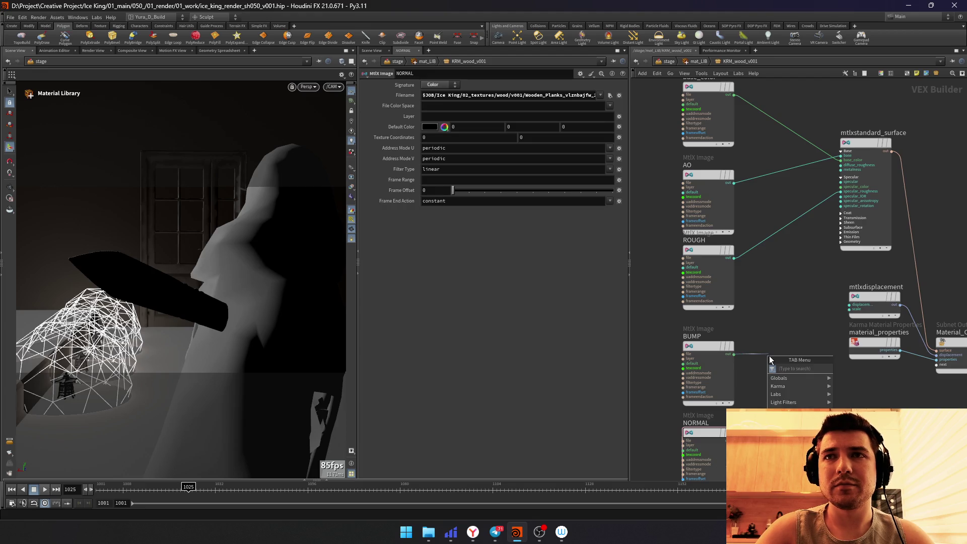
type("bump")
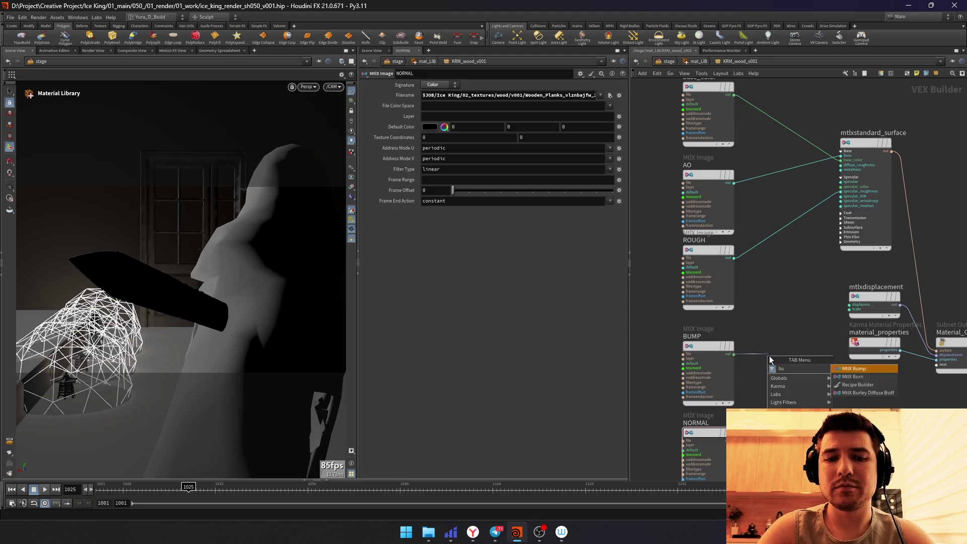
Step: Add a MtlX Bump node fed by BUMP's height and arrange it beside NORMAL
left_click(810, 370)
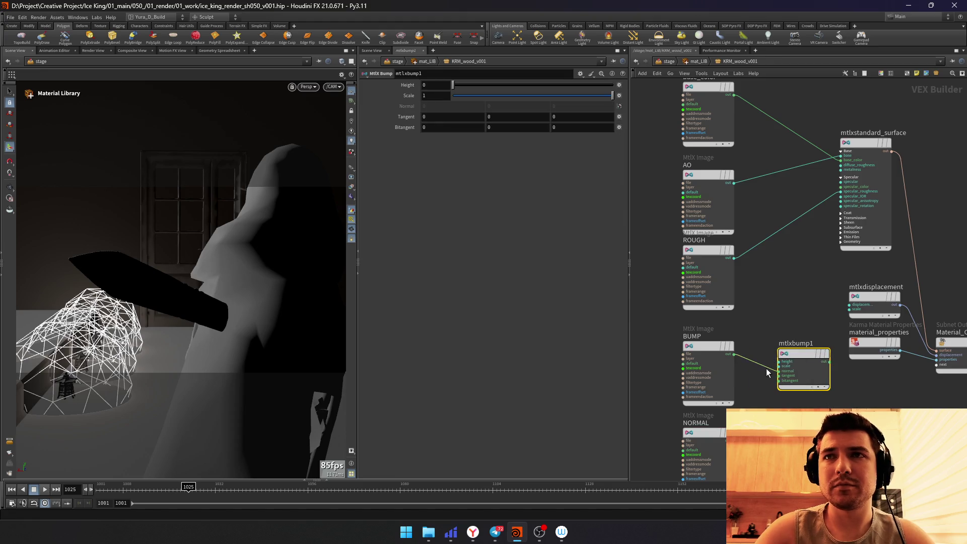
left_click_drag(781, 372, 780, 361)
left_click(698, 367)
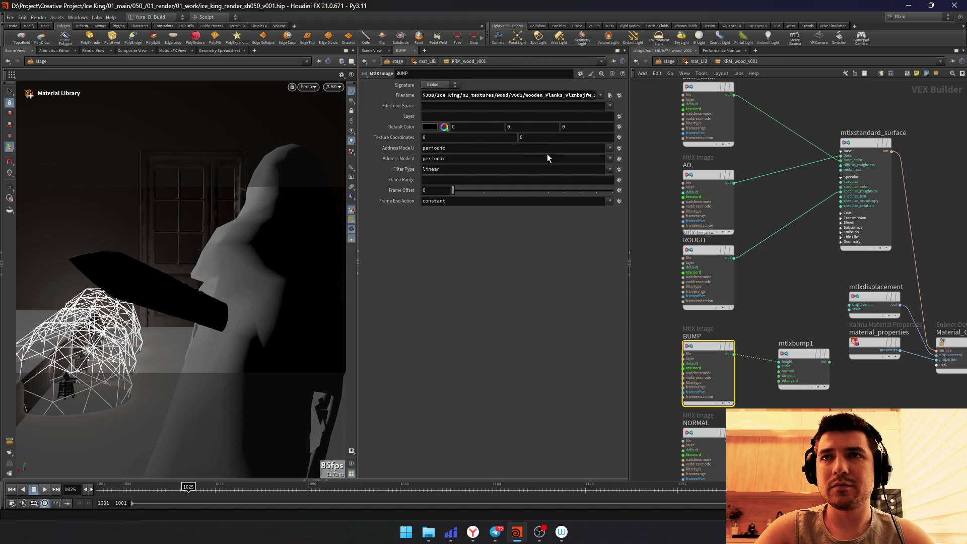
left_click(782, 365, "shift")
left_click_drag(793, 356, 698, 341)
middle_click_drag(698, 341, 703, 283)
mouse_move(744, 382)
left_mouse_down()
mouse_move(670, 385)
mouse_move(688, 369)
mouse_move(713, 373)
left_mouse_up()
Step: Add a MtlX Normal Map node wired from NORMAL's output
left_click(711, 364)
key("Tab")
type("normal")
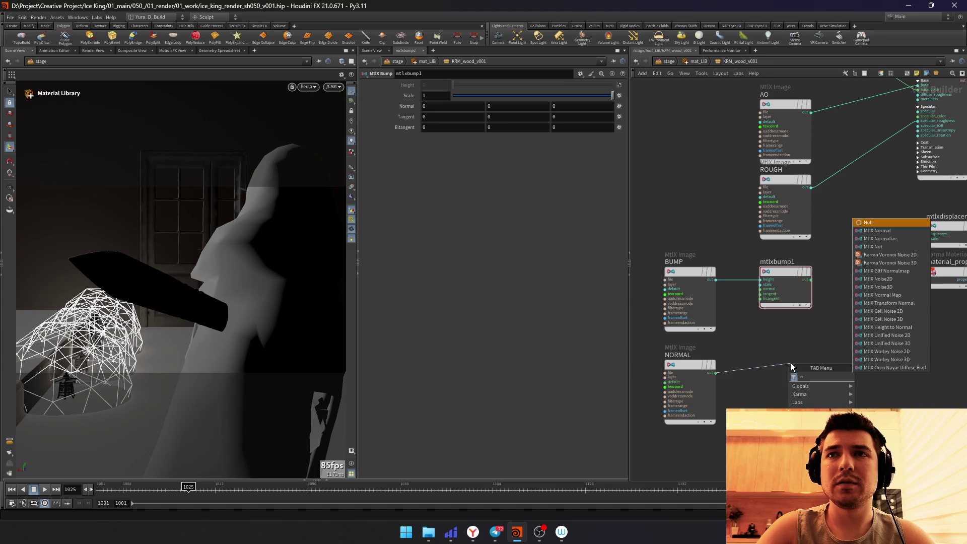
key("Down")
key("Down")
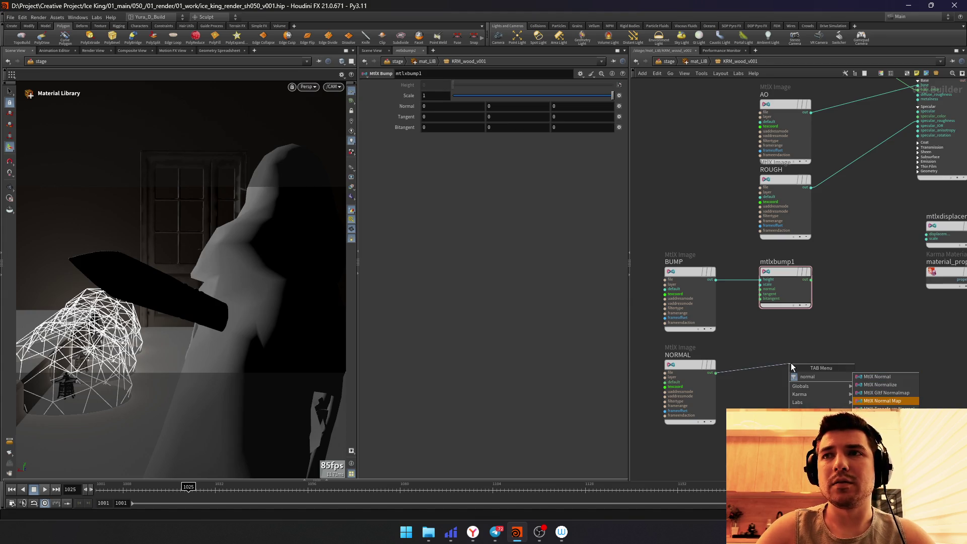
key("Return")
left_click(791, 368)
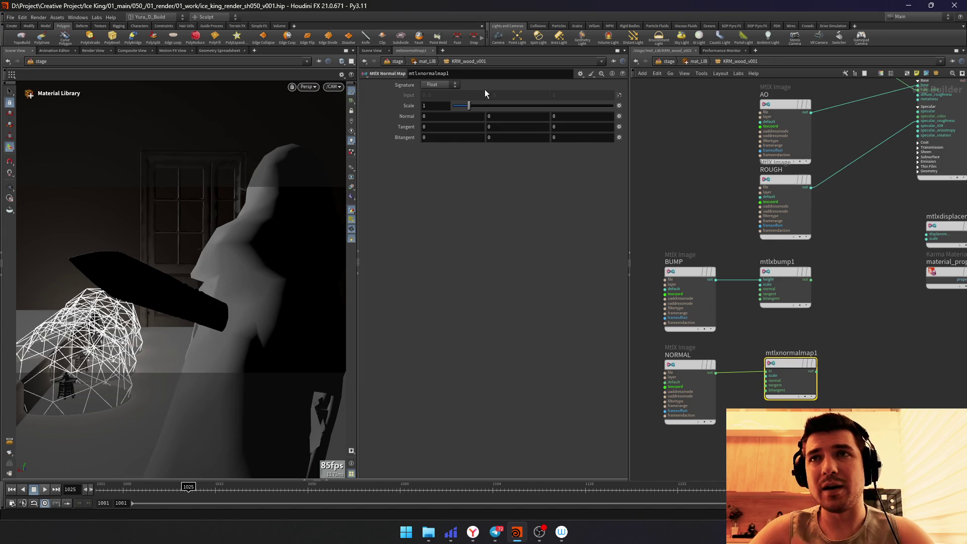
Step: Select the bump and normal map nodes and search the Tab menu for an add node
left_click(689, 378)
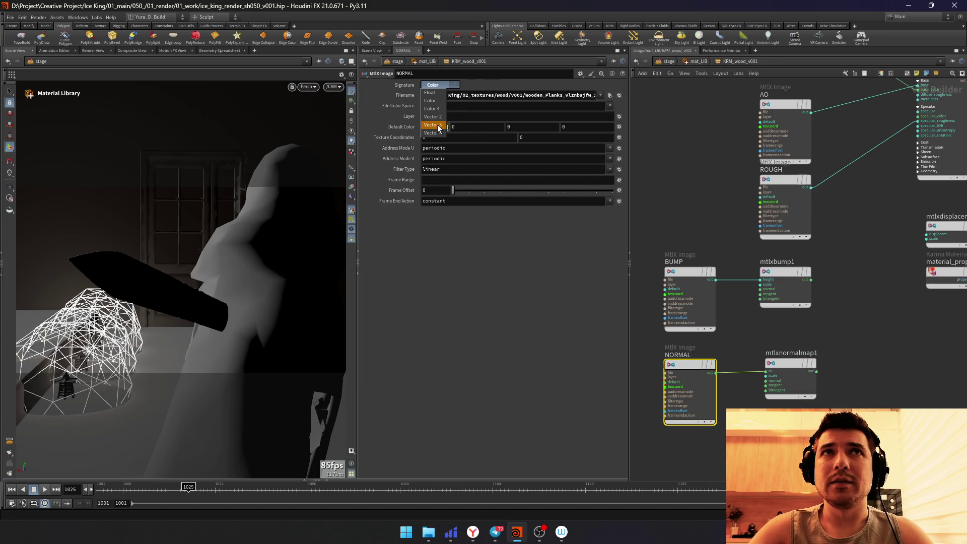
left_click(791, 371)
middle_click_drag(790, 371, 675, 416)
left_click(670, 333, "shift")
key("Tab")
type("add")
key("Escape")
key("Tab")
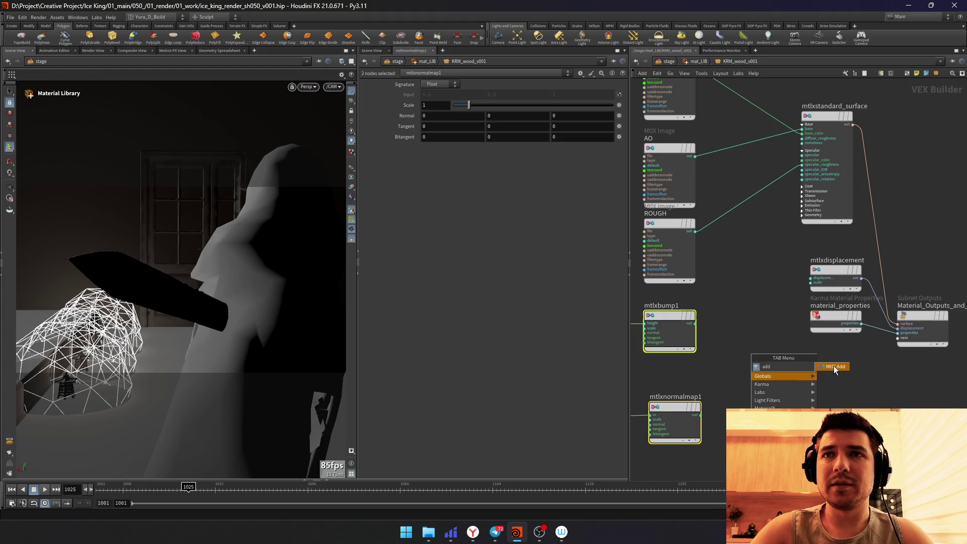
Step: Create a MtlX Add node taking the bump output and feeding the standard surface
left_click(834, 365)
left_click(756, 340)
left_click_drag(696, 343, 721, 353)
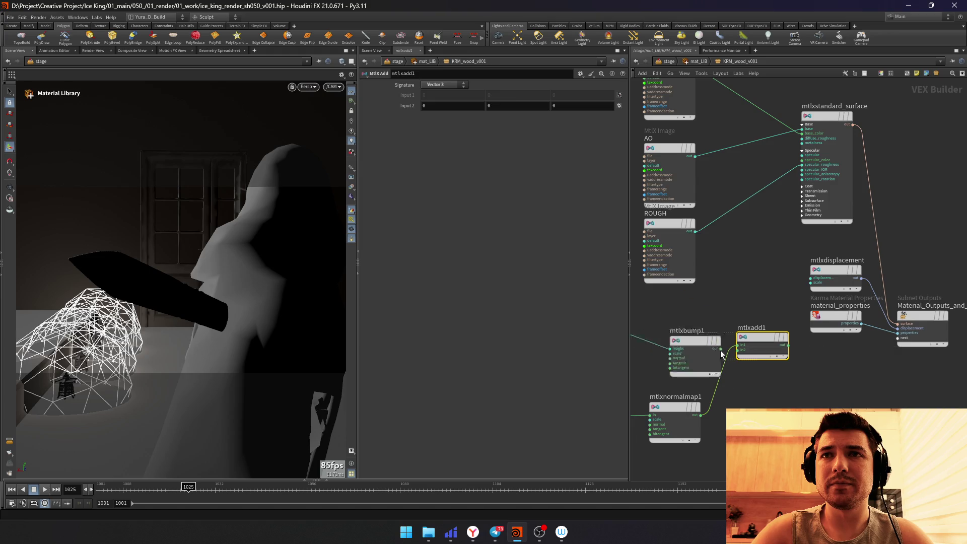
key("ctrl+z")
mouse_move(744, 353)
middle_mouse_down()
mouse_move(714, 378)
mouse_move(756, 319)
middle_mouse_up()
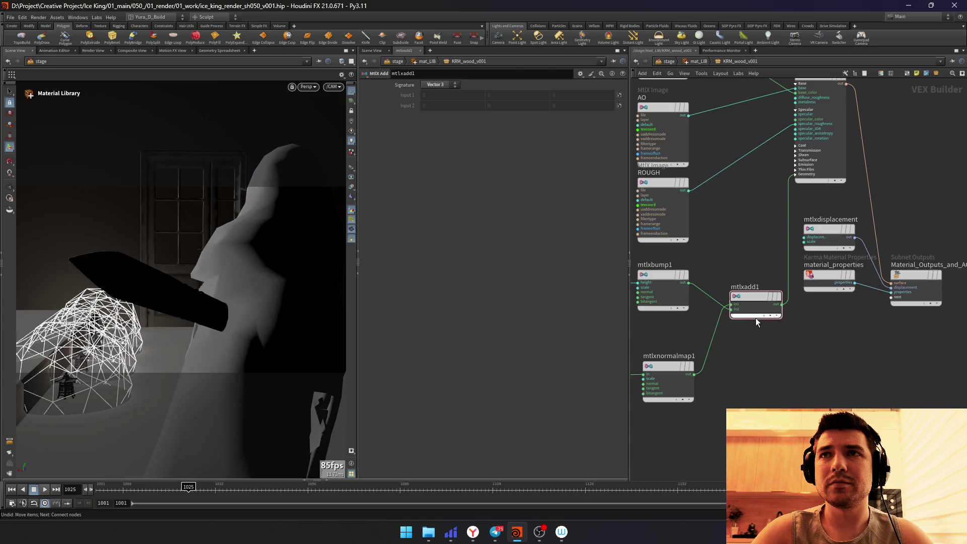
left_click_drag(764, 318, 747, 281)
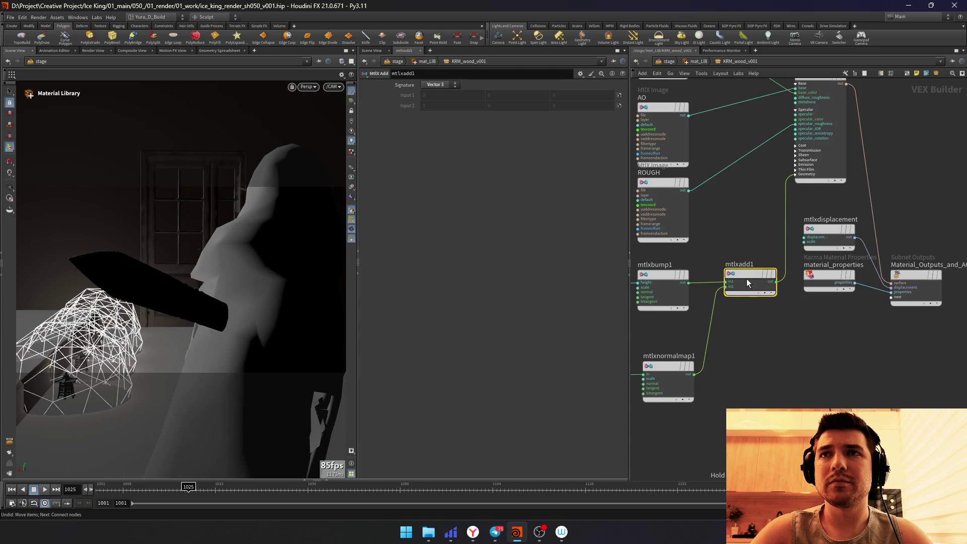
Step: Review the normal map, displacement and surface nodes, undo a stray disconnect, and go up to /stage
middle_click_drag(765, 362, 803, 343)
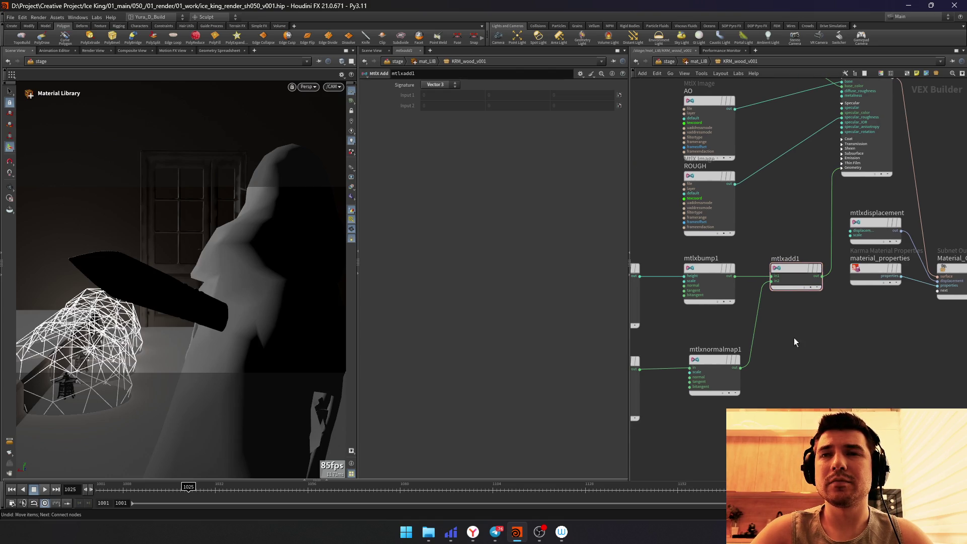
left_click(718, 370)
middle_click_drag(681, 363, 734, 344)
left_click(677, 339)
right_click(746, 191)
key("Escape")
mouse_move(858, 189)
middle_mouse_down()
mouse_move(762, 316)
mouse_move(718, 326)
middle_mouse_up()
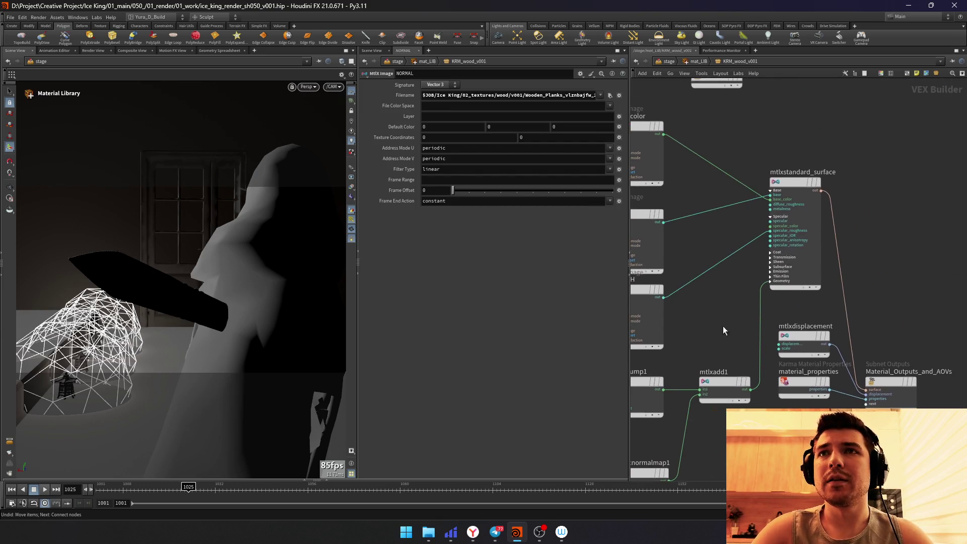
key("ctrl+z")
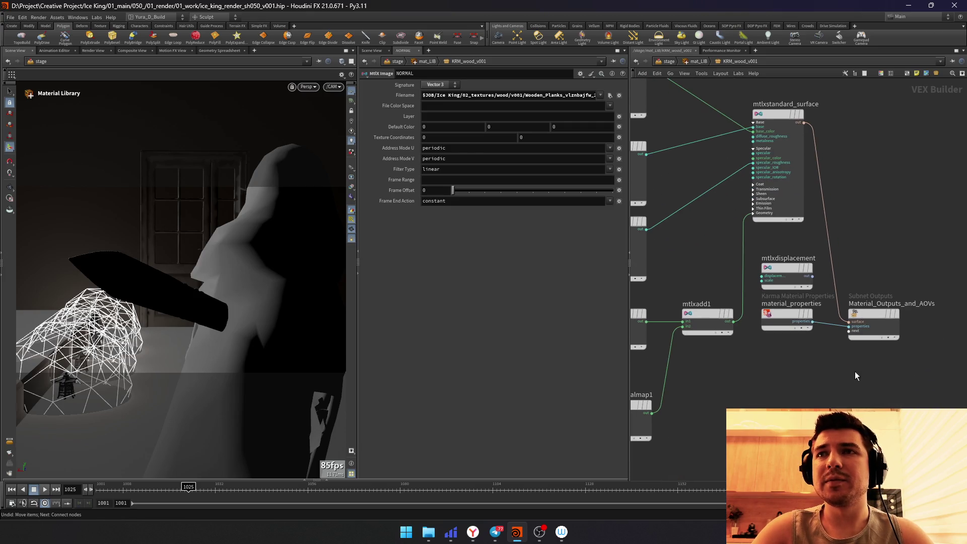
left_click(785, 272)
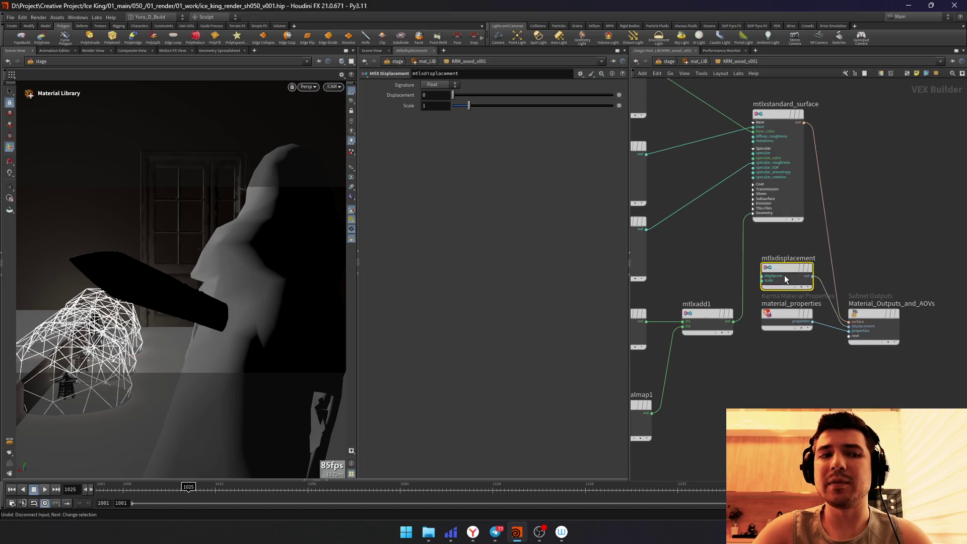
left_click(753, 202)
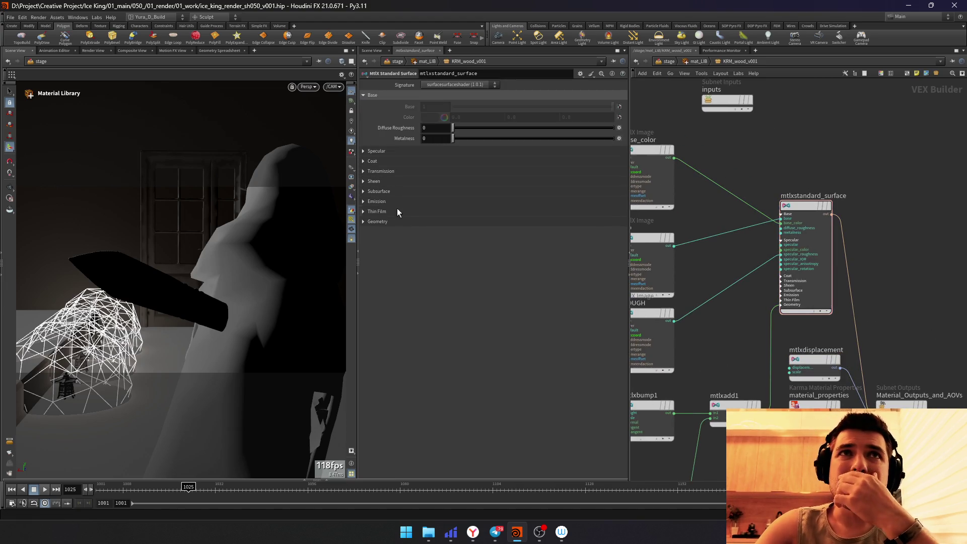
left_click(663, 63)
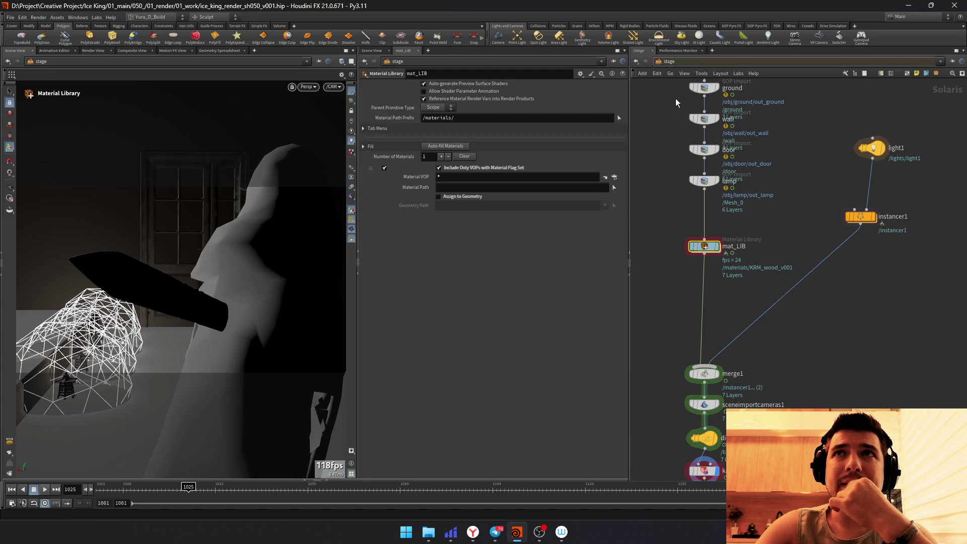
Step: Navigate from the object level into the ground geometry network
left_click(672, 73)
double_click(710, 297)
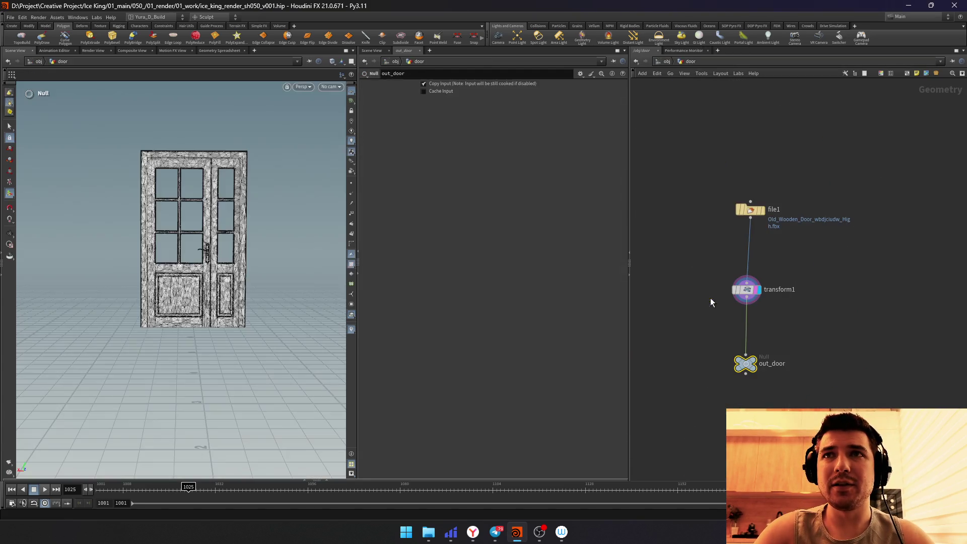
key("u")
double_click(703, 255)
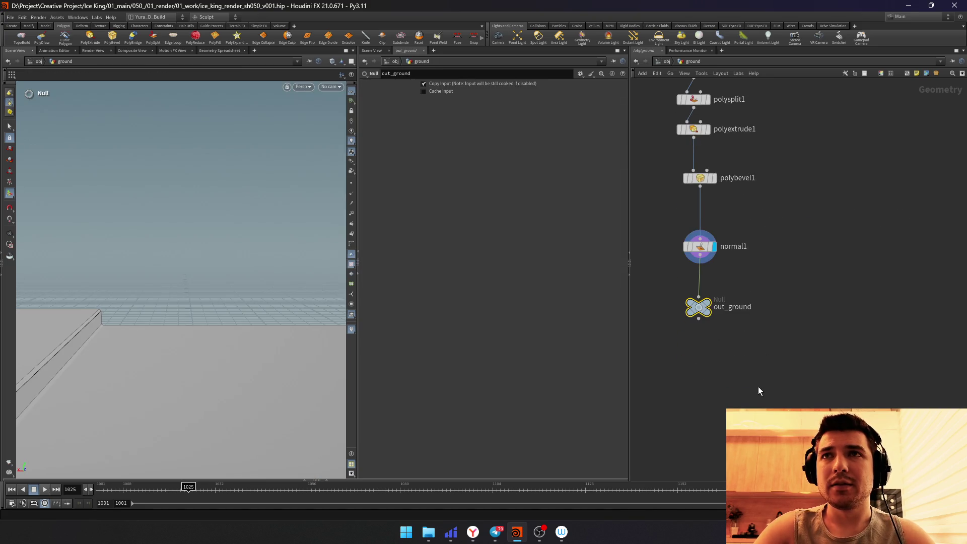
Step: Insert a UV Project after normal1 initialized to the ground's best plane, then enter the wall network
key("Tab")
type("uv ")
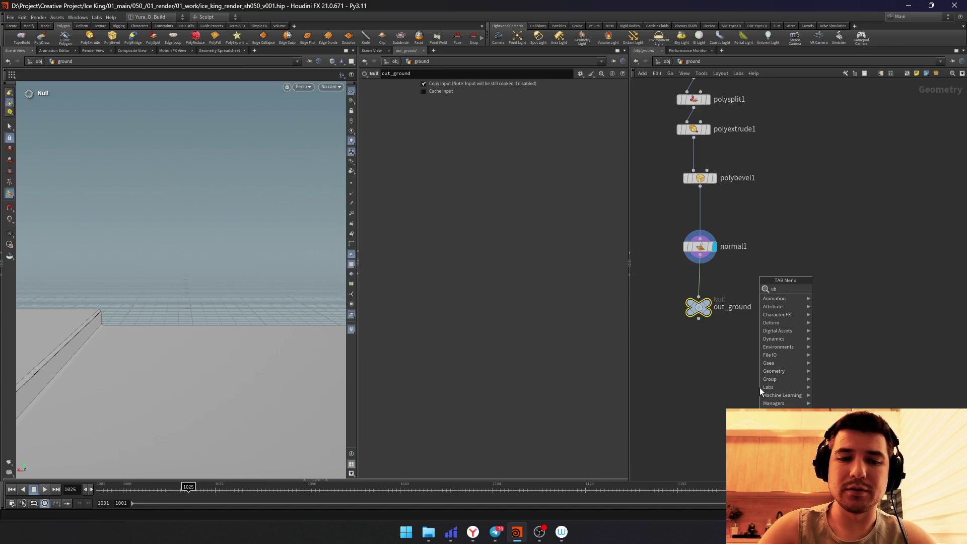
type("pro")
key("Return")
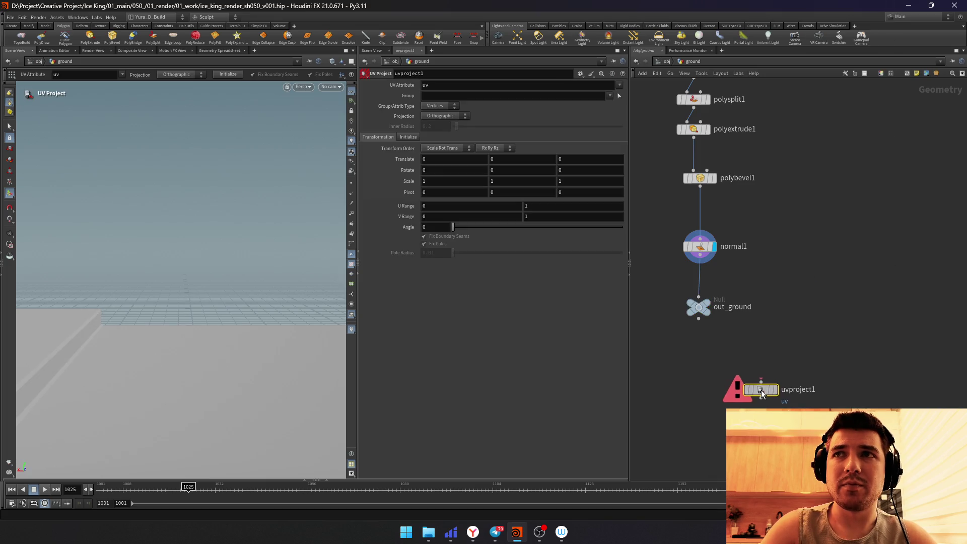
left_click(707, 279)
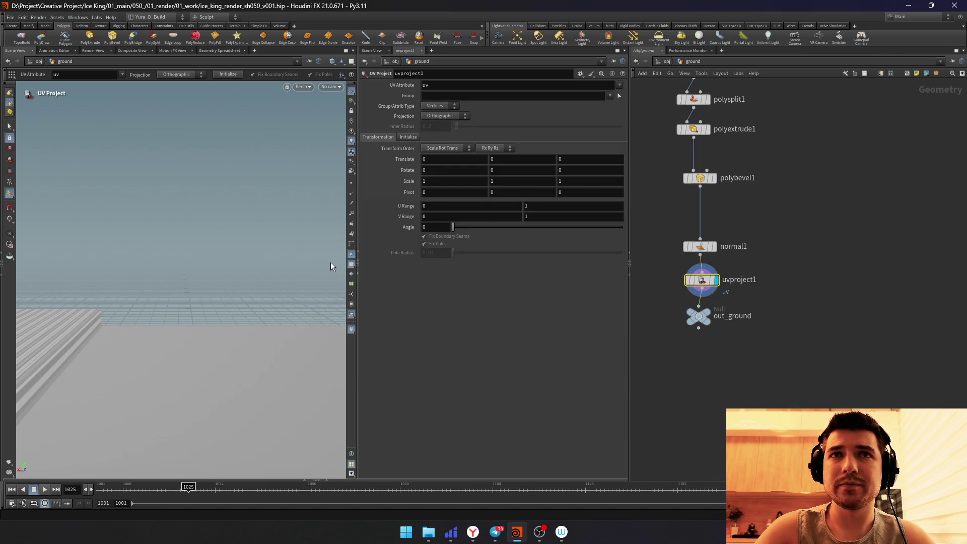
left_click(409, 137)
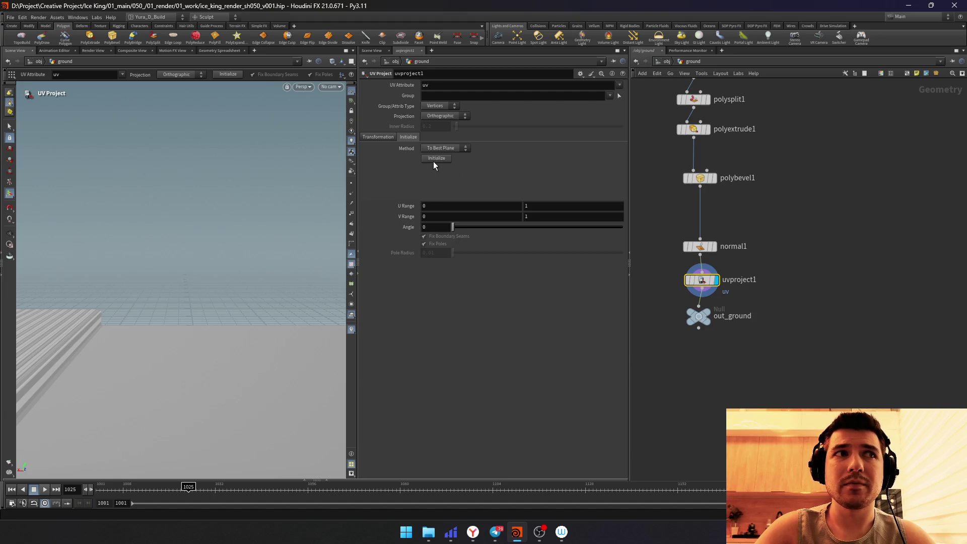
left_click(435, 159)
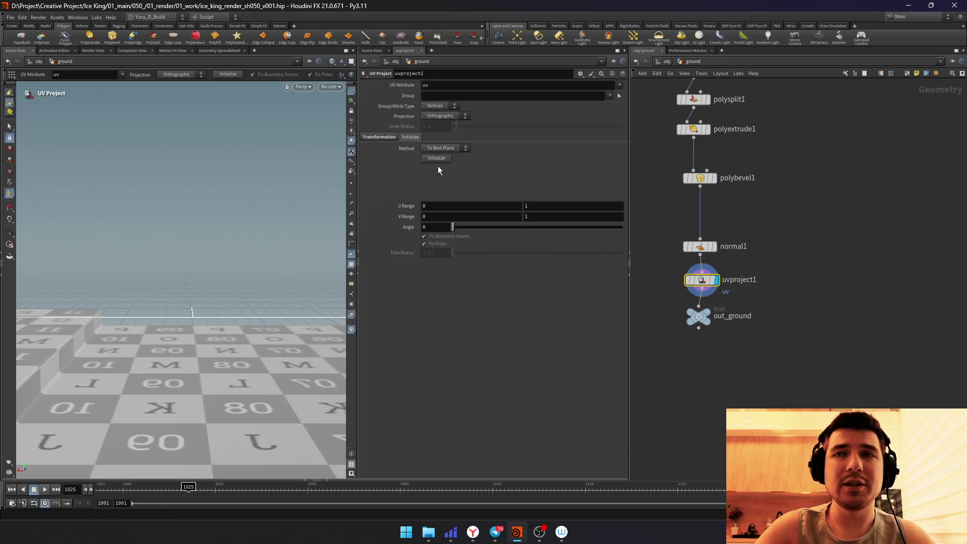
left_click(663, 64)
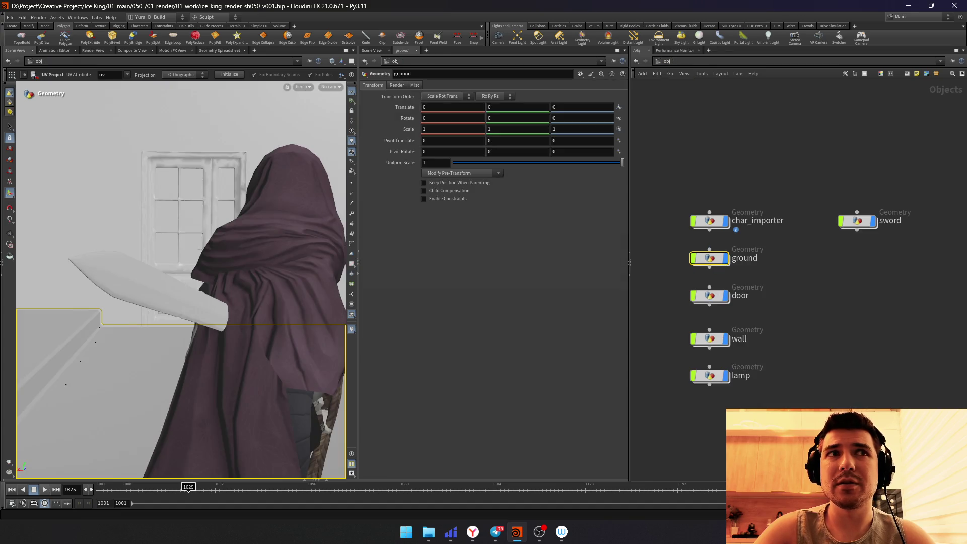
double_click(710, 339)
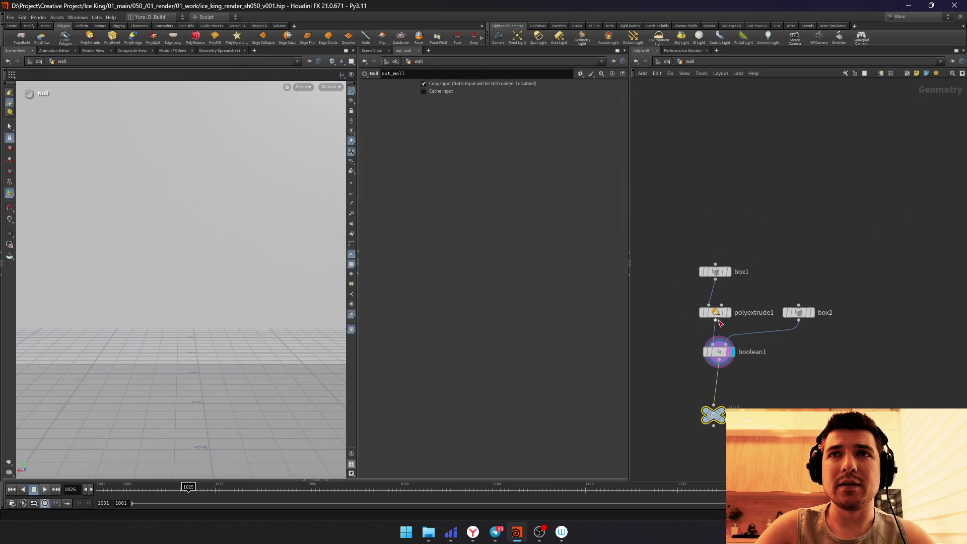
Step: Insert a UV Project after boolean1 on the wall, fitted to the best plane with Rotate X 0
left_click(689, 365)
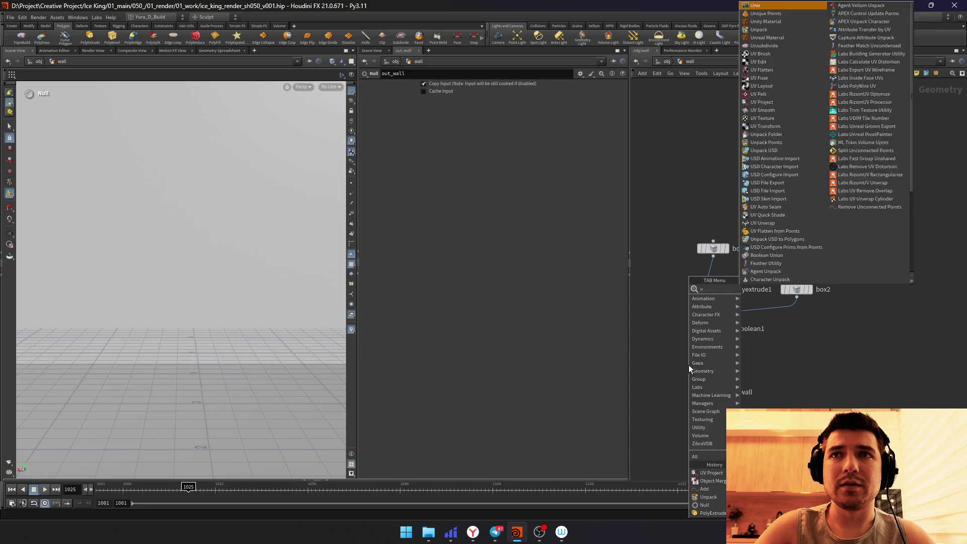
type("uvpro")
key("Return")
left_click(688, 365)
left_click(409, 137)
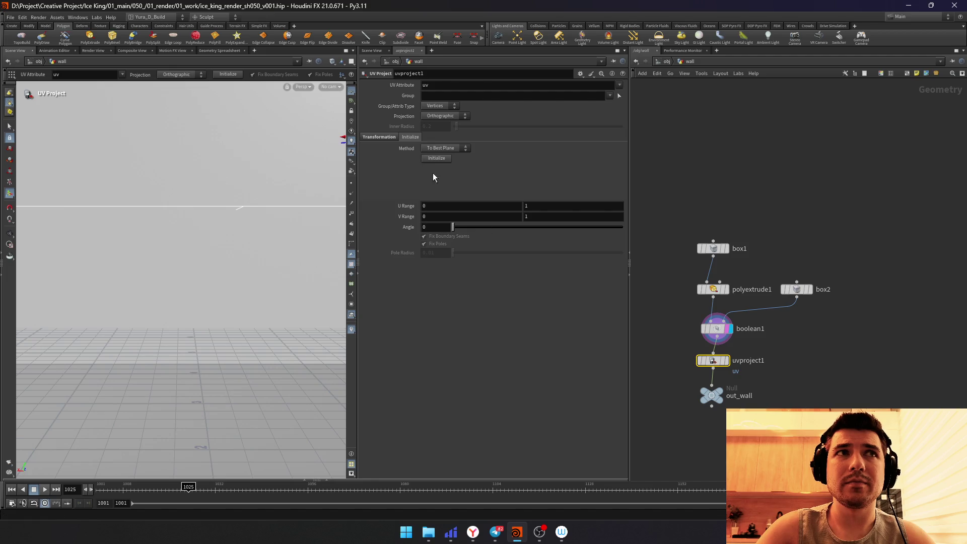
left_click(723, 361)
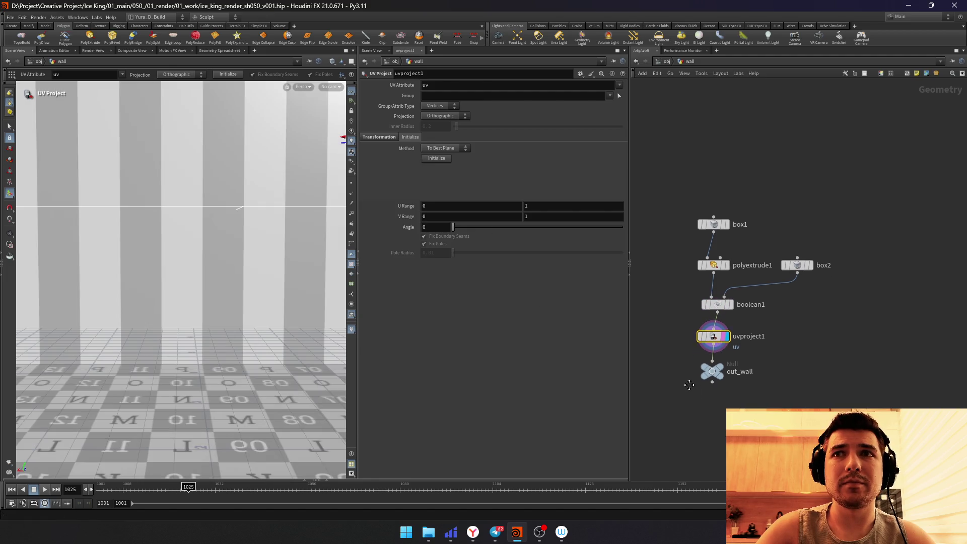
left_click(438, 159)
left_click(380, 142)
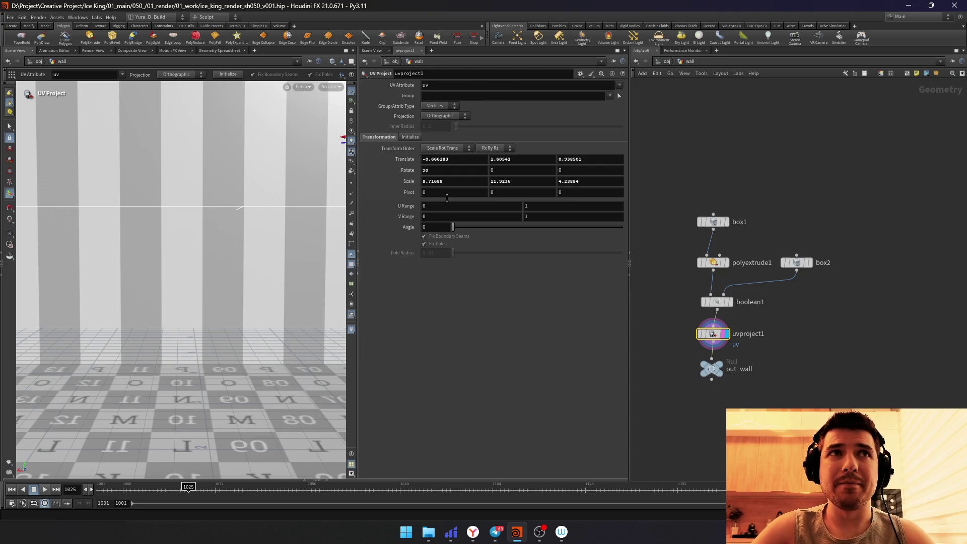
key("ctrl+z")
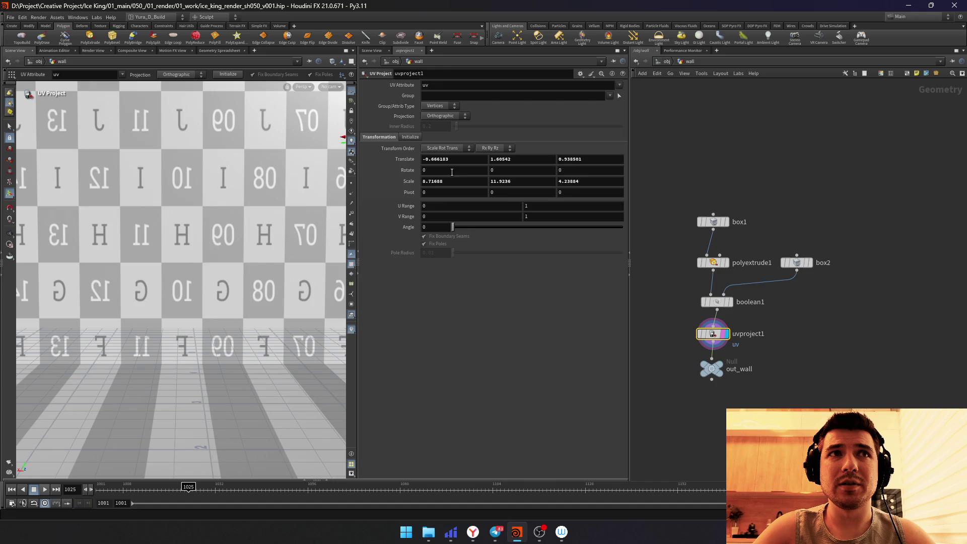
Step: Return from the wall geometry network up to the /obj object level
key("u")
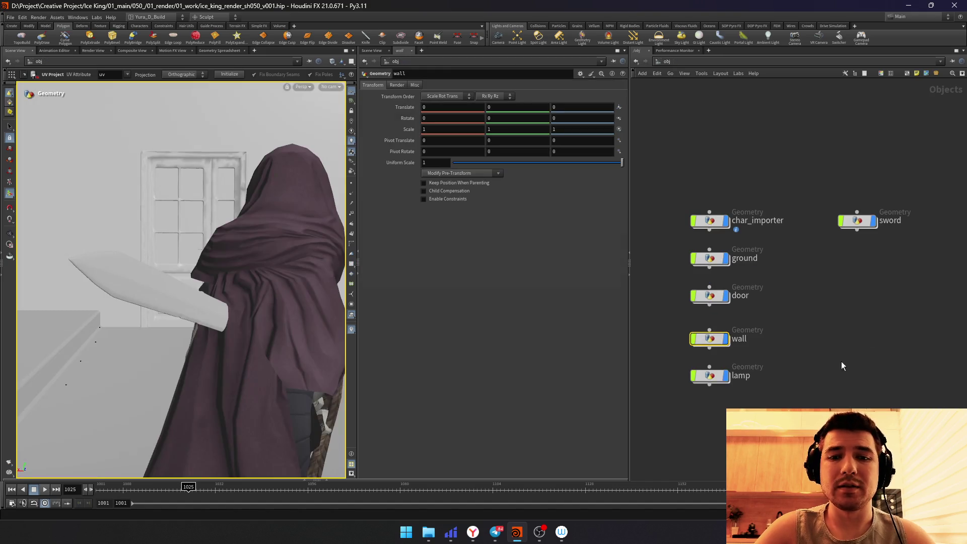
double_click(695, 309)
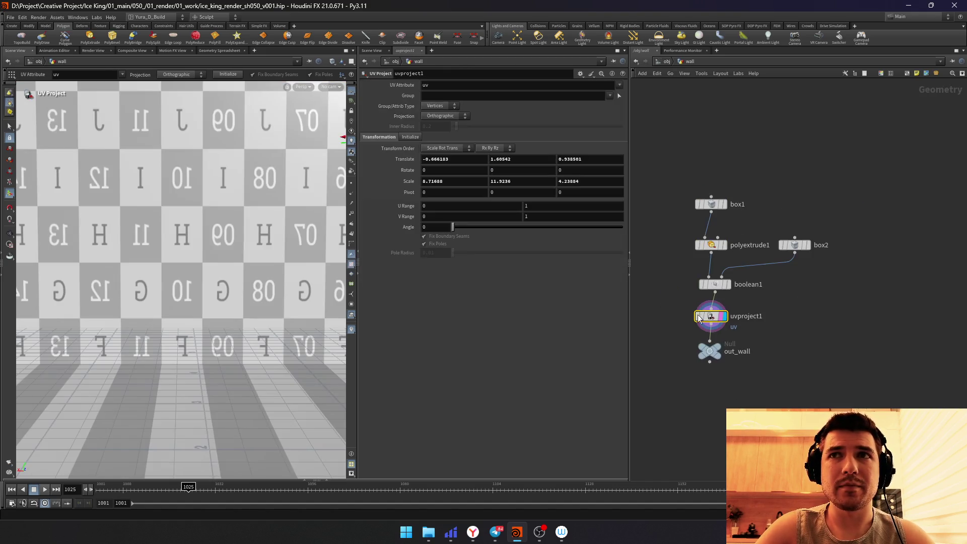
key("u")
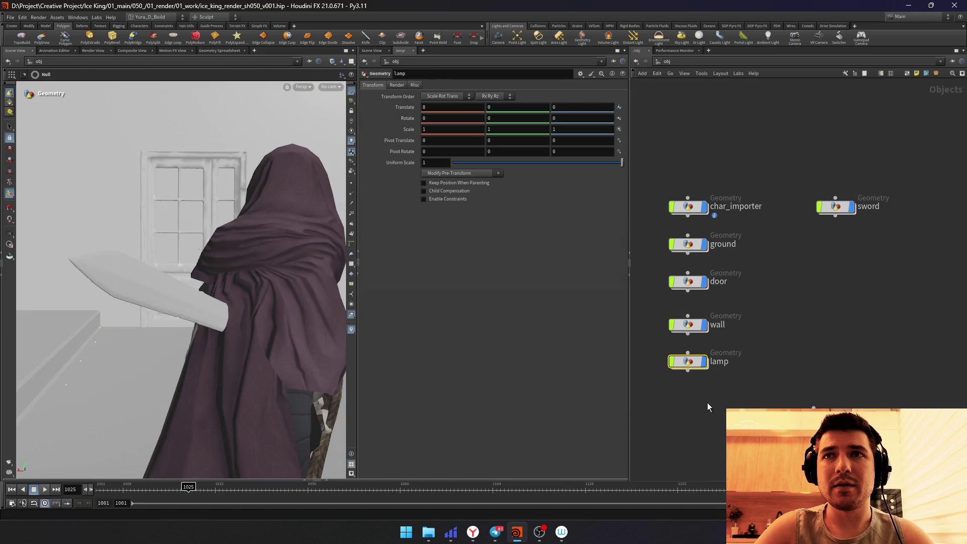
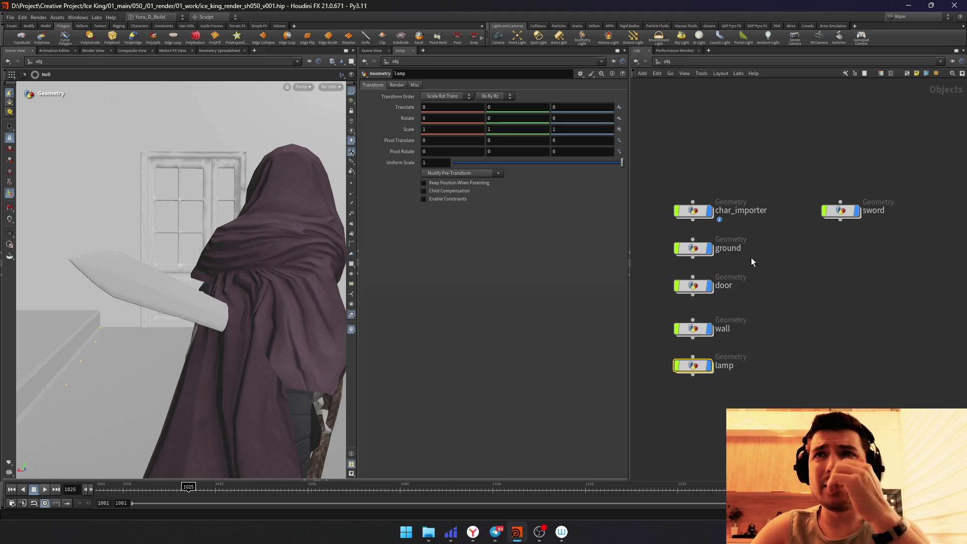
Step: Inside char_importer, insert a UV Unwrap node after switch1 and display its result
double_click(693, 210)
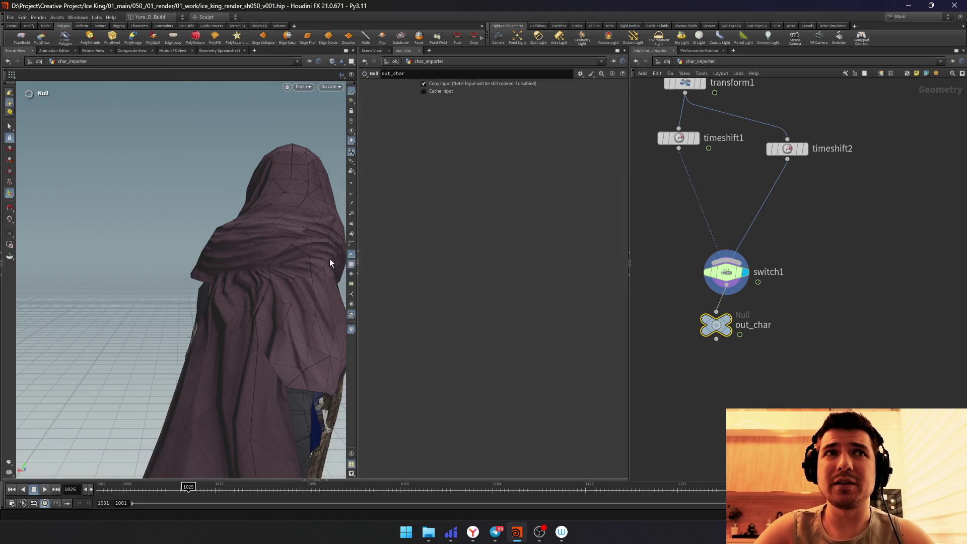
left_click_drag(718, 325, 719, 381)
key("Tab")
type("uv")
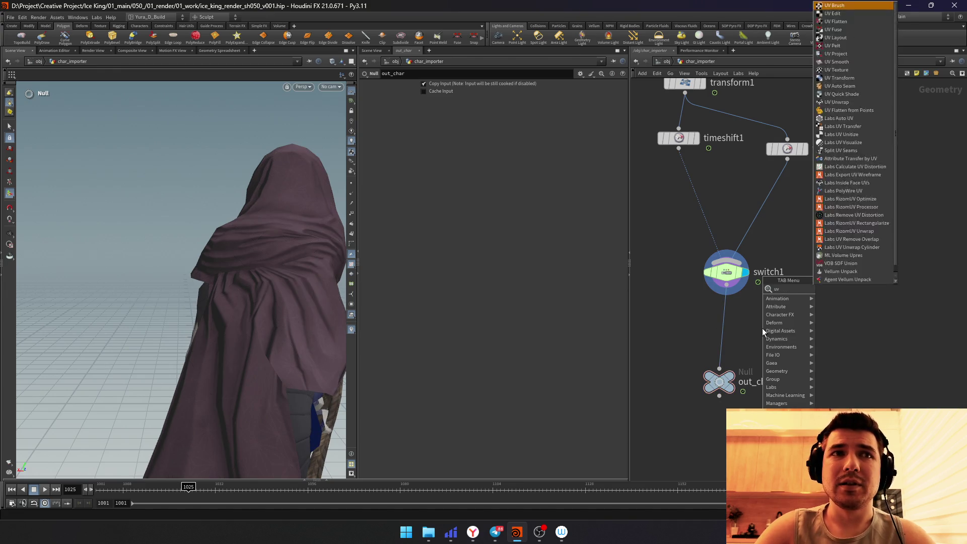
key("Return")
left_click(763, 328)
left_click_drag(767, 331, 730, 321)
left_click(743, 318)
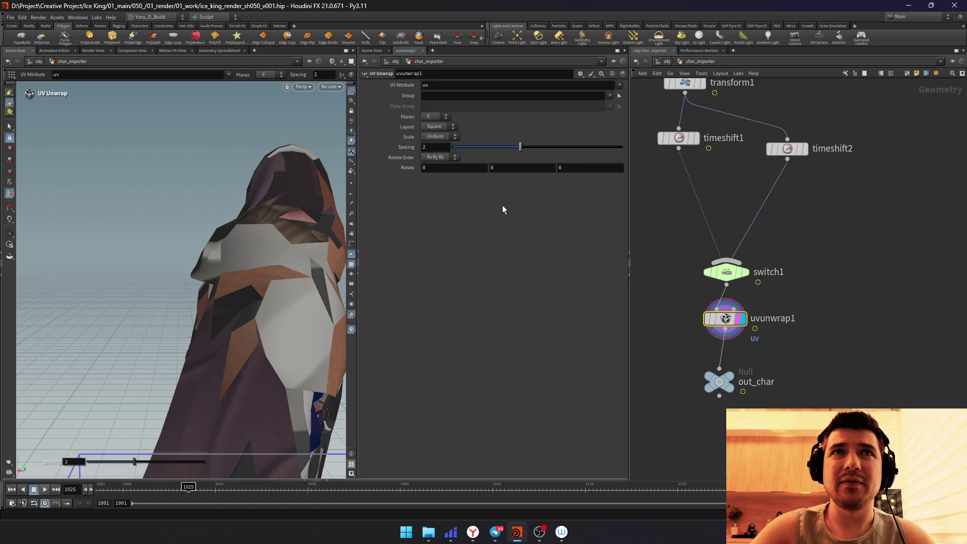
Step: Set the UV Unwrap Scale to None ahead of out_char and return to the /obj network
left_click(437, 136)
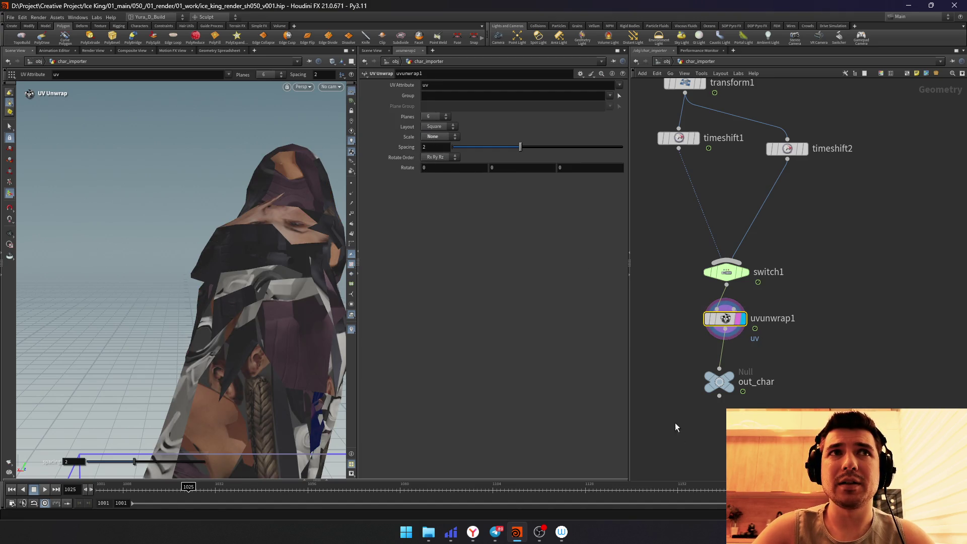
middle_click_drag(680, 436, 663, 340)
left_click_drag(743, 340, 661, 264)
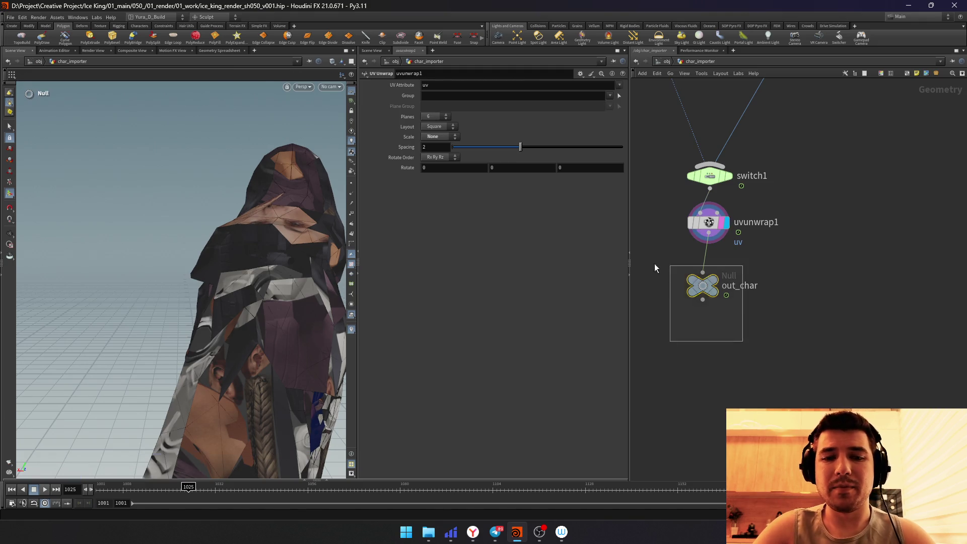
left_click(664, 62)
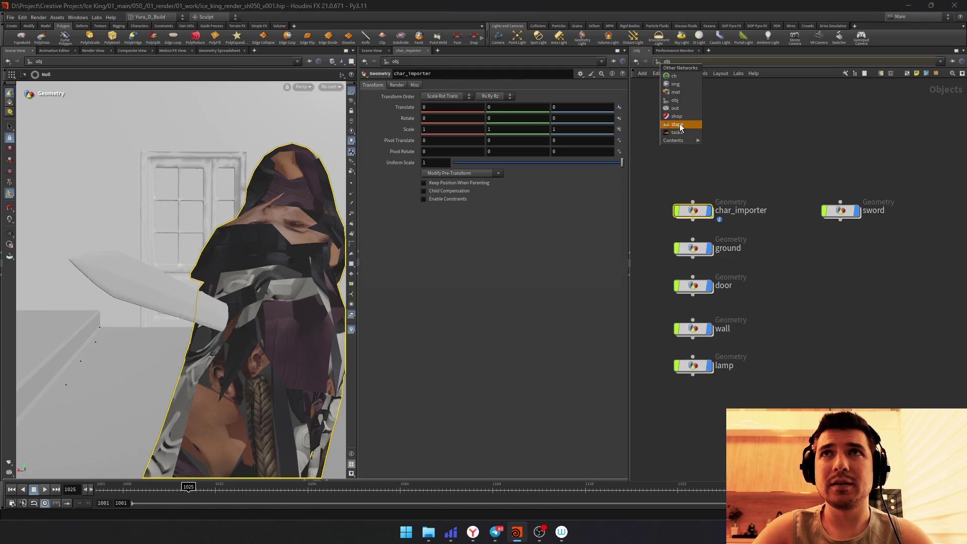
Step: In /stage mat_LIB, duplicate KRM_wood_v001 as KRM_cloth_v001 and enter its shader network
left_click(680, 126)
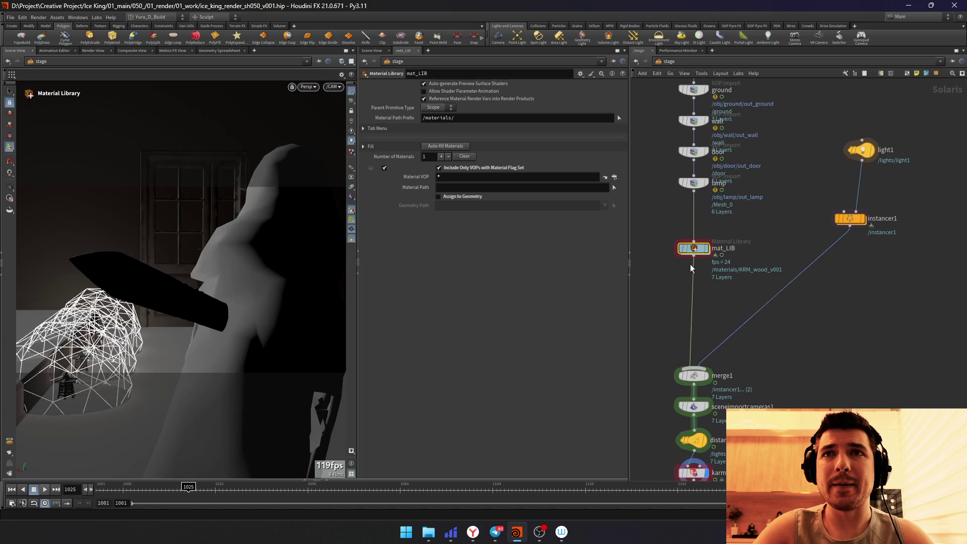
double_click(693, 250)
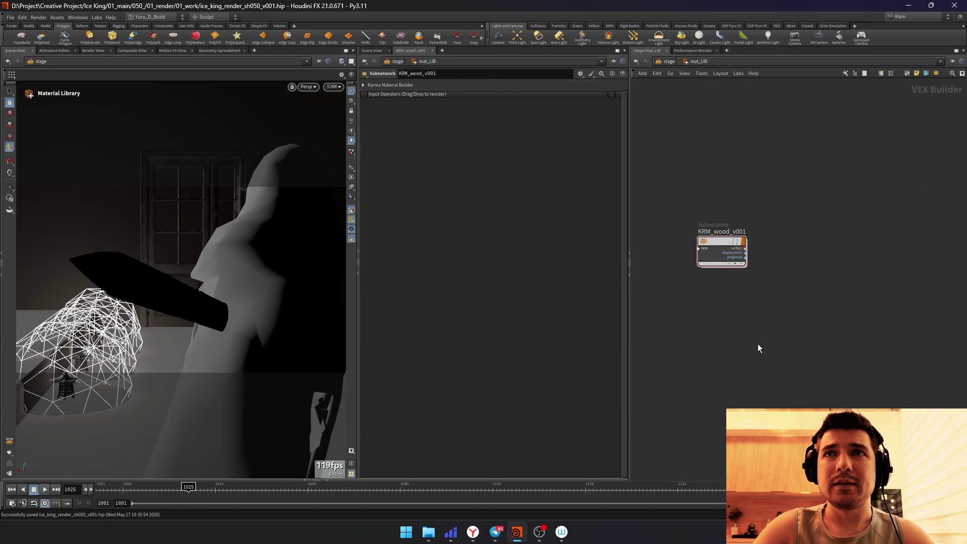
left_click_drag(696, 265, 696, 321, "alt")
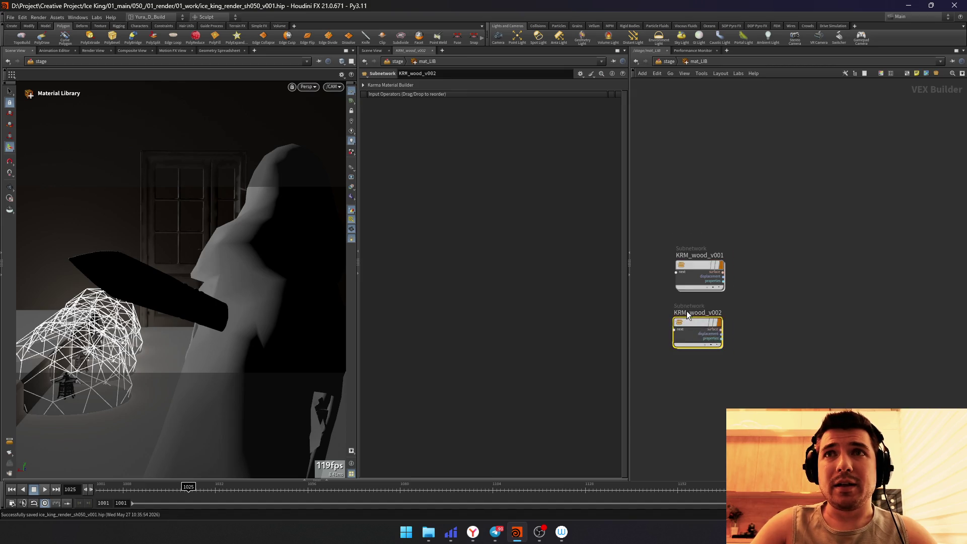
scroll(687, 315, "up", 2)
double_click(688, 314)
left_click_drag(696, 321, 692, 321)
type("cloth")
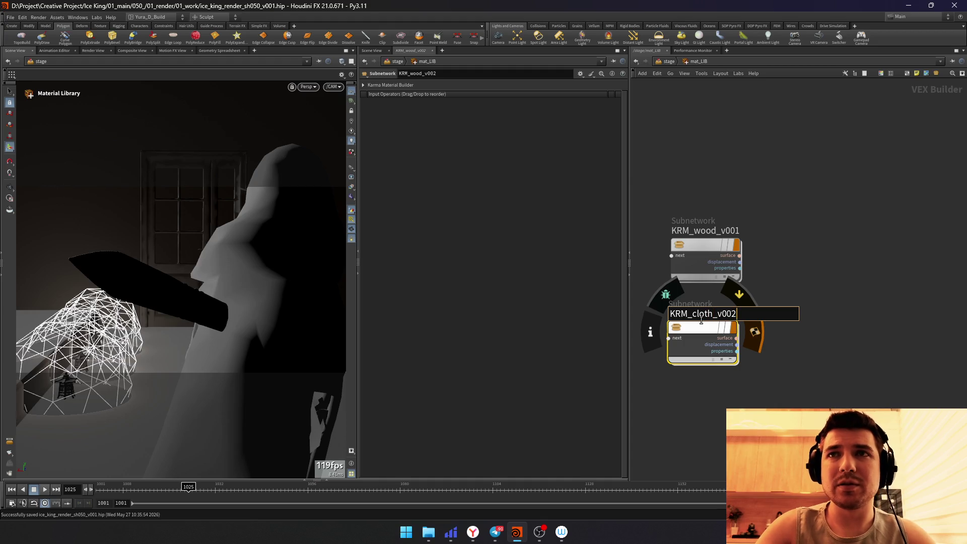
key("BackSpace")
type("1")
key("Return")
left_click_drag(705, 326, 799, 242)
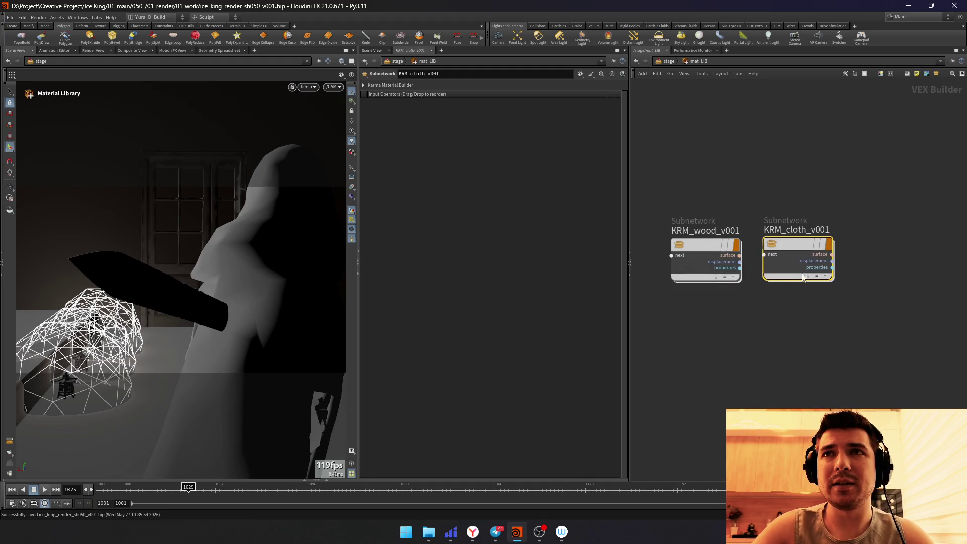
double_click(786, 268)
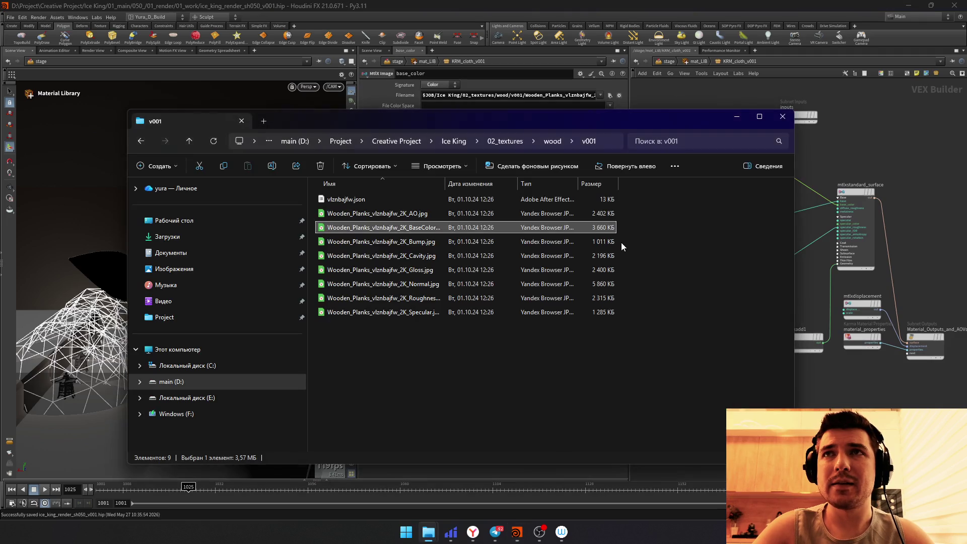
Step: Locate the cloth/v001 textures in the file browser; a dragged texture path is undone
key("alt+Up")
key("alt+Up")
double_click(353, 219)
key("Down")
key("Return")
key("alt+Tab")
key("alt+Tab")
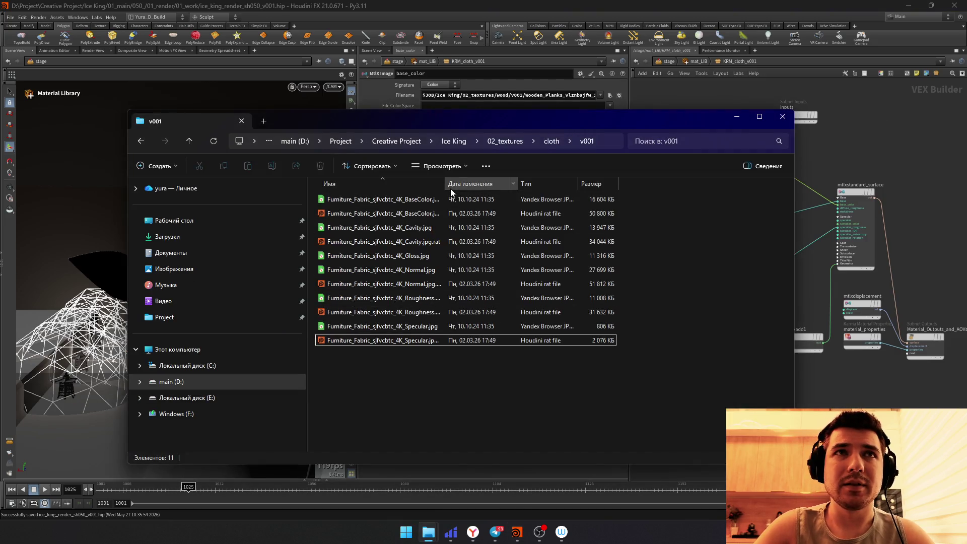
left_click_drag(412, 218, 546, 97)
key("ctrl+z")
Step: Load a cloth/v001 texture into the base_color image's Filename
left_click(610, 98)
left_click_drag(591, 10, 429, 69)
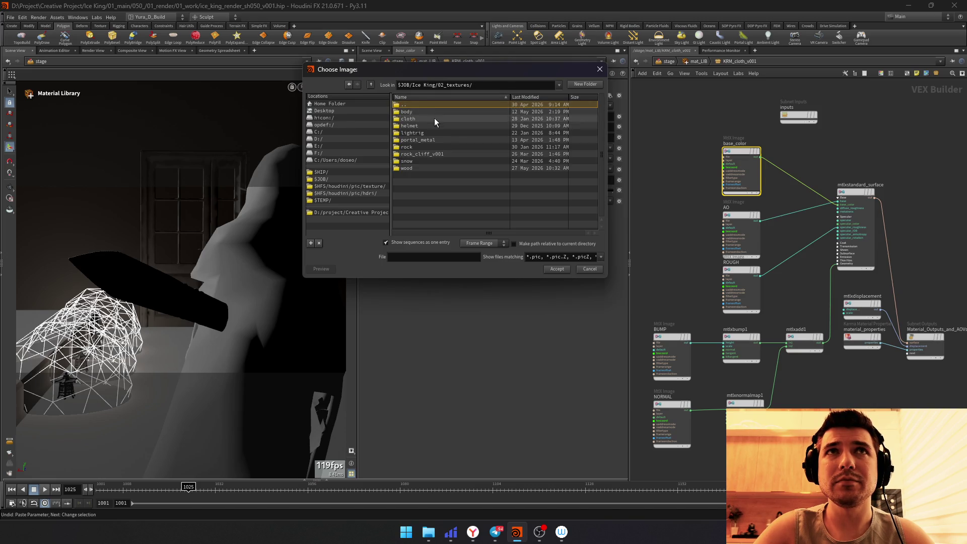
double_click(423, 118)
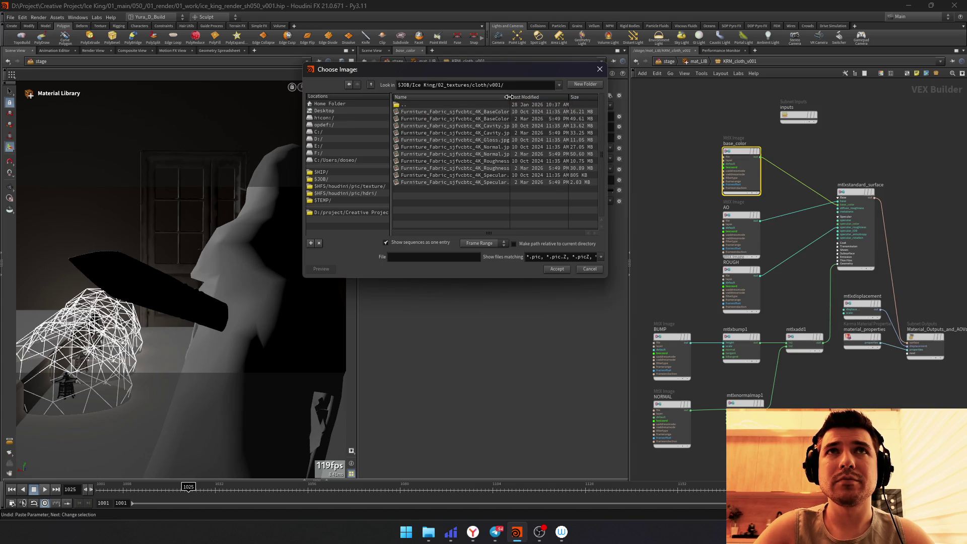
left_click(521, 120)
double_click(520, 120)
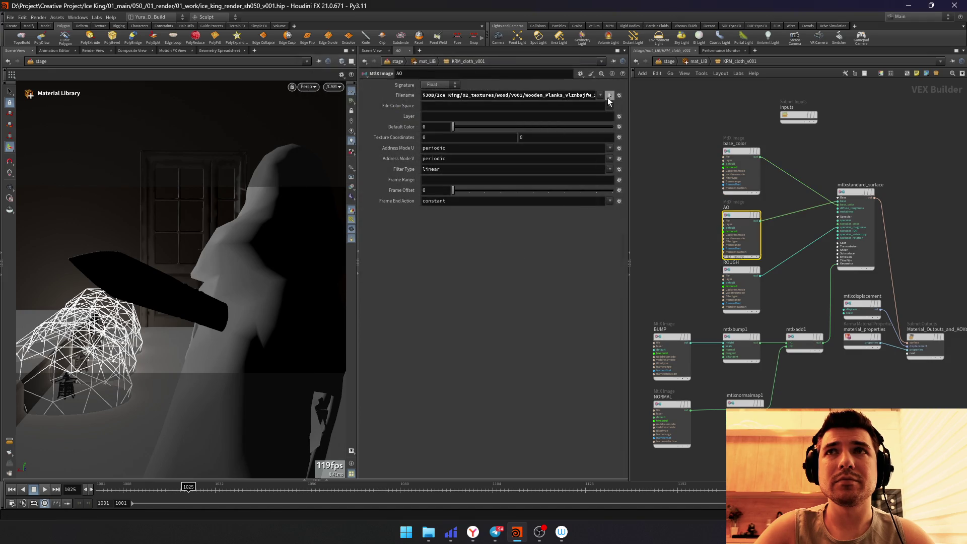
Step: Cancel the AO image's file choice and delete the AO texture node
left_click(609, 96)
double_click(448, 105)
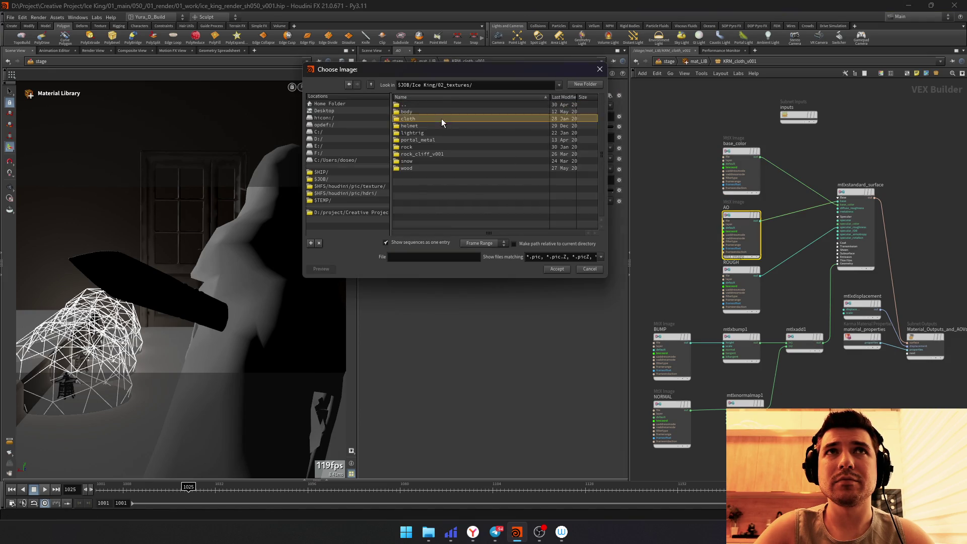
double_click(441, 119)
double_click(437, 111)
left_click(442, 125)
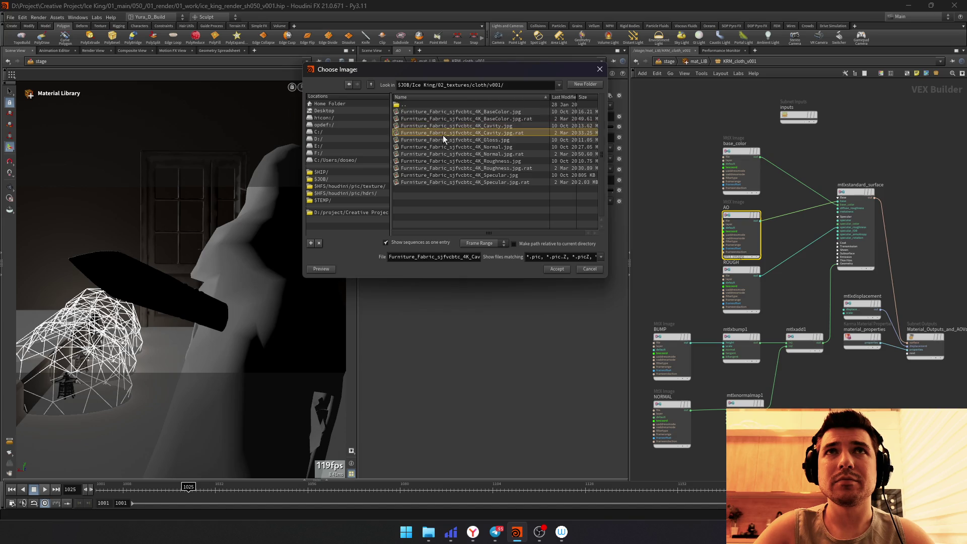
left_click_drag(444, 135, 450, 182)
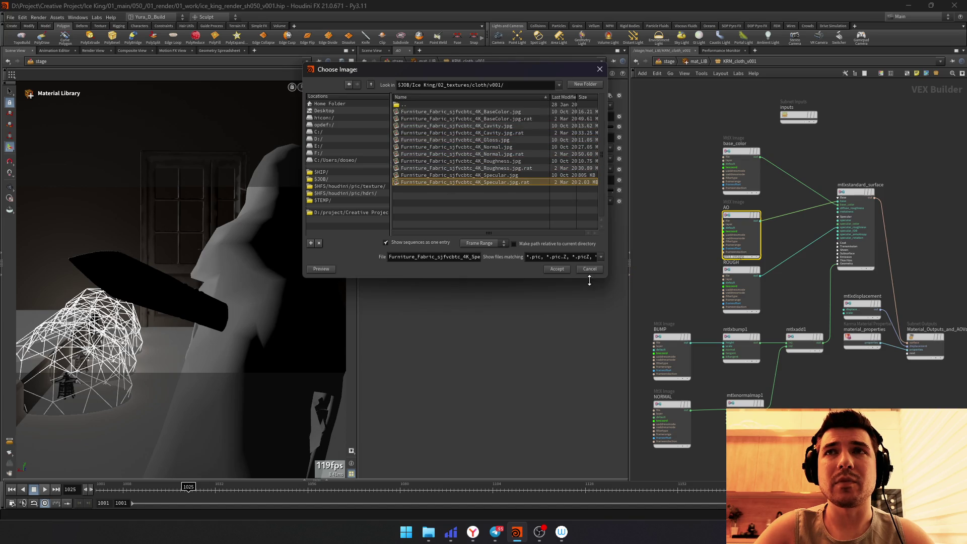
left_click(590, 269)
key("Delete")
scroll(759, 244, "up", 2)
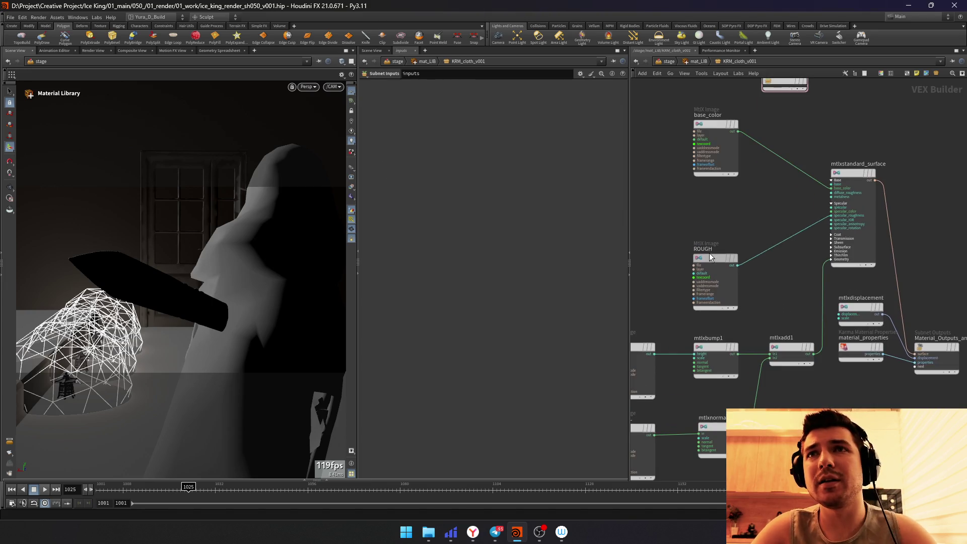
Step: Load the fabric roughness texture from cloth/v001 into the ROUGH image node
left_click_drag(710, 257, 708, 214)
left_click(620, 108)
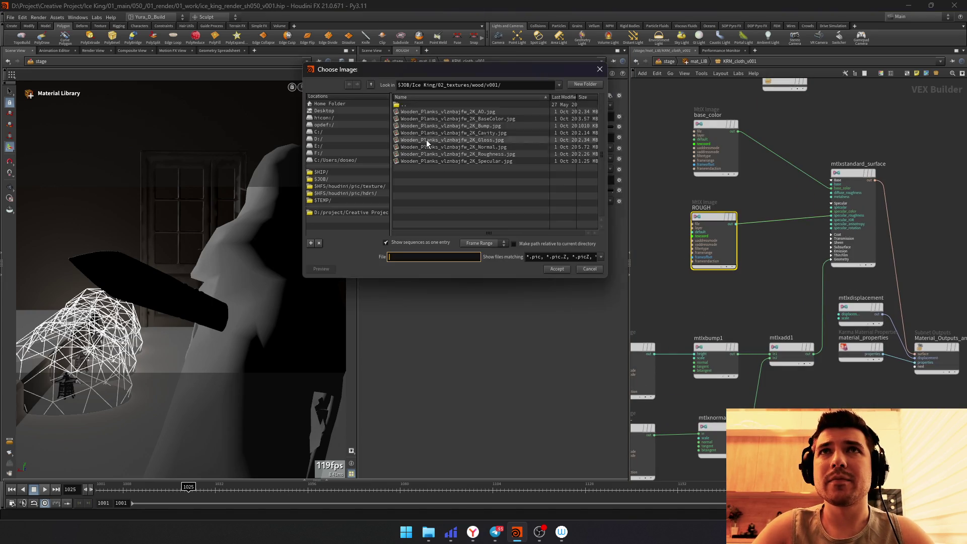
double_click(439, 104)
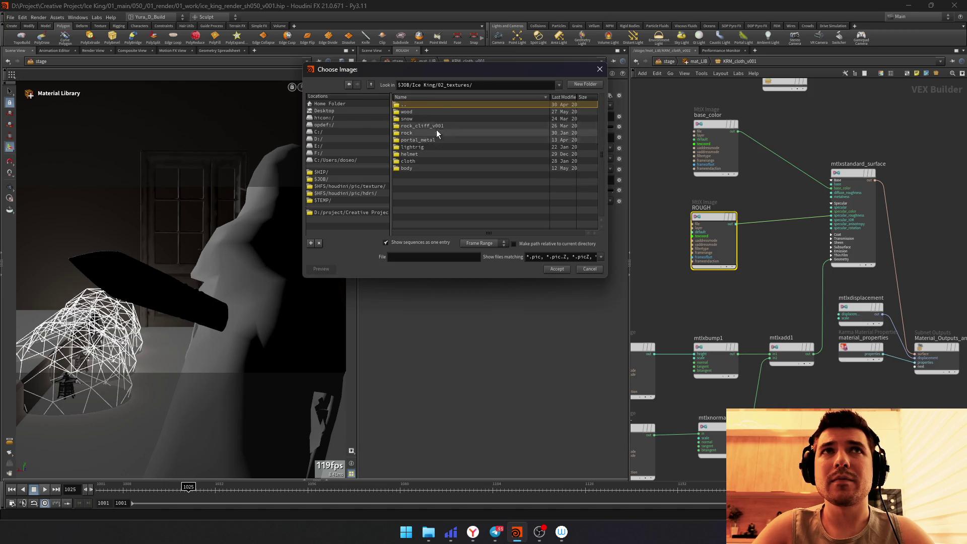
double_click(427, 161)
double_click(428, 126)
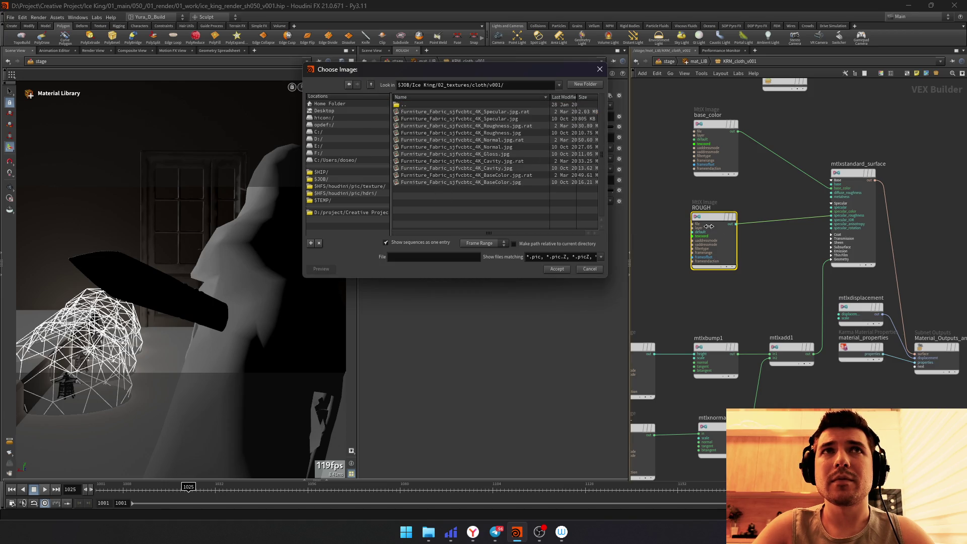
double_click(475, 132)
Step: Delete the BUMP image node and mtlxbump1 after finding no cloth bump texture
middle_click_drag(669, 342, 713, 309)
left_click(678, 333)
left_click(610, 95)
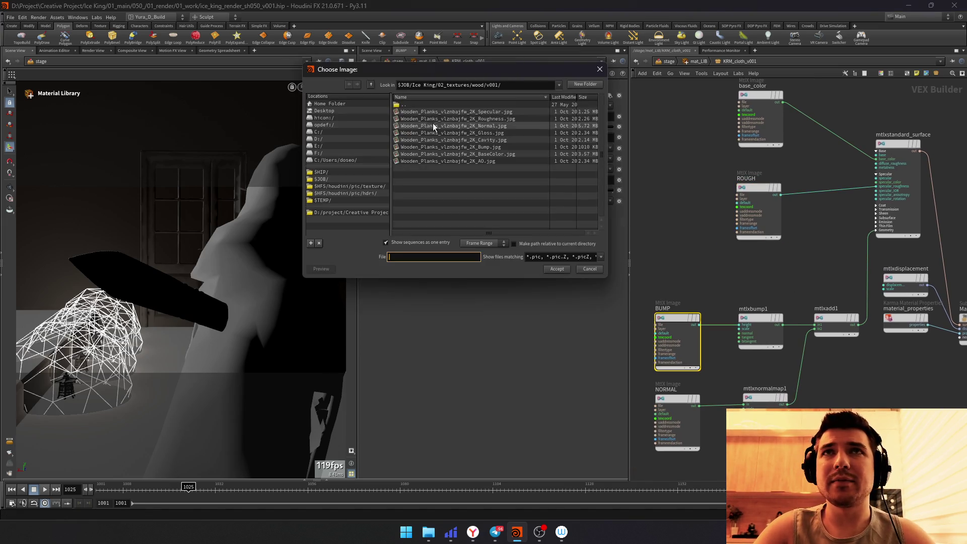
double_click(438, 104)
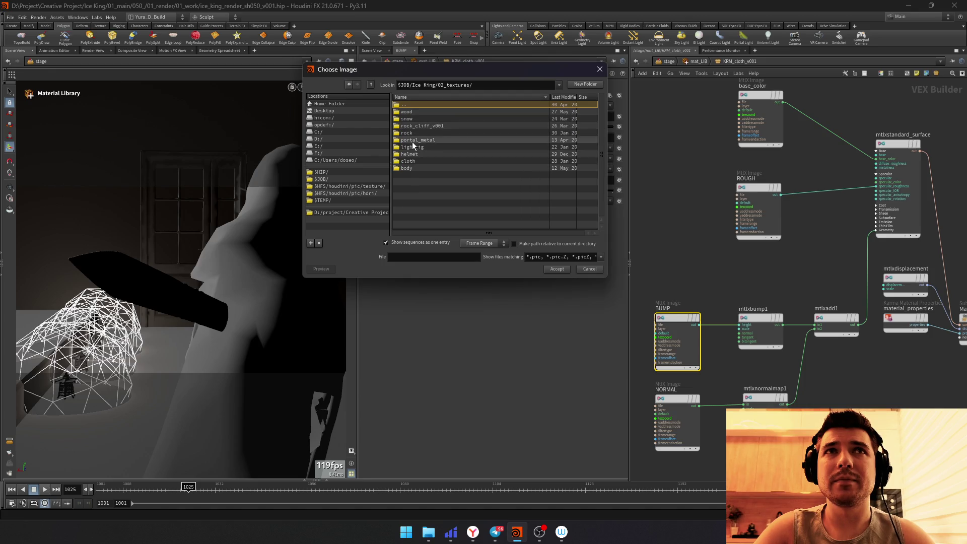
double_click(412, 160)
double_click(416, 114)
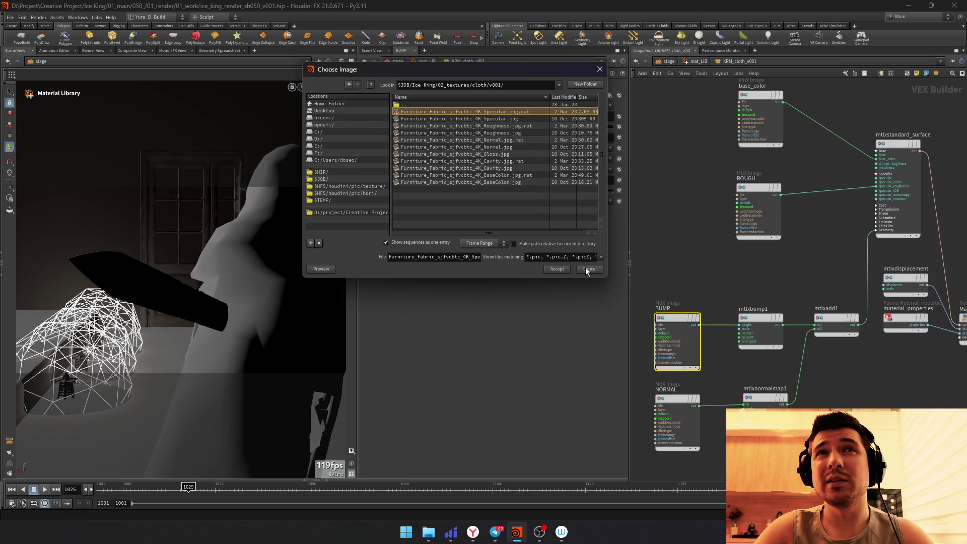
key("Escape")
left_click_drag(702, 335, 839, 373, "shift")
key("Delete")
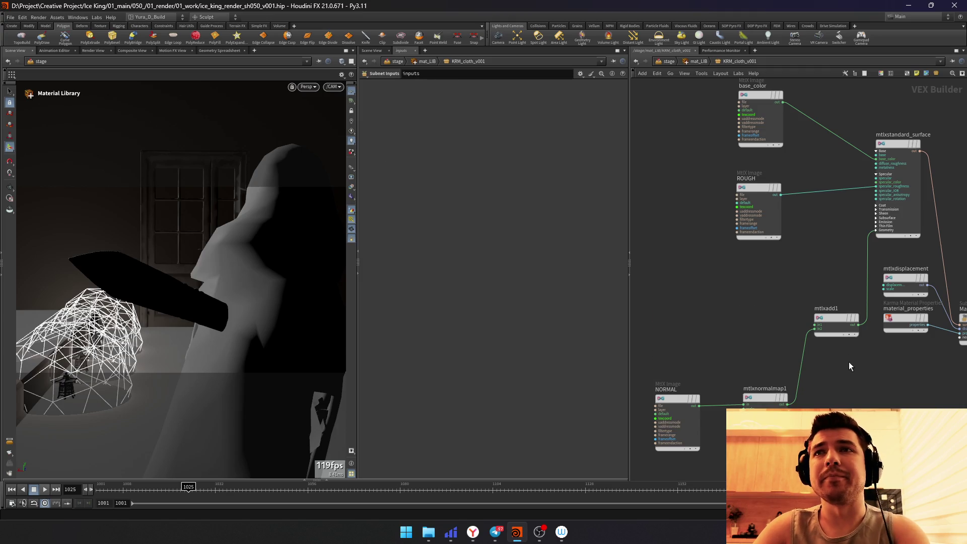
key("Delete")
Step: Wire mtlxnormalmap1 into the surface normal input, load cloth/v001 Normal.jpg into NORMAL, and return to /stage
left_click(876, 230)
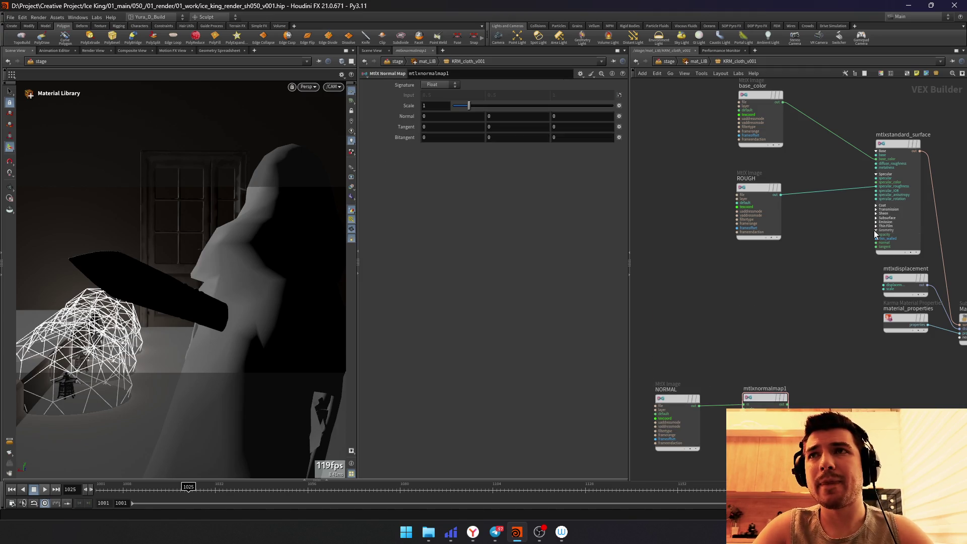
left_click_drag(876, 246, 786, 398)
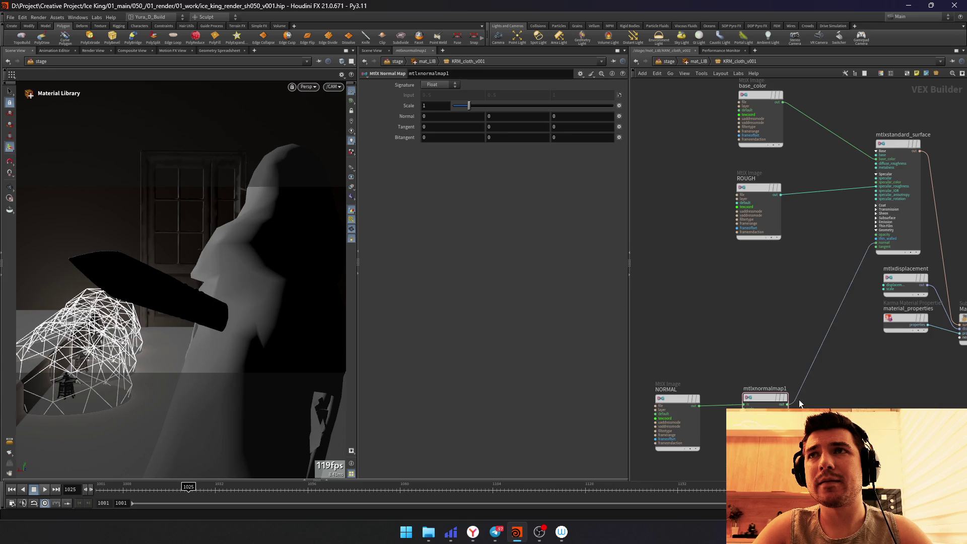
left_click(677, 412, "shift")
left_click_drag(678, 412, 671, 283)
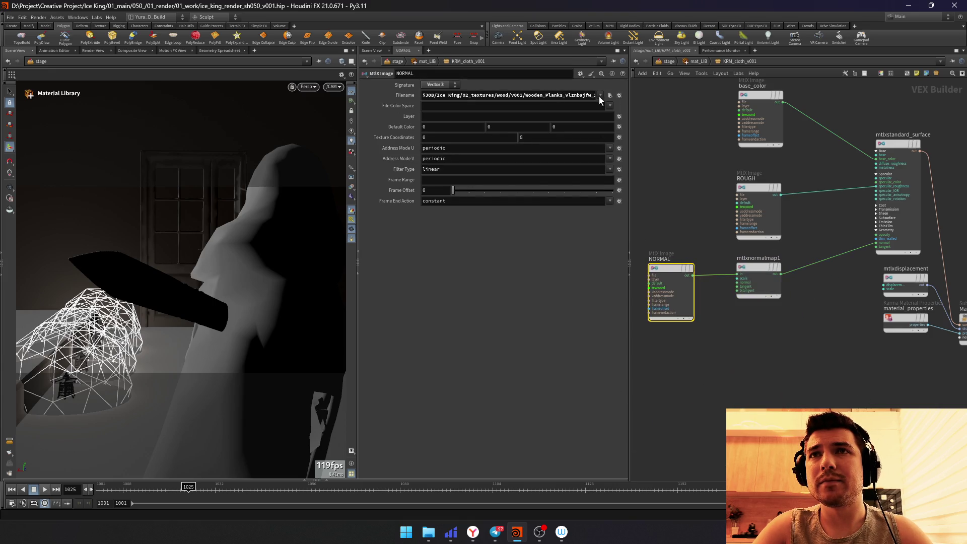
left_click(610, 95)
key("Escape")
left_click(600, 96)
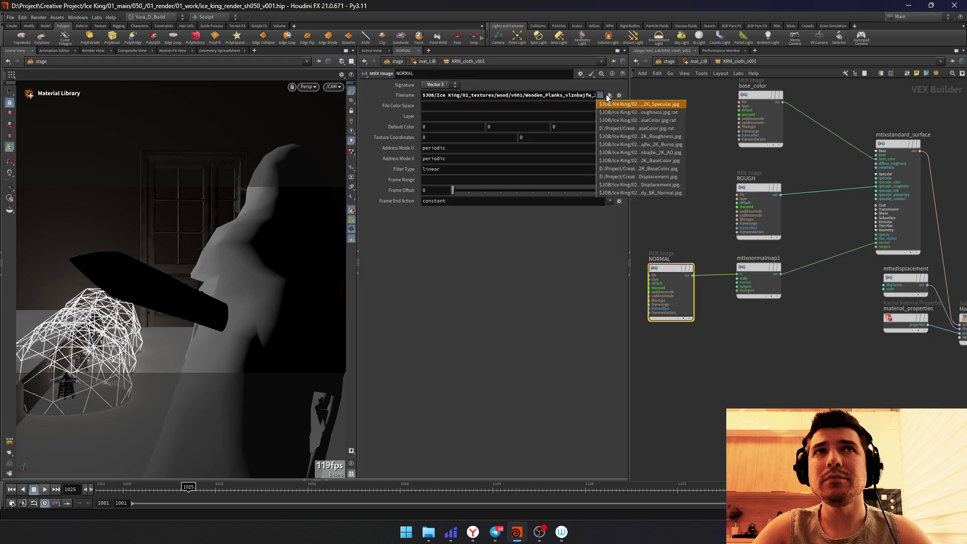
double_click(449, 105)
double_click(449, 105)
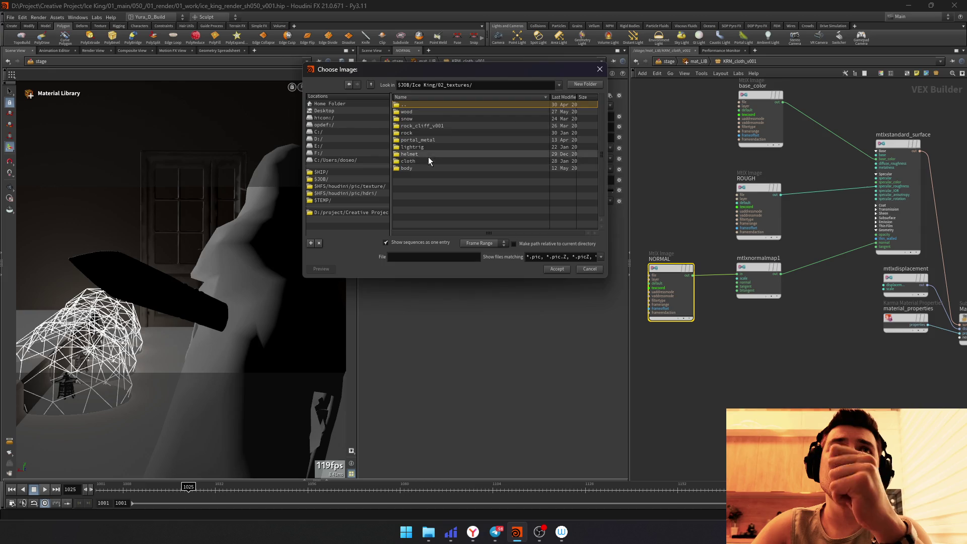
double_click(429, 159)
double_click(426, 112)
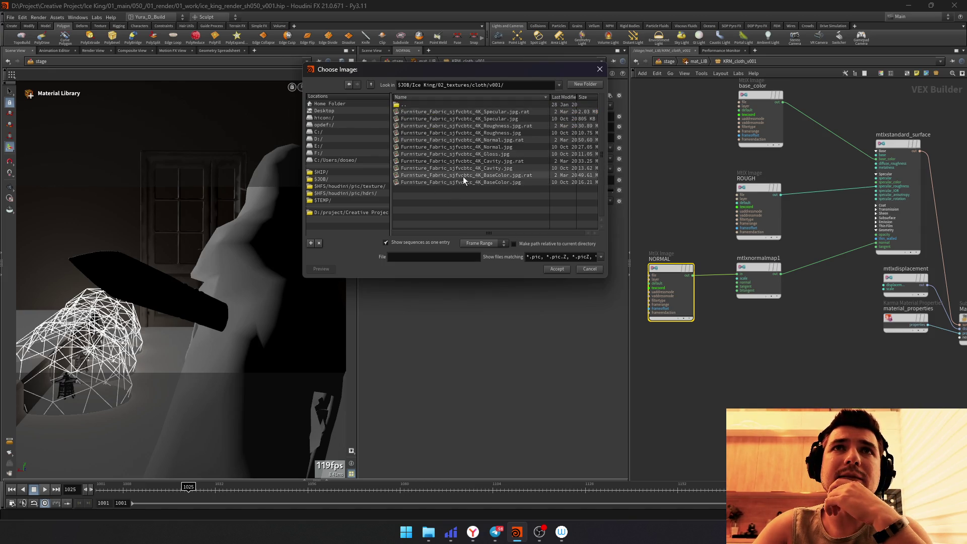
double_click(467, 146)
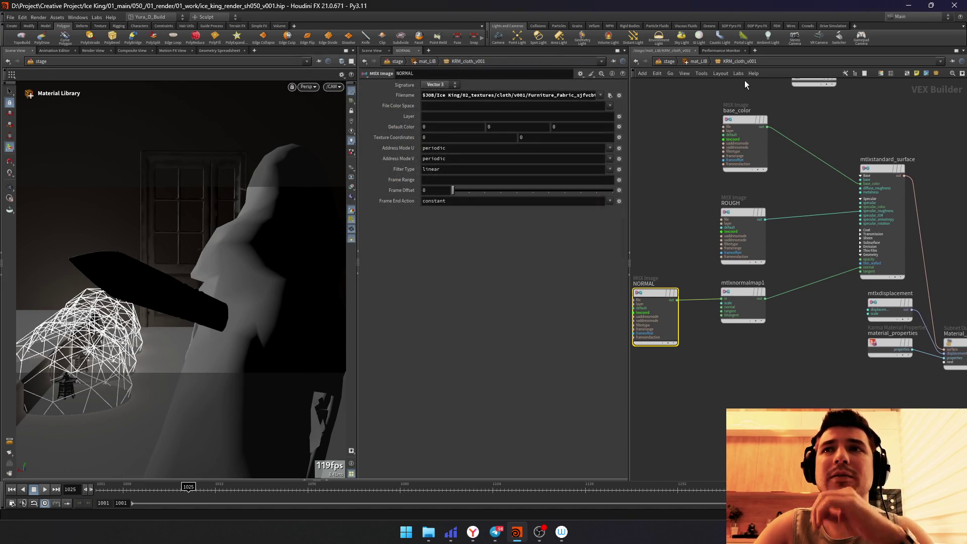
left_click(670, 61)
Step: Auto-fill mat_LIB's materials and set the wood Geometry Path to /ground/ /wall/
left_click(455, 146)
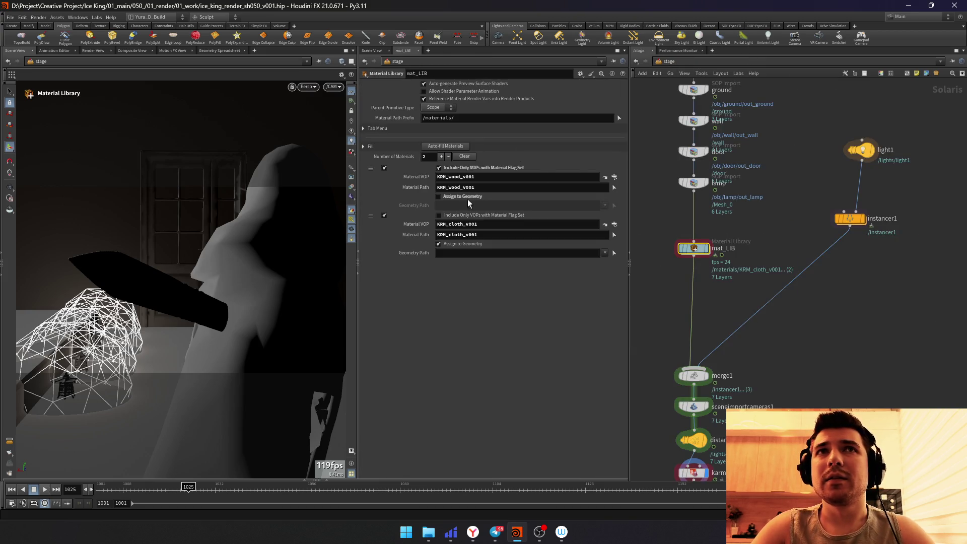
left_click(472, 204)
type("/")
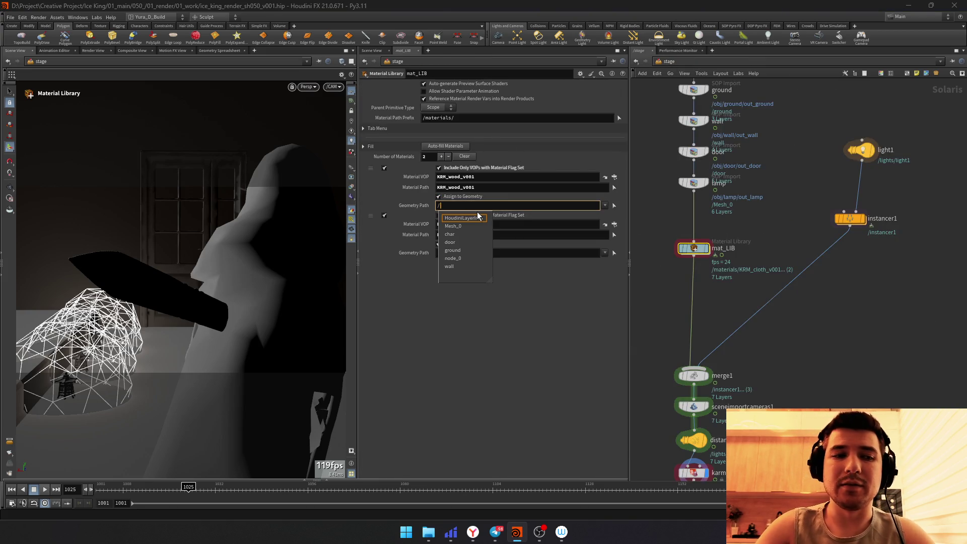
key("Down")
key("Return")
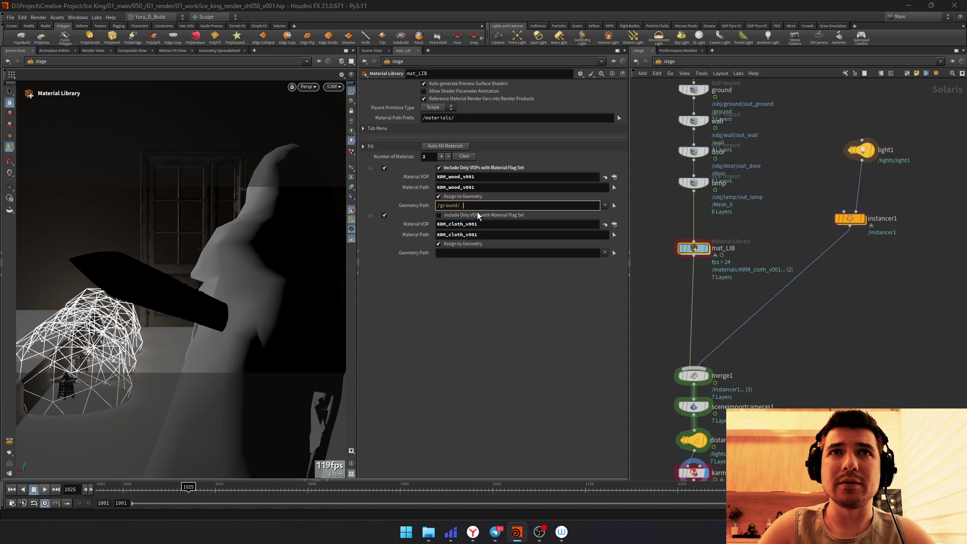
type("/")
key("Down")
key("Down")
key("Down")
key("Down")
key("Return")
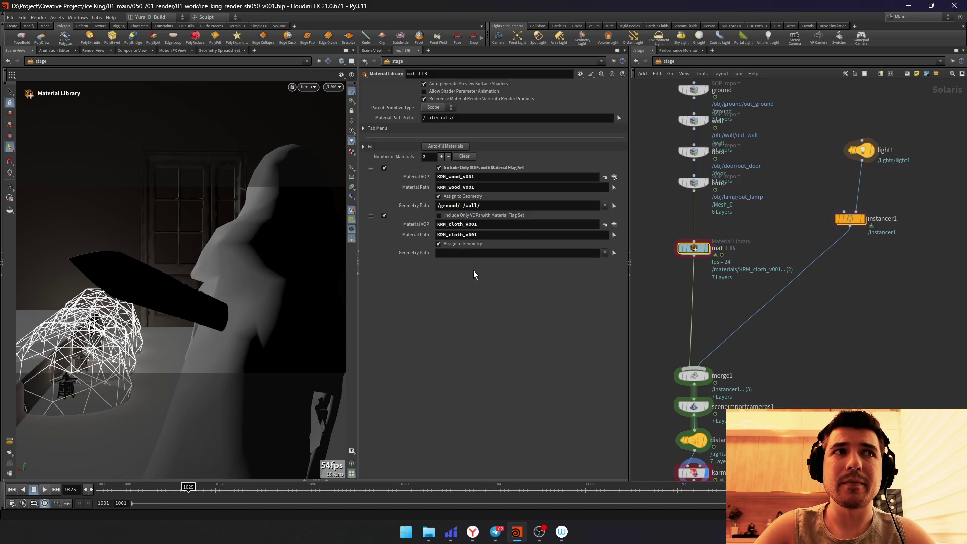
type("/")
Step: Set the cloth Geometry Path to /char/ and enable textured lit viewport shading
key("Down")
key("Down")
key("Down")
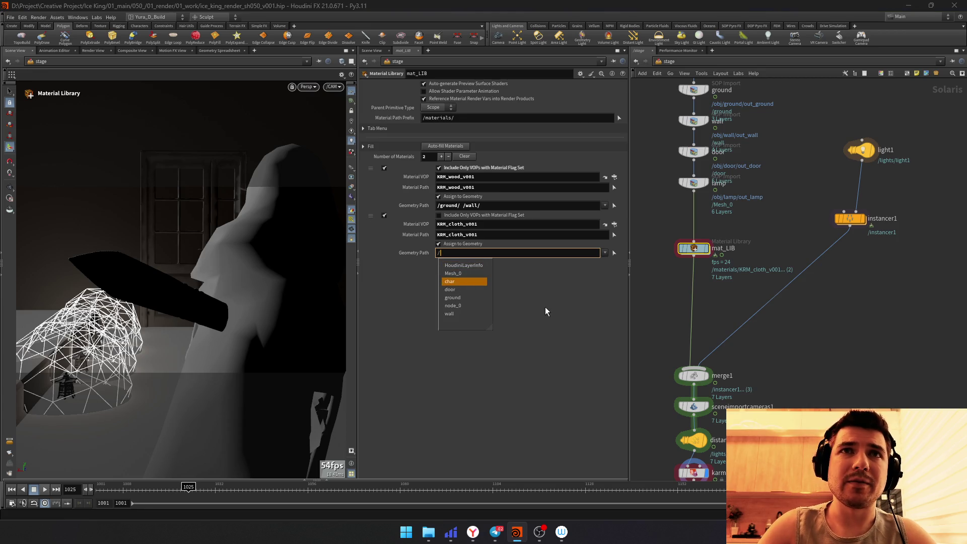
key("Return")
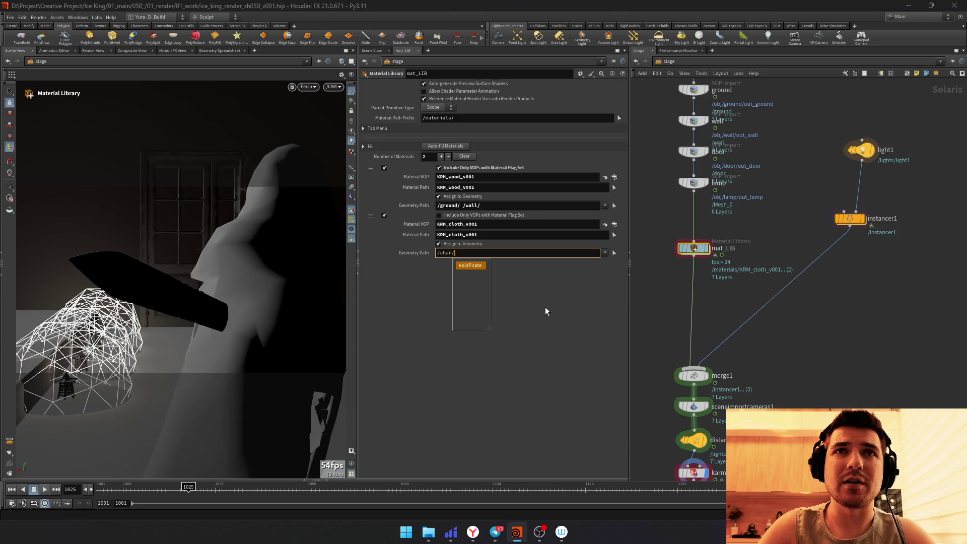
key("Return")
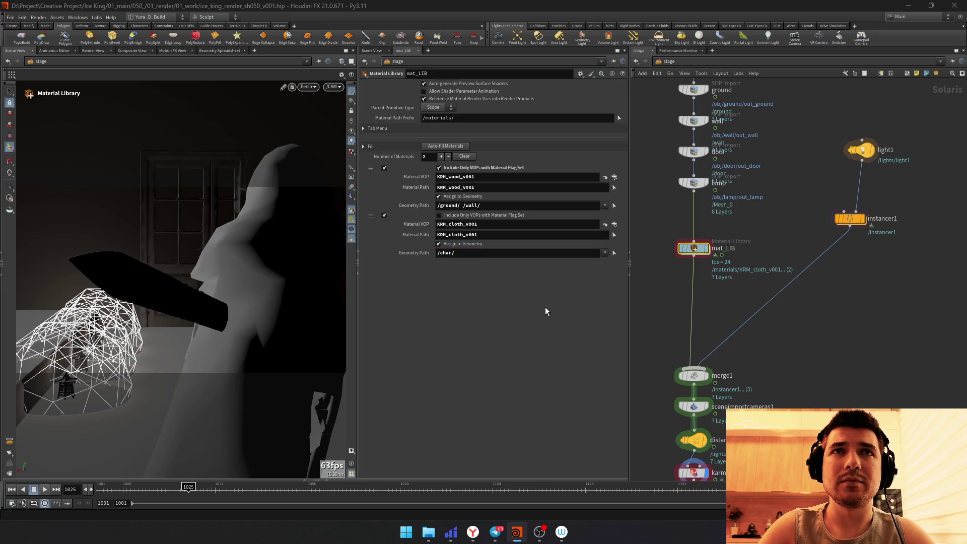
left_click(353, 152)
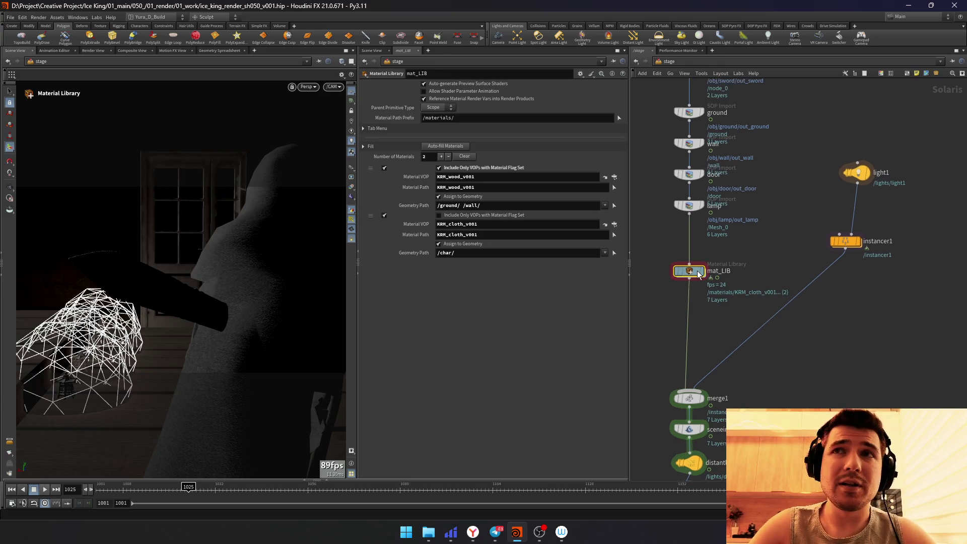
Step: Inside mat_LIB, place a Karma Material Builder node from the Tab menu
double_click(698, 271)
key("Tab")
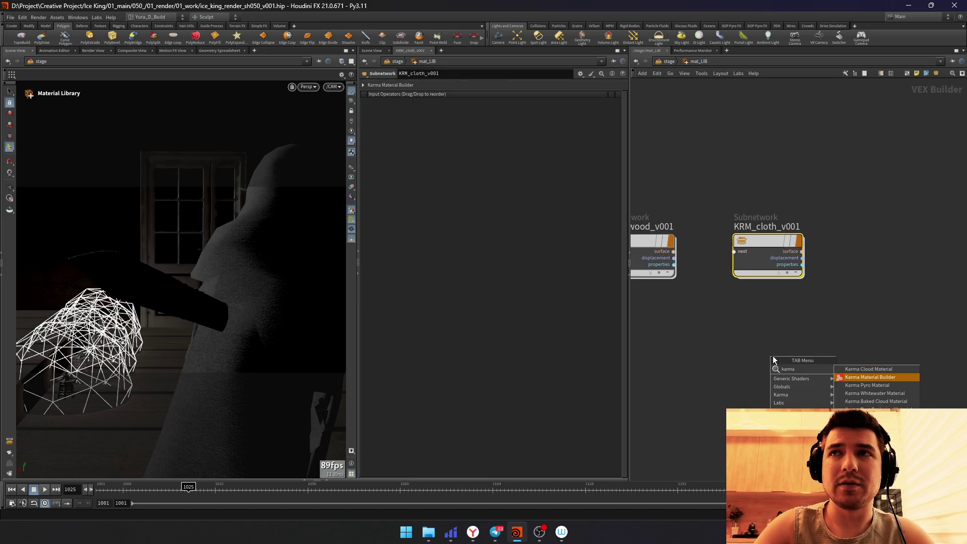
left_click(839, 371)
left_click(774, 356)
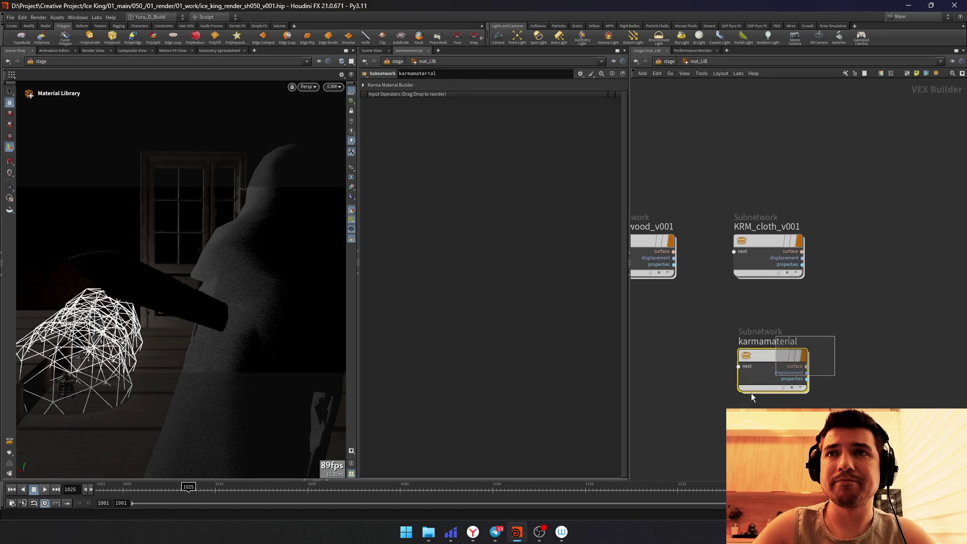
Step: Browse to the portal_metal/v001 textures in File Explorer, then duplicate KRM_wood_v001 in Houdini
key("alt+Tab")
key("alt+Up")
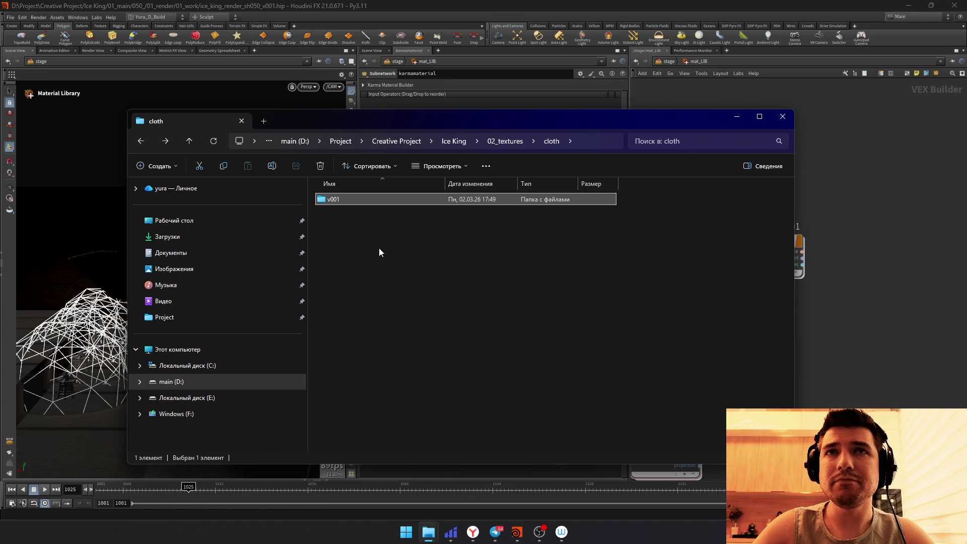
double_click(337, 200)
key("alt+Up")
key("alt+Up")
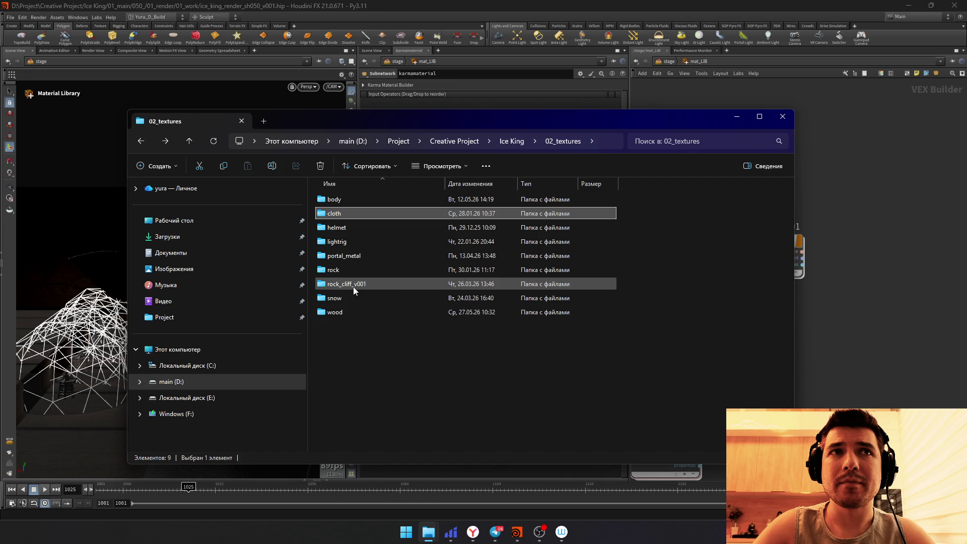
double_click(347, 258)
double_click(342, 201)
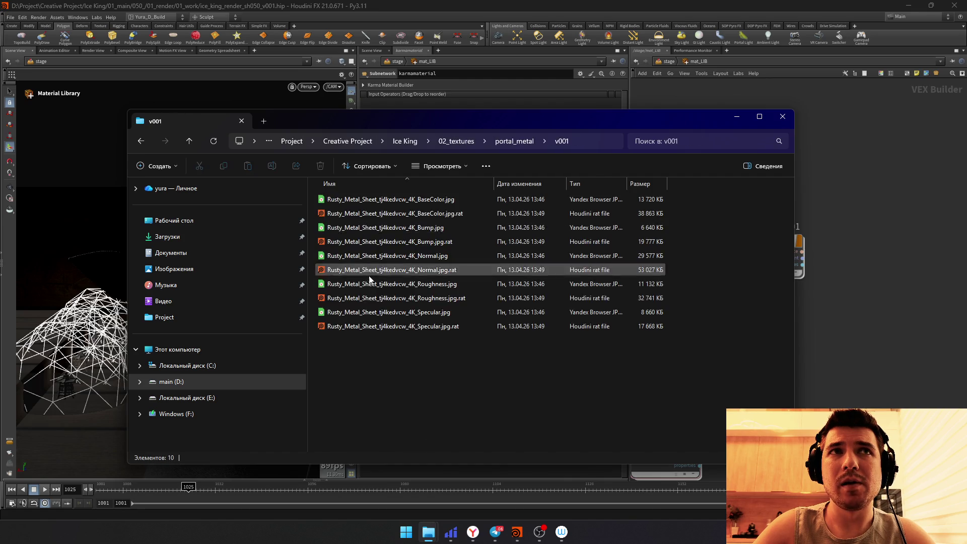
key("alt+Tab")
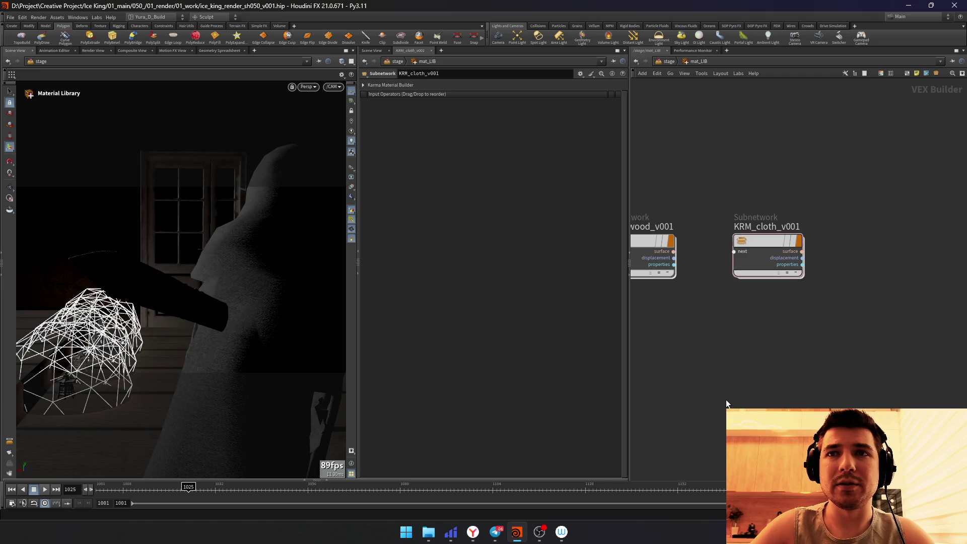
left_click_drag(767, 243, 743, 291, "alt")
Step: Rename the copy KRM_metal_v001 and load the Rusty_Metal_Sheet BaseColor into base_color
double_click(764, 279)
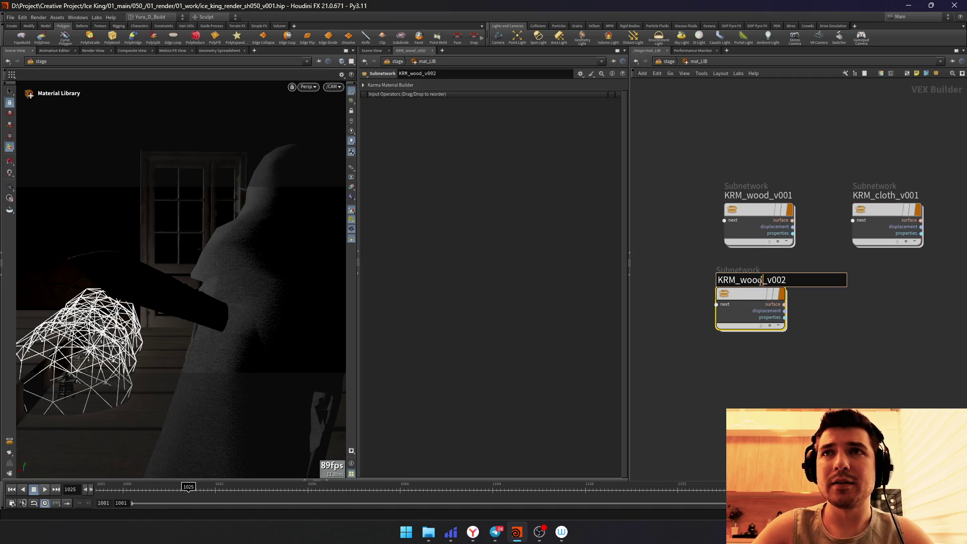
type("etal_v00")
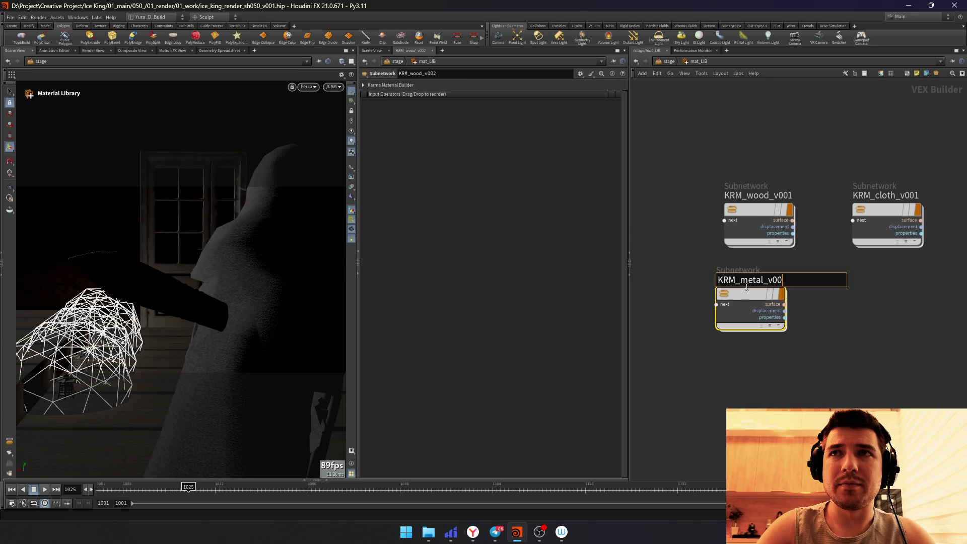
type("1")
key("Return")
double_click(746, 293)
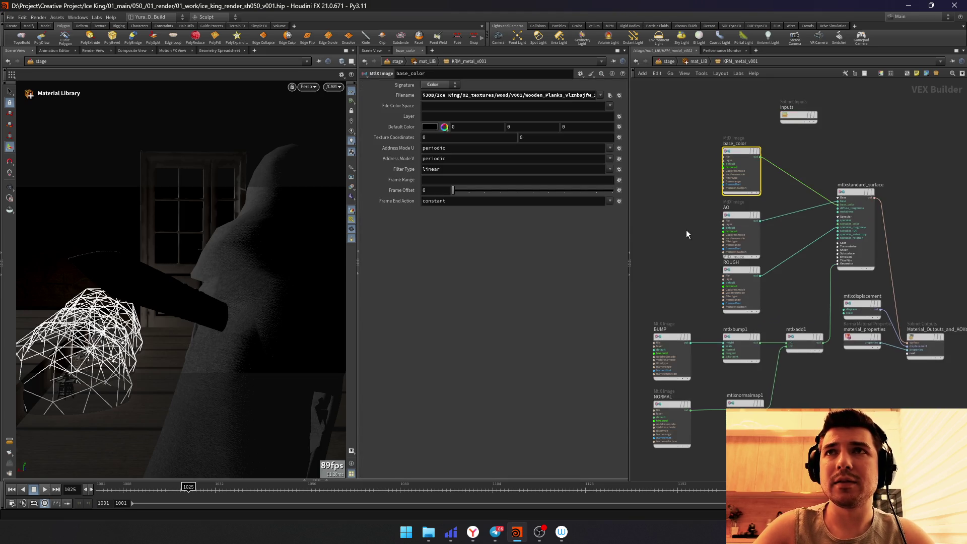
left_click(610, 94)
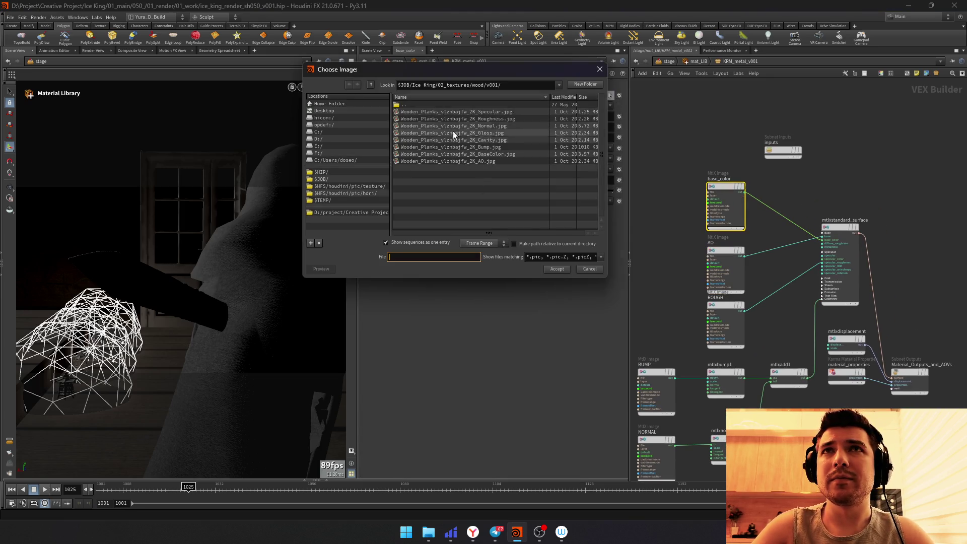
double_click(433, 104)
double_click(428, 141)
double_click(423, 112)
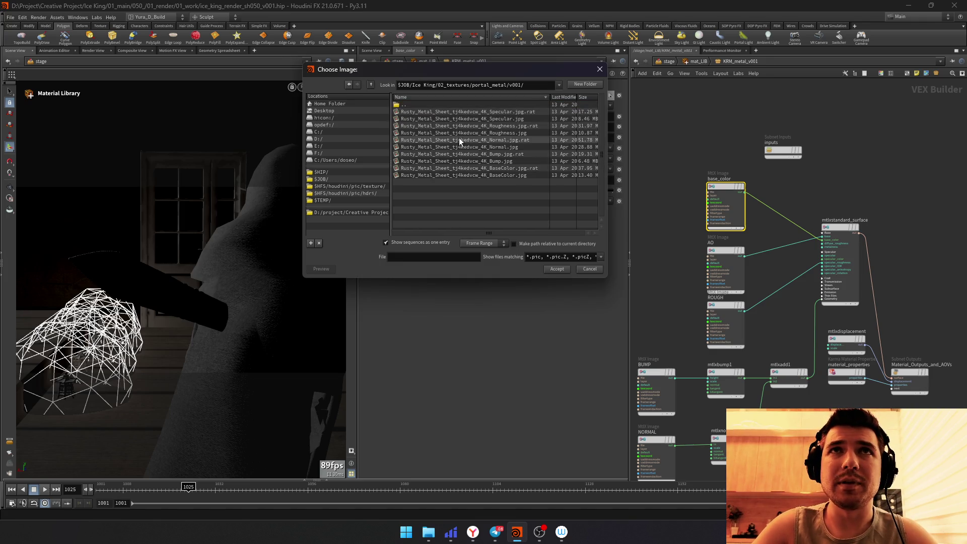
double_click(453, 171)
Step: Cancel the AO texture choice and delete the AO image node
left_click(726, 279)
left_click(610, 96)
double_click(433, 105)
double_click(431, 140)
double_click(421, 110)
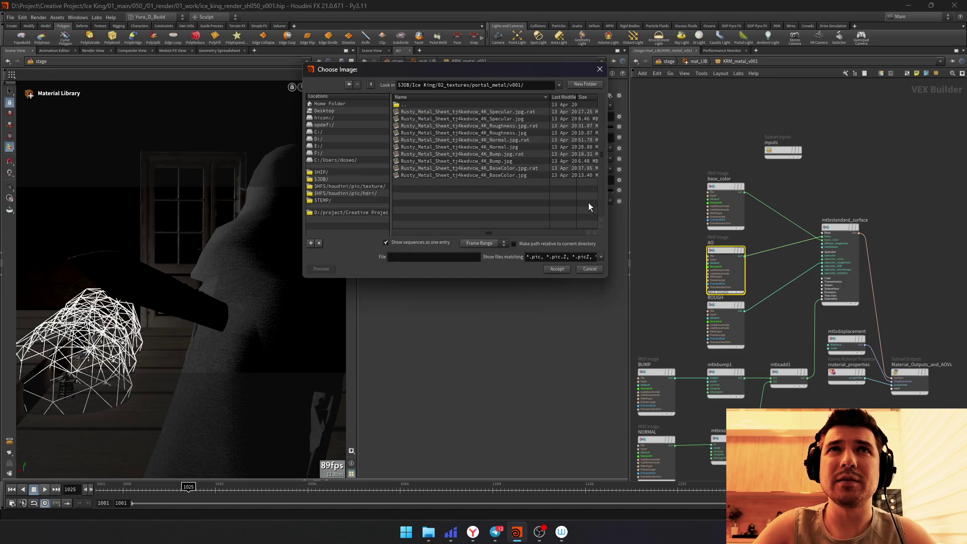
left_click(599, 70)
key("Delete")
key("h")
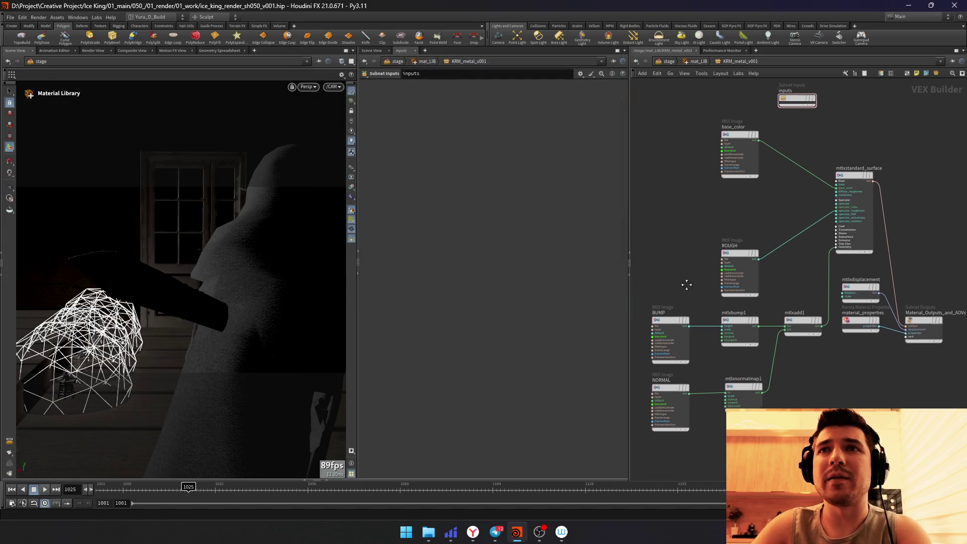
Step: Load the rusty metal roughness texture from portal_metal/v001 into ROUGH
left_click(740, 253)
left_click(610, 96)
double_click(453, 103)
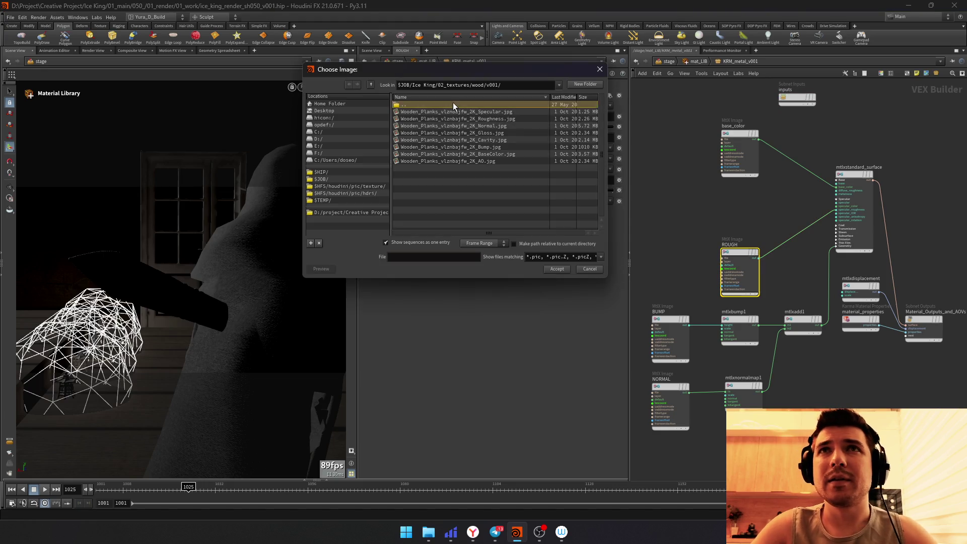
double_click(436, 139)
double_click(431, 111)
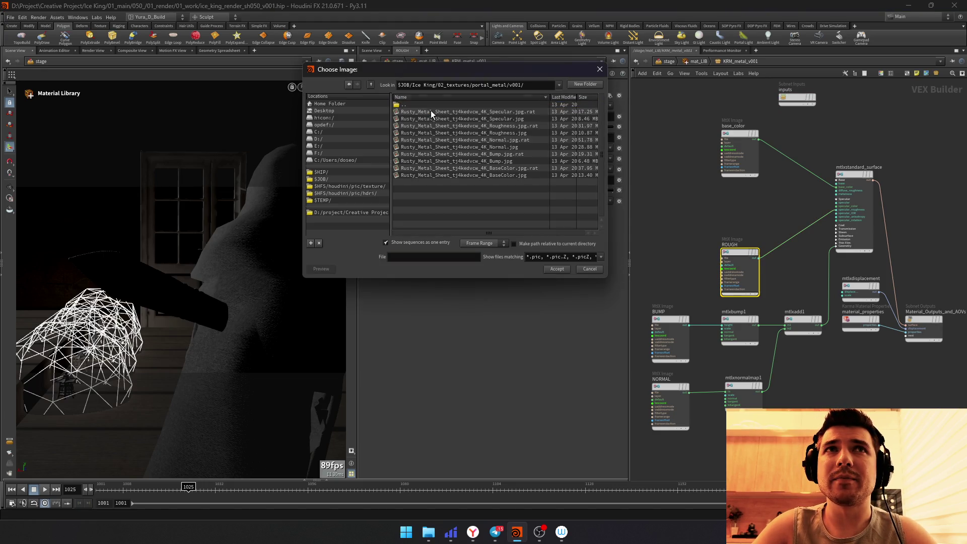
left_click(449, 127)
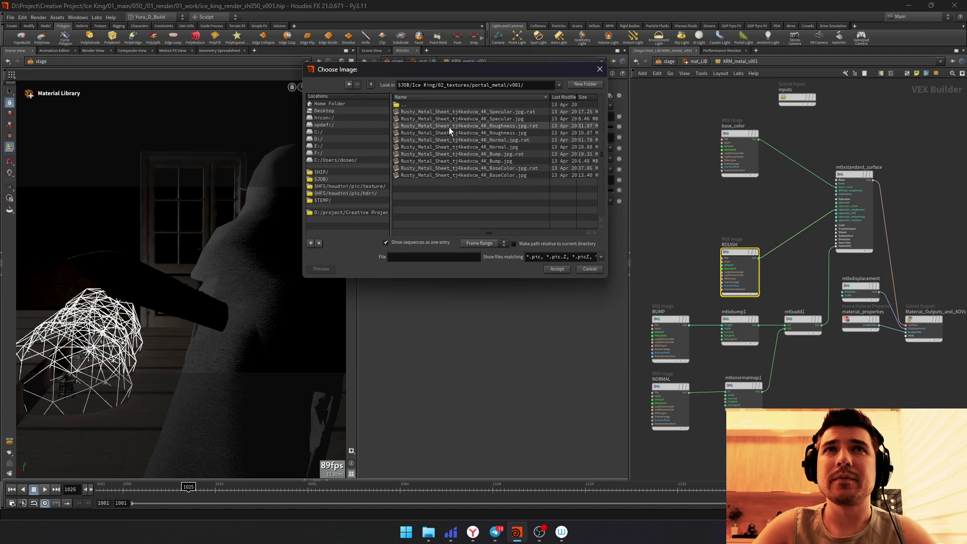
double_click(448, 128)
Step: Load the rusty metal Bump texture from portal_metal/v001 into BUMP
left_click(670, 333)
left_click(610, 95)
double_click(484, 104)
double_click(424, 140)
double_click(431, 111)
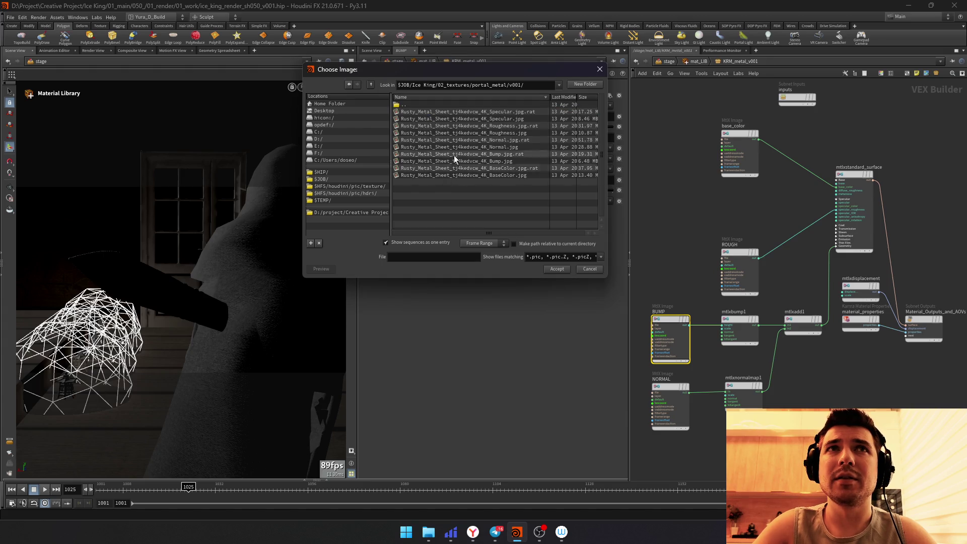
double_click(460, 160)
Step: Load the rusty metal Normal texture into NORMAL and go back up to mat_LIB's settings
left_click(672, 393)
left_click(610, 95)
double_click(474, 107)
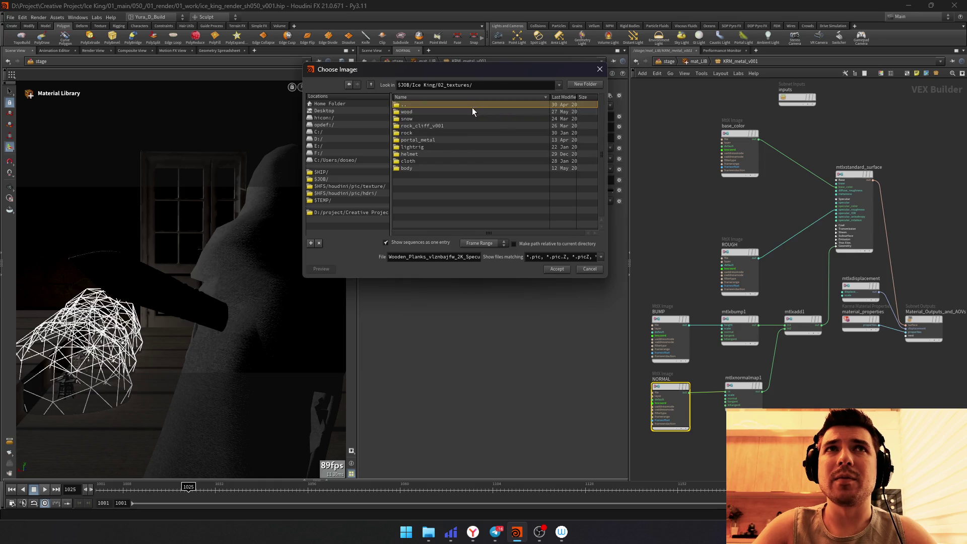
double_click(431, 140)
double_click(431, 111)
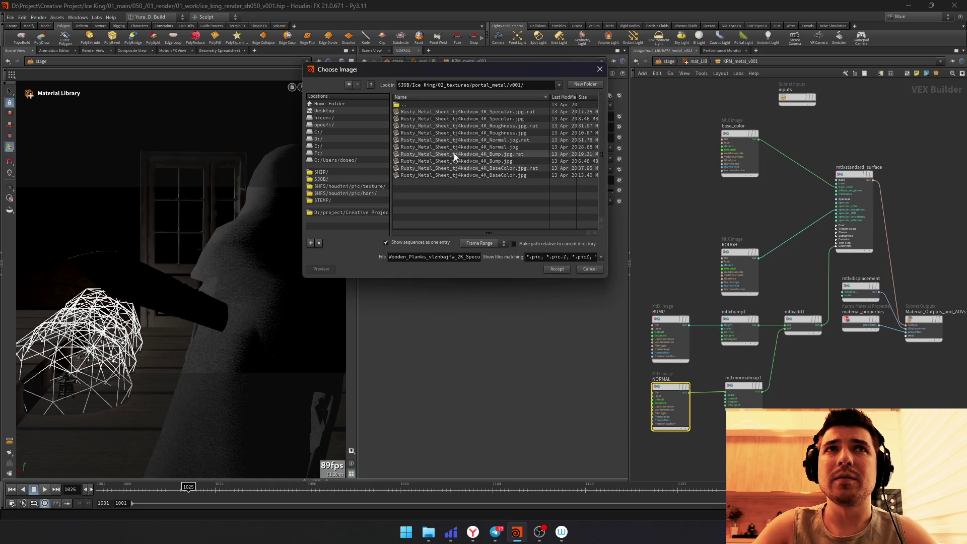
double_click(464, 143)
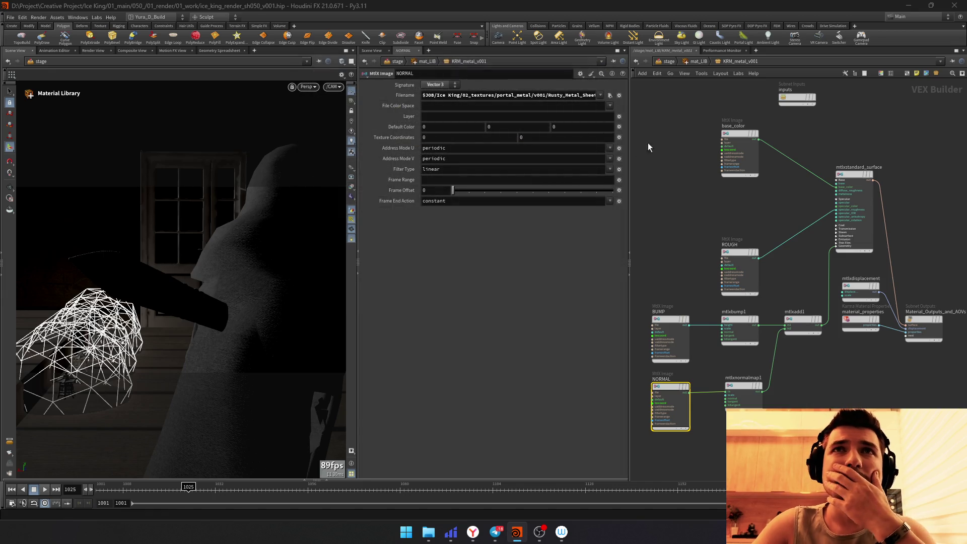
key("u")
left_click(665, 61)
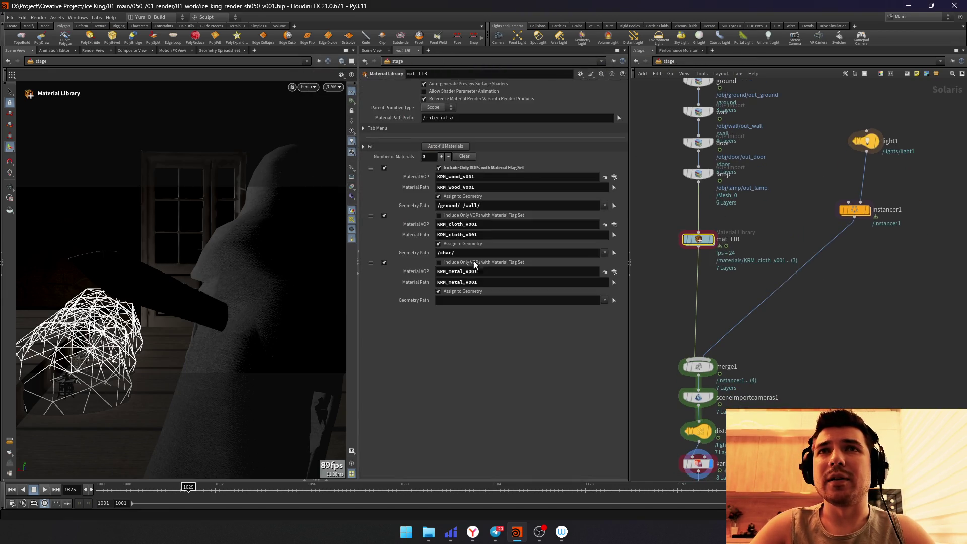
Step: Set the third Geometry Path to /Mesh_0 for KRM_metal_v001 and return to /obj
left_click(465, 301)
type("/")
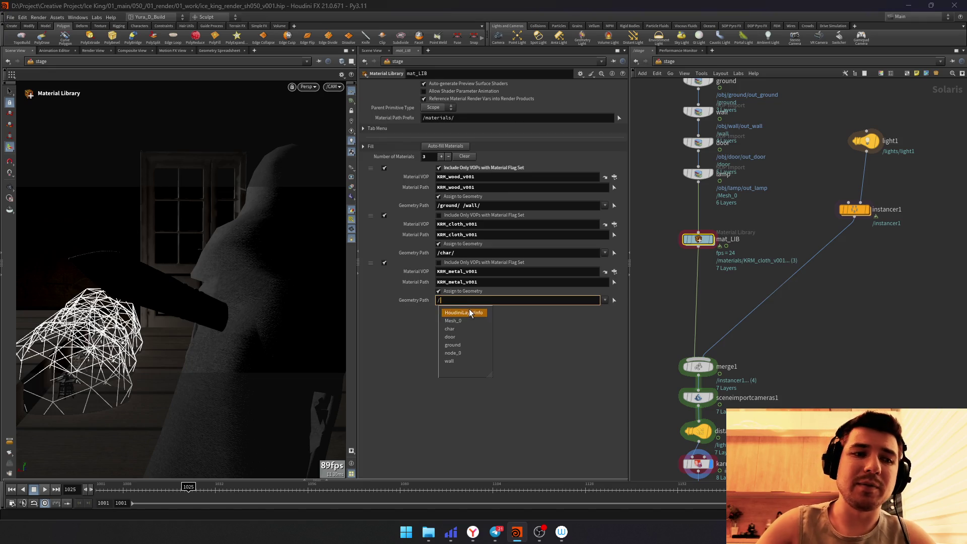
key("Down")
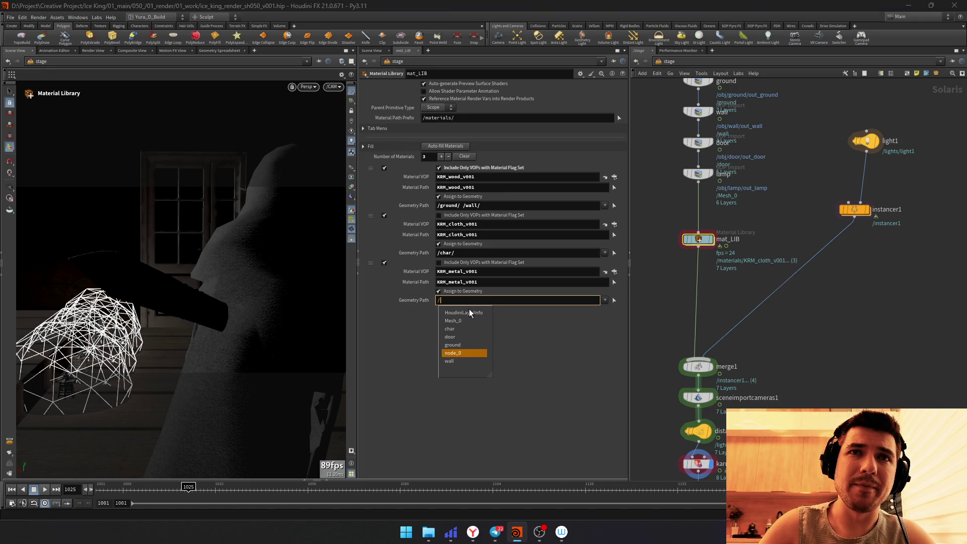
key("Up")
key("Up")
key("Up")
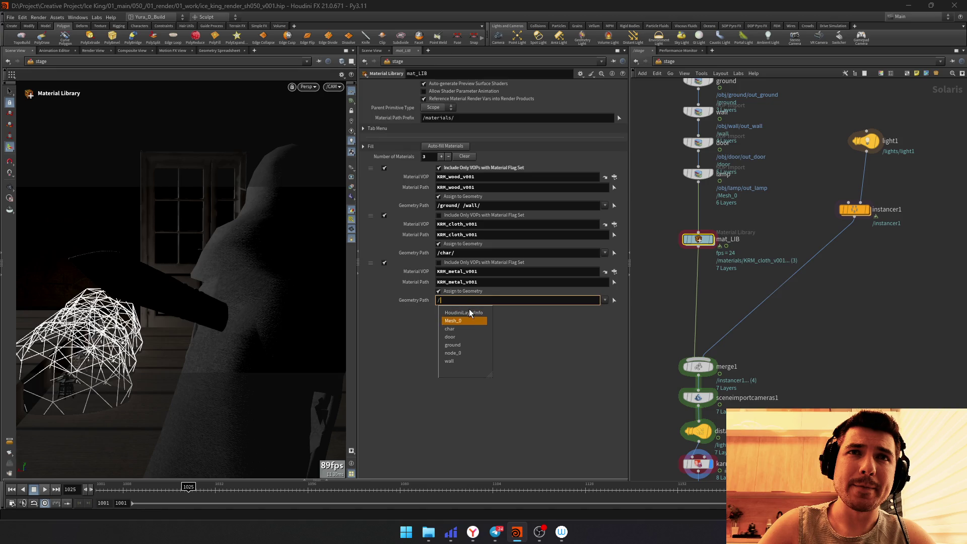
key("Down")
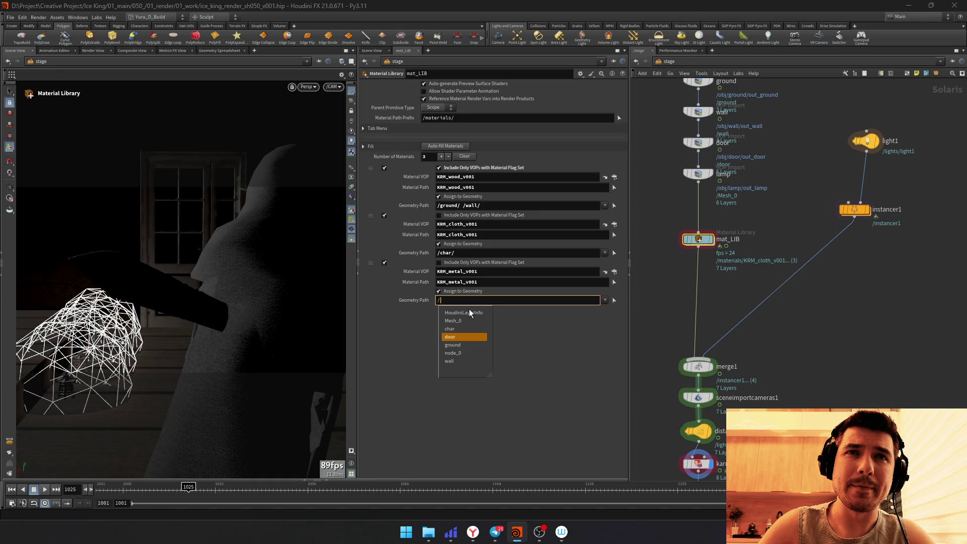
key("Up")
key("Up")
key("Return")
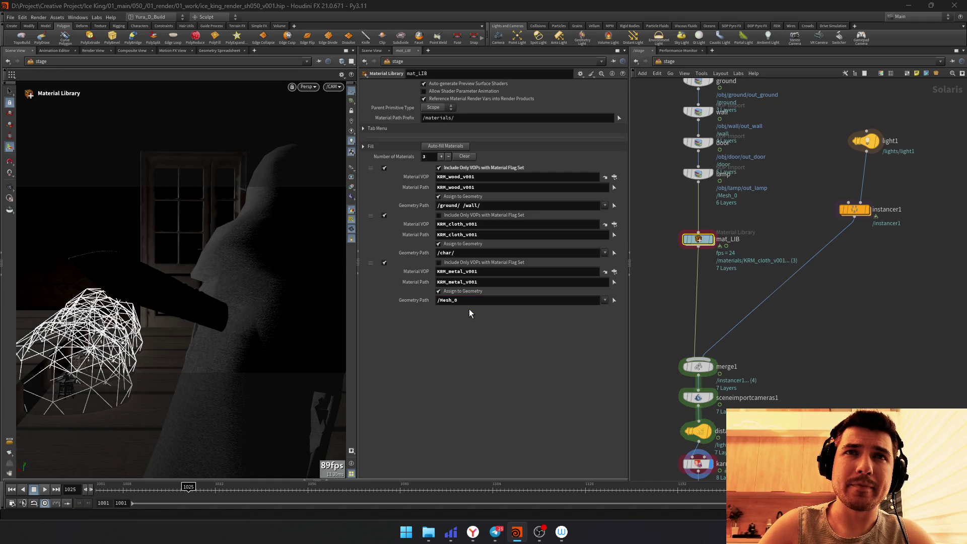
middle_click_drag(656, 299, 662, 332)
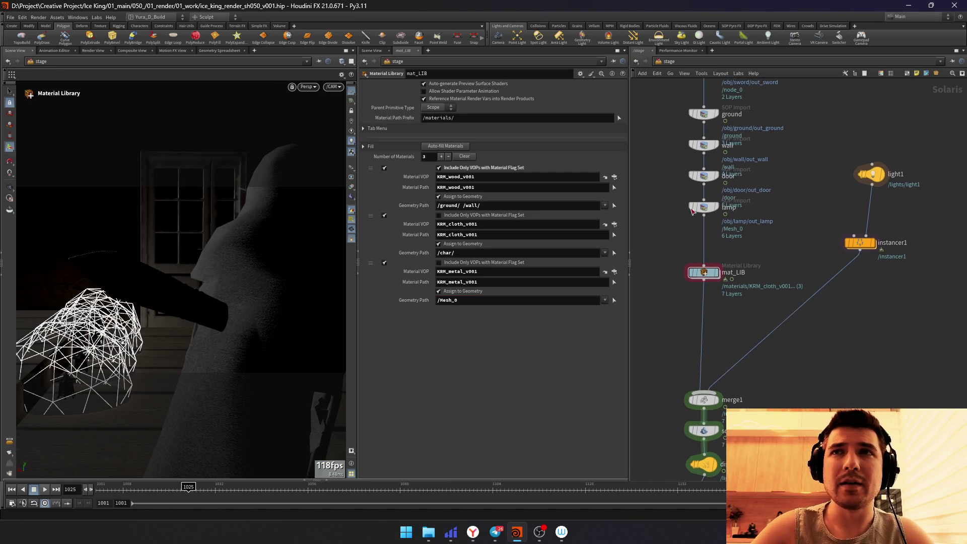
key("alt+Left")
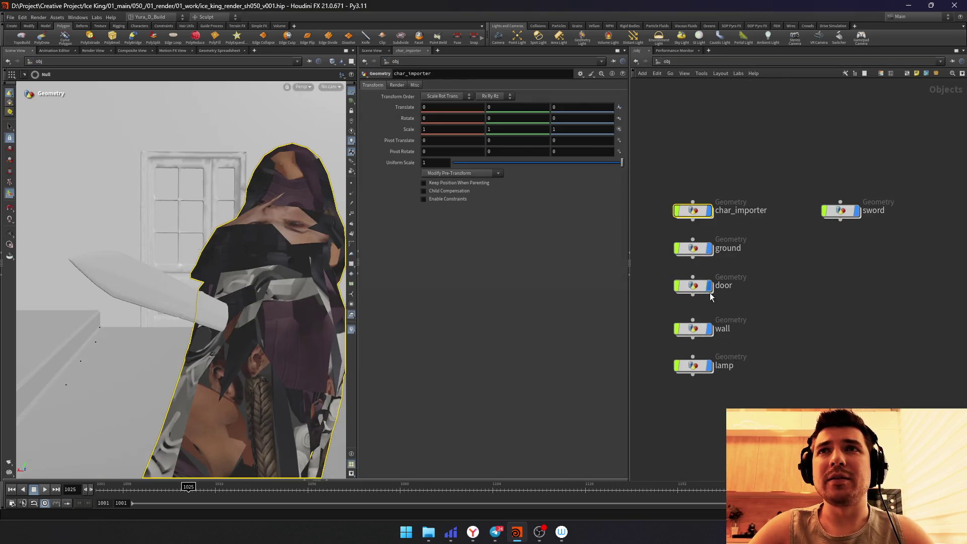
Step: Inside lamp, insert a UV Unwrap with Scale None between unpack1 and out_lamp, then return to /obj
key("h")
double_click(704, 309)
key("Tab")
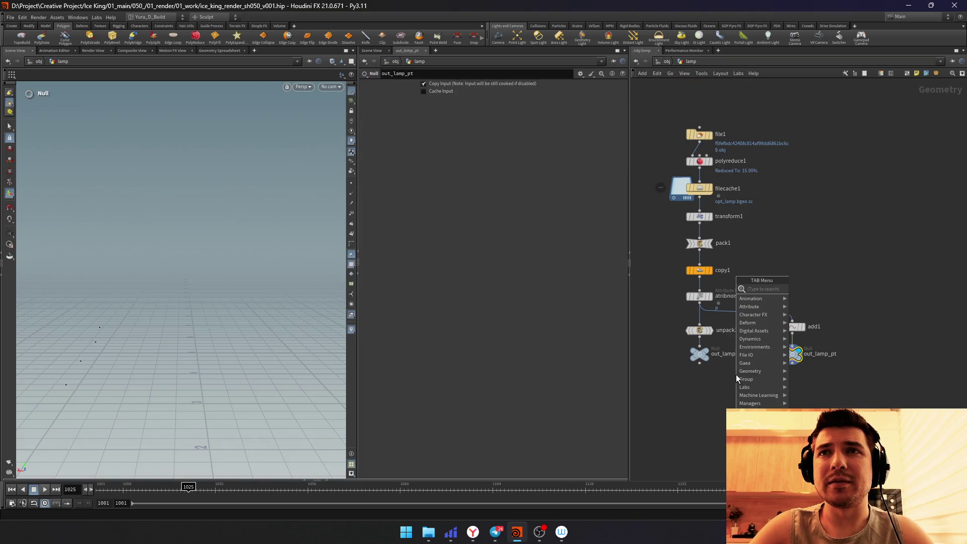
type("uvu")
key("Return")
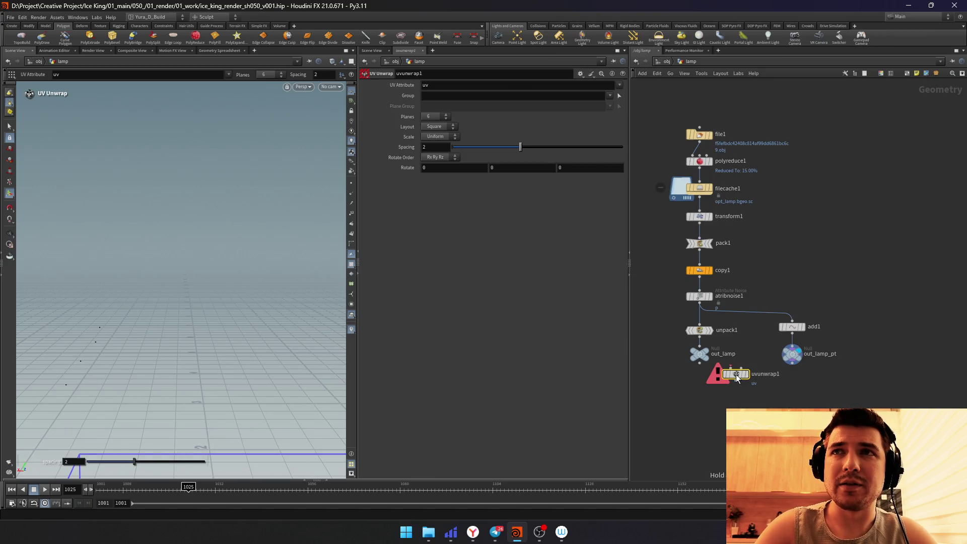
left_click(701, 350)
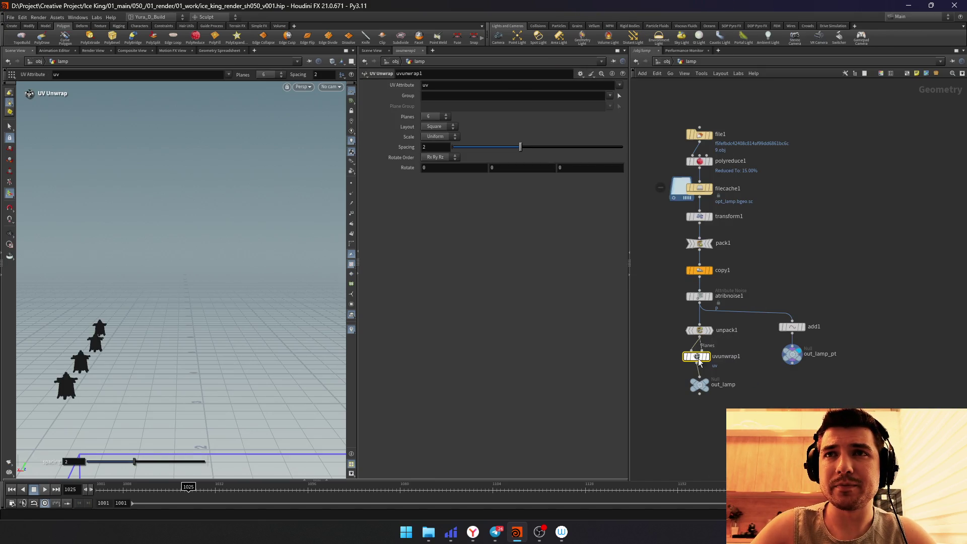
left_click_drag(443, 140, 440, 149)
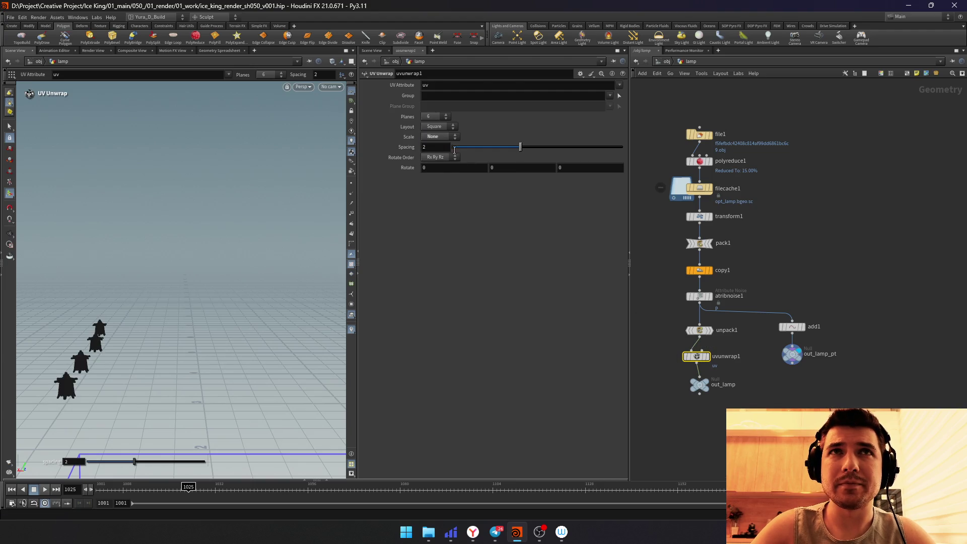
left_click(663, 63)
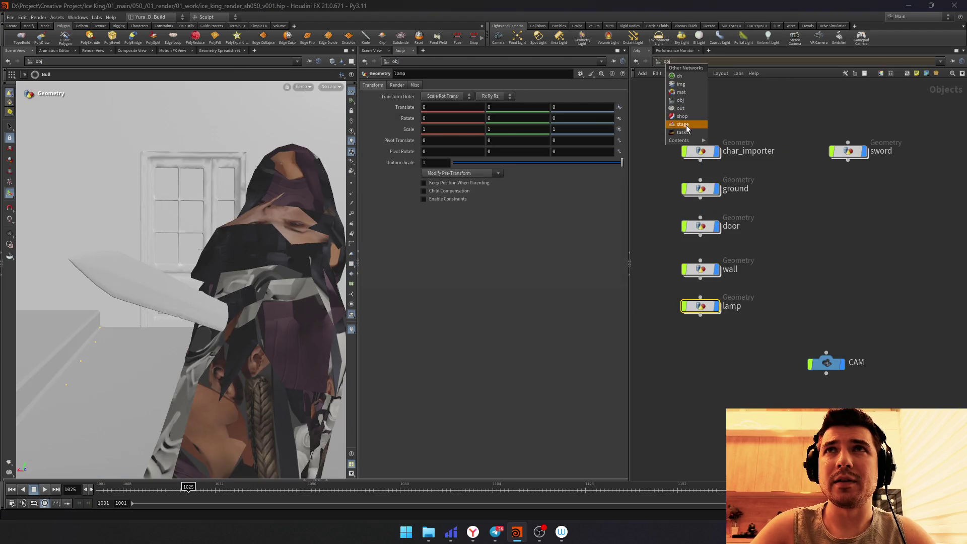
Step: Create a Karma material named KRM_sword_metal_v001 in mat_LIB and tidy its inner nodes
double_click(710, 278)
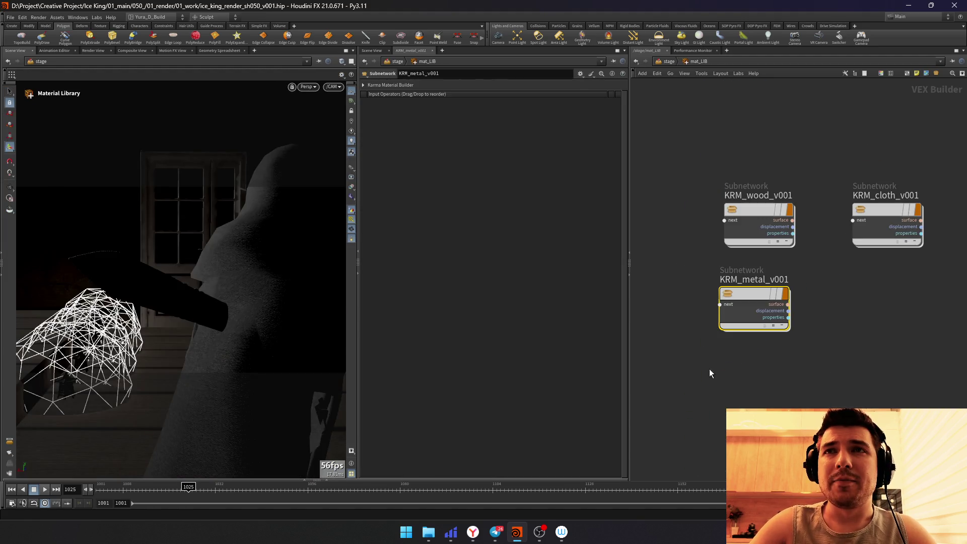
key("Tab")
type("karma")
key("Return")
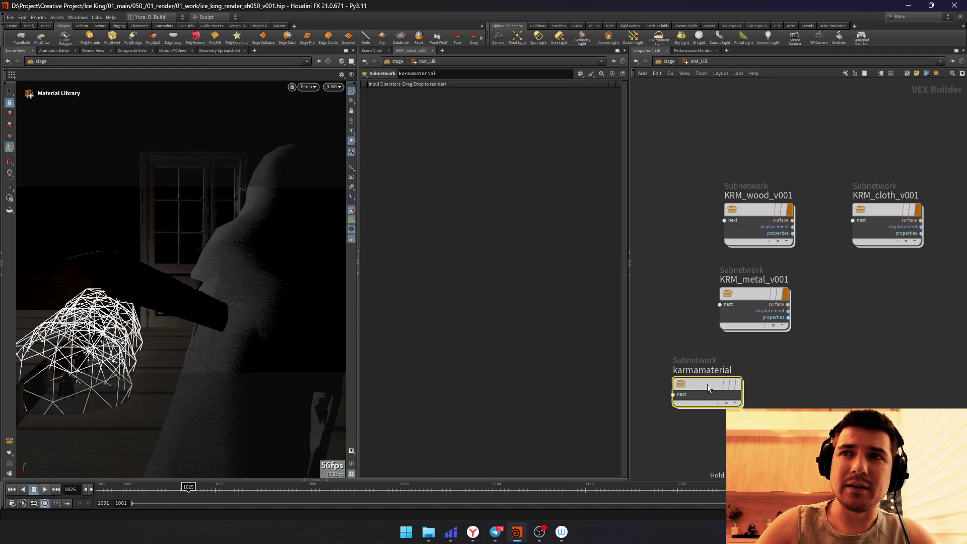
left_click(708, 385)
type("KRM_sword_metal")
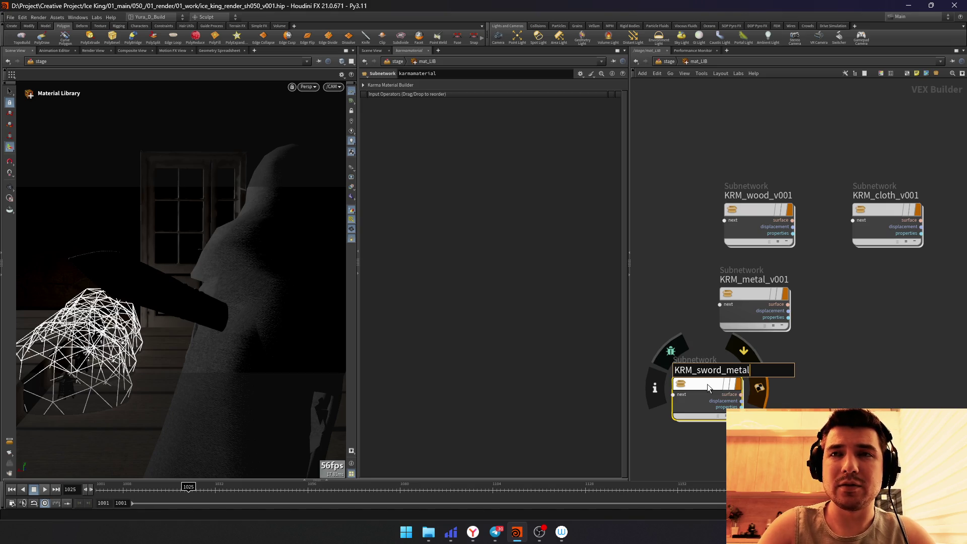
type("_v001")
key("Return")
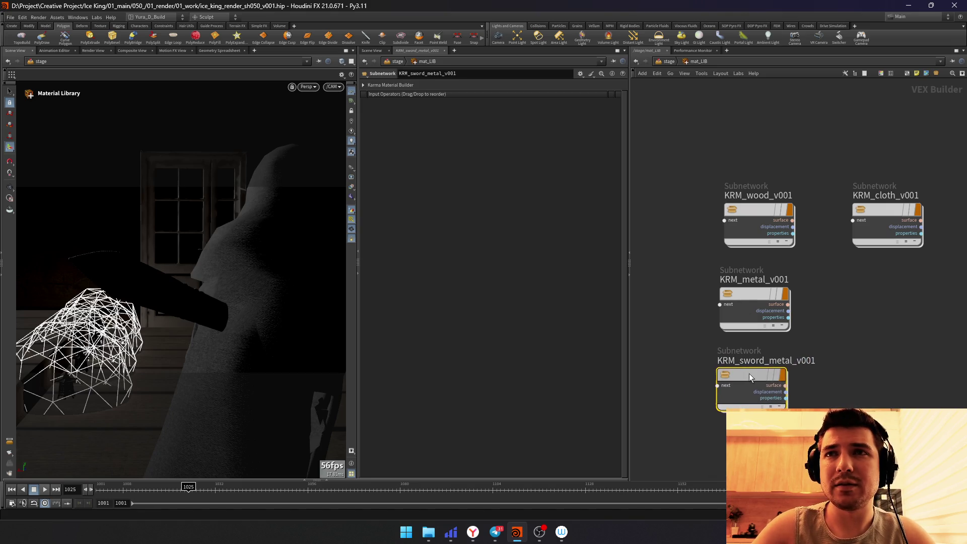
double_click(749, 374)
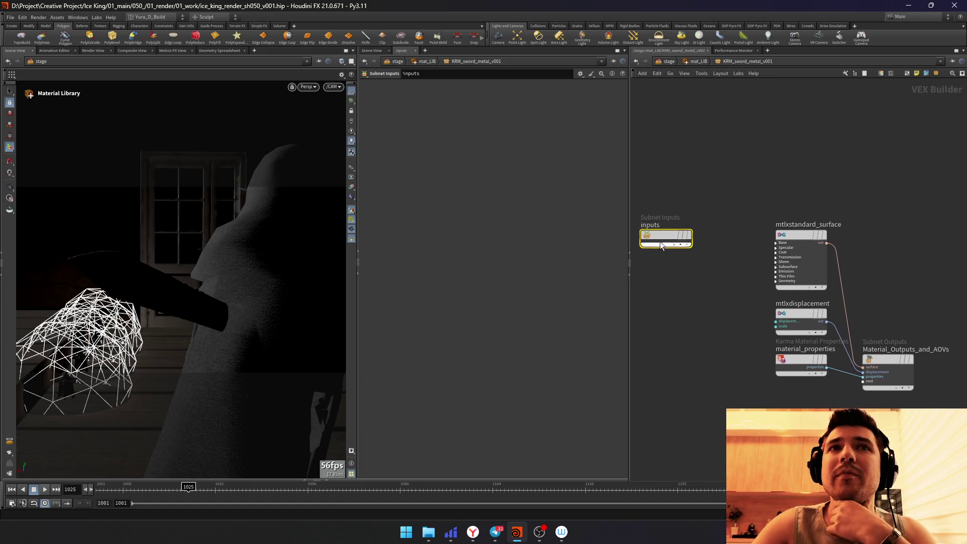
left_click_drag(660, 245, 704, 146)
left_click(806, 271)
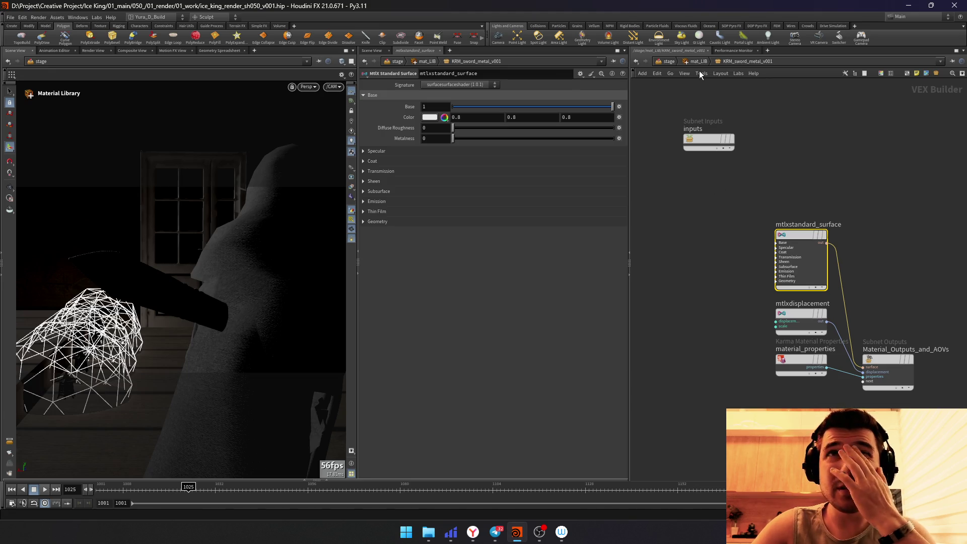
Step: Arrange the wood, metal and sword material nodes in a column in the library
key("u")
left_click_drag(747, 374, 760, 376)
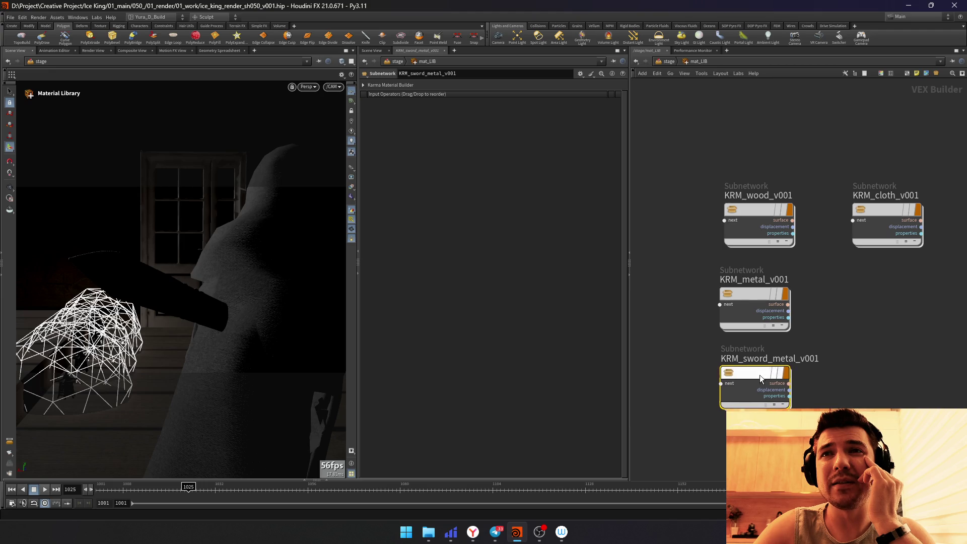
left_click_drag(650, 169, 755, 248)
key("l")
left_click(888, 227)
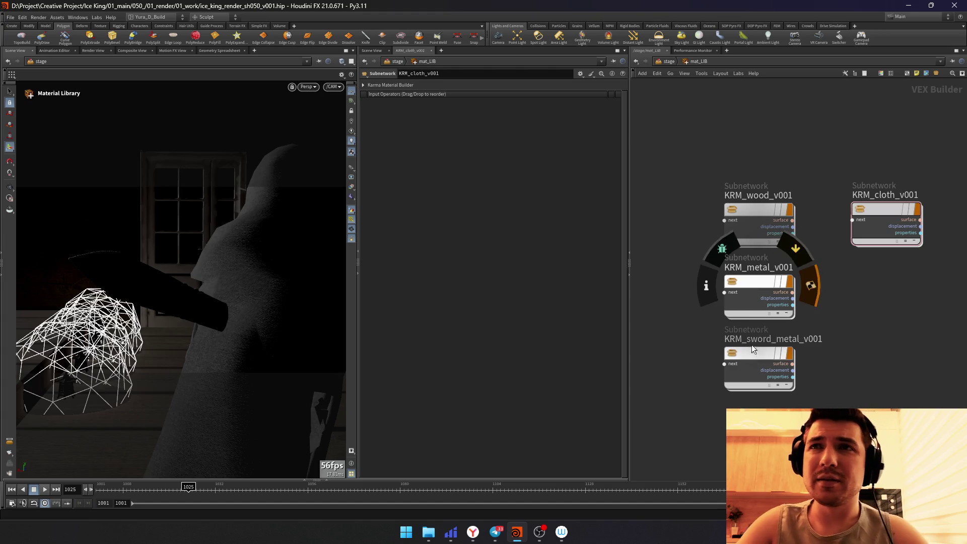
Step: Set the sword surface to metalness 0.861, specular roughness 0.091, and add a MtlX unified noise node
double_click(756, 366)
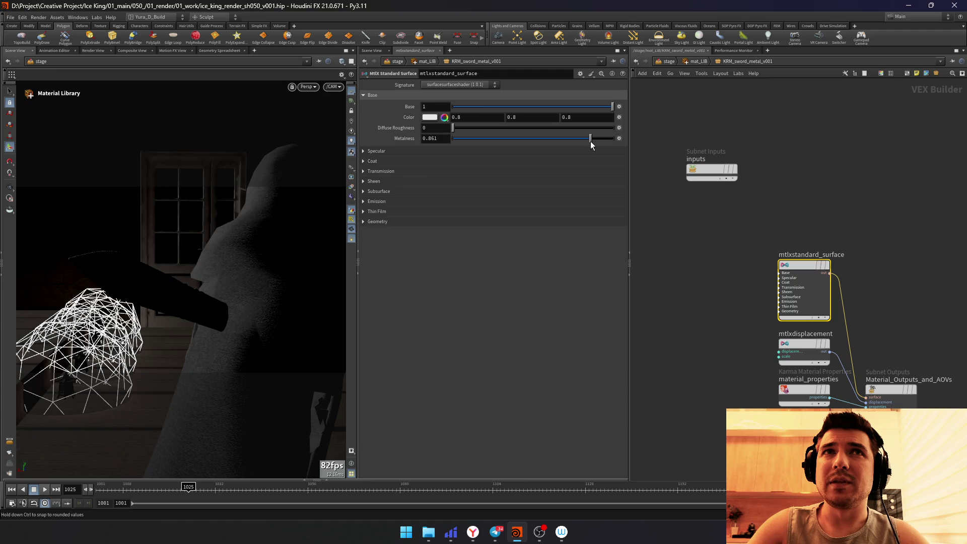
left_click(563, 151)
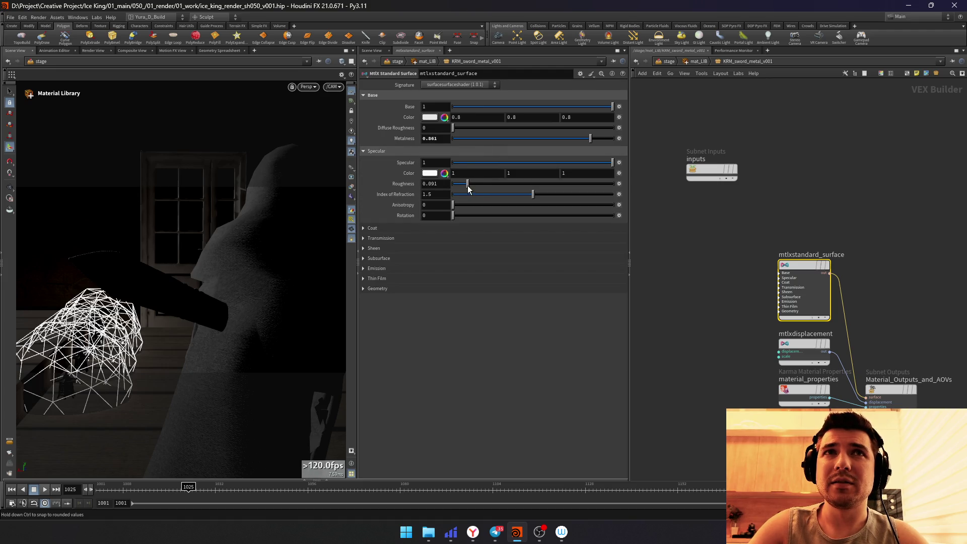
left_click(757, 300)
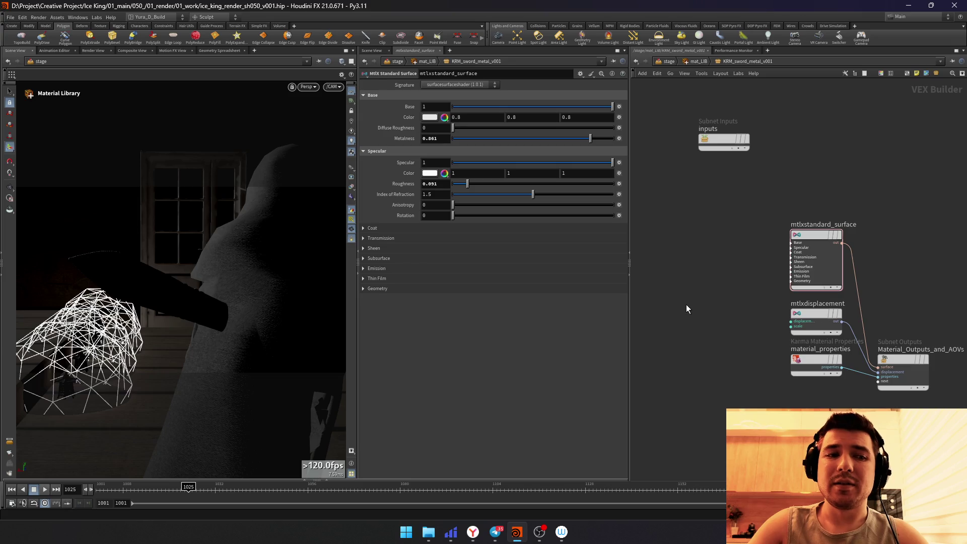
key("Tab")
type("noise")
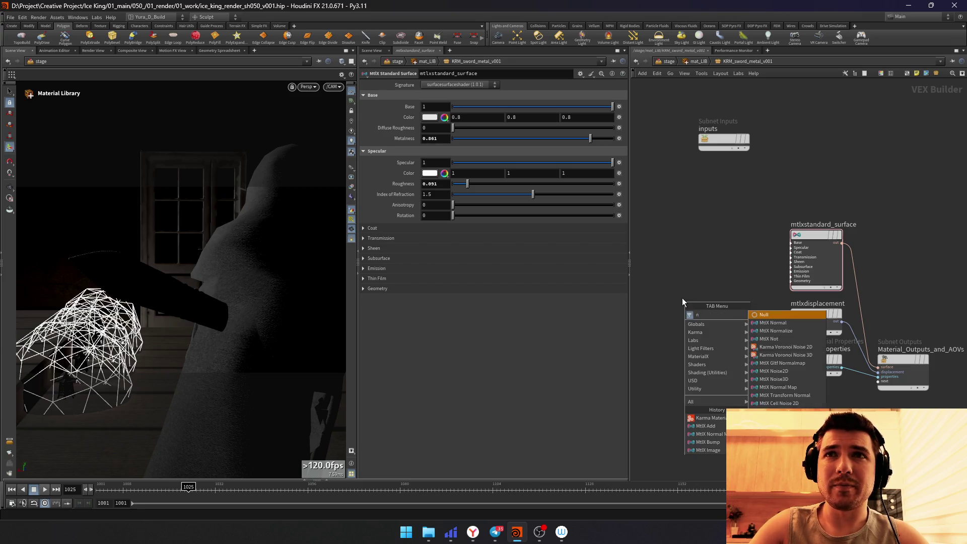
left_click(779, 370)
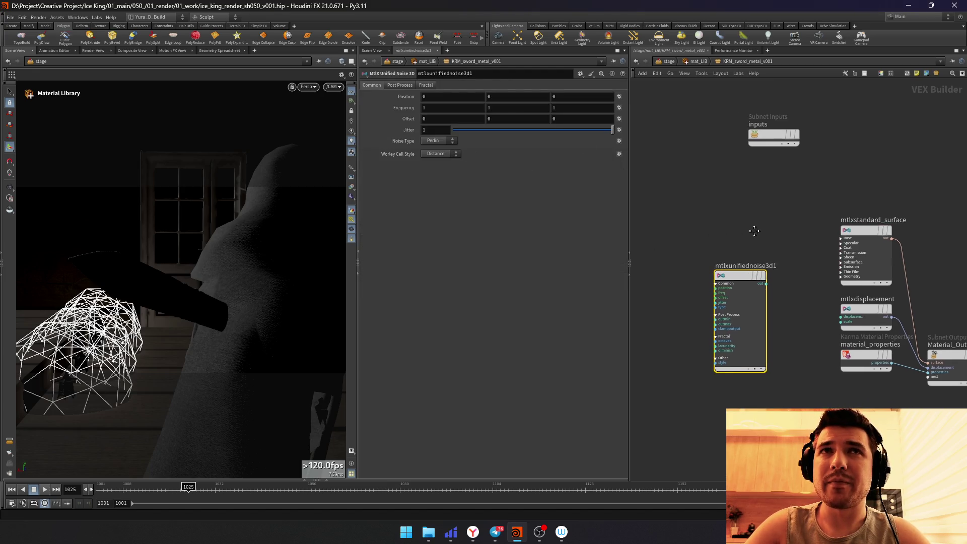
Step: Add a MtlX Texture Coordinates node and wire it into the unified noise position input
key("Tab")
type("extur")
key("Down")
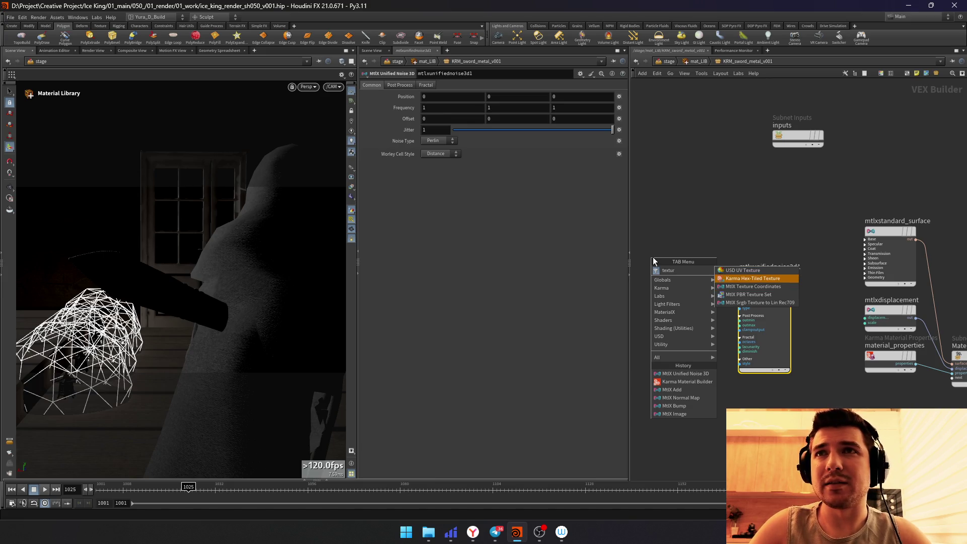
key("Up")
key("Down")
key("Down")
key("Return")
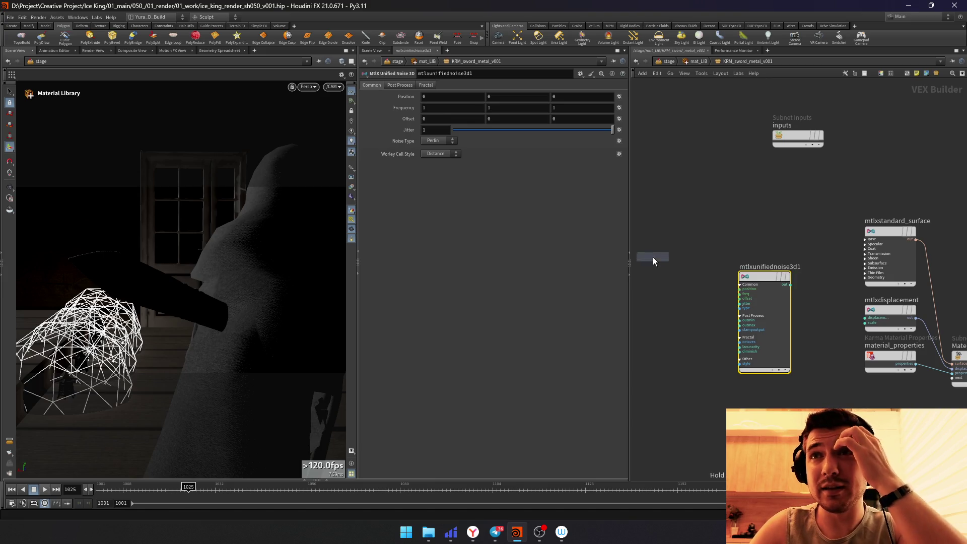
left_click(663, 262)
left_click_drag(665, 261, 680, 280)
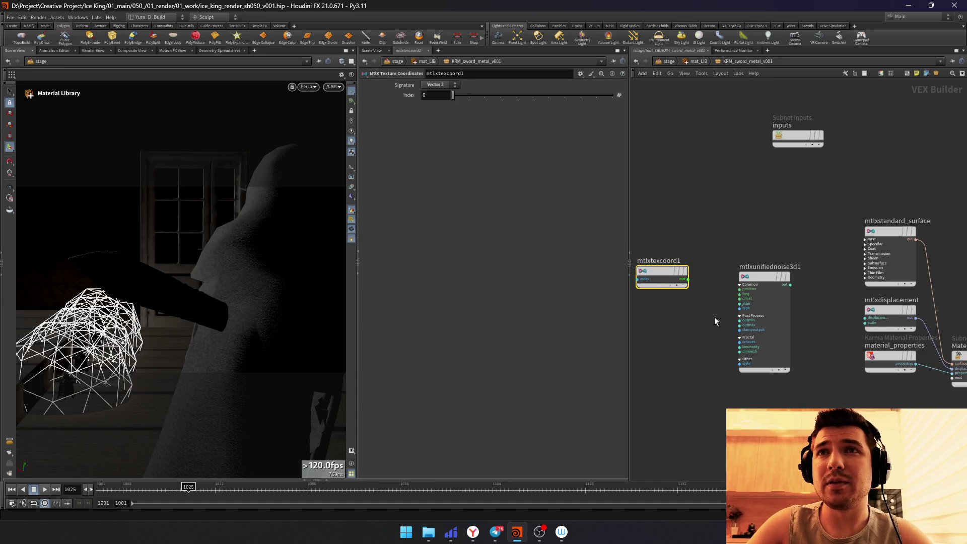
left_click(763, 287)
scroll(711, 363, "up", 2)
left_click(753, 256)
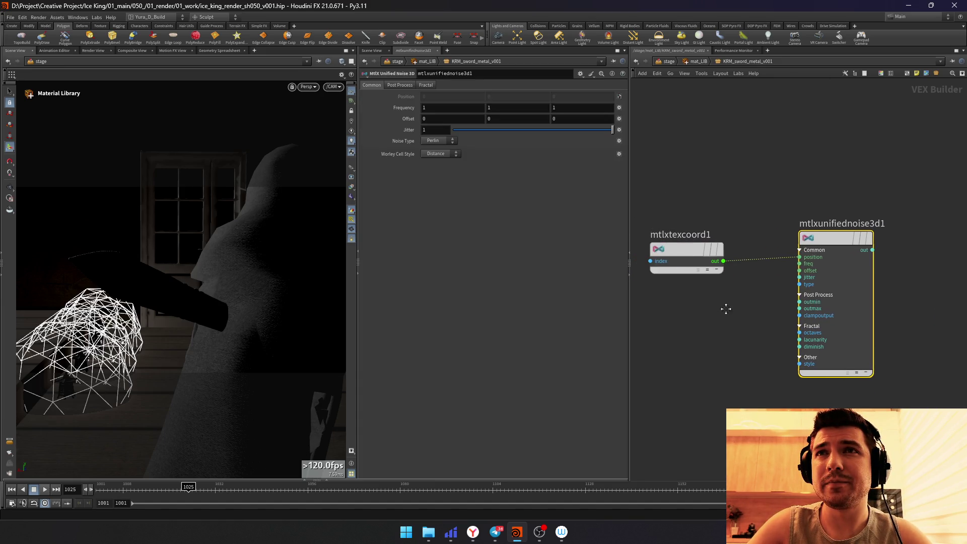
Step: Insert a MtlX Bump node after the noise output beside the surface's Geometry inputs
middle_click_drag(906, 281, 743, 281)
left_click(791, 271)
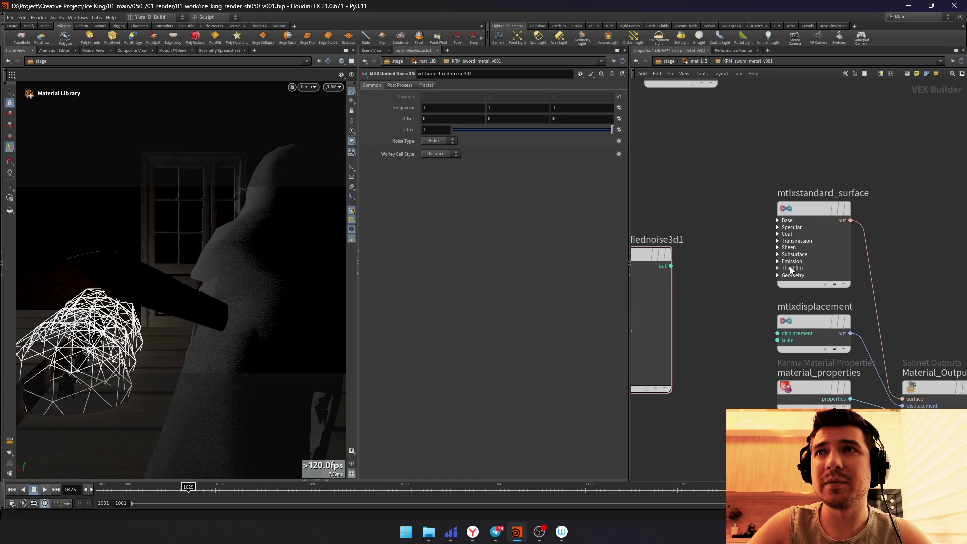
left_click(780, 274)
left_click(700, 258)
key("Tab")
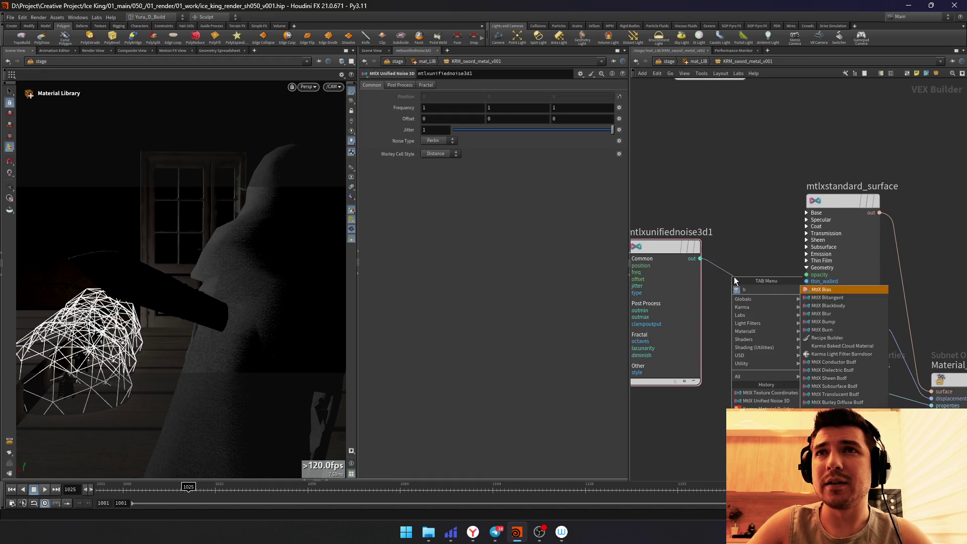
type("bump")
key("Return")
scroll(722, 280, "down", 3)
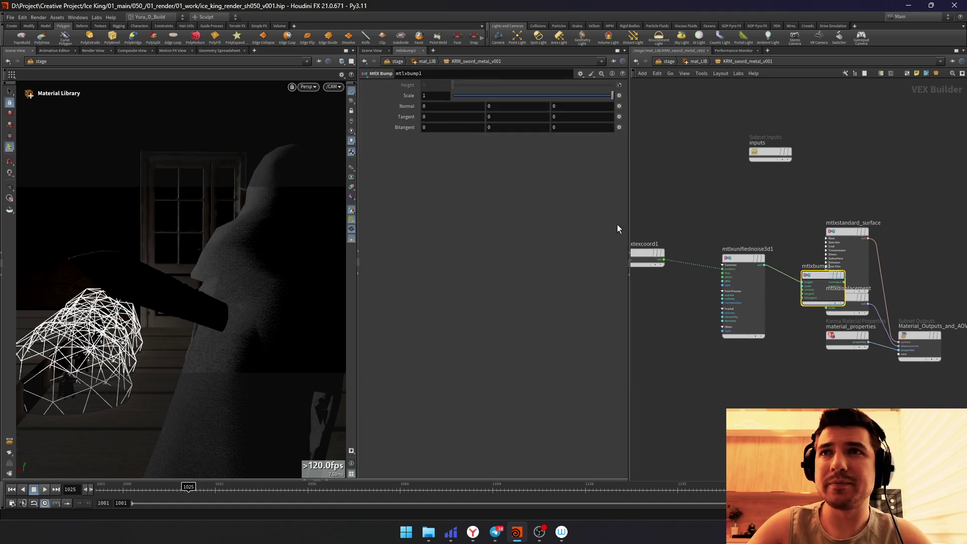
left_click_drag(744, 259, 653, 261)
left_click_drag(824, 275, 729, 261)
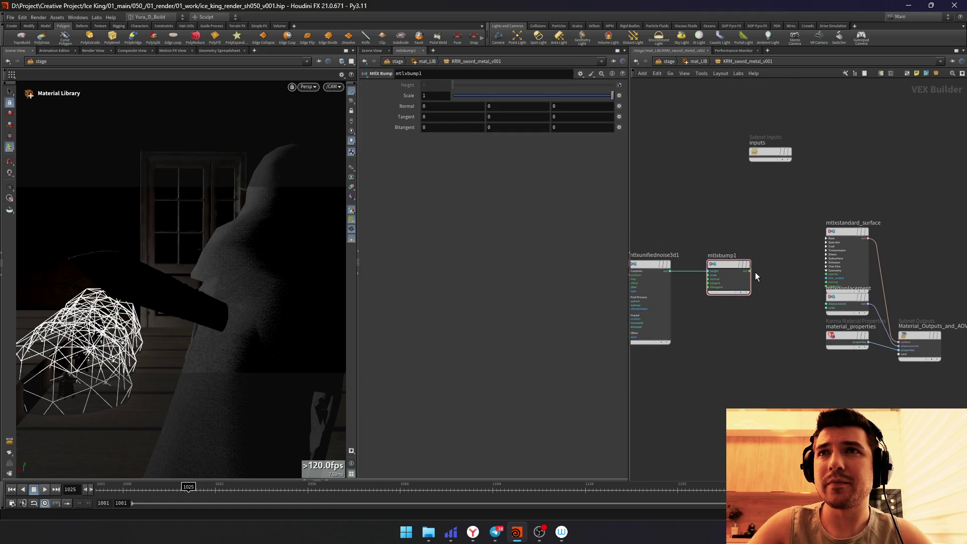
scroll(755, 272, "up", 2)
Step: Connect the bump into the standard surface and set its scale to 0.01
left_click(747, 271)
scroll(814, 288, "up", 1)
left_click(862, 284)
middle_click_drag(750, 211, 849, 211)
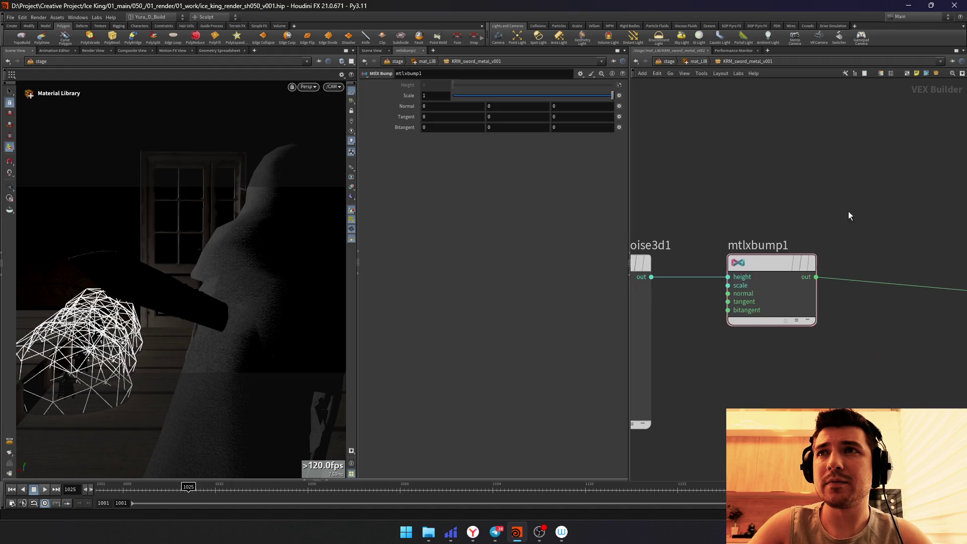
middle_click_drag(729, 201, 800, 177)
type("0")
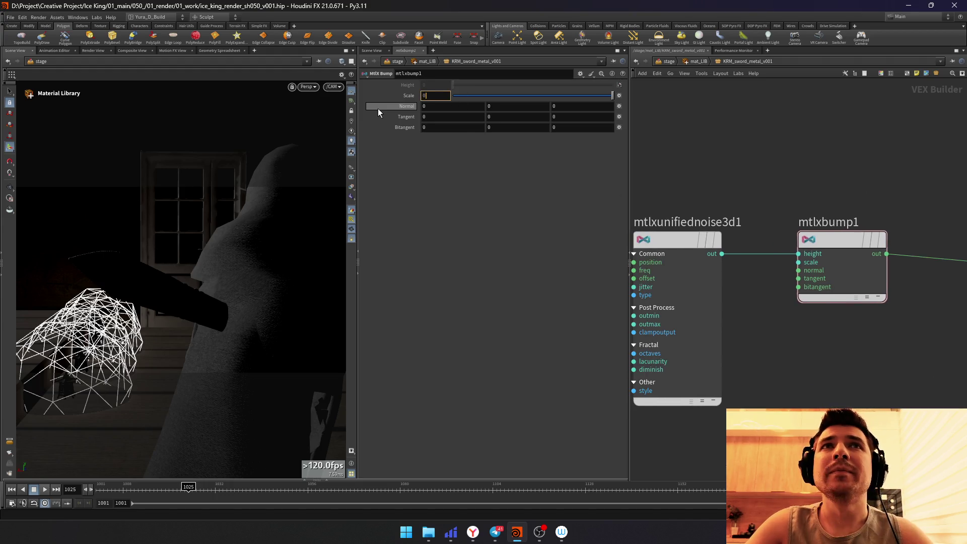
type(".01")
key("Return")
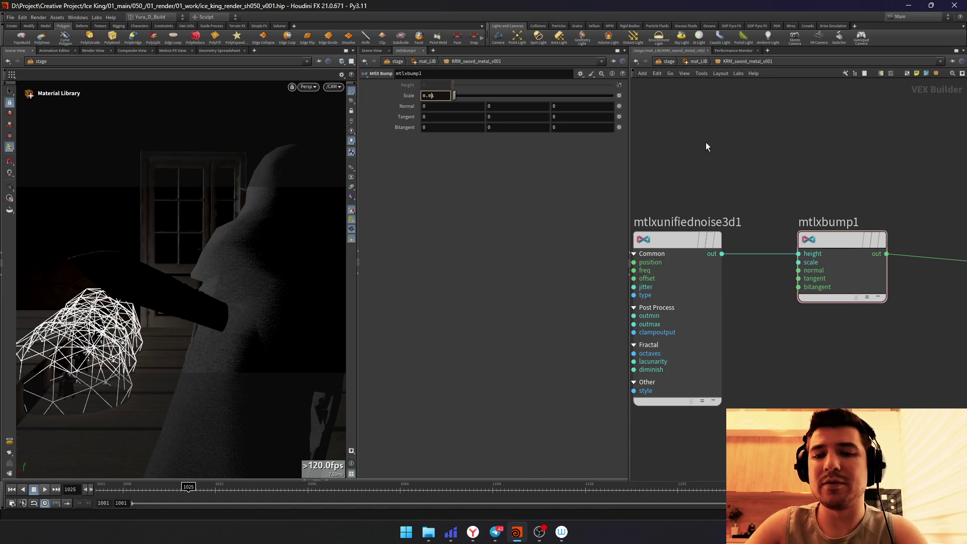
left_click(668, 61)
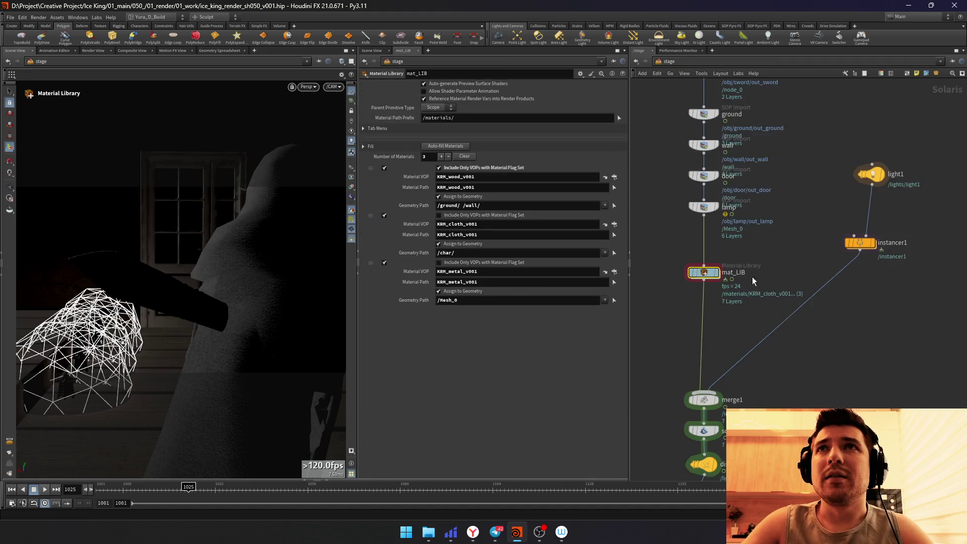
Step: Add a fourth mat_LIB entry assigning KRM_sword_metal_v001 to geometry path /node_0
left_click(449, 146)
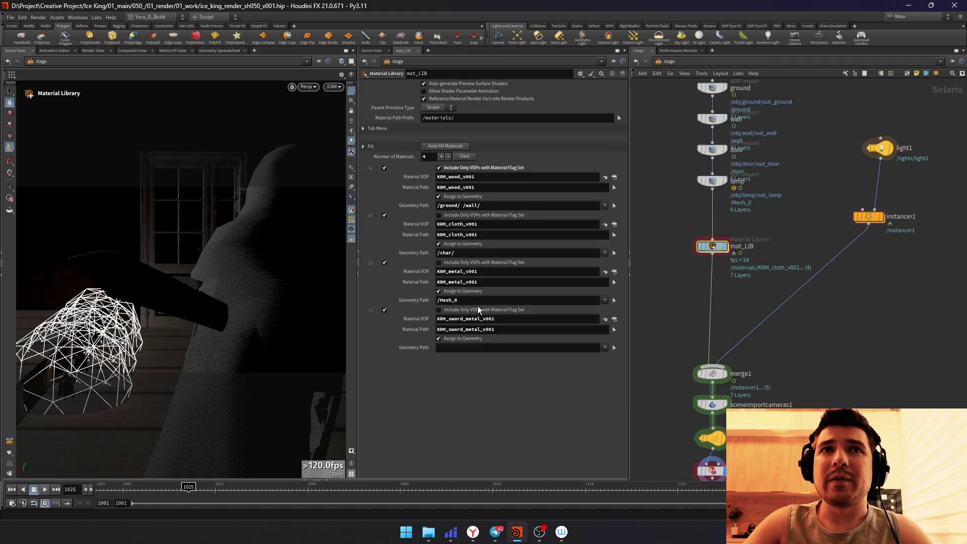
type("/")
key("Down")
key("Down")
key("Down")
key("Down")
key("Down")
key("Down")
key("Return")
key("Return")
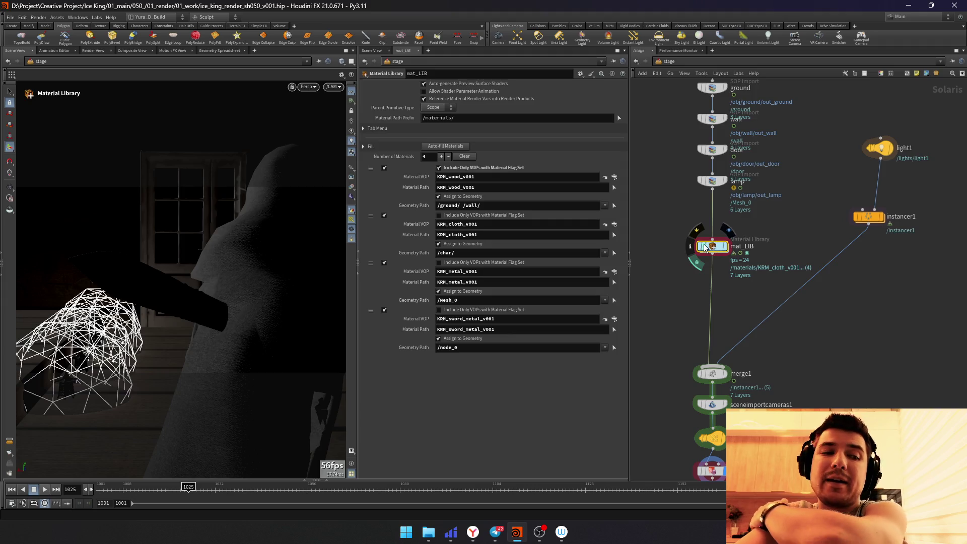
scroll(680, 287, "down", 5)
left_click(711, 377)
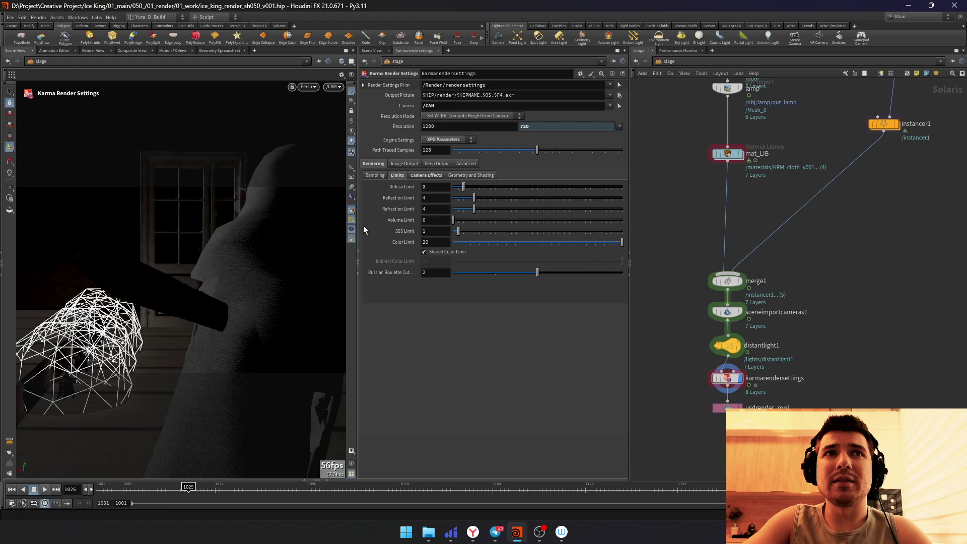
Step: Render the widened viewport with Karma XPU and adjust the background display options
left_click_drag(358, 229, 377, 229)
left_click(333, 89)
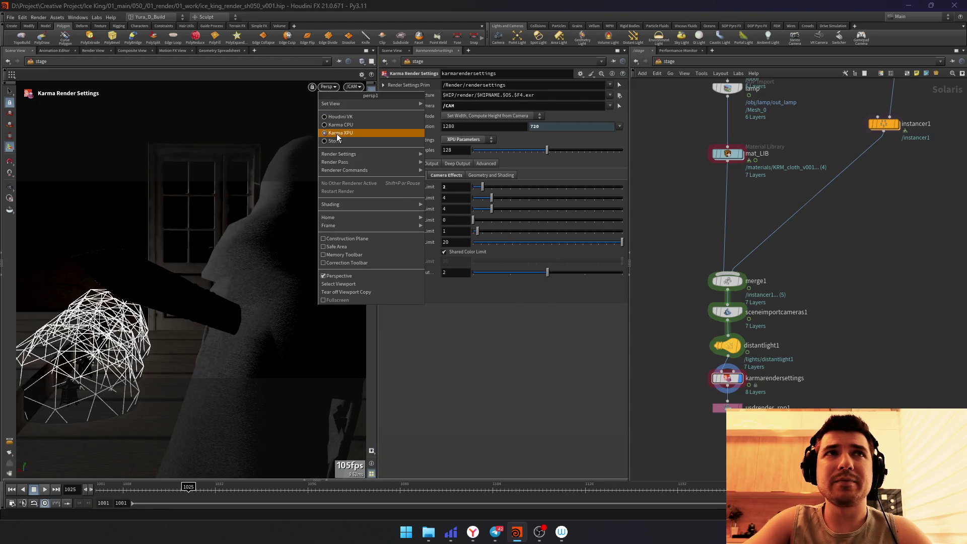
left_click(336, 134)
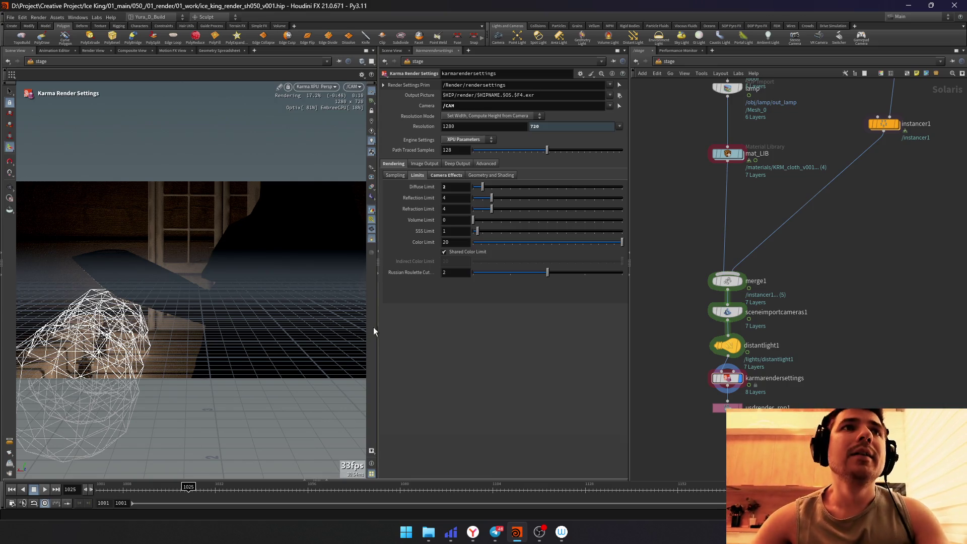
left_click_drag(378, 326, 412, 333)
key("d")
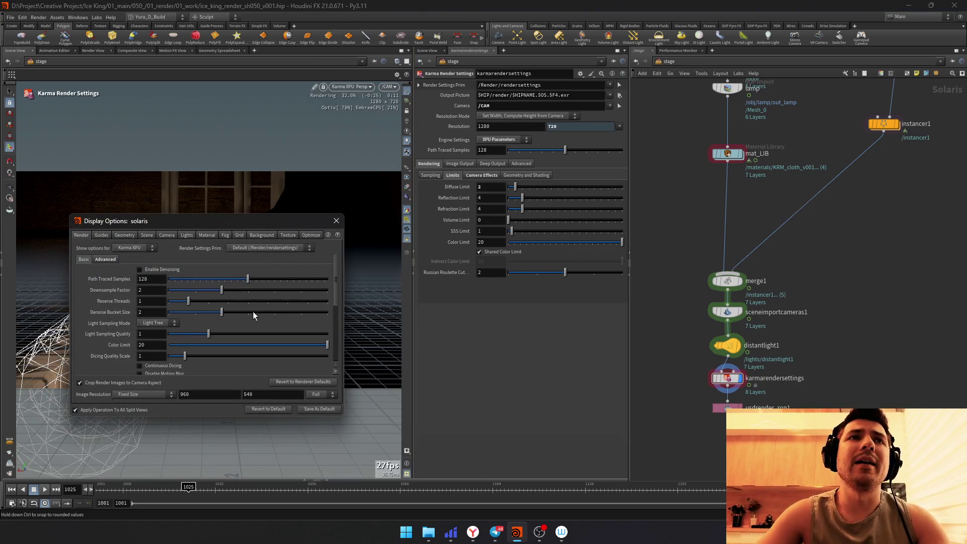
left_click(261, 234)
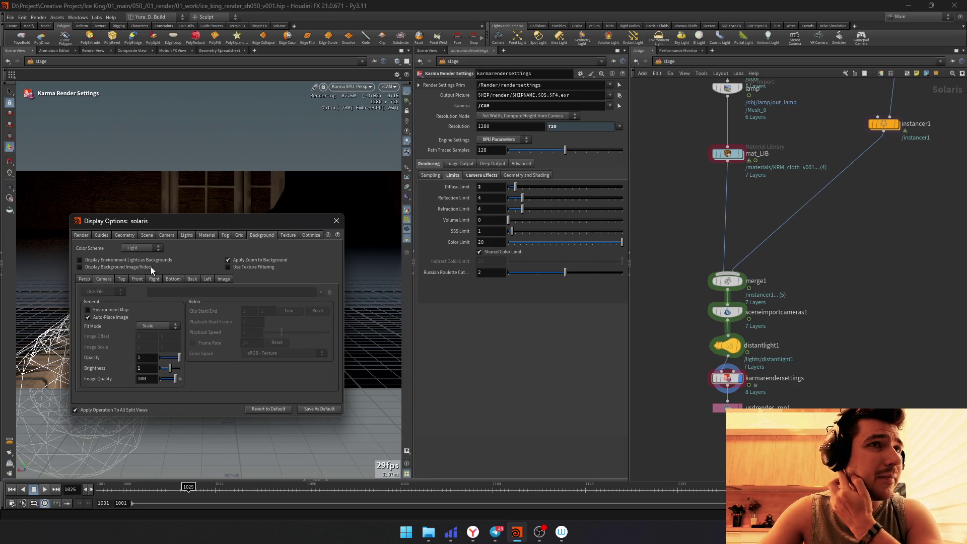
left_click(338, 220)
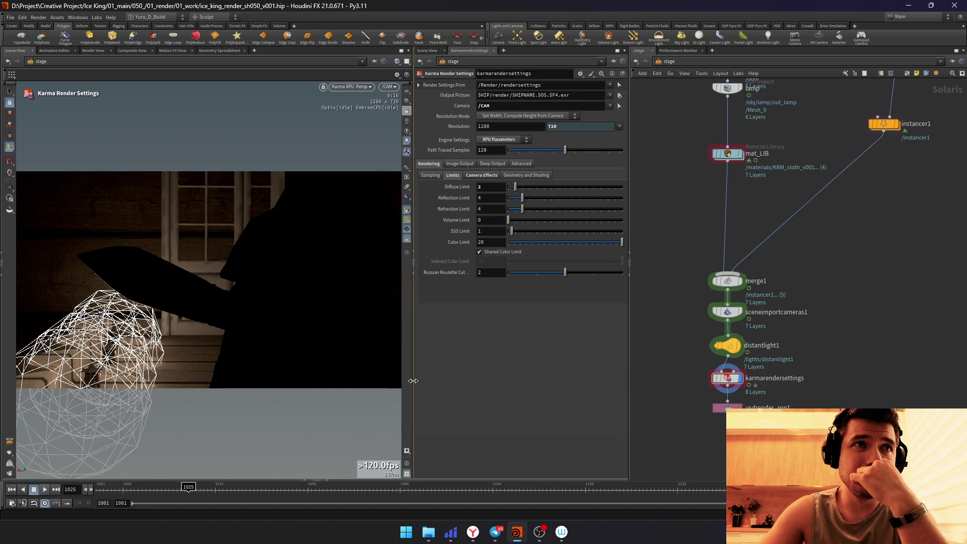
left_click_drag(413, 379, 421, 382)
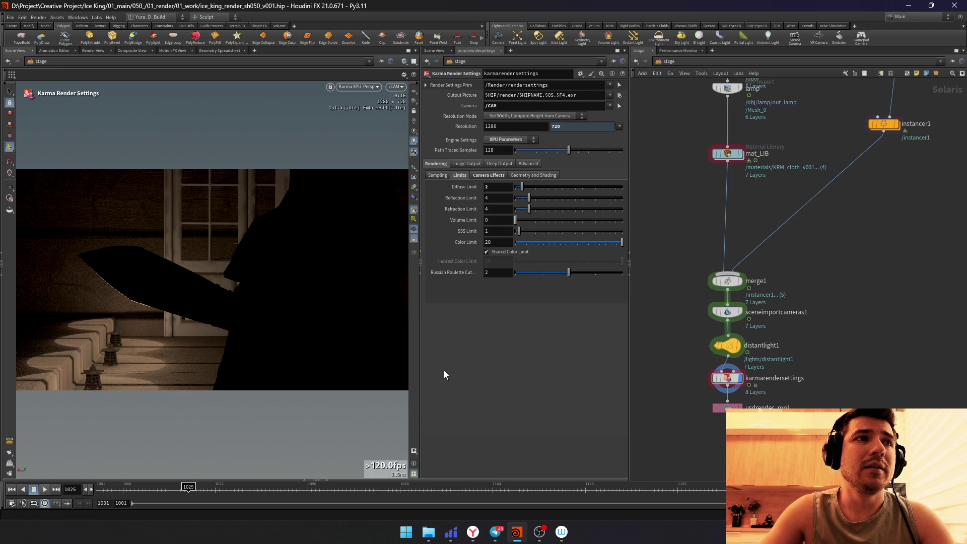
Step: Go to /obj and dive into the wall object's geometry network
middle_click_drag(682, 350, 692, 276)
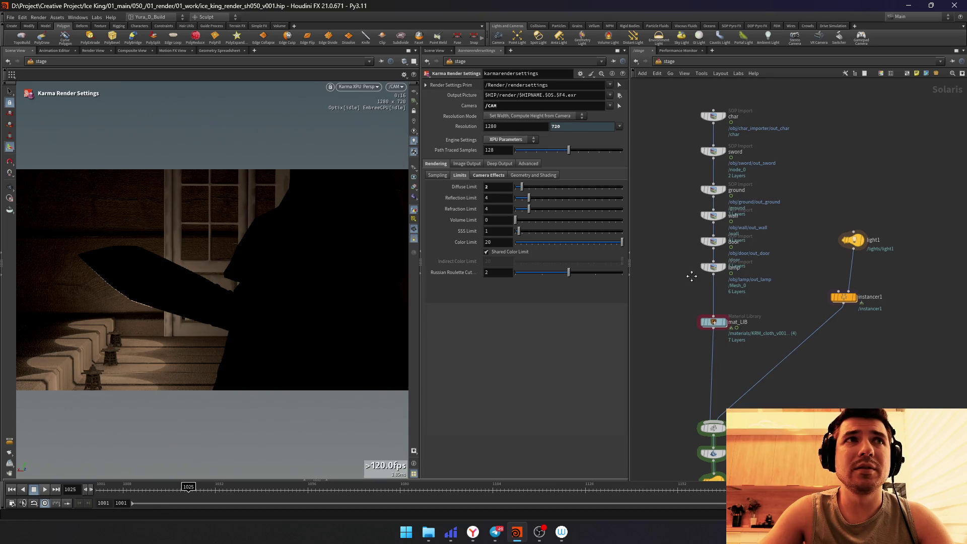
middle_click_drag(691, 275, 691, 279)
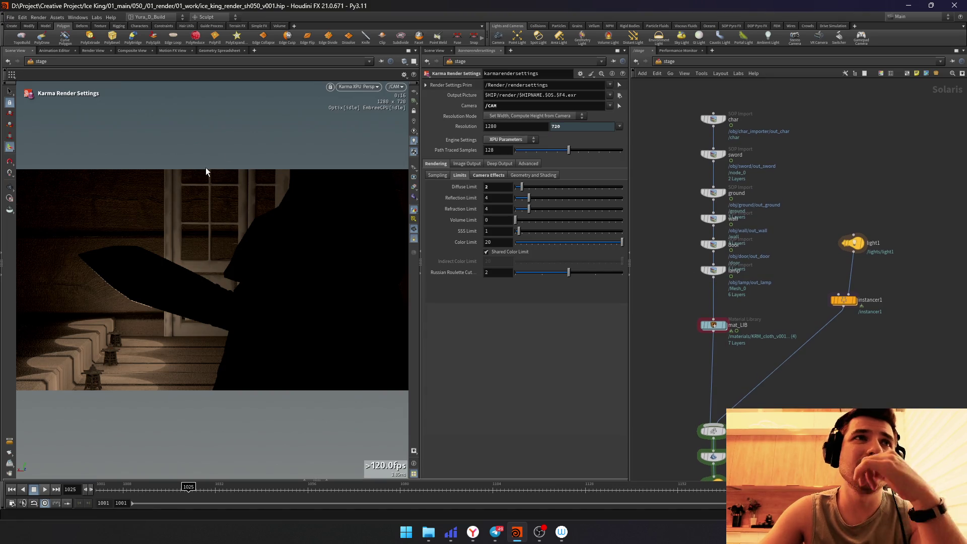
left_click(669, 61)
left_click(680, 77)
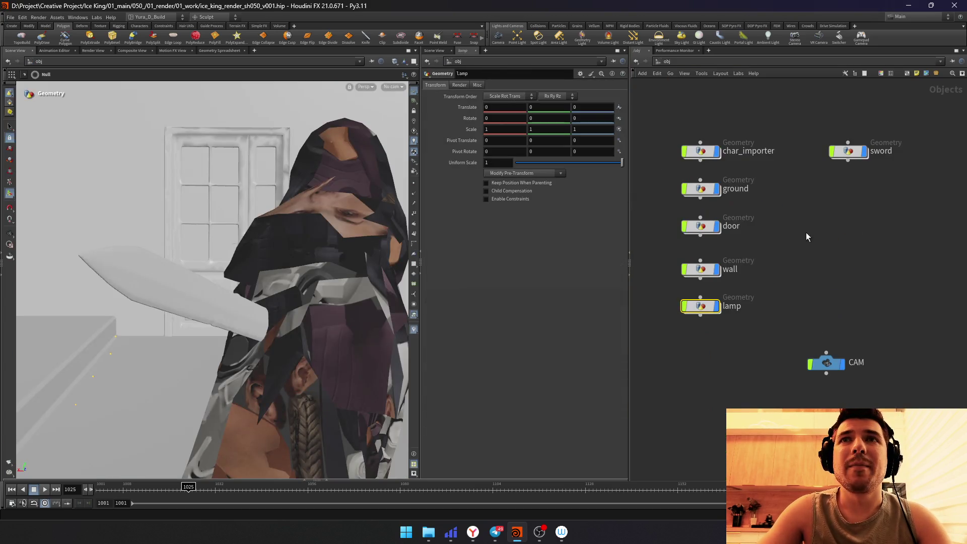
scroll(806, 236, "up", 1)
scroll(824, 215, "up", 1)
scroll(689, 170, "down", 2)
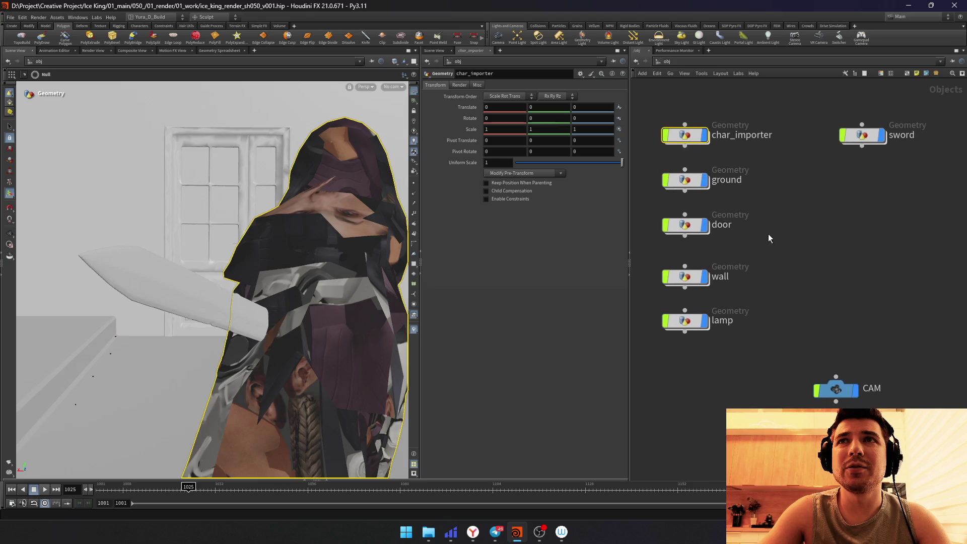
double_click(686, 276)
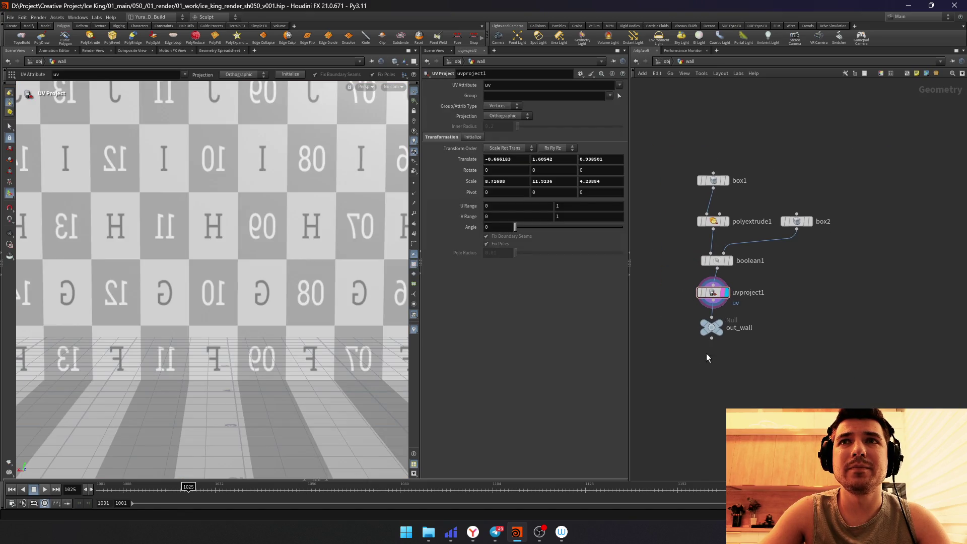
Step: Lay out the wall nodes and add a second Boolean subtract with a new box for another cutout
right_click(788, 335)
key("Escape")
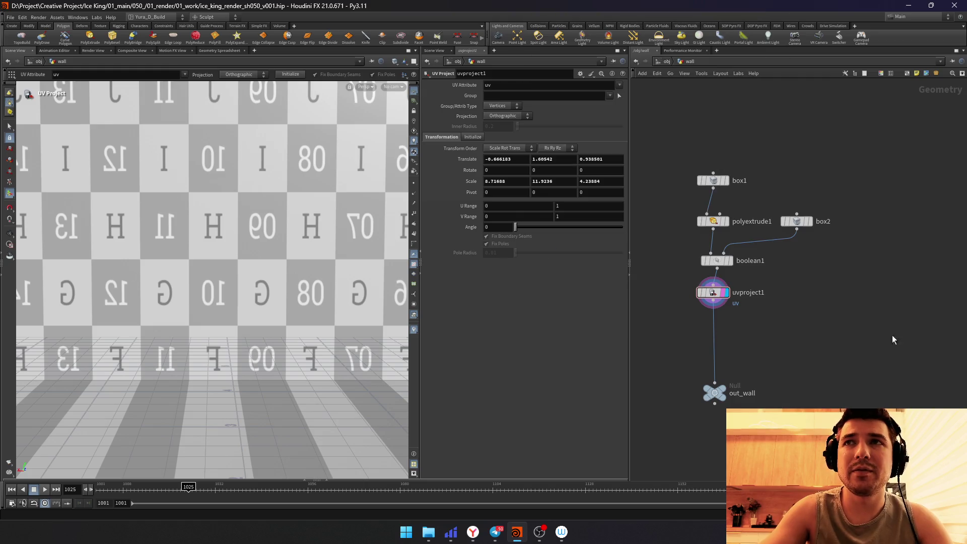
left_click_drag(756, 412, 708, 301)
key("l")
left_click(762, 321)
left_click(797, 222)
left_click_drag(790, 292, 712, 259, "shift")
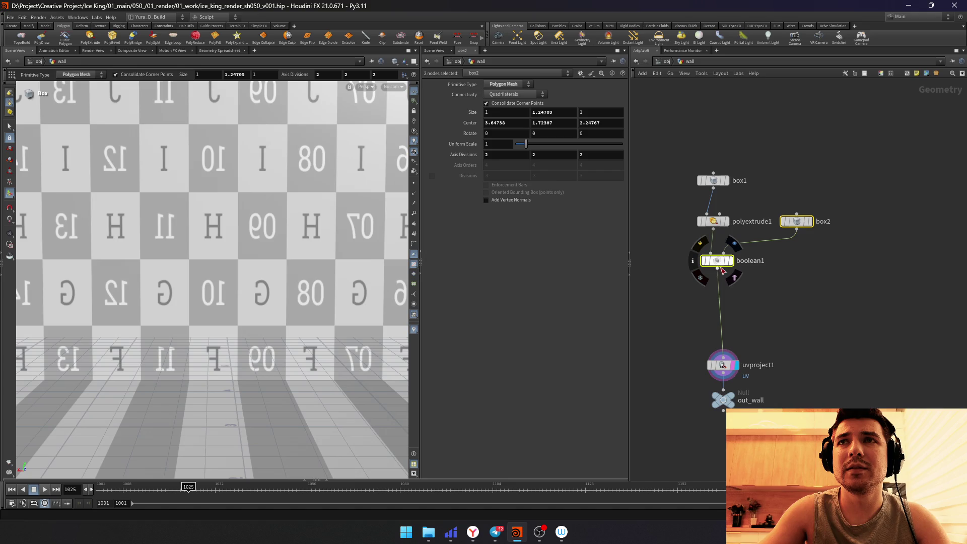
left_click(826, 321)
left_click_drag(724, 273, 749, 312, "alt")
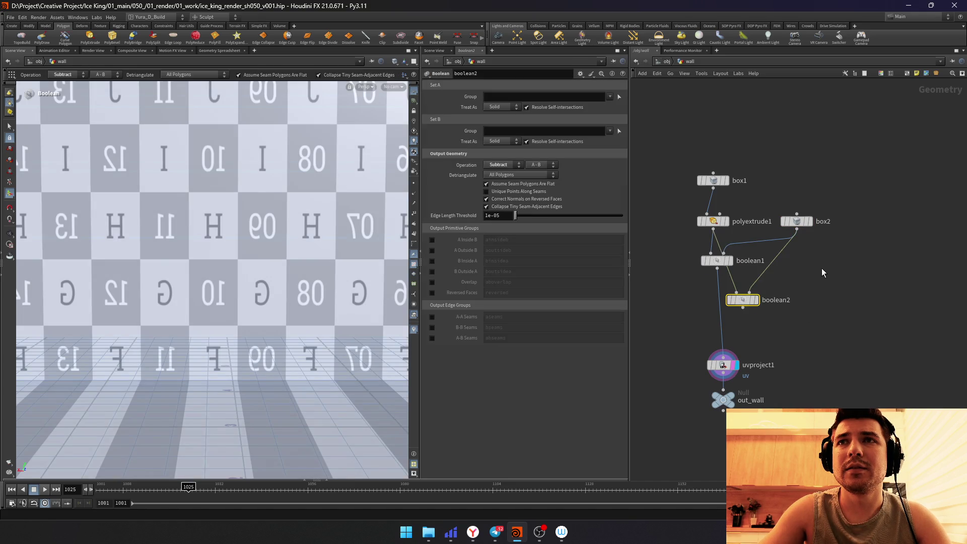
left_click_drag(809, 228, 810, 266, "alt")
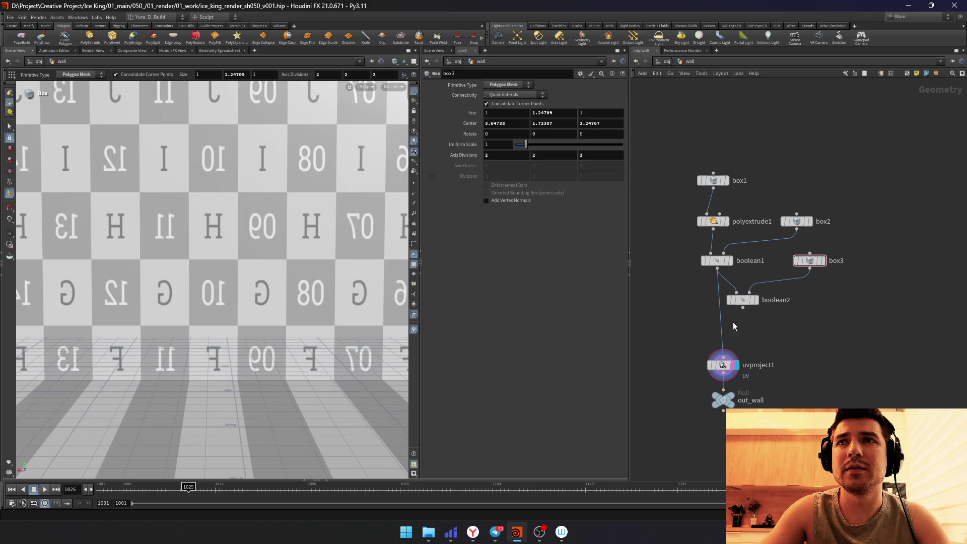
left_click_drag(743, 300, 726, 309)
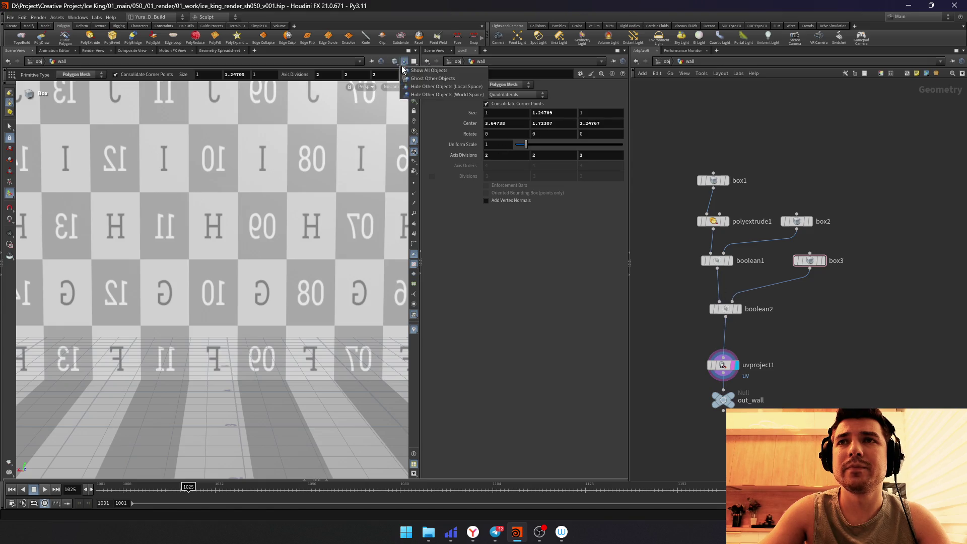
Step: Reset the box centre, move it to Z 7.3 onto the wall and check it from orthographic views
middle_click(472, 121, "ctrl")
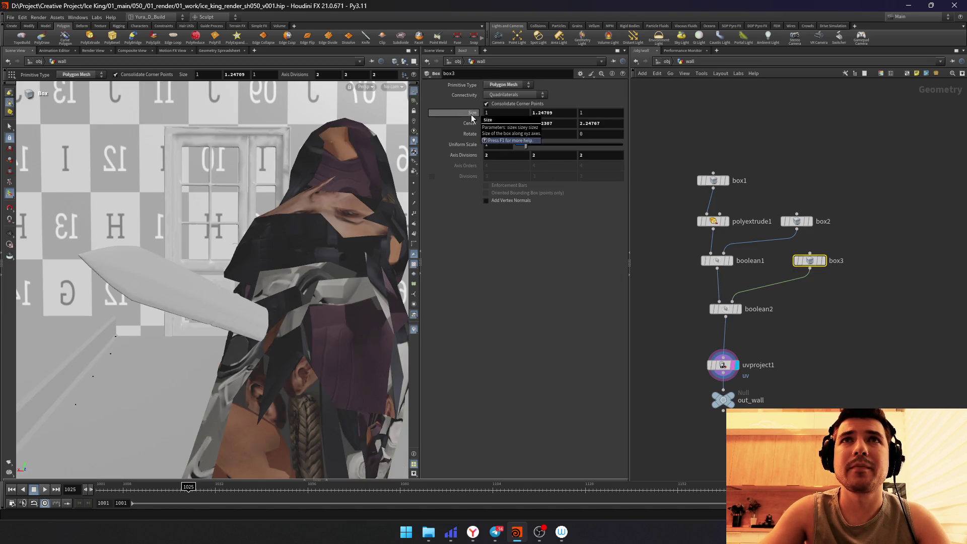
middle_click_drag(586, 123, 650, 124)
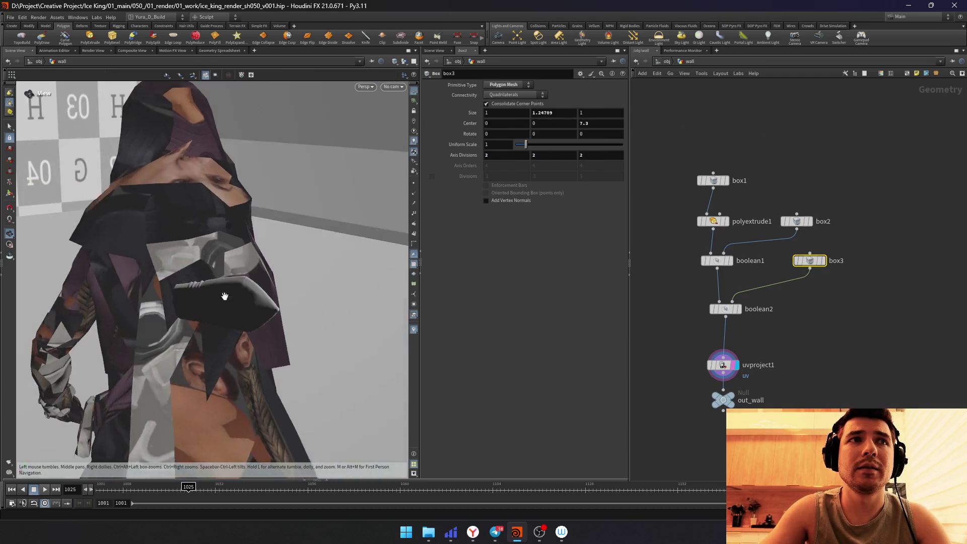
key("space+2")
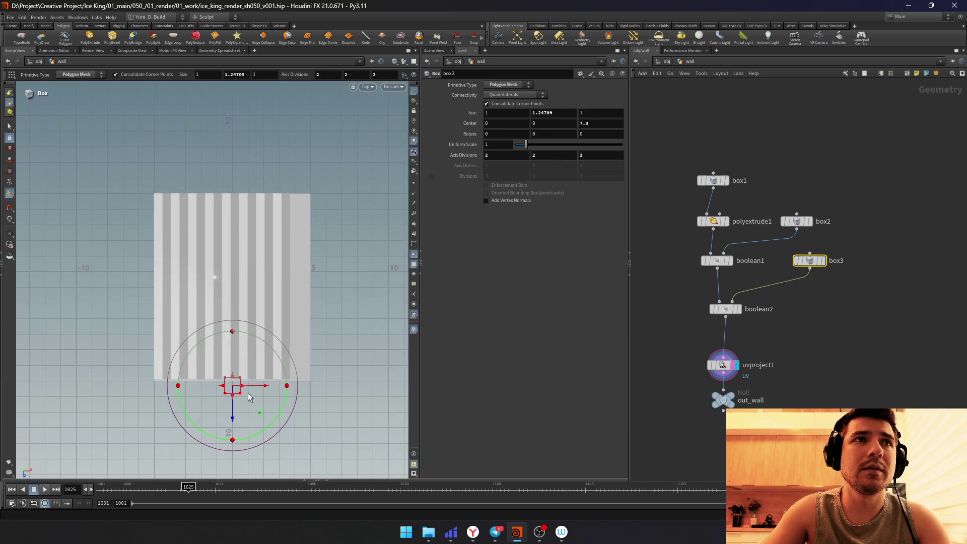
key("space+4")
key("space+3")
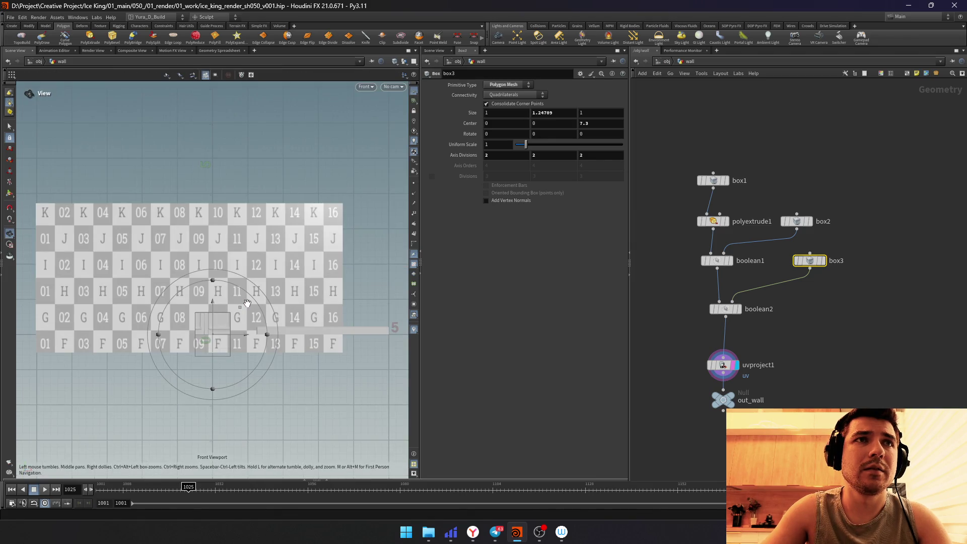
key("space+4")
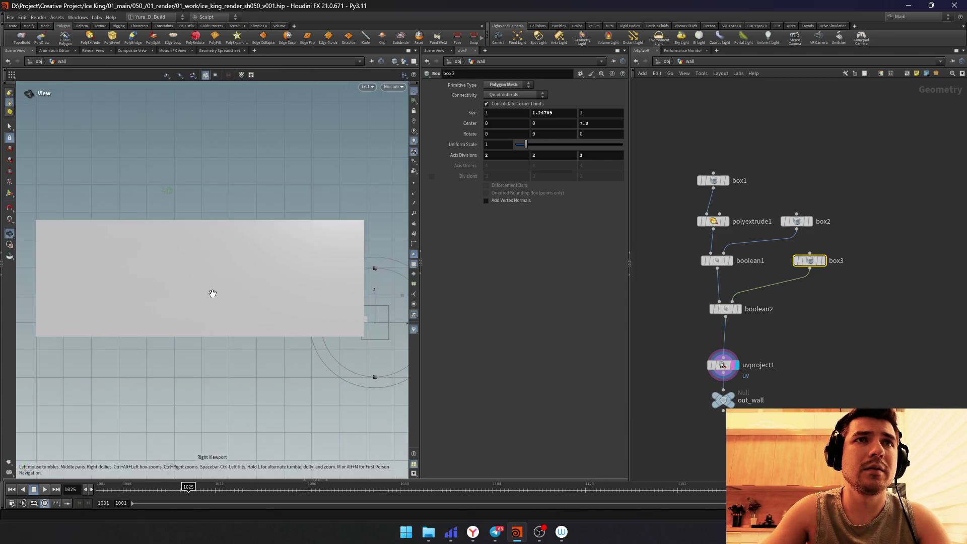
key("space+1")
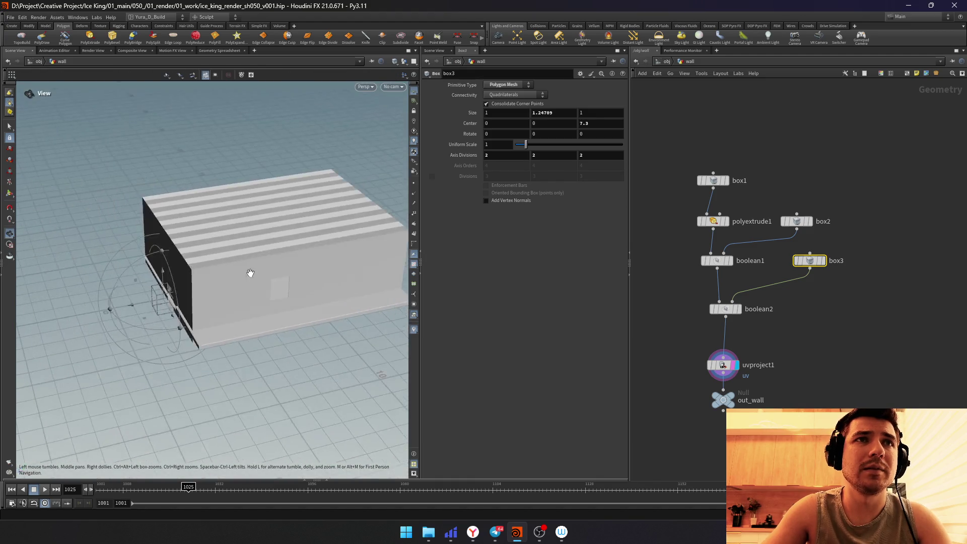
left_click_drag(270, 273, 186, 316)
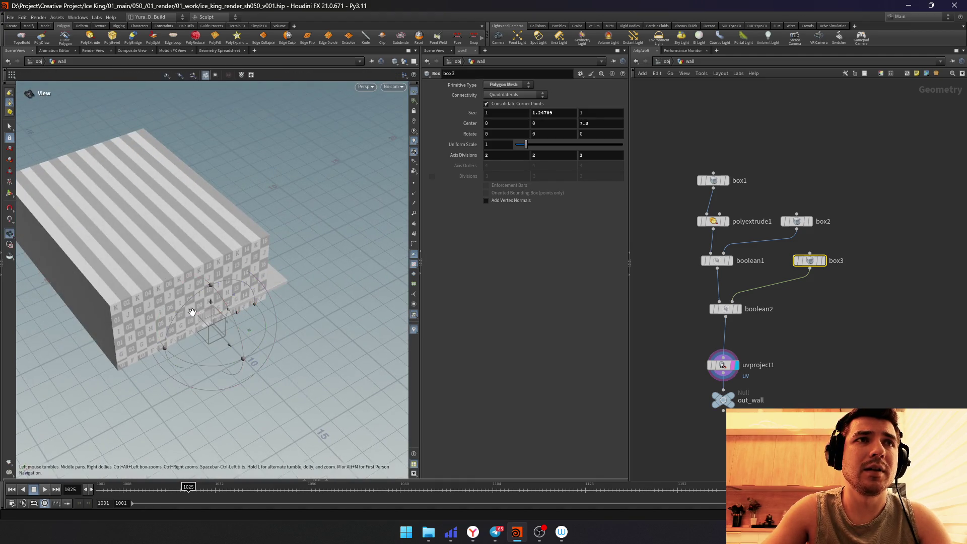
Step: Stretch the box with its handles taller, wider and deeper through the wall
key("Return")
scroll(259, 280, "down", 5)
mouse_move(259, 280)
left_mouse_down("alt")
mouse_move(212, 311)
mouse_move(211, 218)
left_mouse_up("alt")
left_click_drag(184, 299, 173, 298)
mouse_move(243, 289)
left_mouse_down()
mouse_move(254, 289)
mouse_move(255, 322)
mouse_move(283, 309)
mouse_move(233, 280)
mouse_move(259, 210)
left_mouse_up()
key("Return")
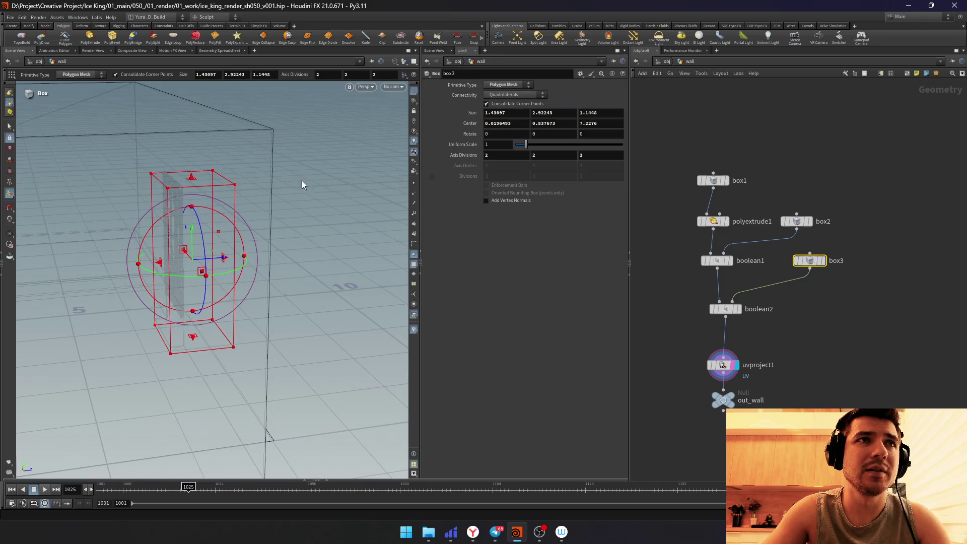
left_click(703, 365)
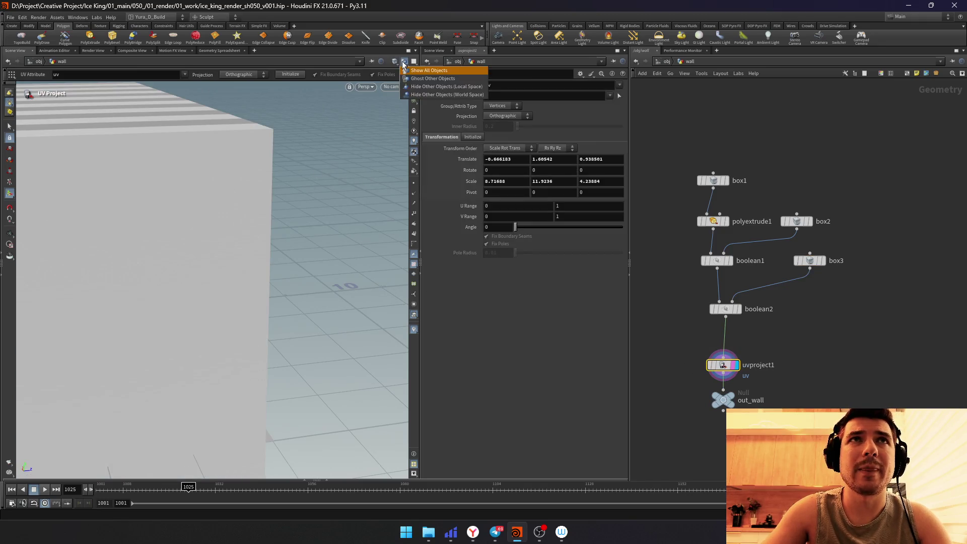
Step: Looking through camera CAM, trim box3's sides and raise its bottom to match the window
left_click(393, 87)
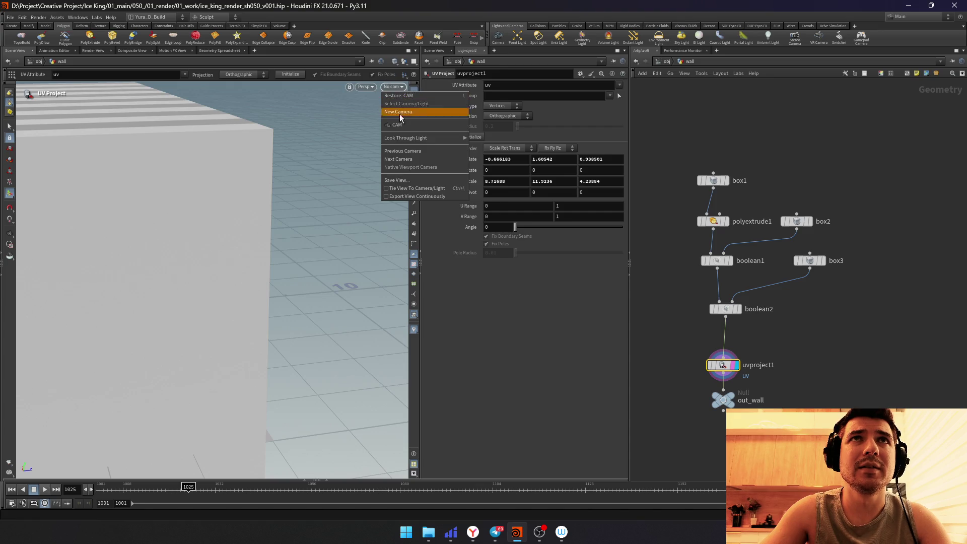
left_click(400, 112)
left_click(810, 263)
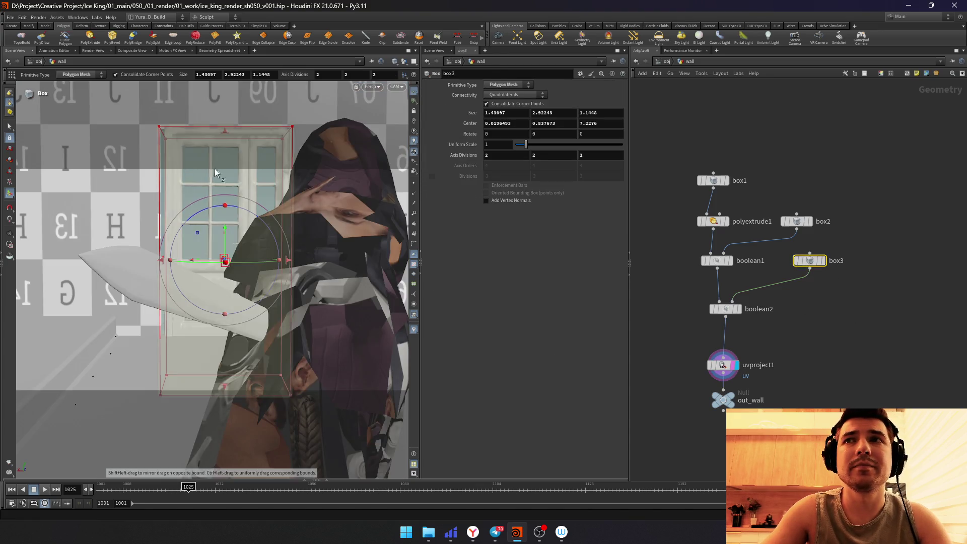
left_click_drag(163, 259, 170, 261)
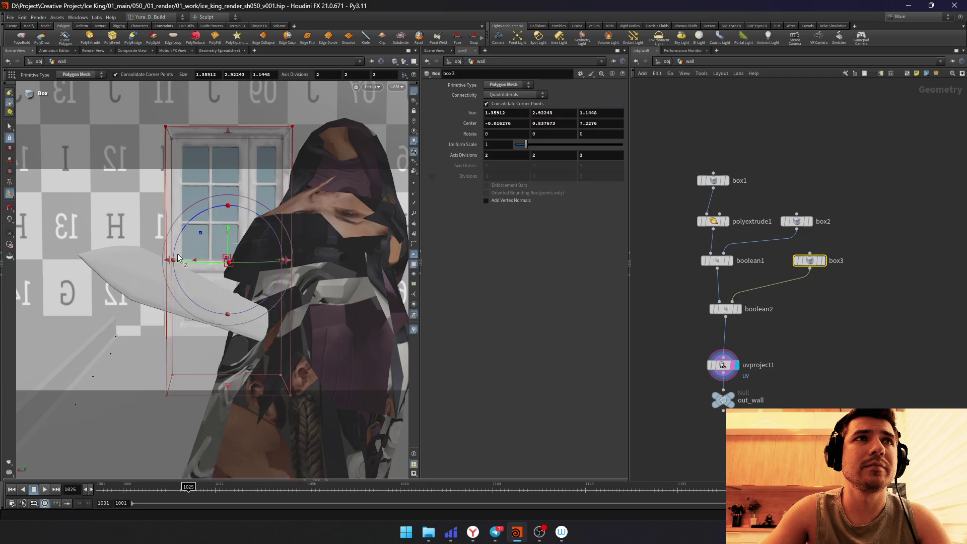
left_click_drag(230, 137, 229, 134)
left_click_drag(284, 260, 281, 261)
left_click_drag(227, 386, 228, 333)
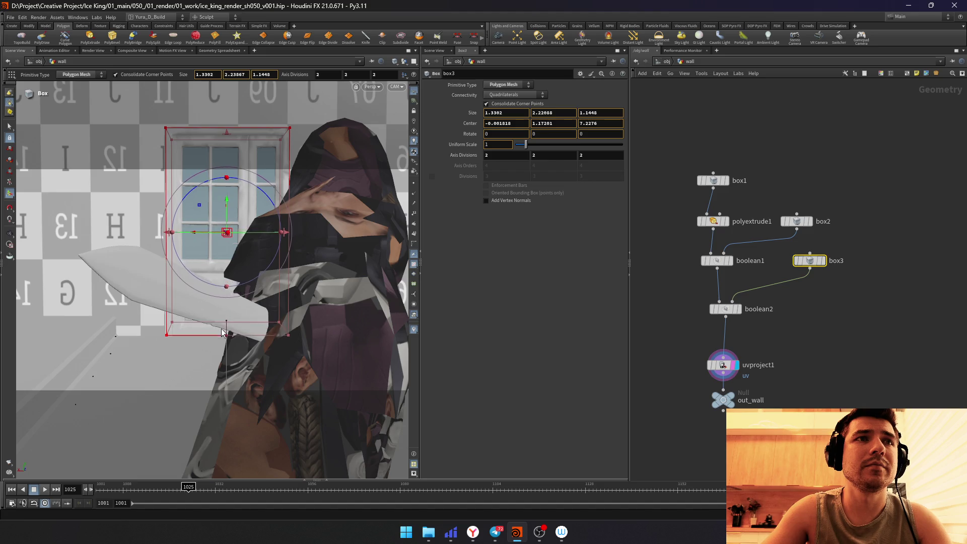
left_click(722, 400)
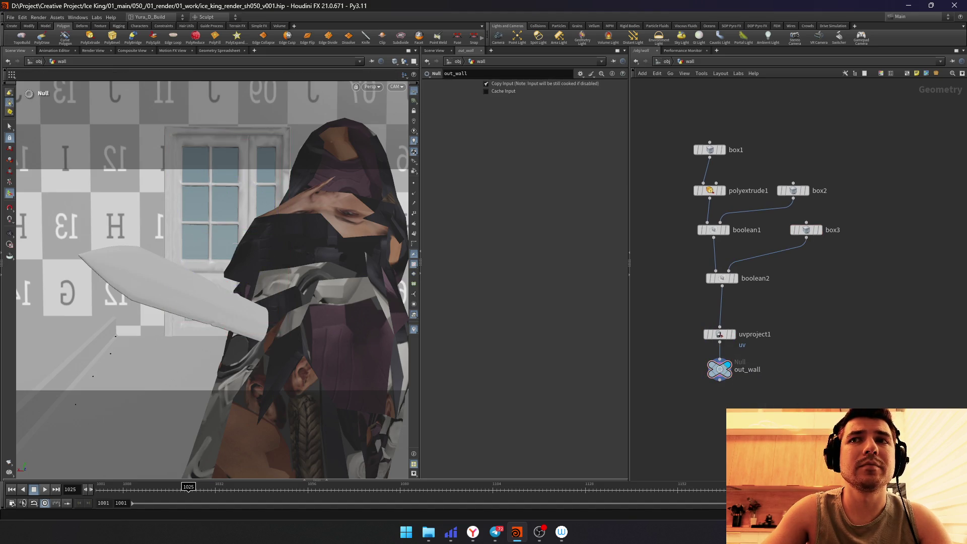
left_click(661, 59)
Step: Set the viewport colour scheme to Dark Grey, then dive into the mat_LIB material library
left_click(684, 118)
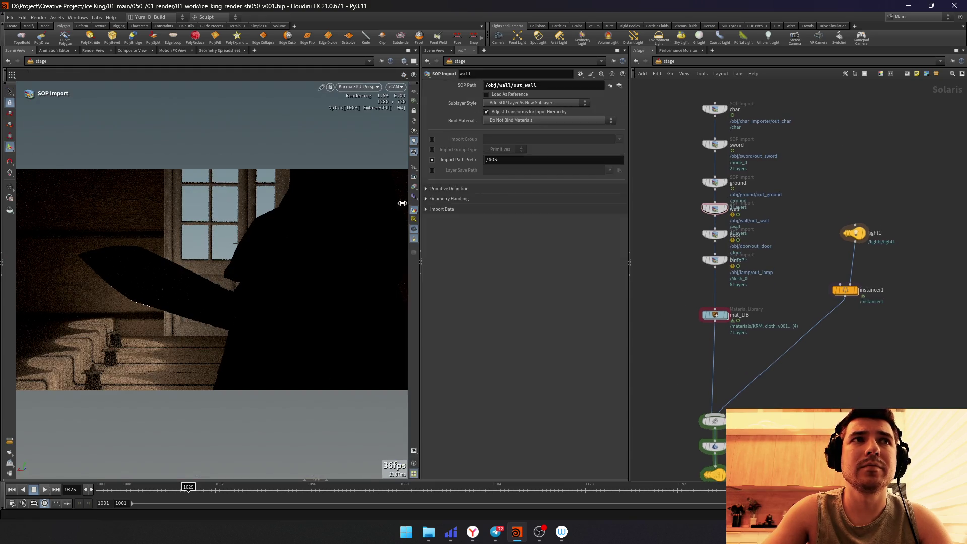
key("d")
left_click(136, 264)
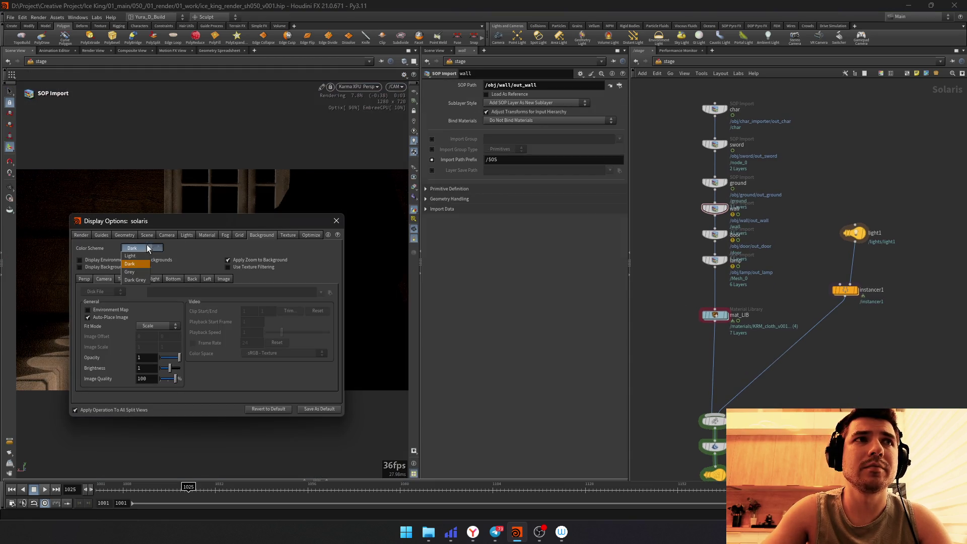
left_click(137, 272)
left_click(336, 221)
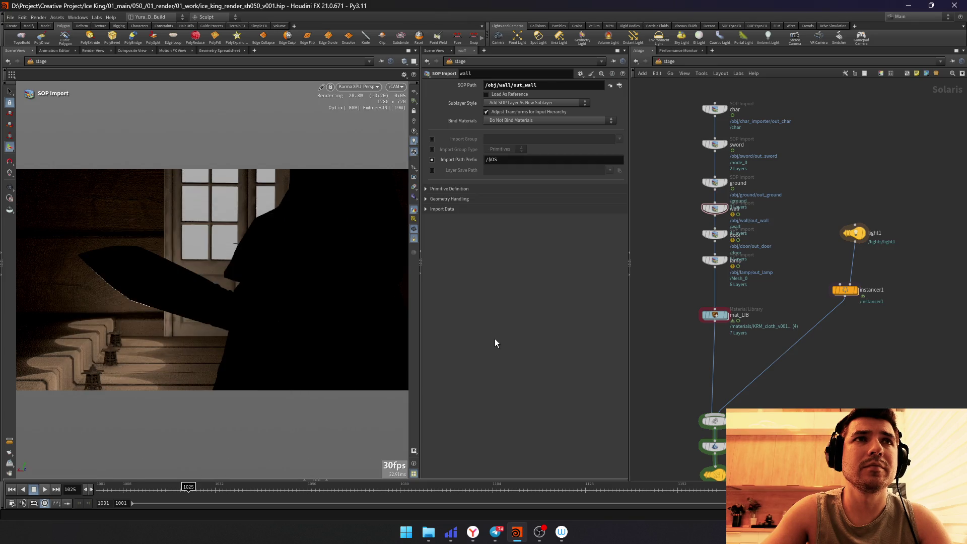
key("d")
left_click(137, 280)
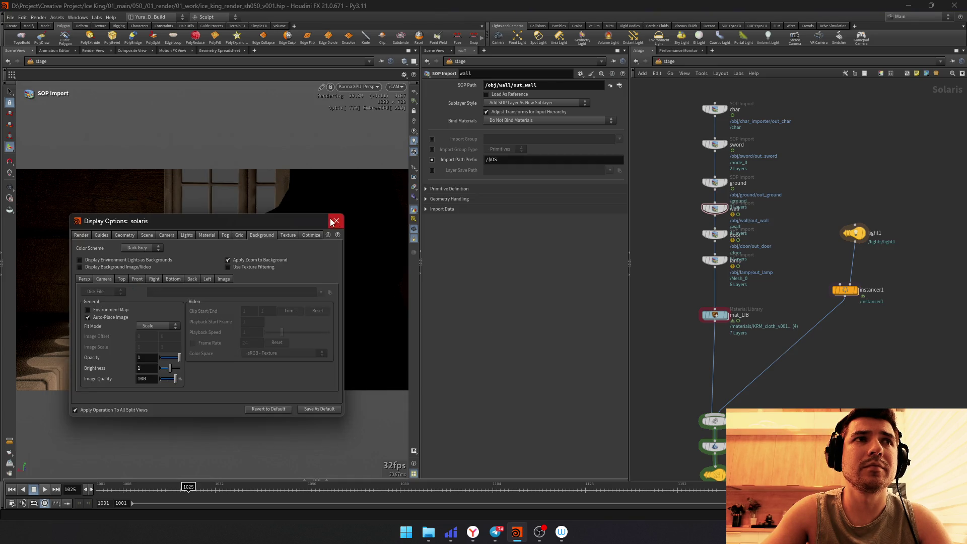
left_click(337, 220)
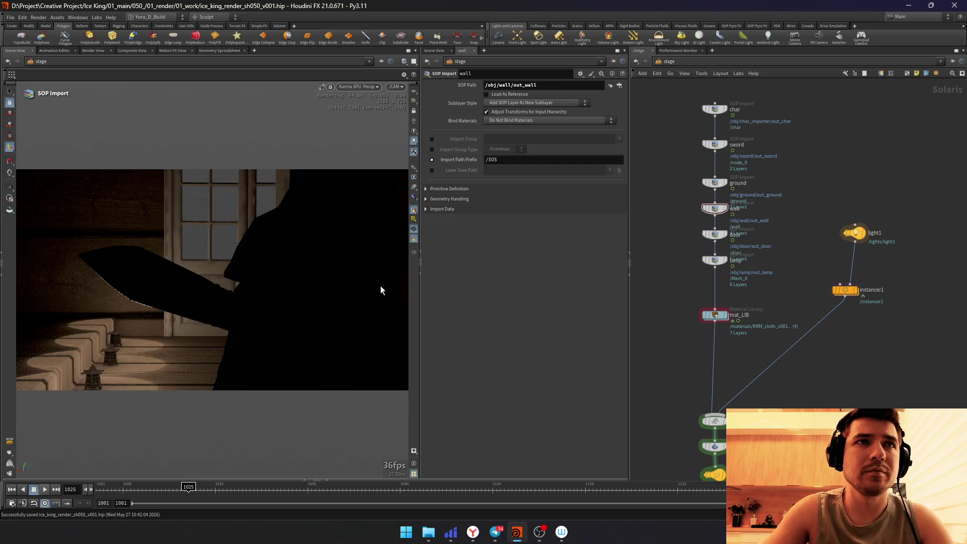
scroll(816, 265, "up", 2)
left_click(861, 227)
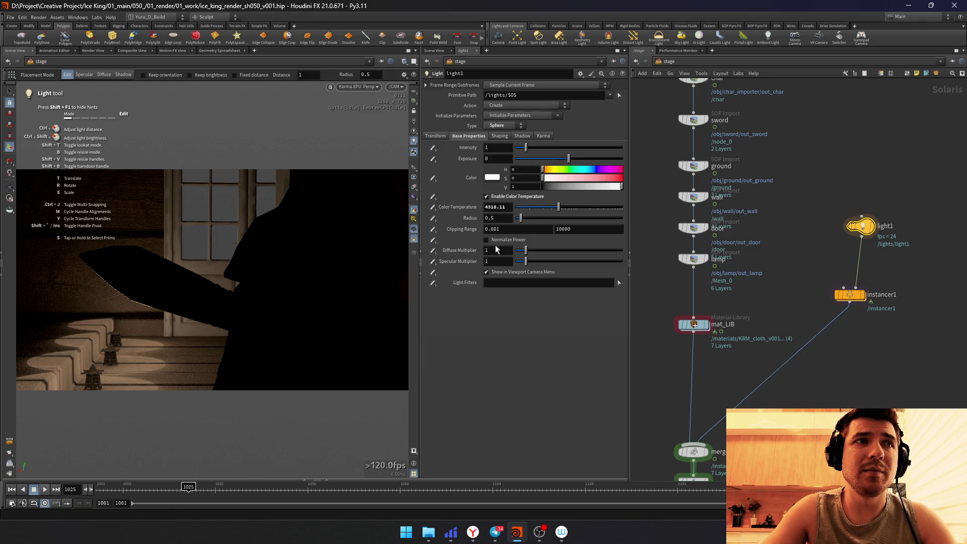
scroll(783, 185, "up", 2)
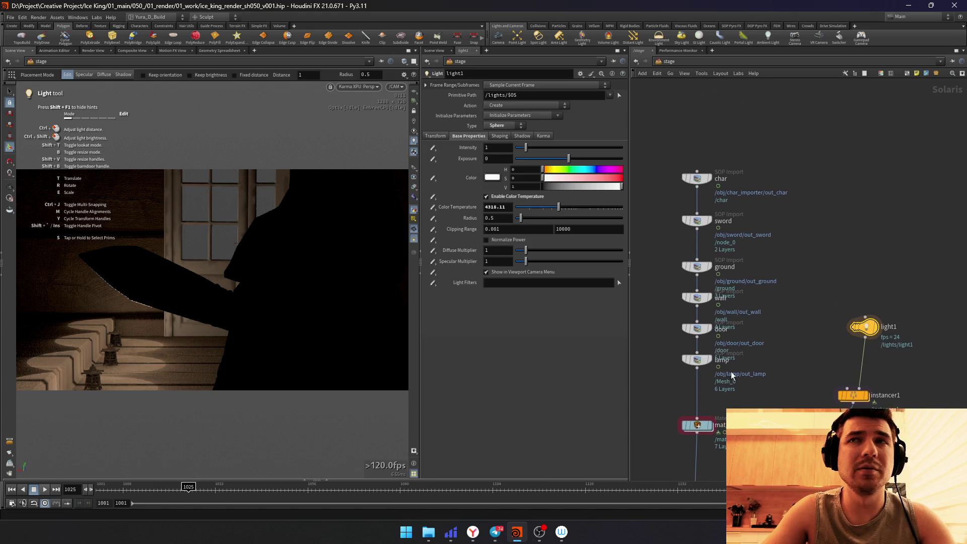
double_click(752, 258)
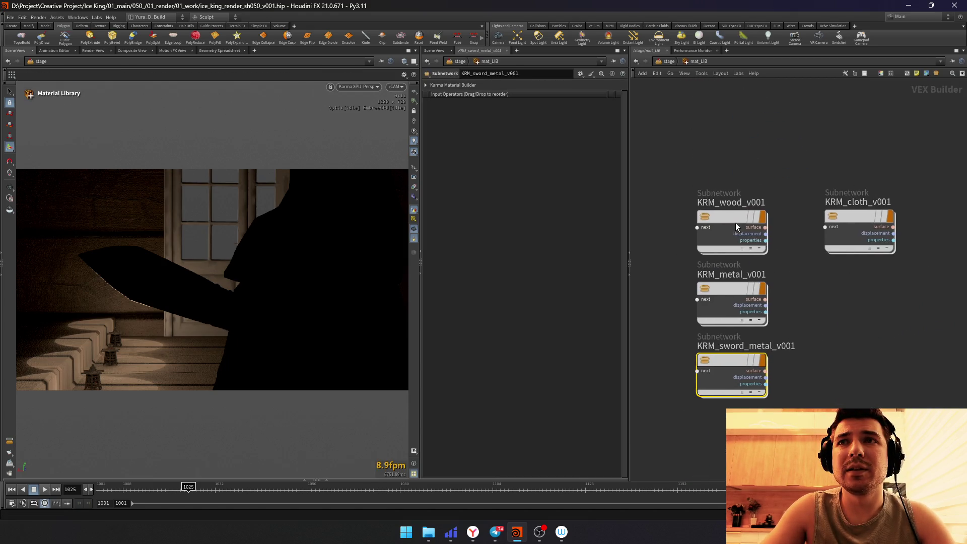
Step: Inside KRM_wood_v001, lower mtlxbump1's bump Scale to 0.1
double_click(737, 224)
left_click(744, 303)
left_click(684, 298)
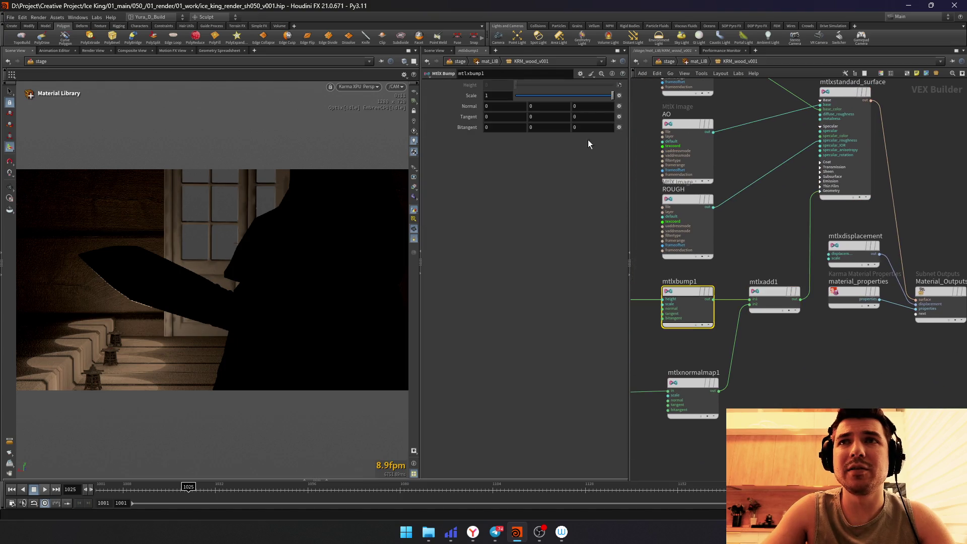
left_click_drag(500, 96, 490, 105)
Step: Add an MtlX texture coordinate node and an MtlX Multiply node placed after it
mouse_move(761, 237)
middle_mouse_down()
mouse_move(662, 240)
mouse_move(704, 263)
middle_mouse_up()
key("Tab")
type("mtlxtex")
key("Return")
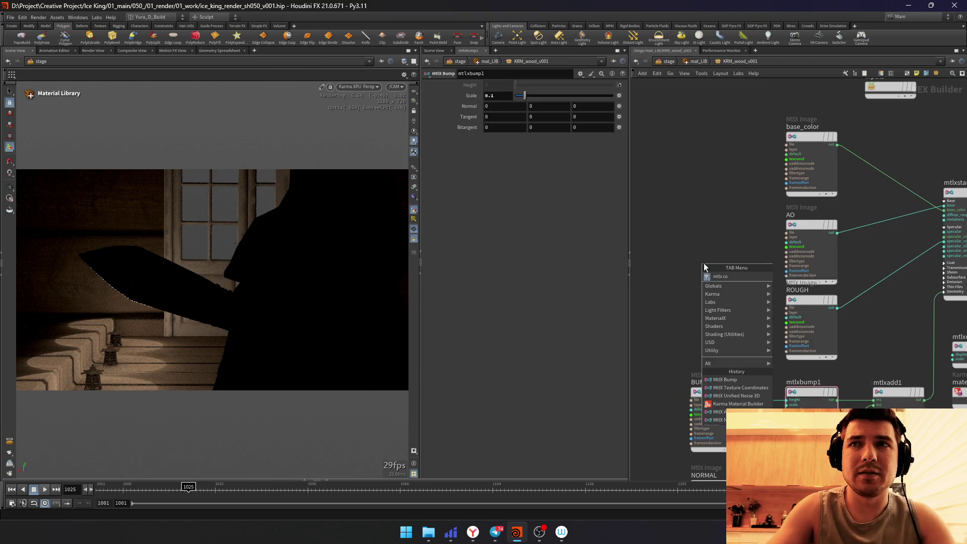
left_click(704, 263)
key("Tab")
type("n")
key("BackSpace")
type("mtlx")
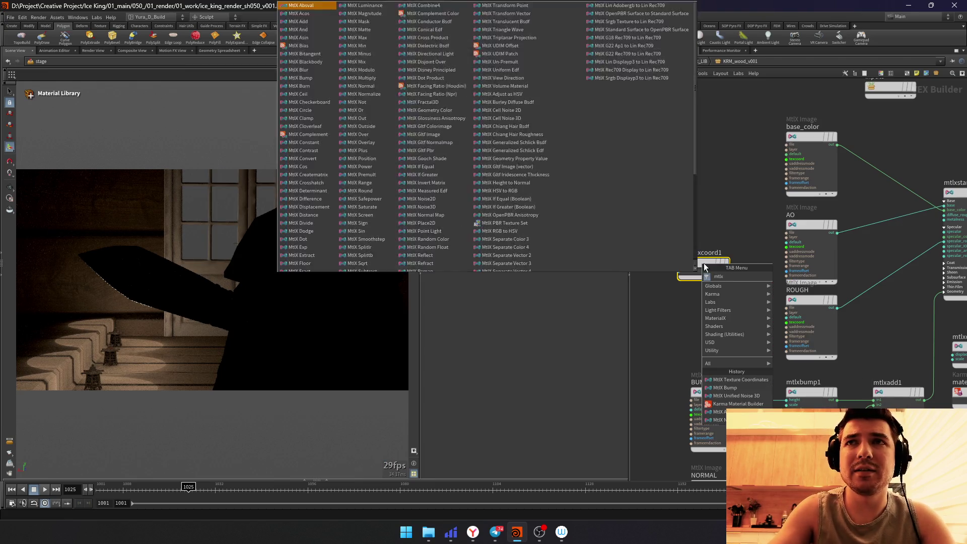
type("mul")
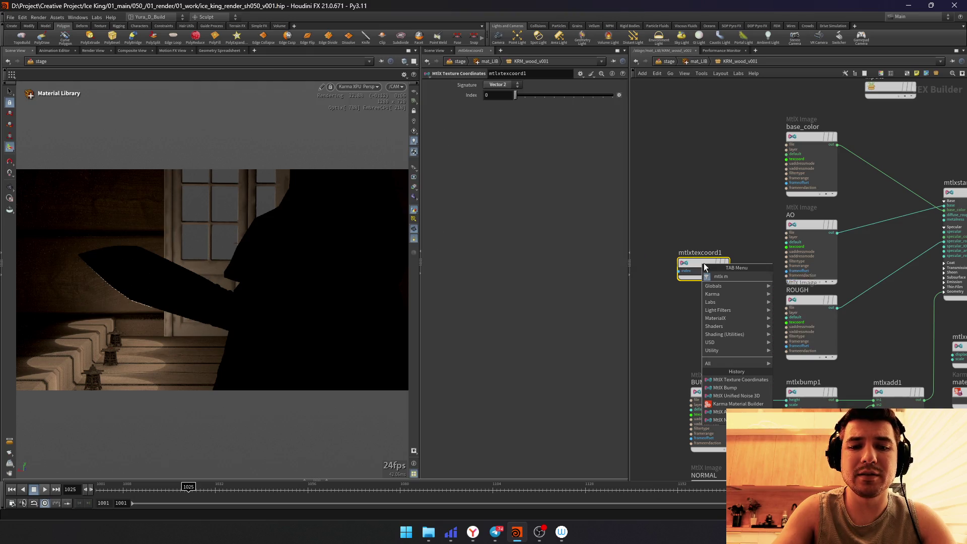
key("Return")
left_click(702, 264)
middle_click_drag(702, 267, 779, 259)
key("l")
Step: Wire mtlxtexcoord1 into the multiply and the multiply into the image nodes, tidying the layout and saving
left_click(700, 271)
middle_click_drag(776, 318, 693, 296)
left_click_drag(763, 83, 877, 378)
scroll(827, 154, "up", 3)
middle_click_drag(705, 352, 773, 258)
key("ctrl+s")
left_click_drag(635, 227, 787, 262)
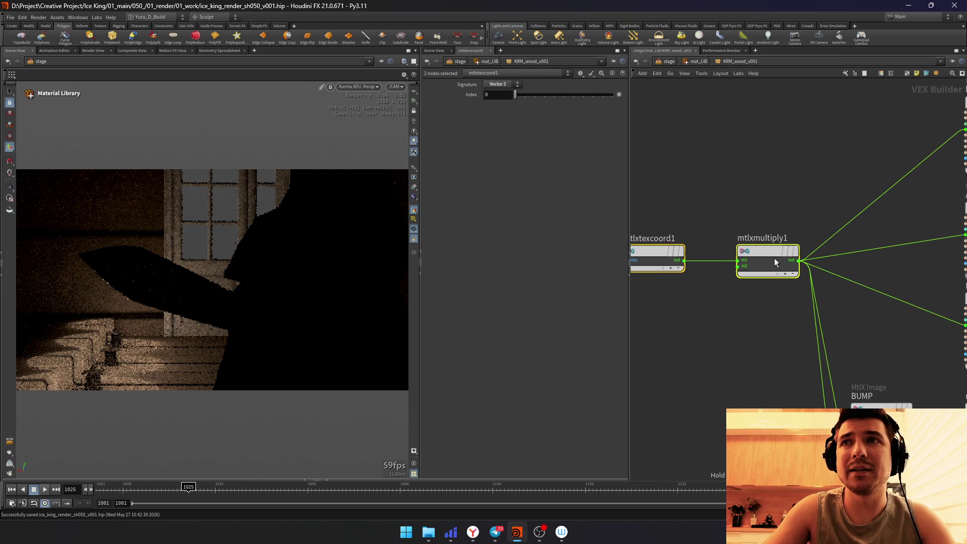
scroll(784, 255, "down", 2)
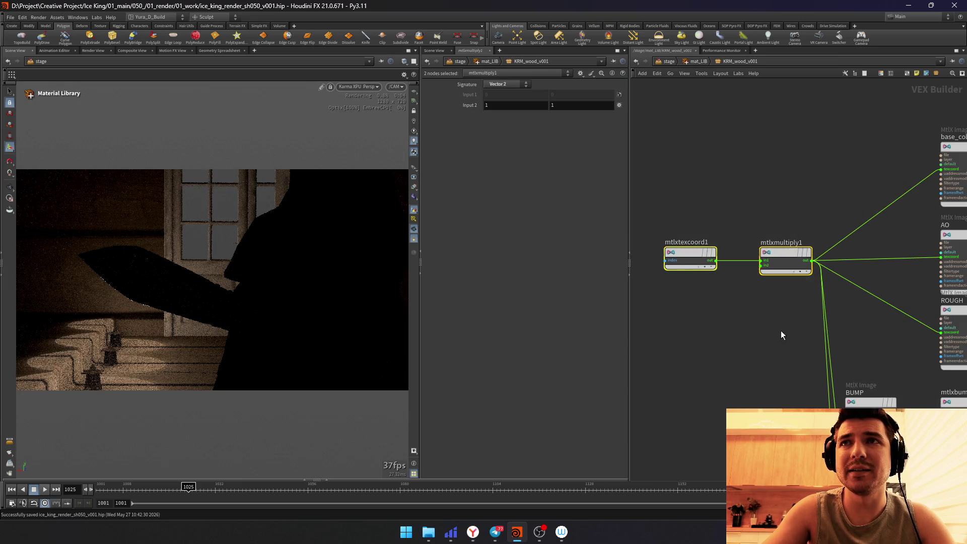
scroll(777, 315, "down", 3)
left_click_drag(774, 326, 656, 260)
left_click_drag(725, 274, 731, 207)
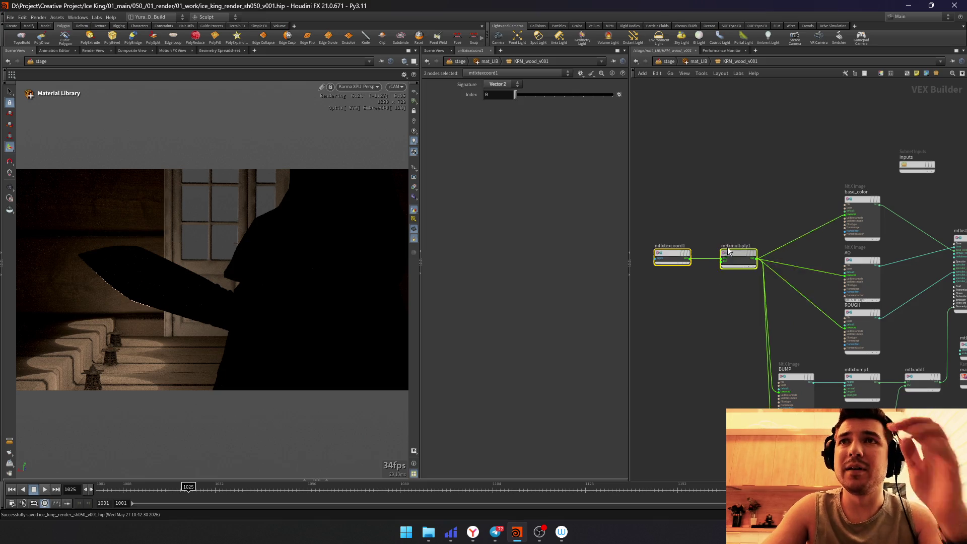
left_click(778, 305)
middle_click_drag(779, 305, 795, 308)
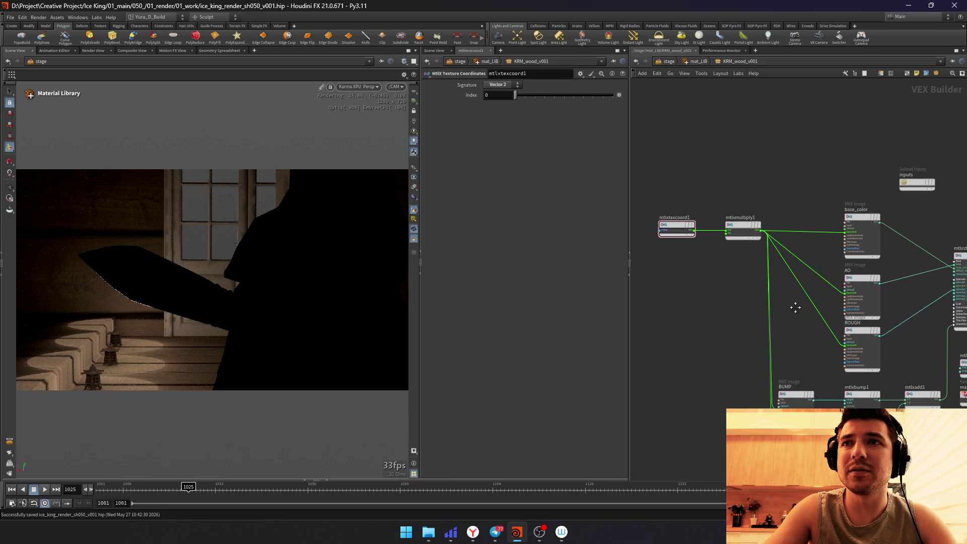
middle_click_drag(780, 339, 701, 323)
Step: Set the multiply to Vector 2 (FA) with factor 4 (5.65 tried and undone), then return to /stage
left_click(683, 232)
left_click(501, 84)
key("Return")
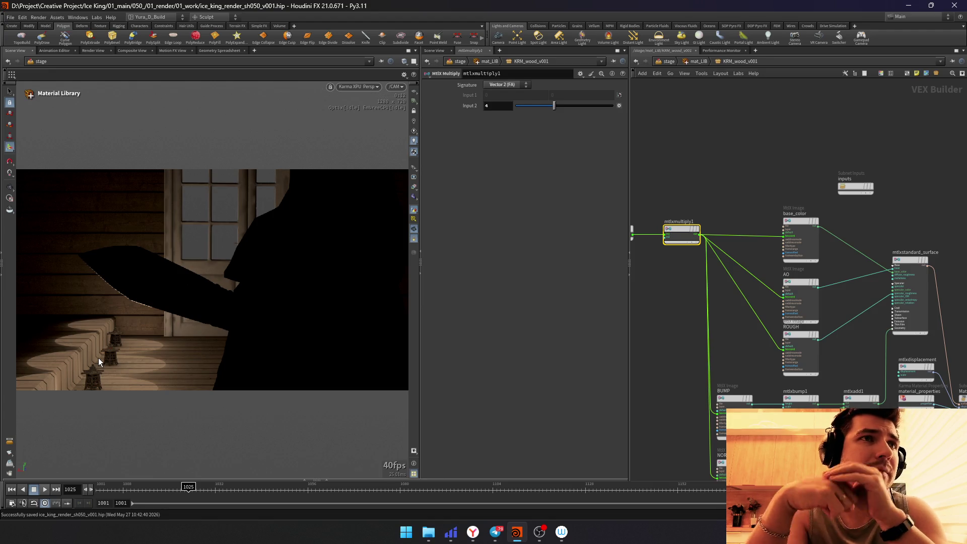
left_click_drag(554, 105, 571, 105)
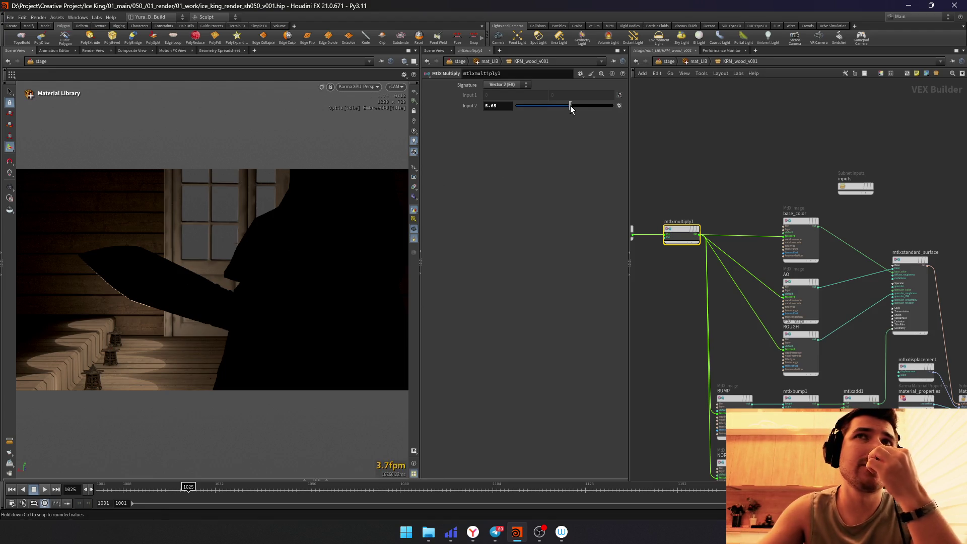
key("ctrl+z")
left_click(735, 141)
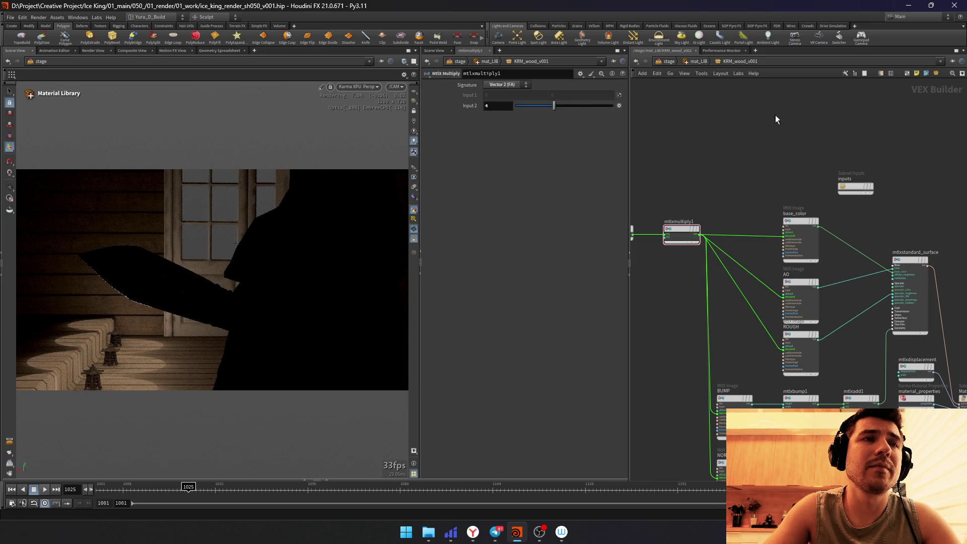
left_click(667, 62)
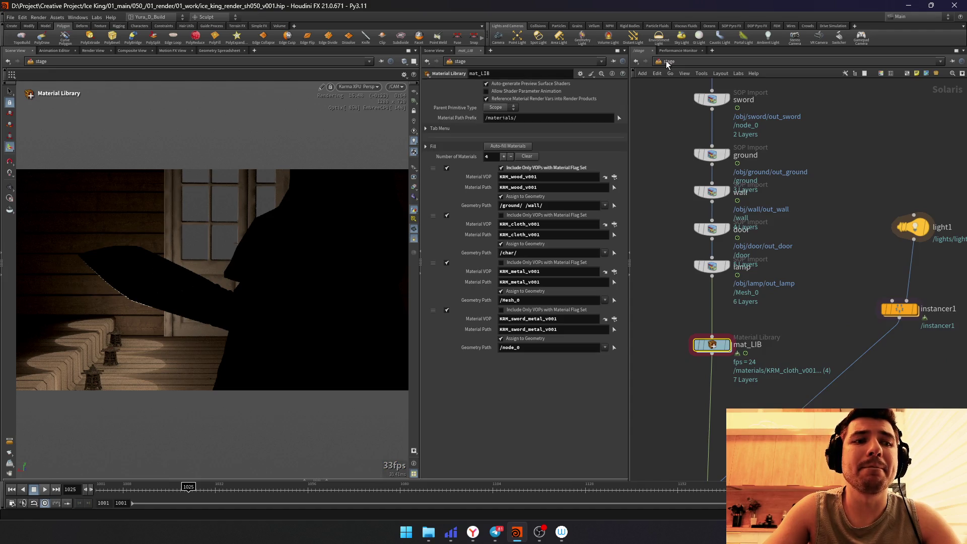
Step: Switch the network editor to /obj and dive into the wall geometry
left_click(678, 65)
left_click(380, 65)
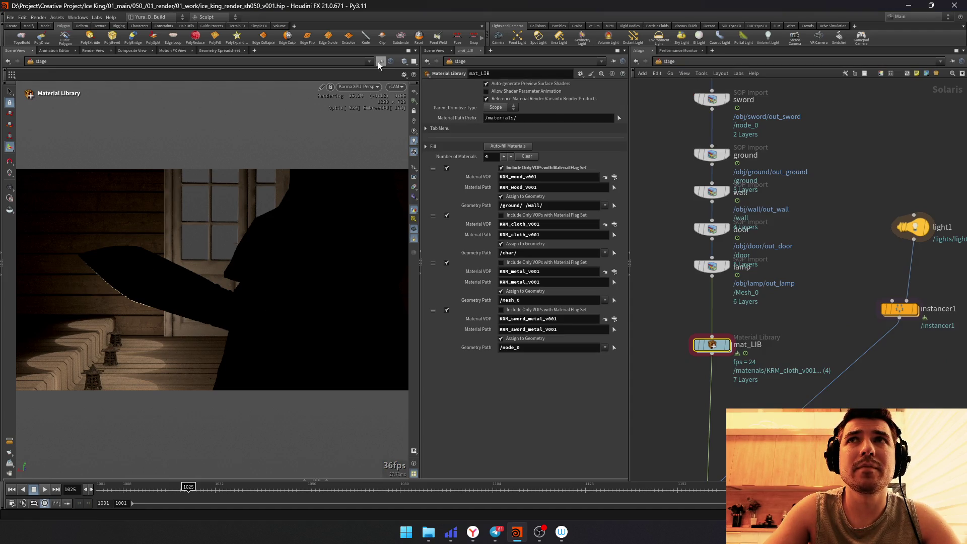
left_click(691, 61)
left_click(696, 99)
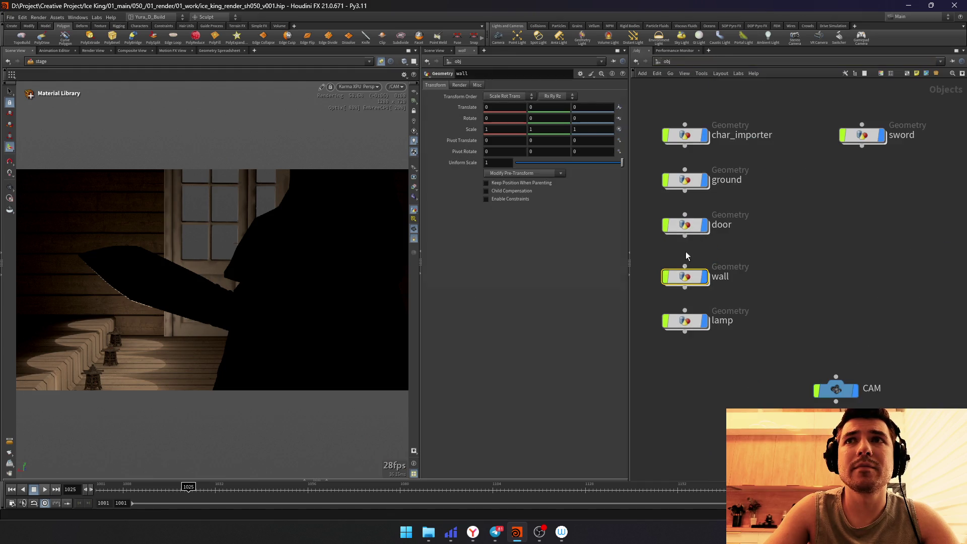
double_click(685, 274)
Step: Insert a UV Transform between uvproject1 and out_wall with Rotate Z 90, then go back up to /obj
left_click_drag(727, 343, 726, 388)
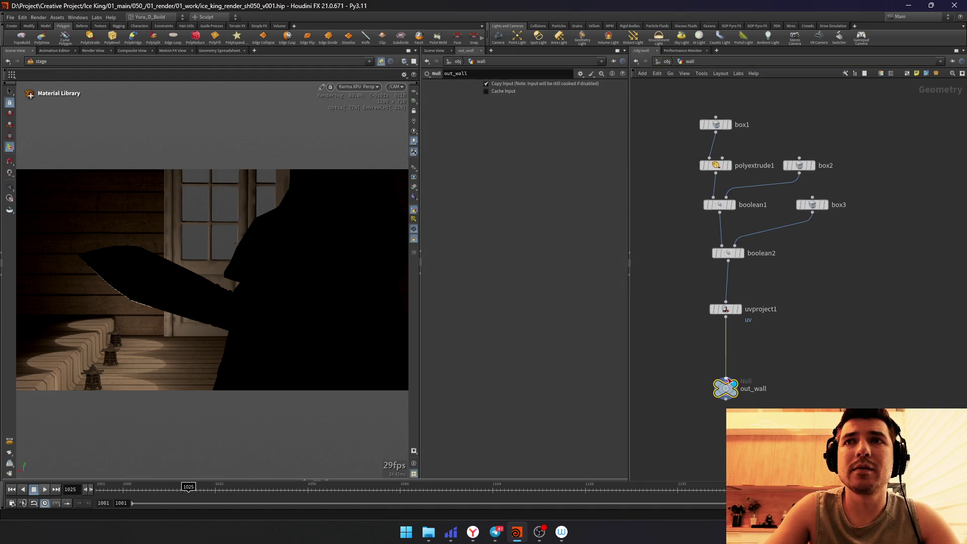
key("Tab")
type("normal")
key("Return")
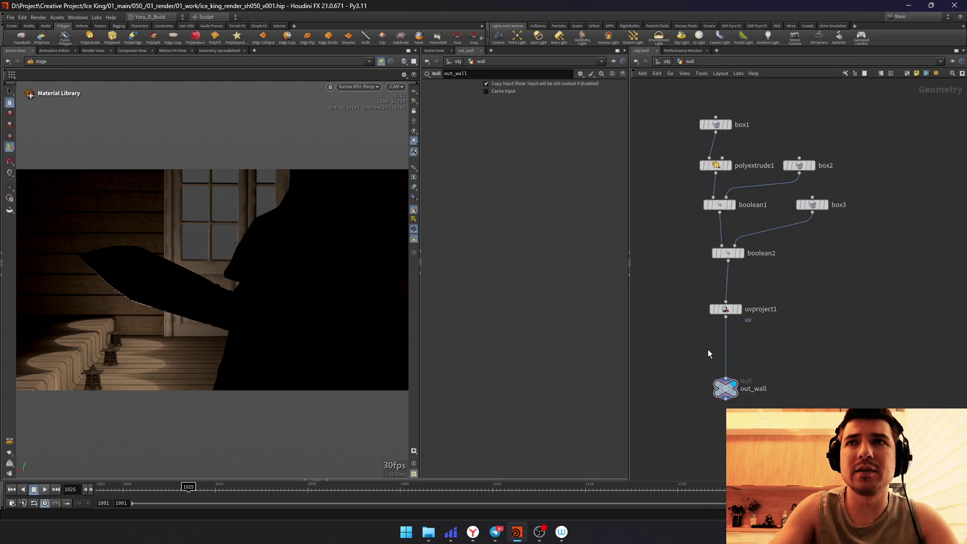
left_click(713, 351)
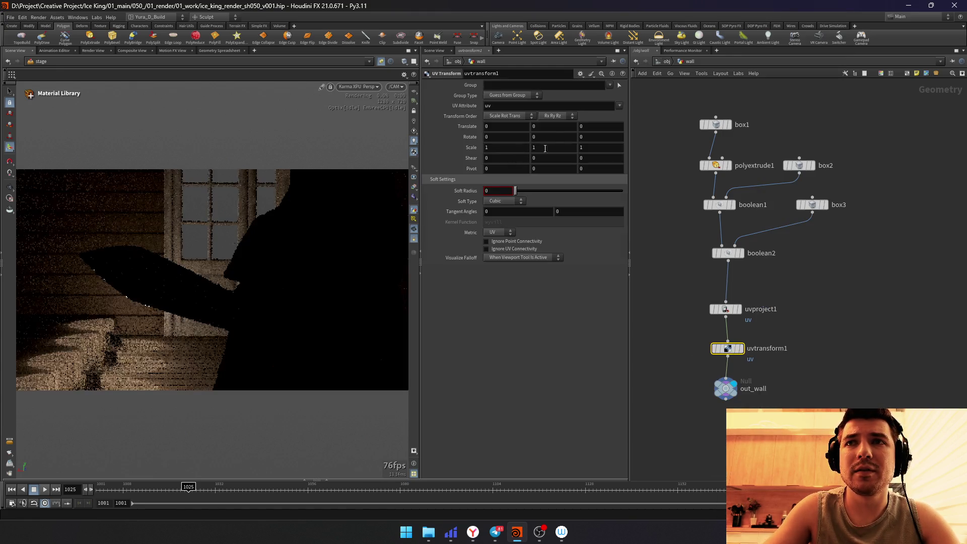
type("90")
key("Return")
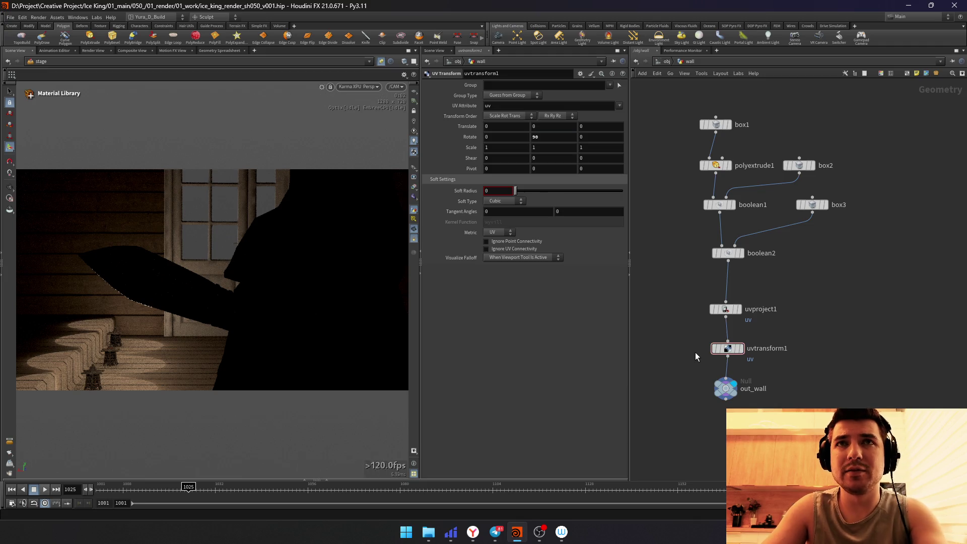
key("ctrl+z")
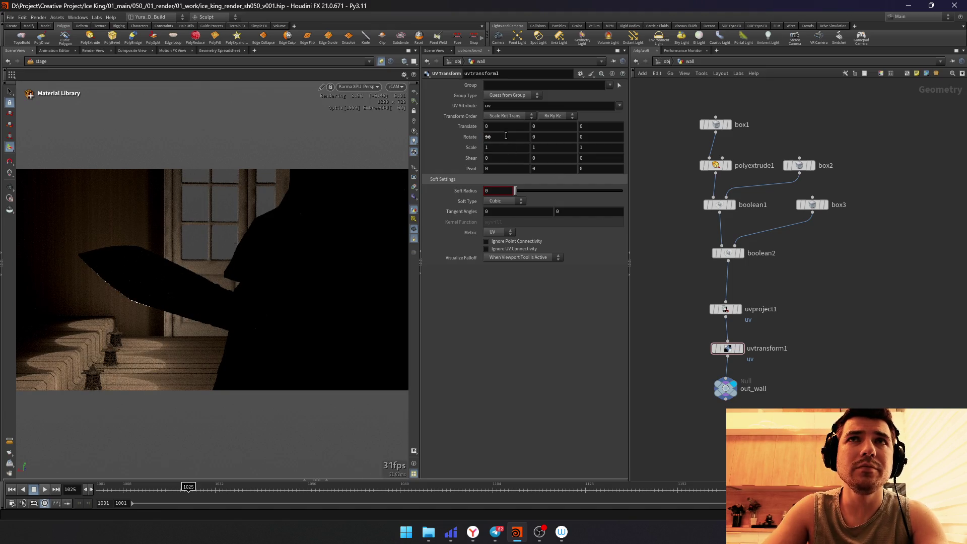
key("ctrl+shift+z")
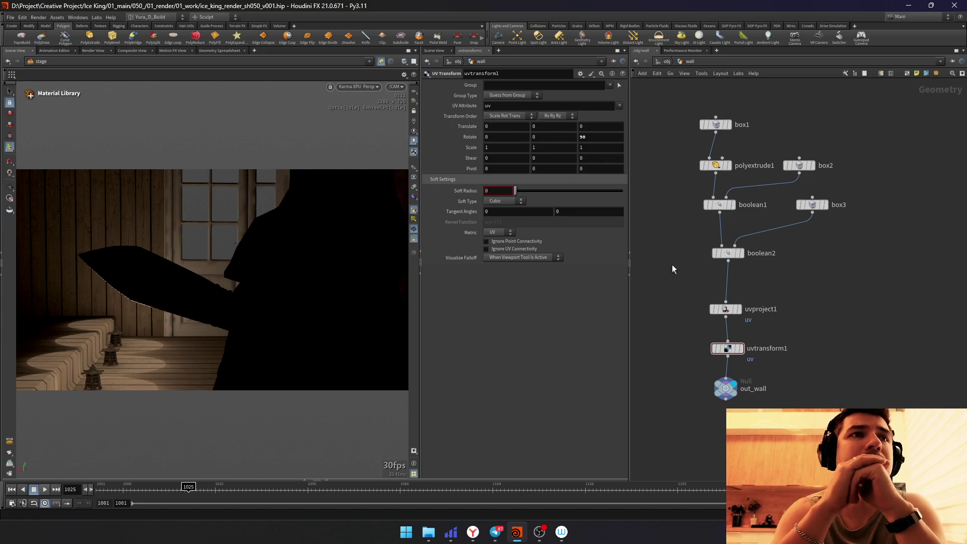
key("u")
left_click(674, 70)
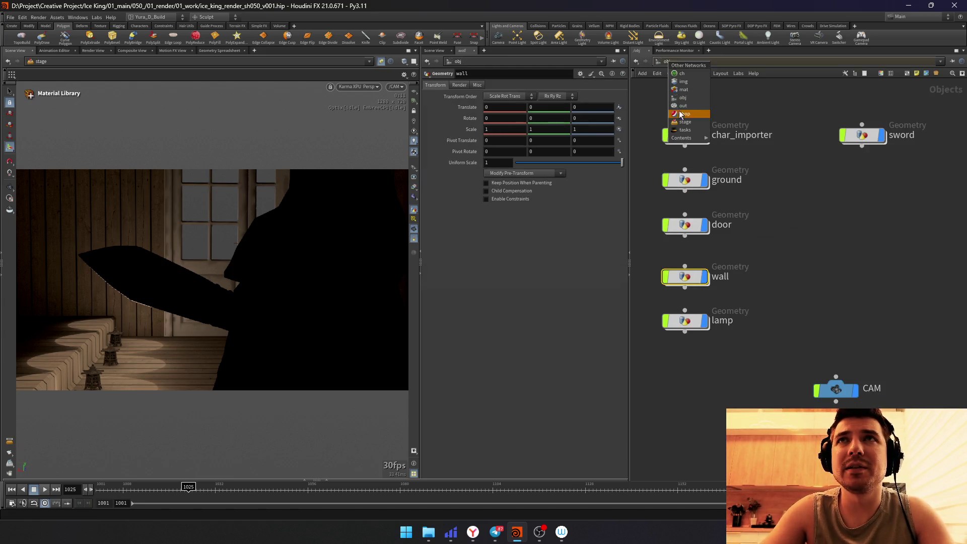
Step: In the stage material library, duplicate KRM_wood_v001 and rename the copy KRM_door
left_click(684, 99)
double_click(712, 344)
key("Tab")
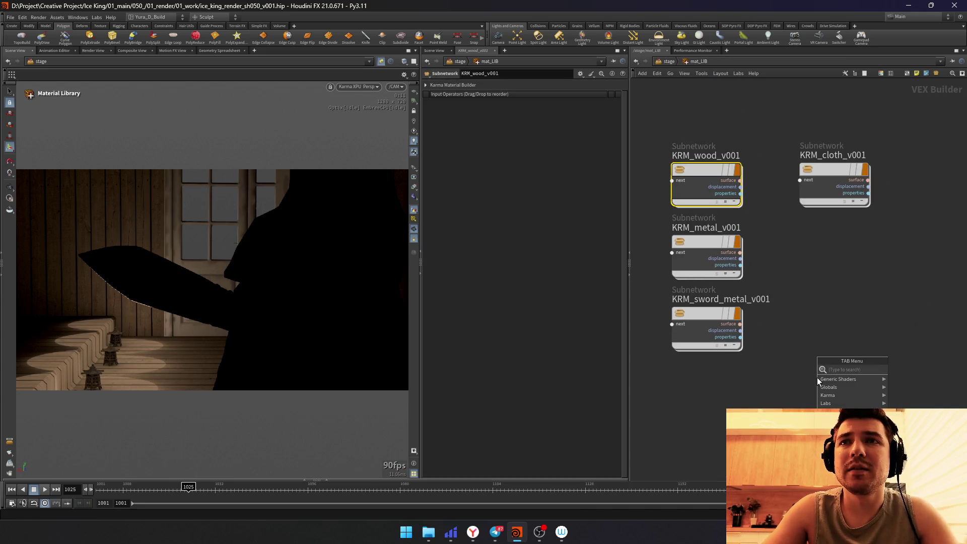
key("Escape")
left_click_drag(708, 182, 837, 246, "alt")
double_click(841, 228)
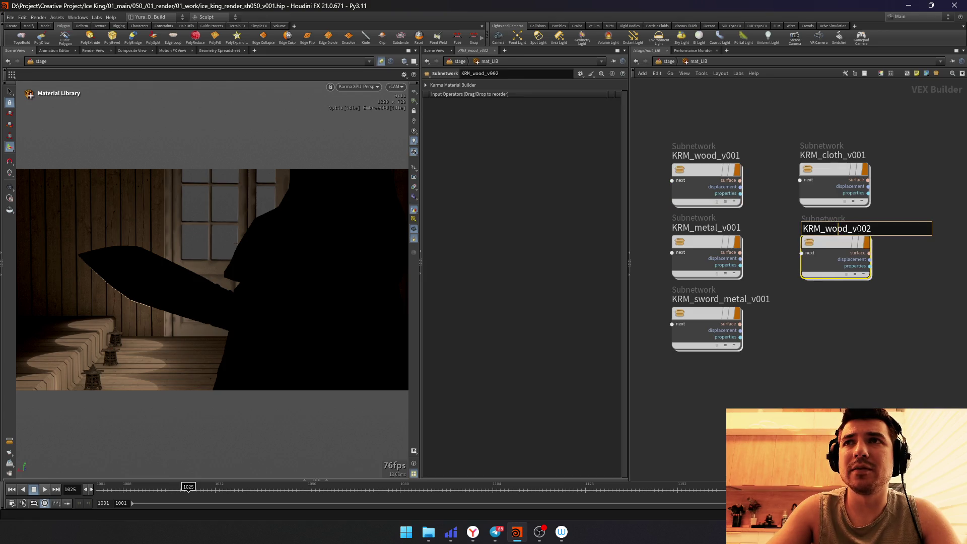
key("BackSpace")
type("ood")
key("BackSpace")
key("BackSpace")
key("BackSpace")
key("BackSpace")
type("door")
key("Delete")
key("Delete")
key("Delete")
key("Delete")
key("Delete")
key("Return")
Step: Inside KRM_door, delete the texture coordinate and multiply nodes
double_click(823, 243)
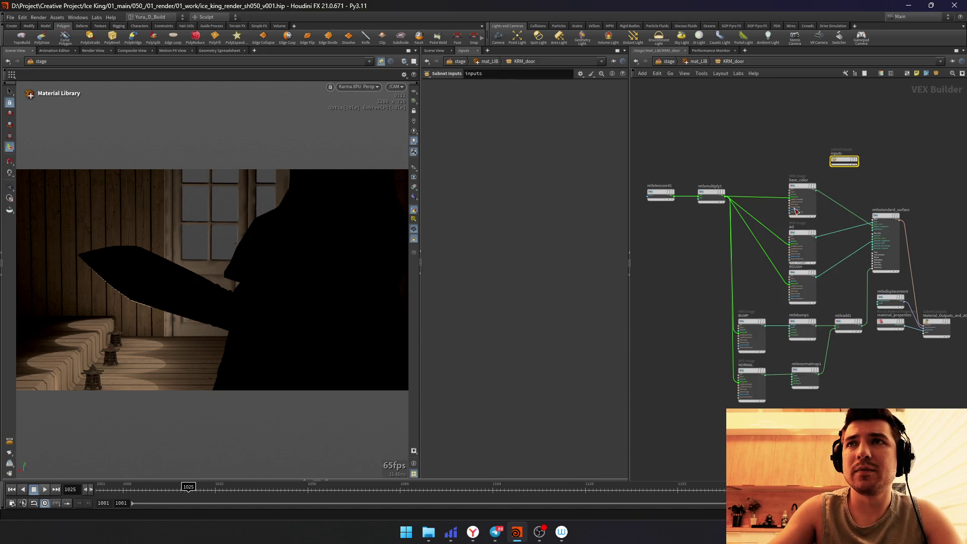
middle_click_drag(761, 189, 729, 196)
left_click_drag(685, 328, 734, 292)
left_click_drag(643, 204, 718, 260)
key("Delete")
Step: Point the base_color image at the door BaseColor texture in 04_geo/door
left_click(805, 242)
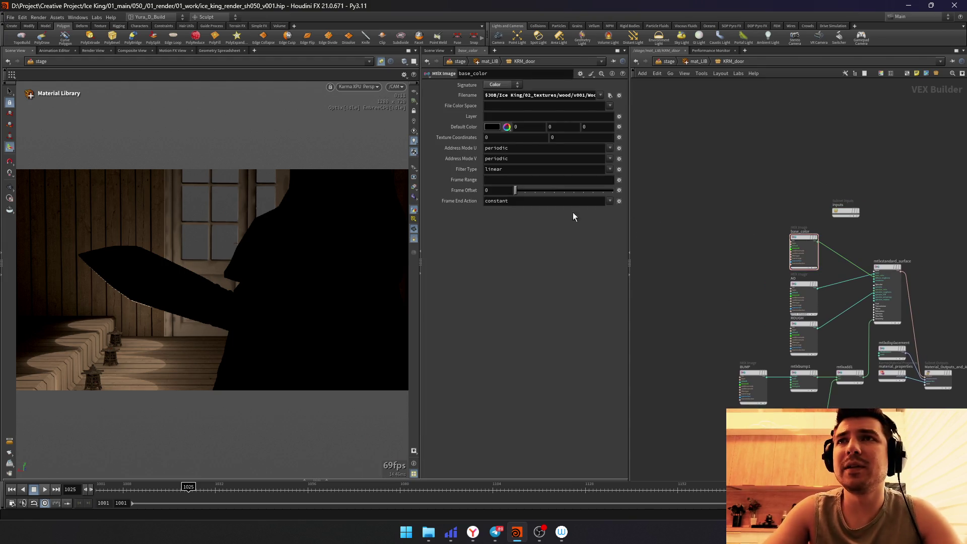
left_click(610, 94)
double_click(424, 105)
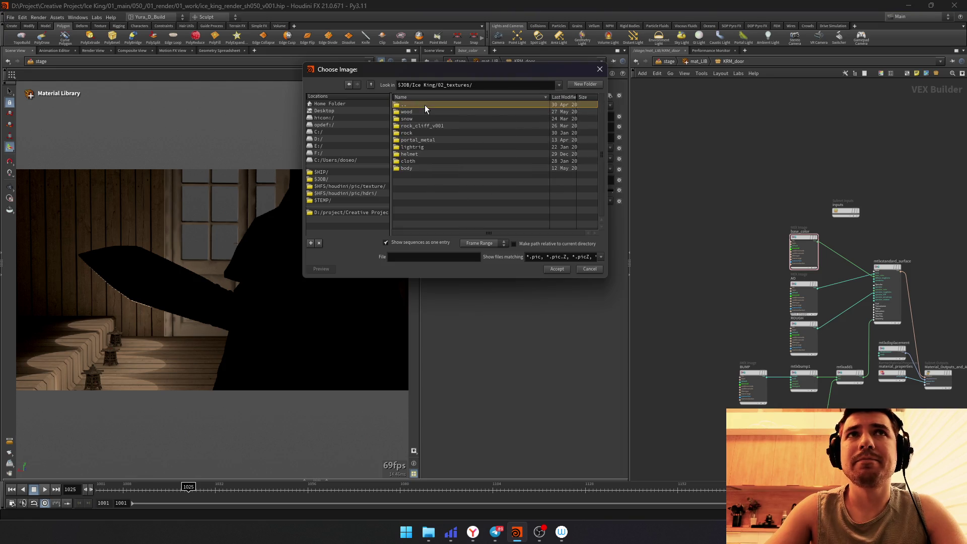
double_click(425, 105)
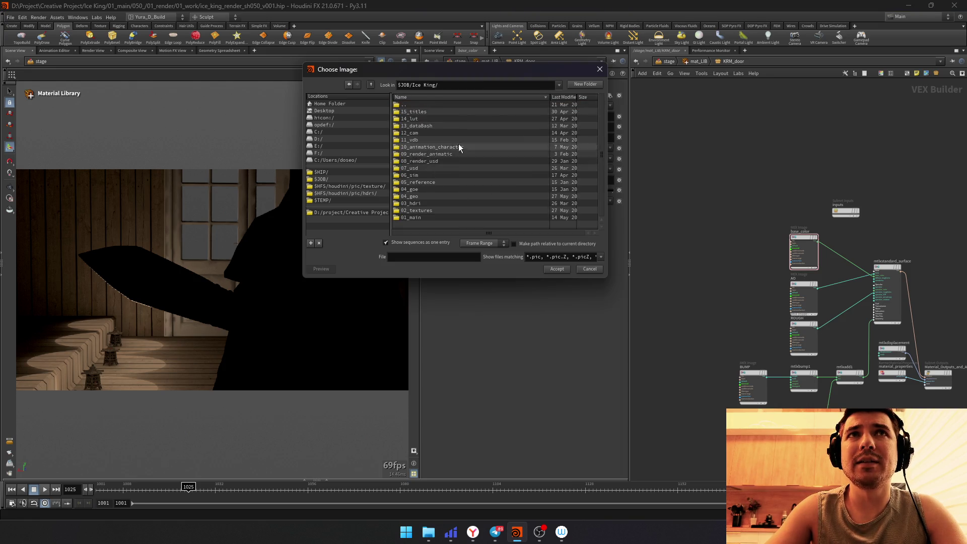
left_click(425, 194)
double_click(425, 195)
scroll(427, 198, "down", 5)
scroll(427, 197, "down", 2)
double_click(421, 215)
left_click(492, 168)
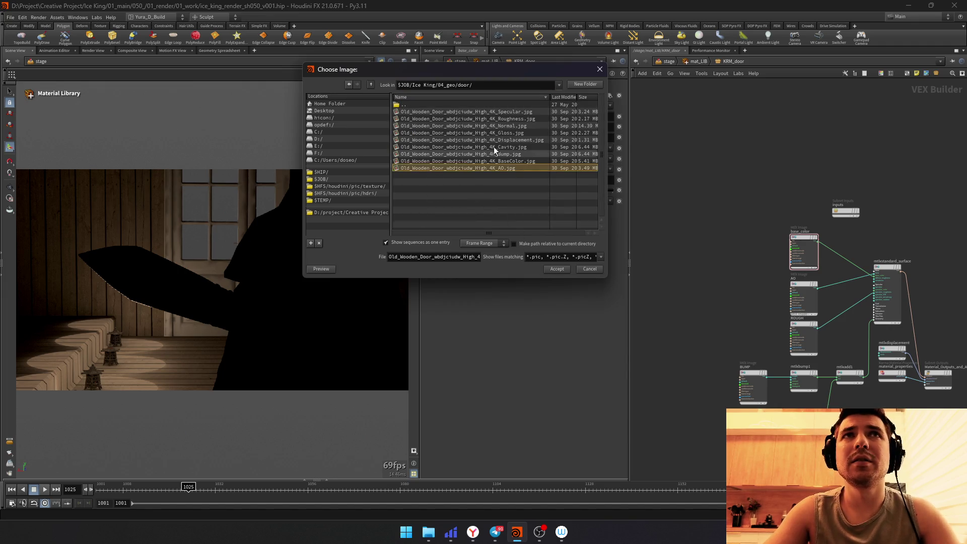
left_click(497, 86)
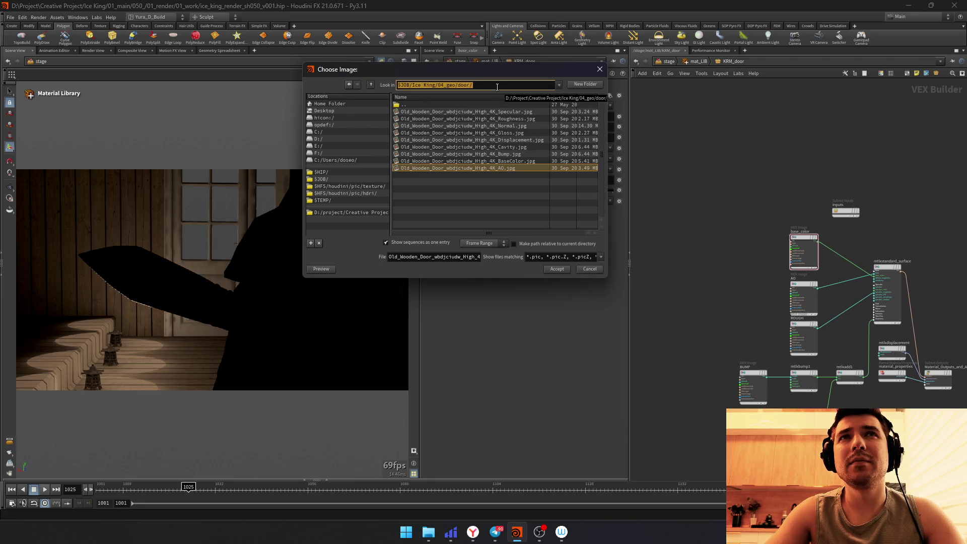
double_click(491, 162)
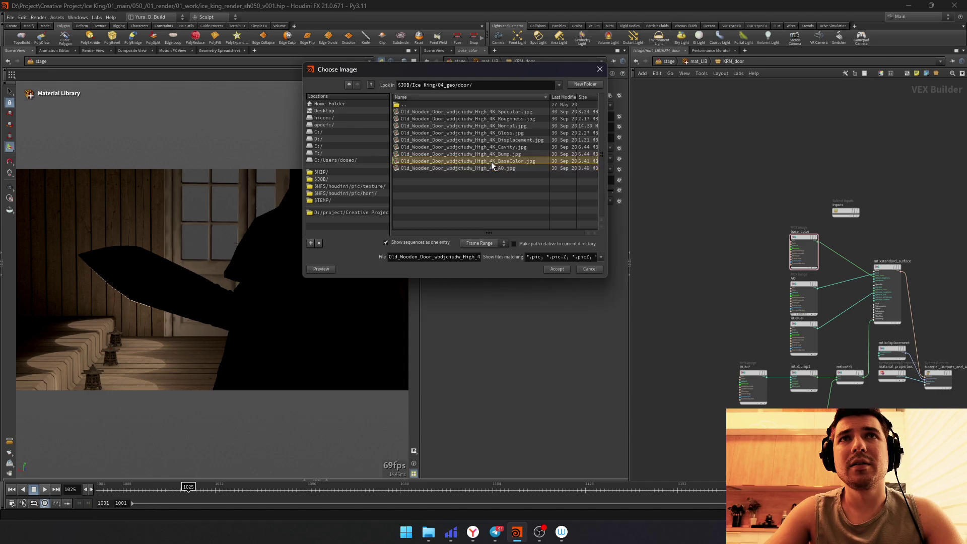
Step: Point the AO image node at the door AO texture
left_click(753, 256)
left_click(583, 96)
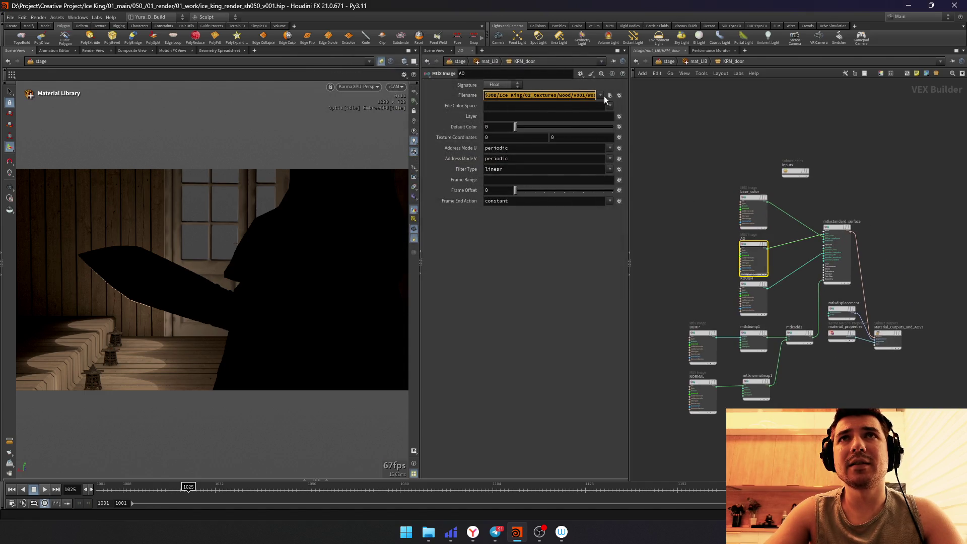
left_click(608, 95)
left_click(516, 95)
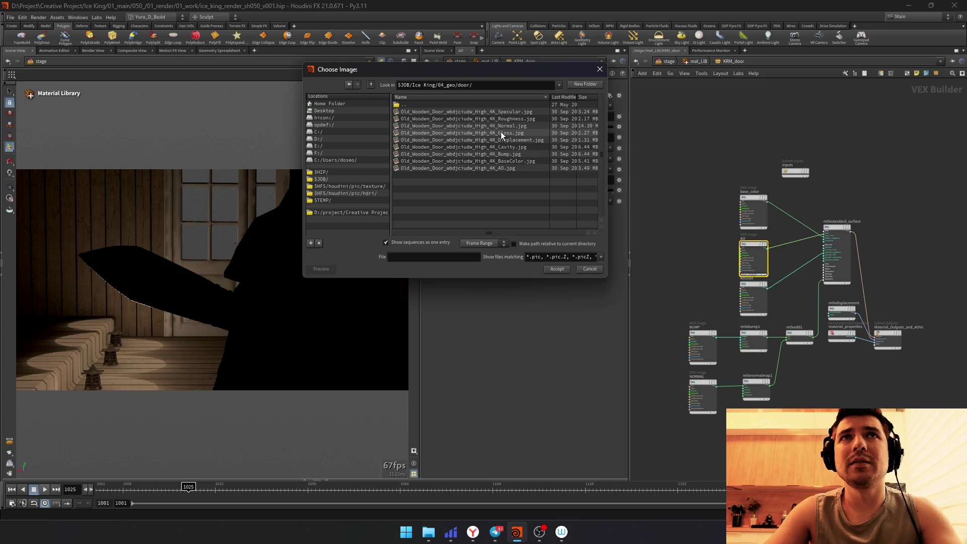
double_click(495, 167)
scroll(688, 281, "up", 2)
Step: Point the ROUGH and BUMP image nodes at the door roughness and bump textures
left_click(770, 290)
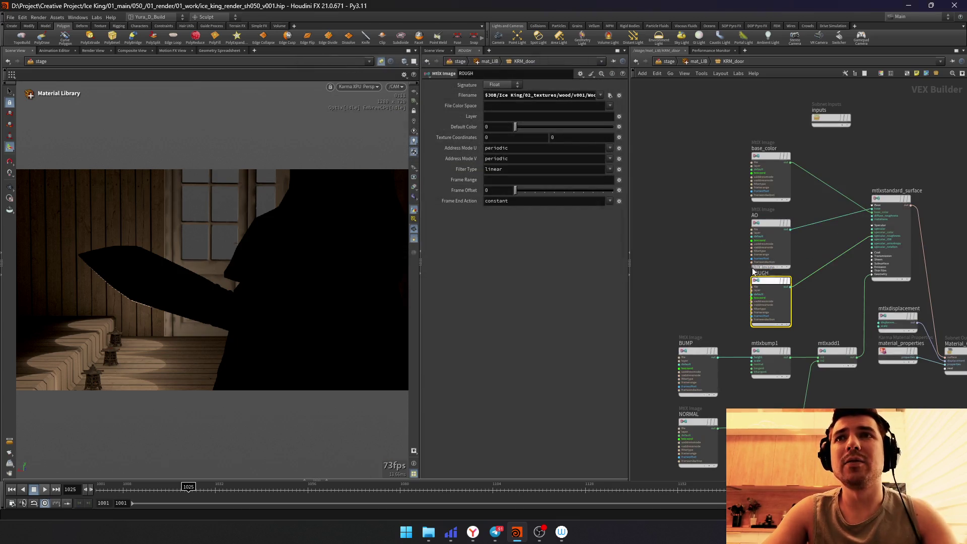
left_click(609, 95)
left_click(520, 94)
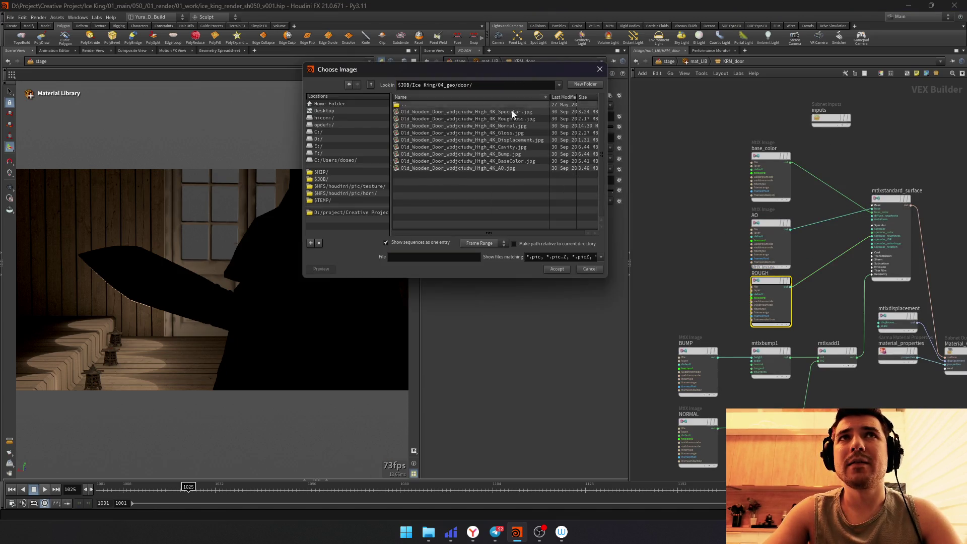
double_click(484, 119)
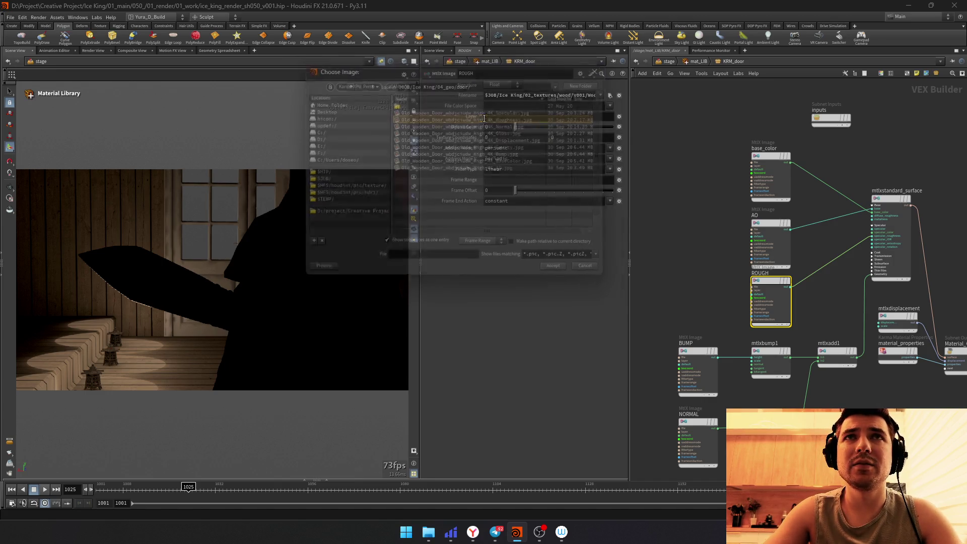
left_click(699, 353)
left_click(609, 95)
left_click(522, 93)
double_click(495, 155)
Step: Point the NORMAL image node at the door normal texture, return to /stage and add a fifth material entry on mat_LIB
left_click(699, 422)
left_click(609, 95)
left_click(560, 85)
left_click(530, 98)
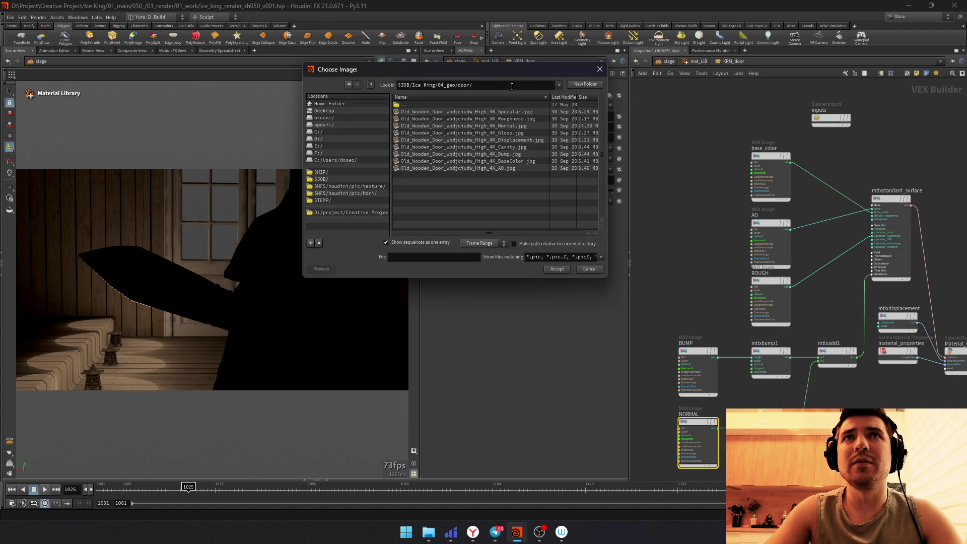
left_click(516, 126)
double_click(515, 128)
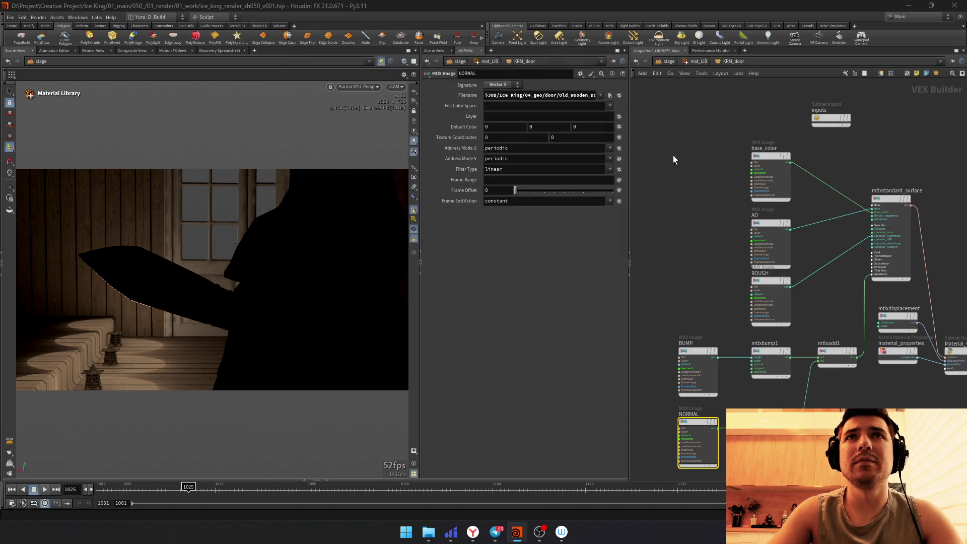
left_click(669, 60)
left_click(508, 146)
Step: Set the KRM_door entry's Geometry Path to /door/ and dive into mat_LIB
left_click(551, 395)
type("/")
key("Down")
key("Down")
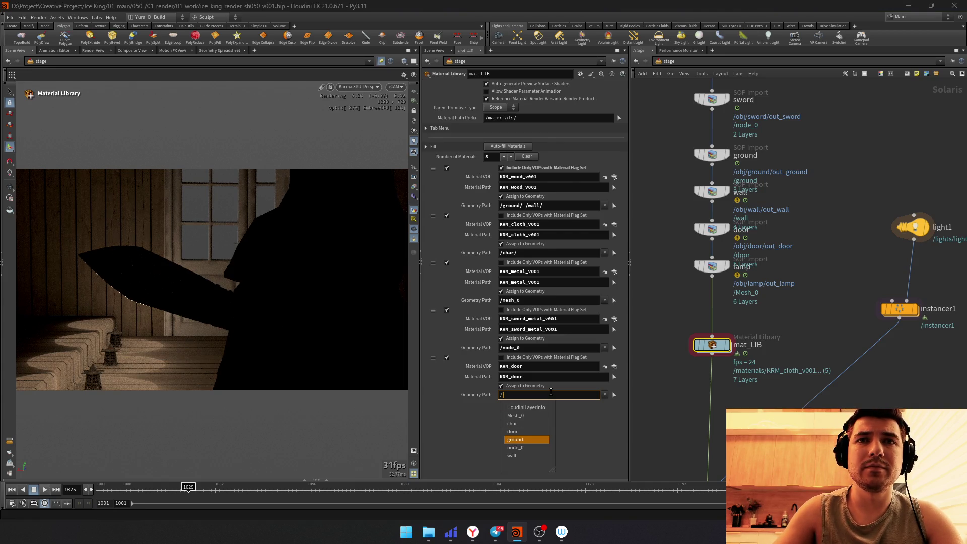
key("Return")
key("Return")
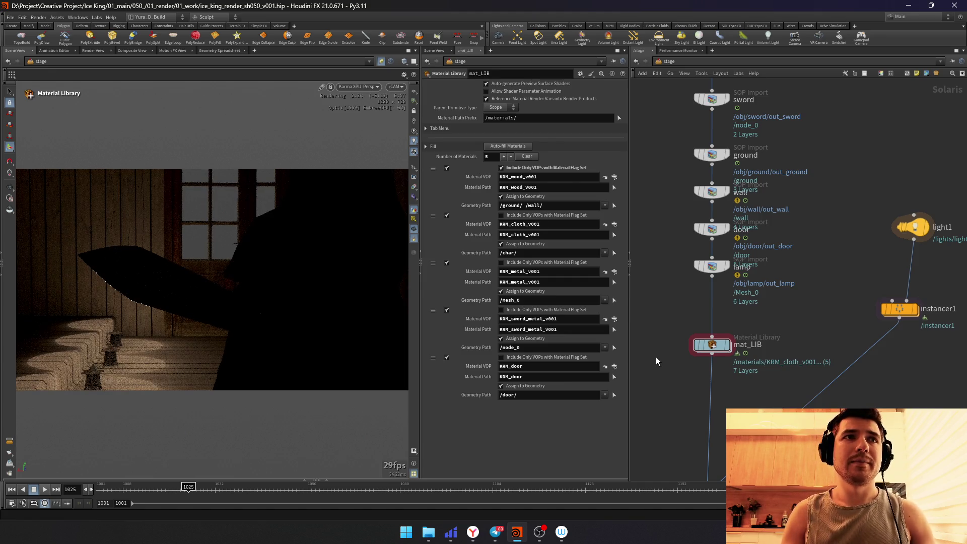
double_click(724, 352)
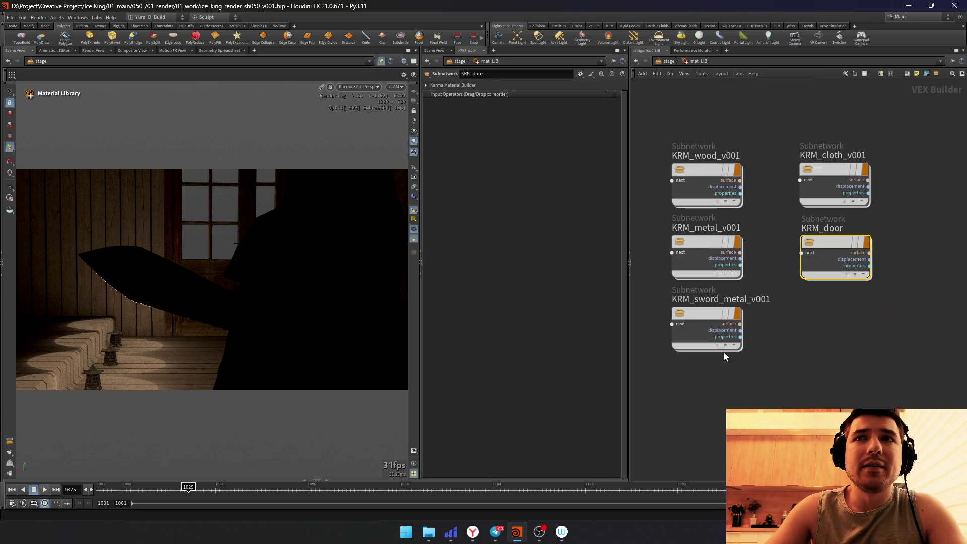
Step: Inside KRM_wood_v001, create an MtlX Color Correct on the base_color wire to the surface shader
left_click(705, 193)
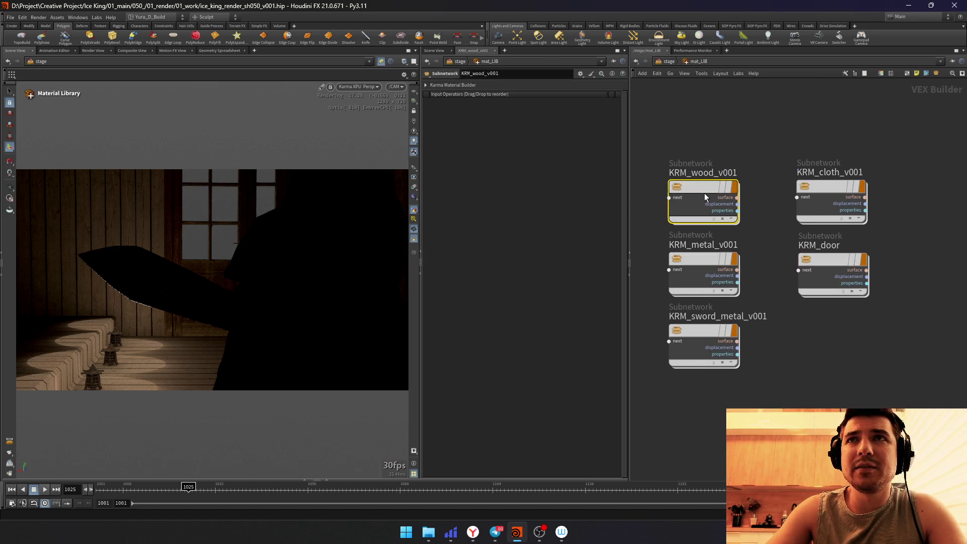
double_click(705, 194)
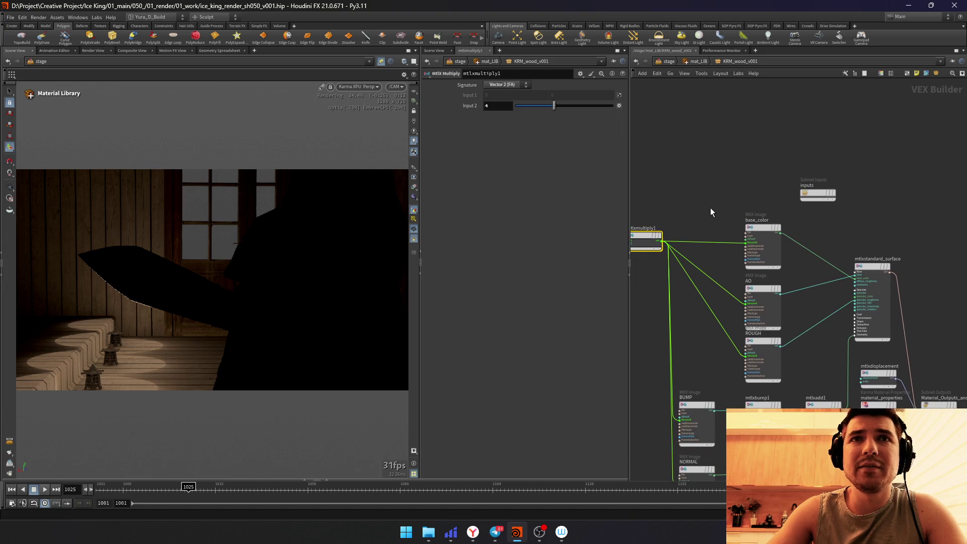
scroll(794, 265, "up", 3)
key("Tab")
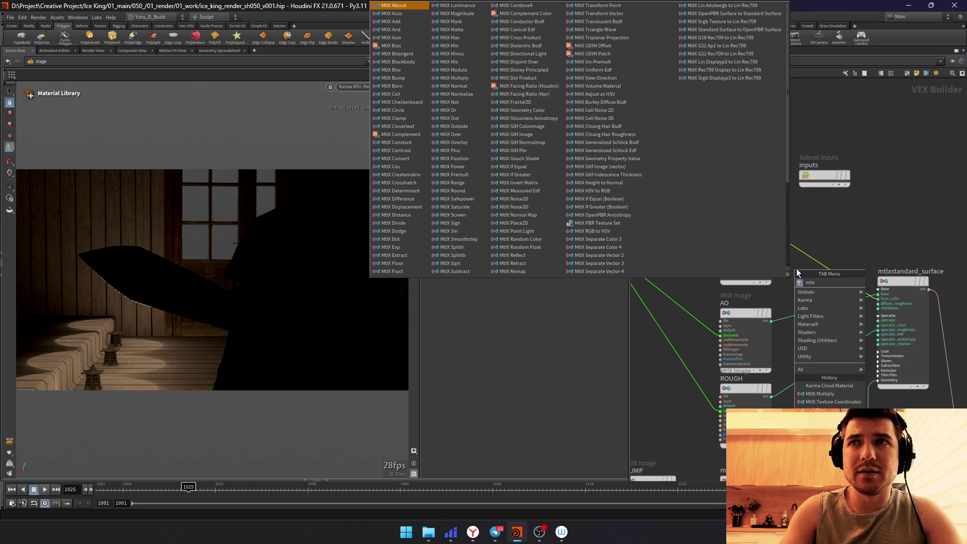
type("color")
key("Return")
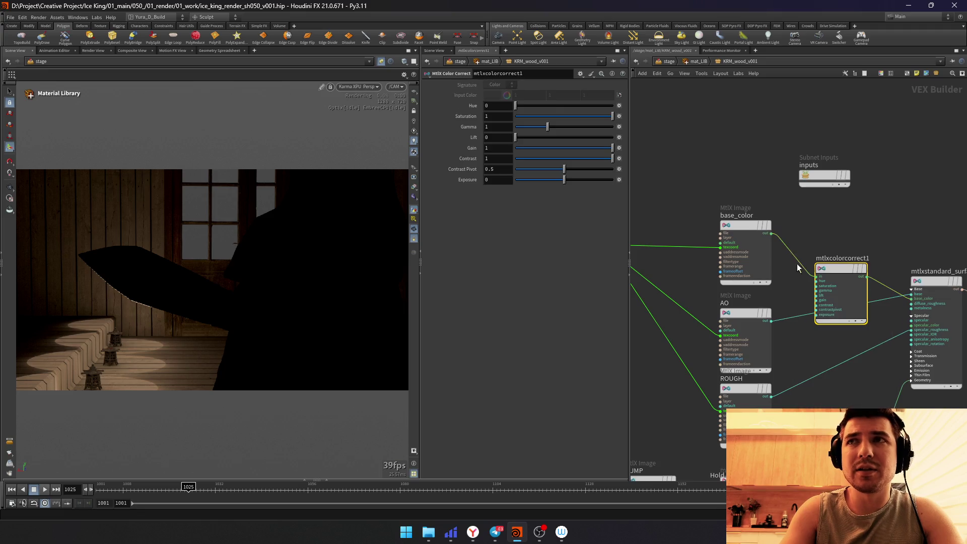
Step: Place the colour correction near base_color and set its Gain to about 0.477
left_click_drag(839, 295, 821, 250)
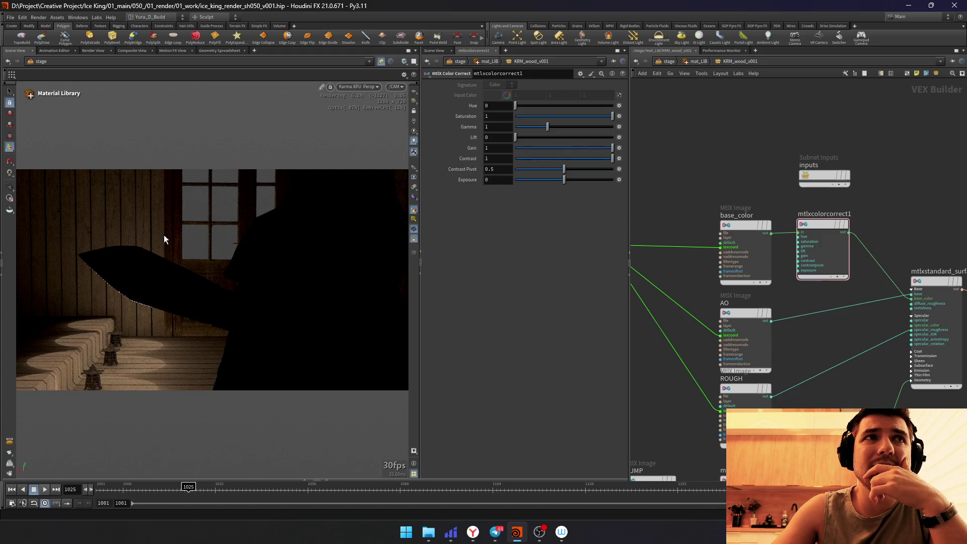
left_click(568, 148)
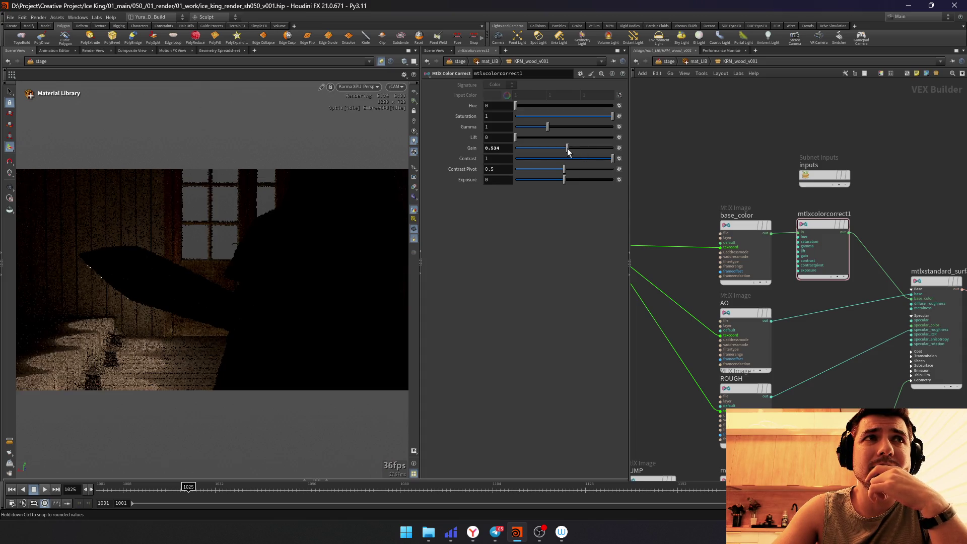
mouse_move(560, 152)
left_mouse_down()
mouse_move(510, 150)
mouse_move(558, 149)
left_mouse_up()
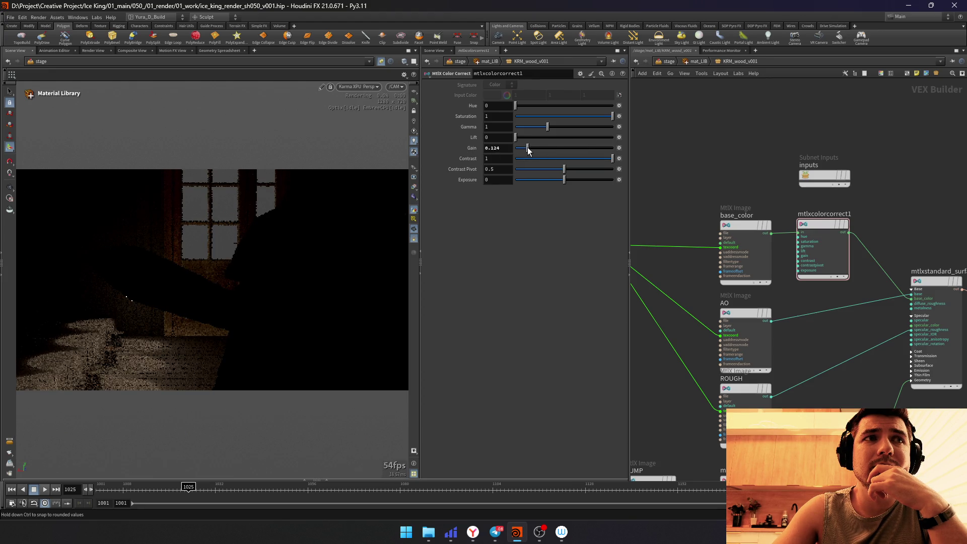
left_click_drag(541, 145, 561, 149)
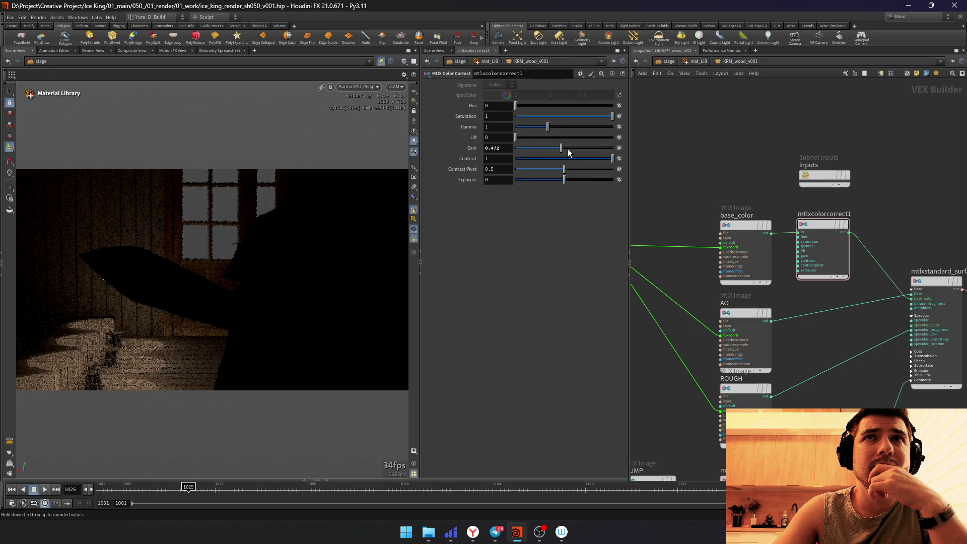
Step: Retint the wood with Hue around 0.85, trying Saturation 2 then reducing it to 0
mouse_move(525, 106)
left_mouse_down()
mouse_move(618, 108)
mouse_move(605, 106)
left_mouse_up()
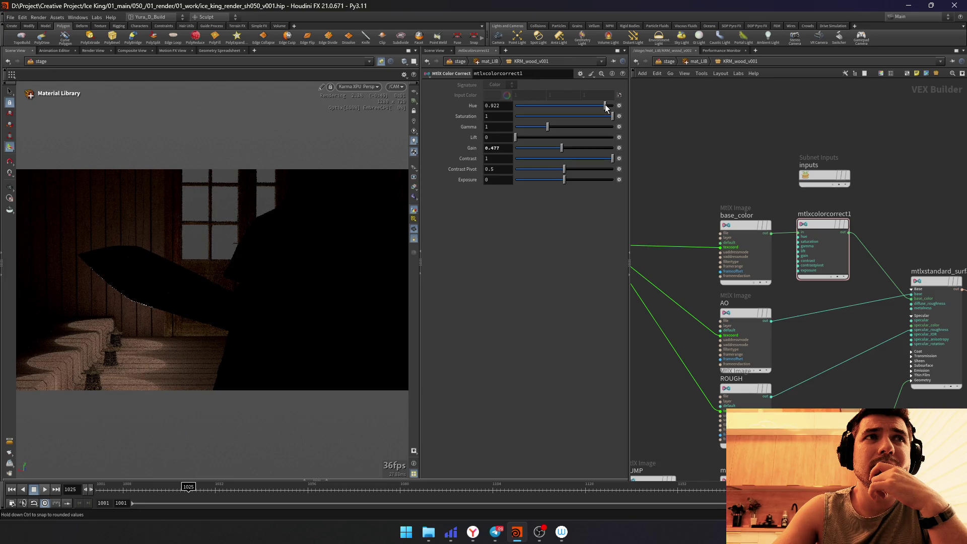
left_click_drag(605, 103, 603, 105)
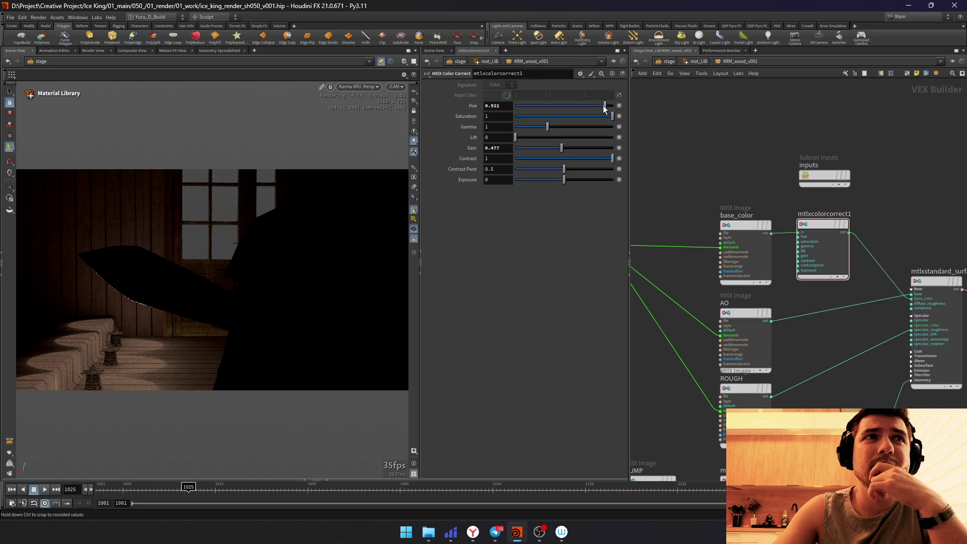
left_click(499, 116)
type("2")
key("Return")
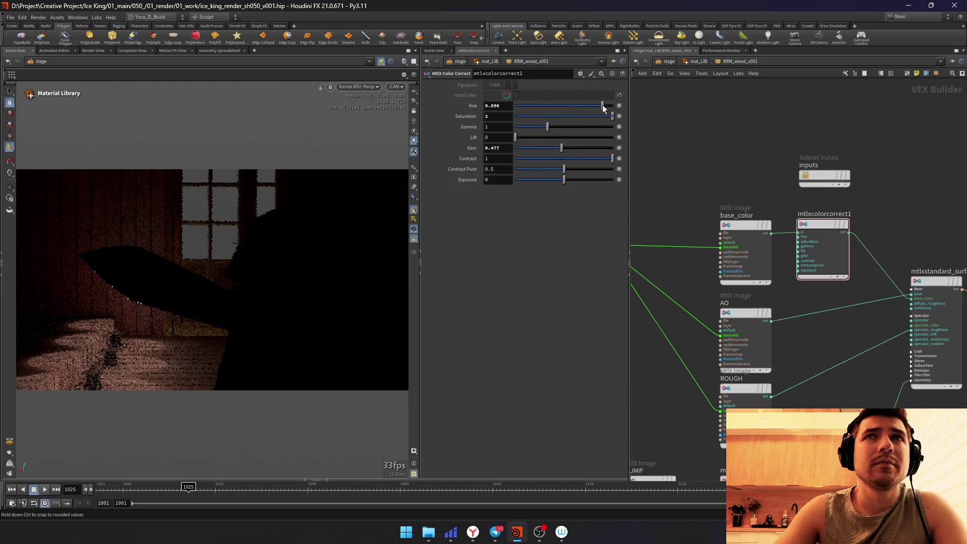
mouse_move(603, 105)
left_mouse_down()
mouse_move(614, 107)
mouse_move(592, 105)
left_mouse_up()
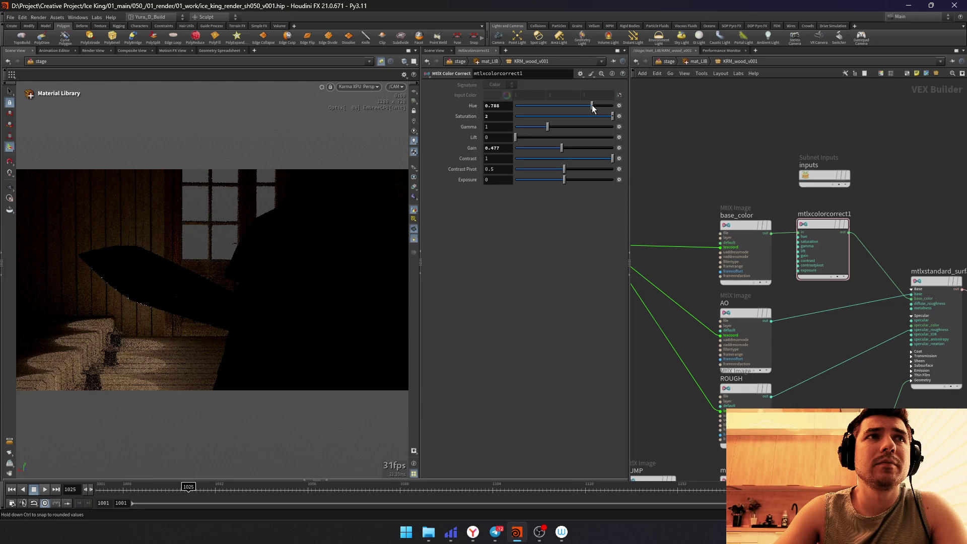
mouse_move(895, 186)
middle_mouse_down()
mouse_move(832, 224)
mouse_move(869, 237)
middle_mouse_up()
left_click_drag(812, 231, 866, 140)
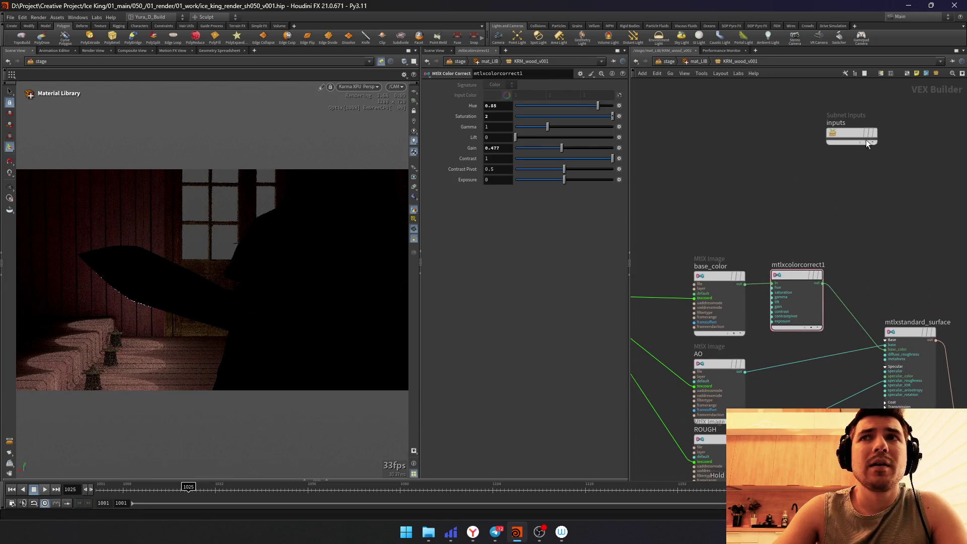
left_click_drag(537, 120, 442, 124)
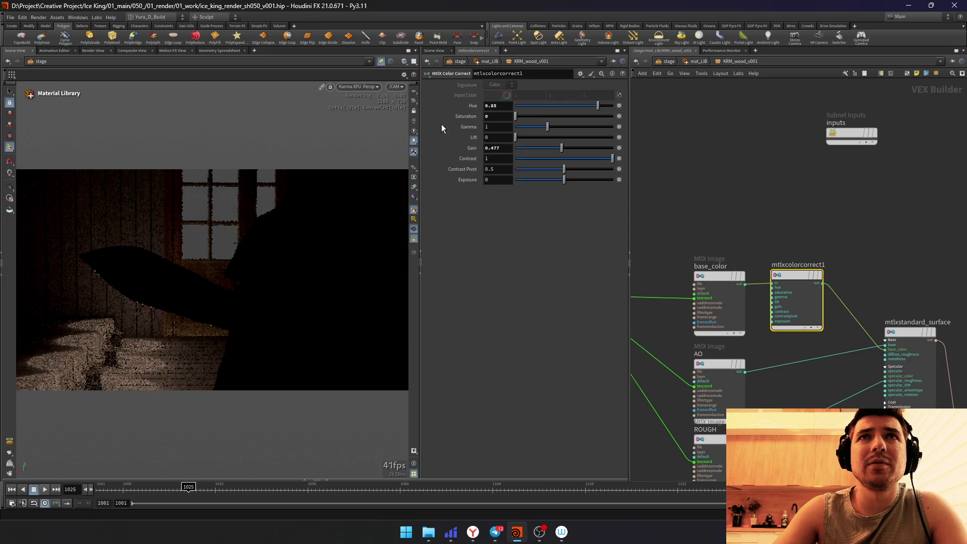
Step: Move base_color and the colour correction node up to tidy the network
left_click_drag(751, 233, 639, 327)
left_click_drag(728, 268, 723, 171)
left_click(817, 218)
key("Tab")
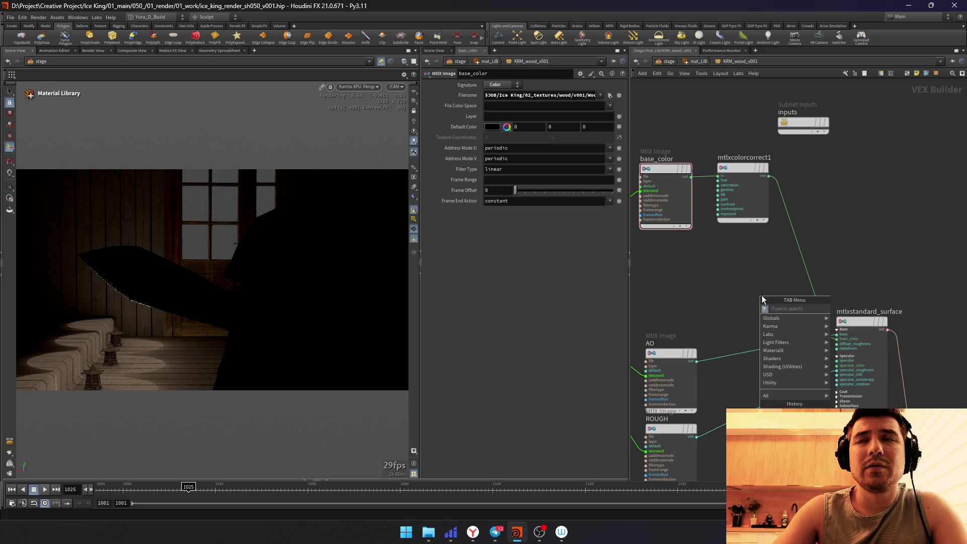
Step: Splice an MtlX multiply into the colour wire after the correction, discarding a stray contrast node
key("Escape")
left_click_drag(801, 266, 809, 262)
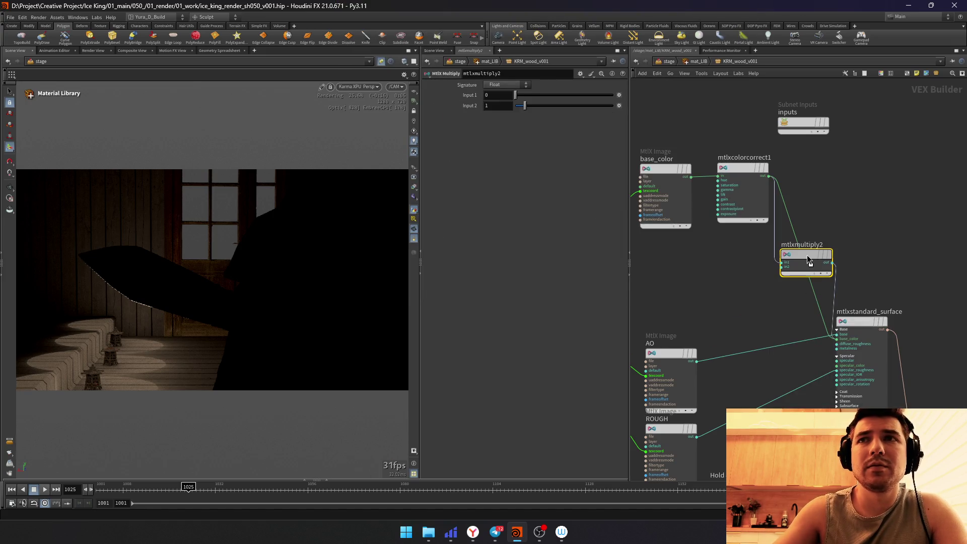
key("Tab")
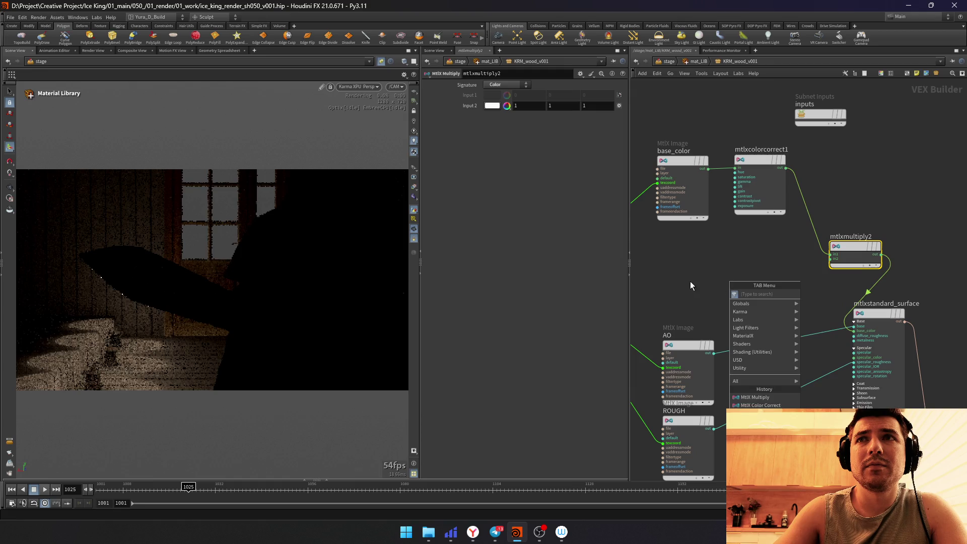
type("mtlx")
key("Return")
left_click(698, 280)
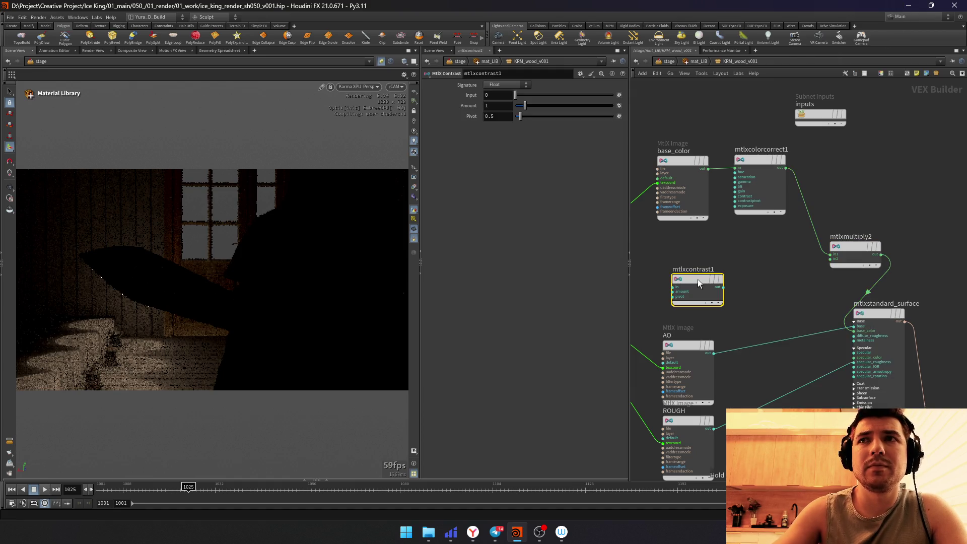
key("ctrl+z")
Step: Add a const1 constant node and connect it to the multiply's second input
key("Tab")
type("const")
key("Return")
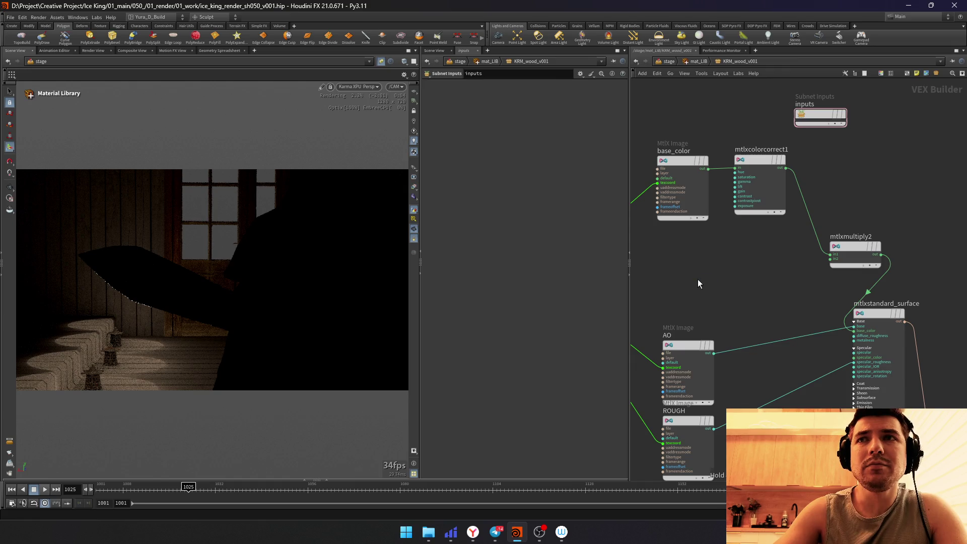
left_click(697, 279)
left_click_drag(718, 288, 818, 275)
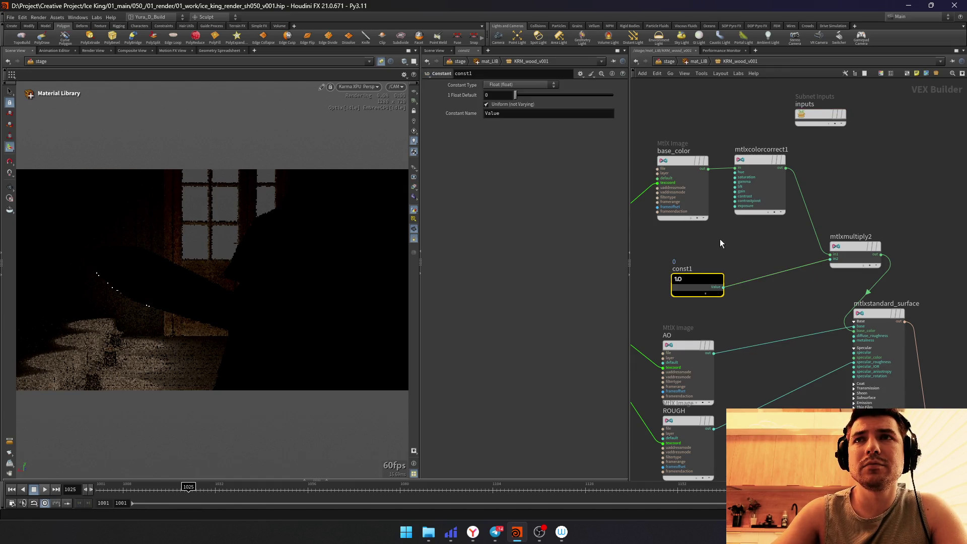
Step: Set const1's Constant Type to Color and bring up its colour editor
left_click(524, 87)
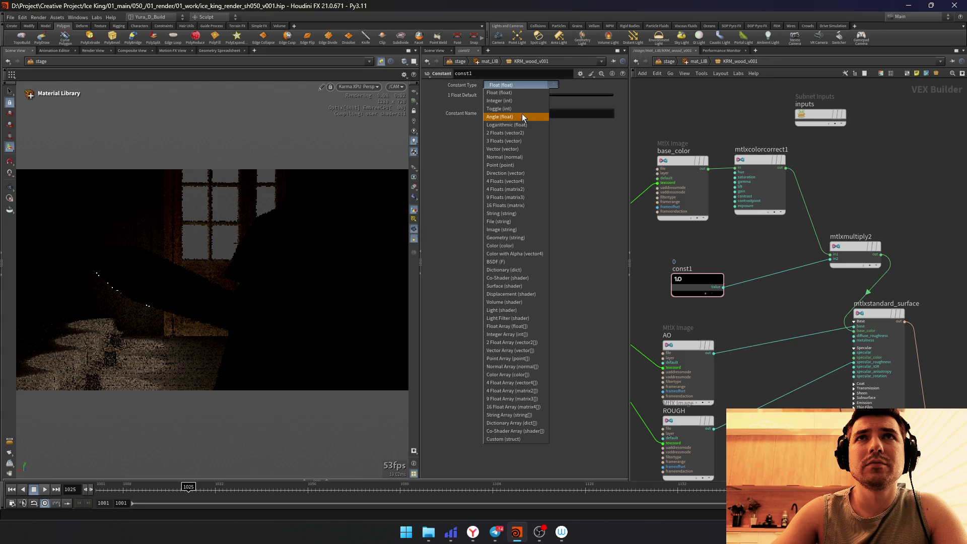
left_click(514, 243)
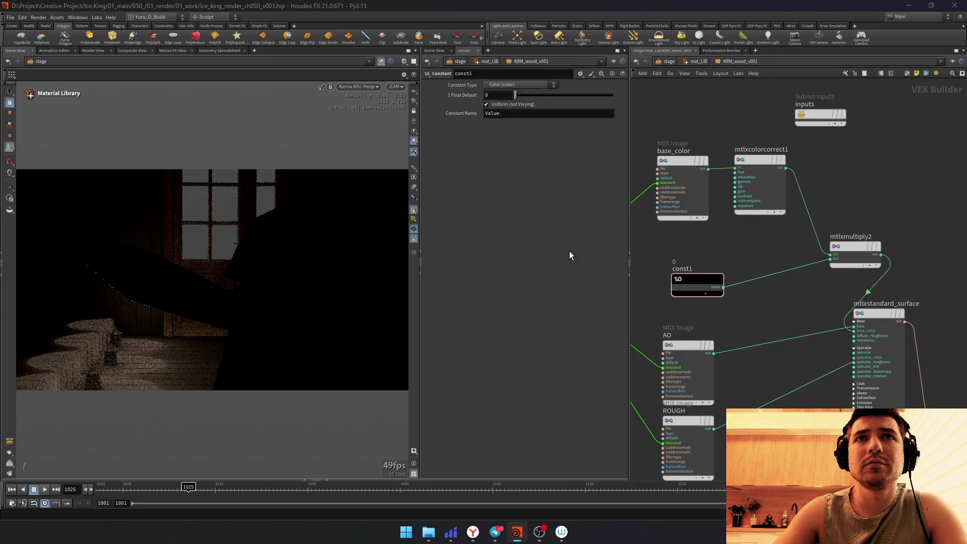
left_click(492, 96)
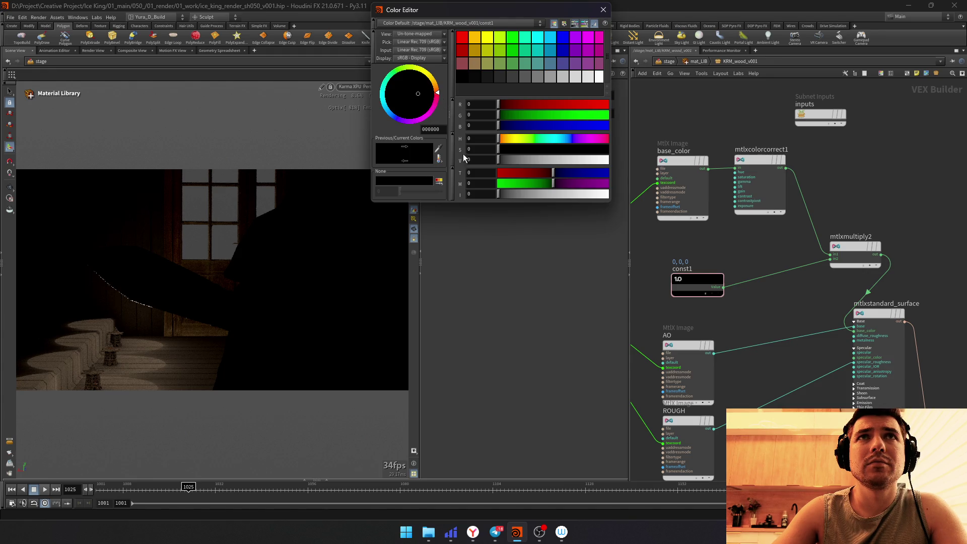
Step: Adjust hue, value and RGB to a light peach 1, 0.637, 0.516 and close the Color Editor
left_click(472, 51)
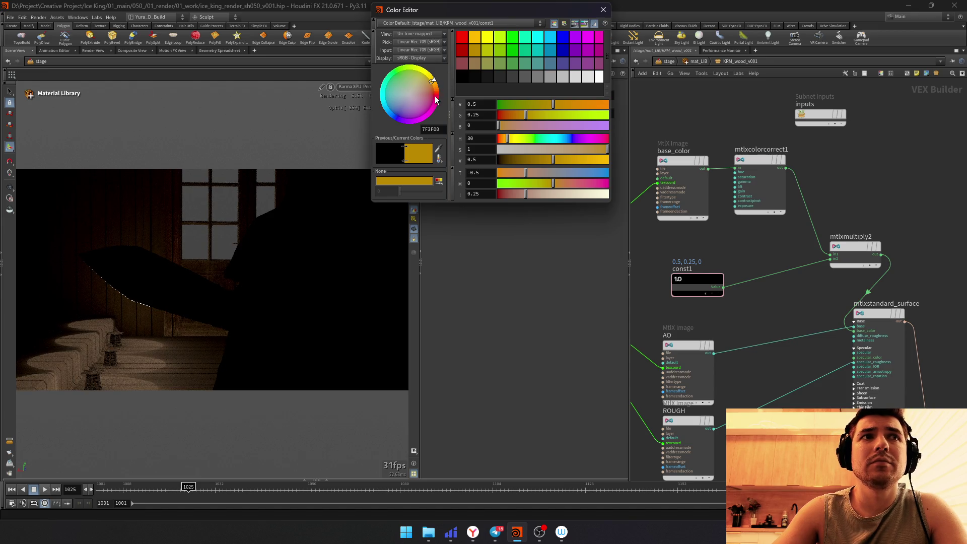
left_click_drag(507, 139, 505, 139)
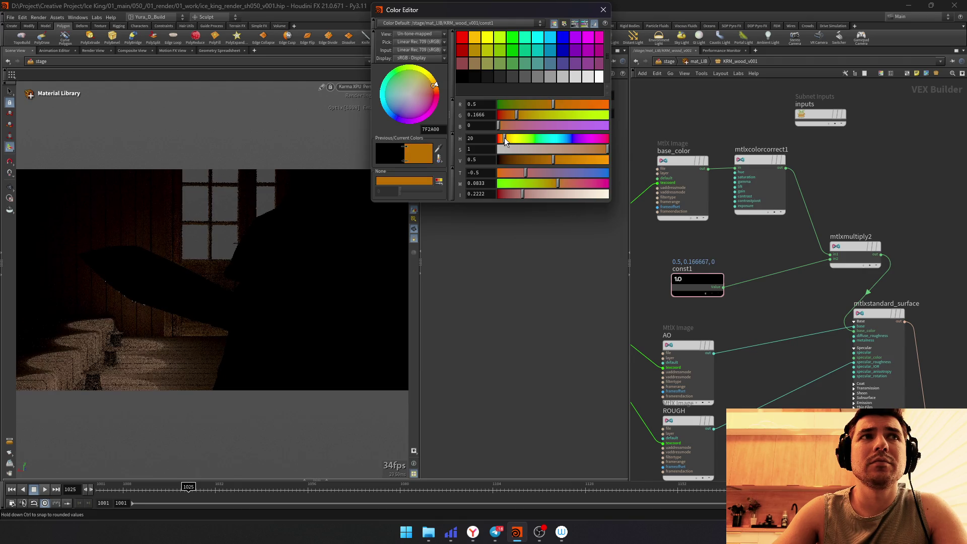
left_click_drag(517, 116, 509, 115)
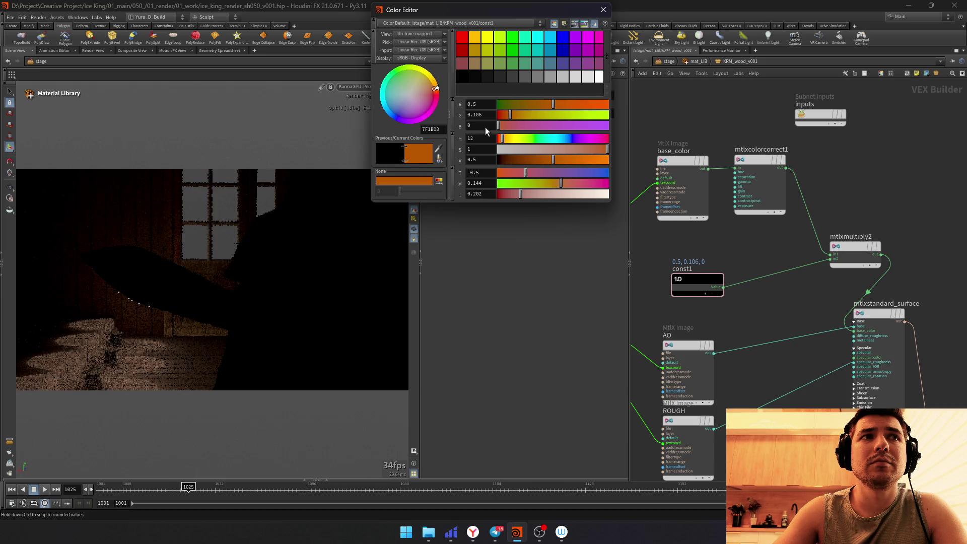
left_click_drag(581, 160, 553, 152)
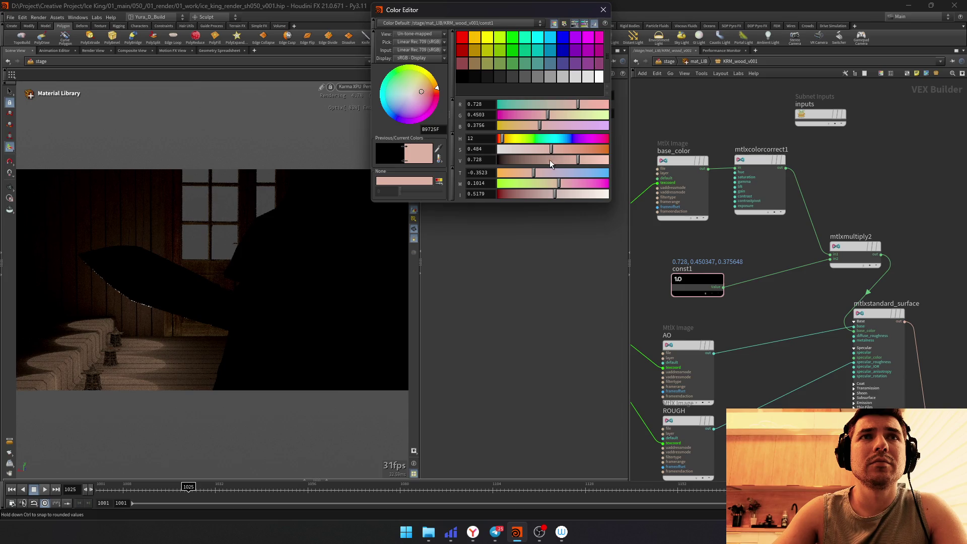
left_click_drag(515, 163, 582, 160)
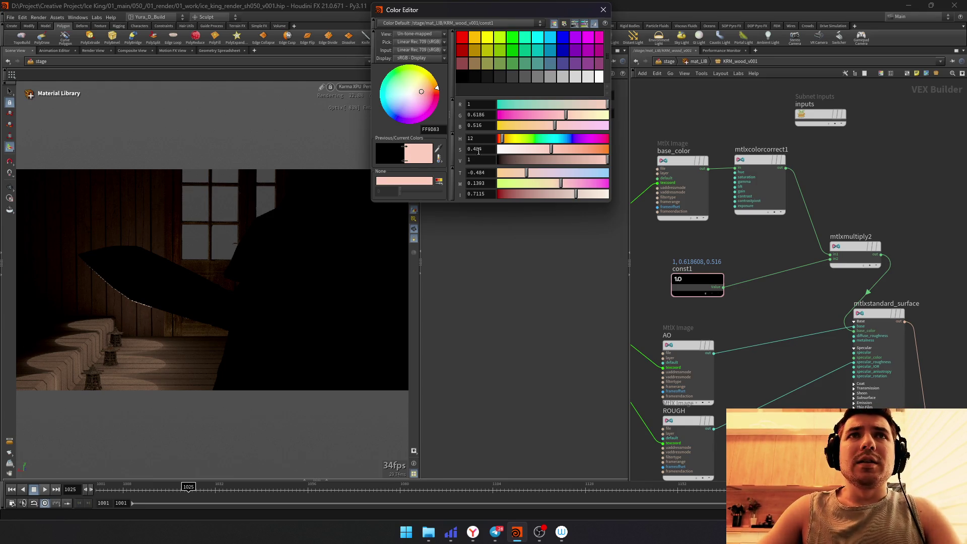
left_click_drag(501, 142, 508, 144)
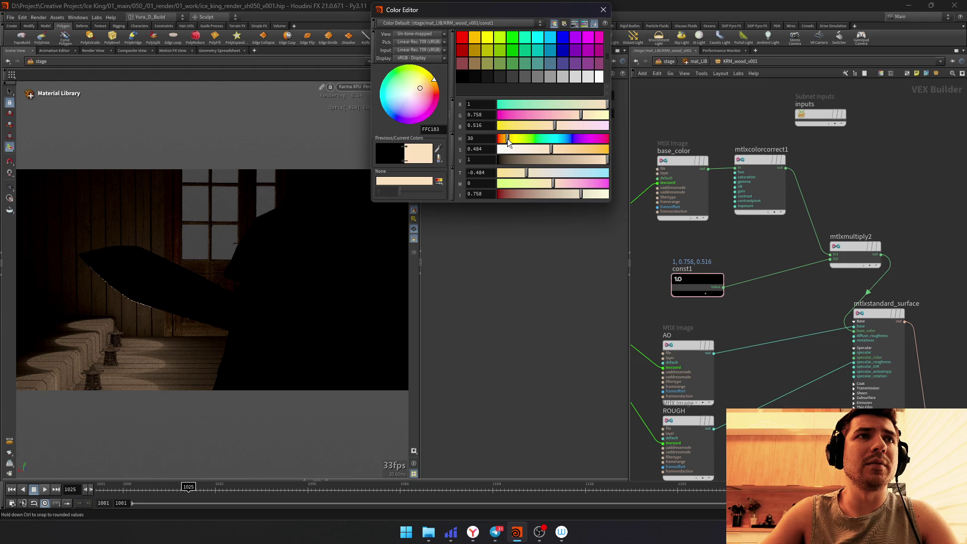
left_click_drag(503, 144, 503, 144)
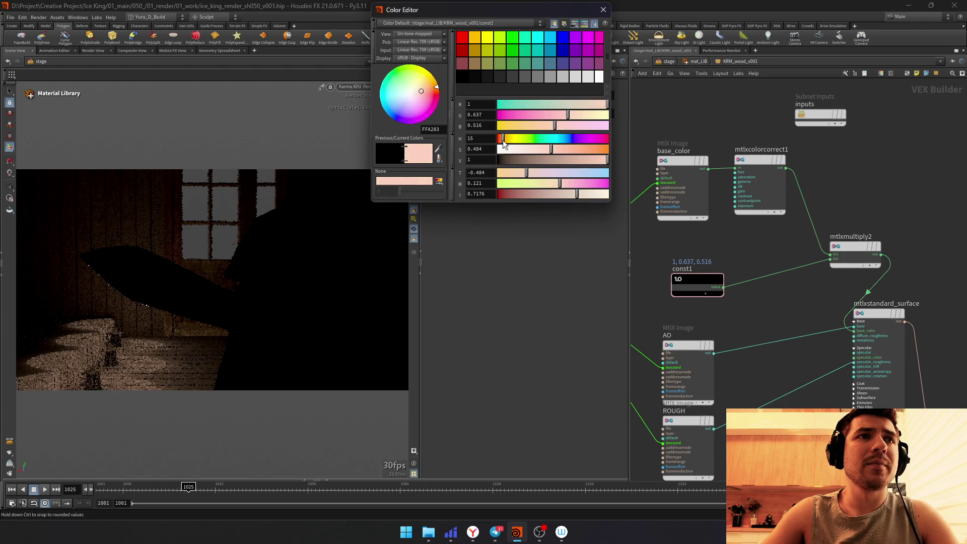
left_click(602, 10)
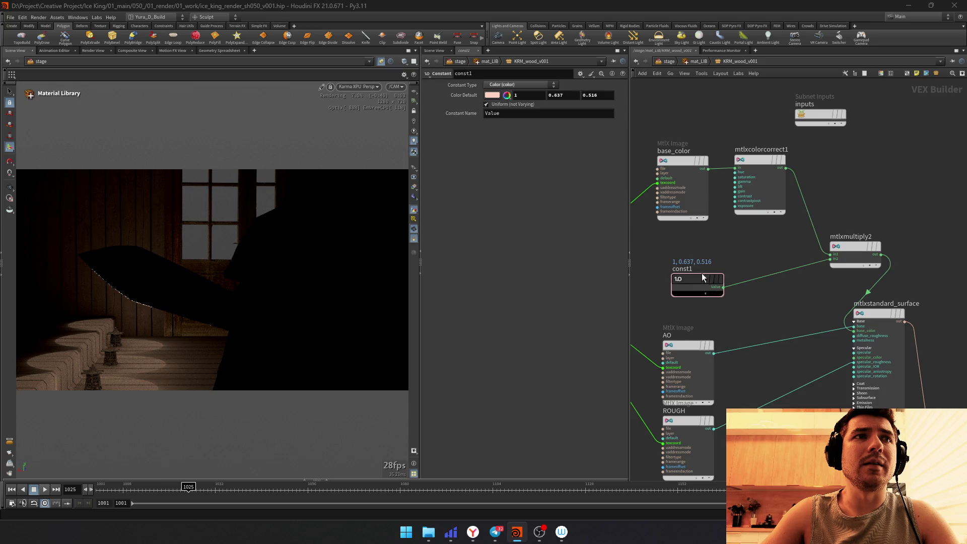
scroll(703, 273, "down", 5)
Step: Reframe the network around the base_color-to-mtlxmultiply2 chain and the surface node
middle_click_drag(708, 271, 812, 260)
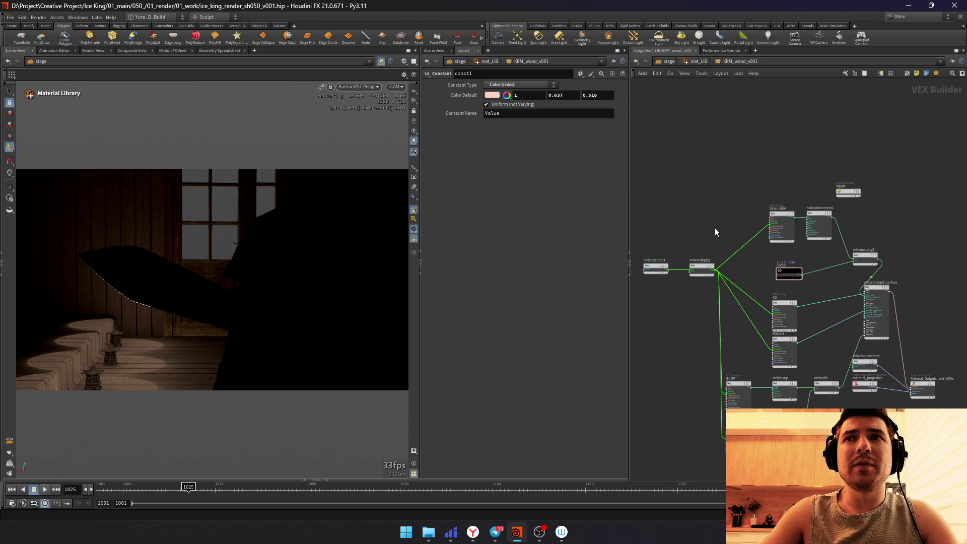
left_click_drag(638, 203, 861, 260)
key("h")
left_click(855, 192)
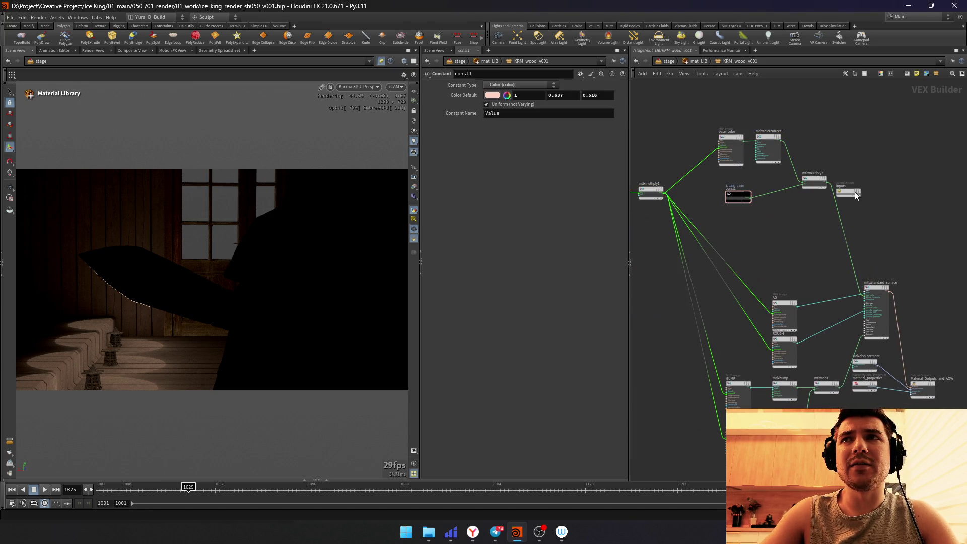
scroll(773, 246, "up", 4)
Step: Splice an MtlX Add (mtlxadd2) onto the wire into mtlxstandard_surface, then look for a noise node
key("Tab")
type("add")
left_click(858, 266)
left_click(809, 240)
key("Tab")
type("noise")
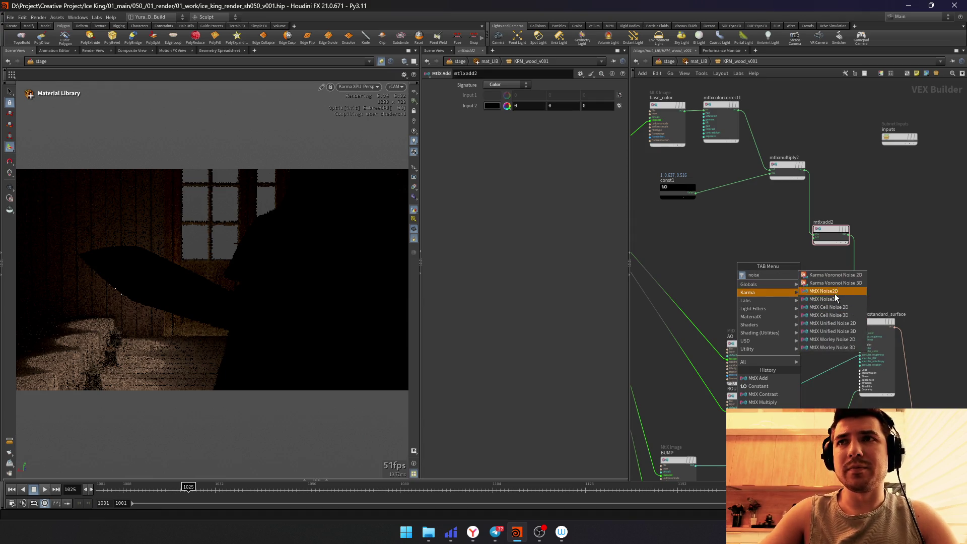
Step: Feed mtlxadd2 with a Unified Noise 3D set to Fractal, frequency 19, previewed through a Visualize node
left_click(832, 332)
left_click(748, 269)
scroll(747, 269, "up", 2)
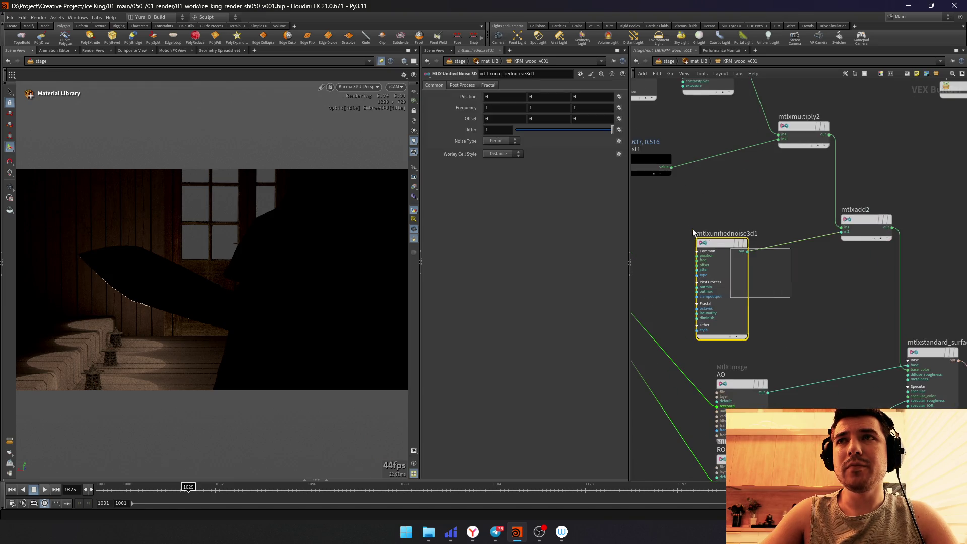
left_click_drag(692, 228, 683, 211)
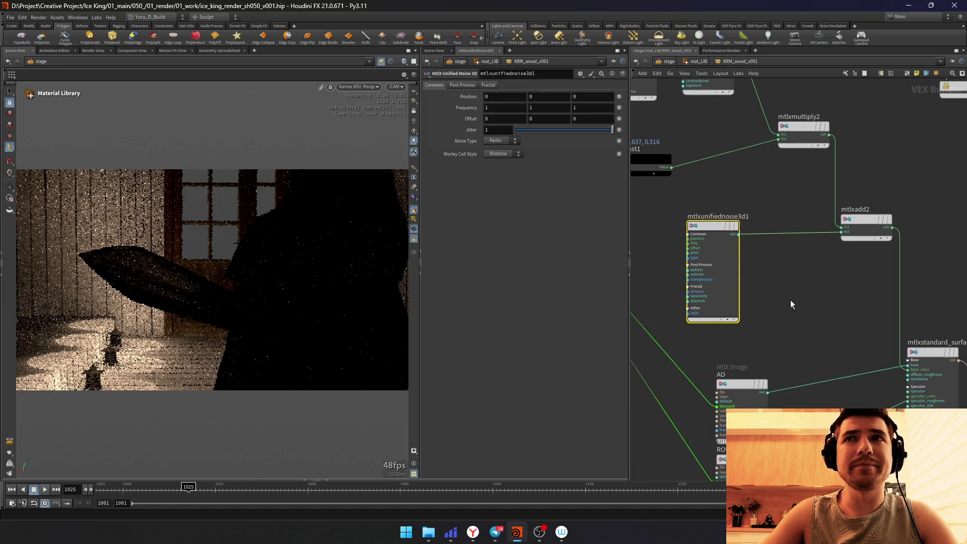
left_click(818, 233, "ctrl+alt")
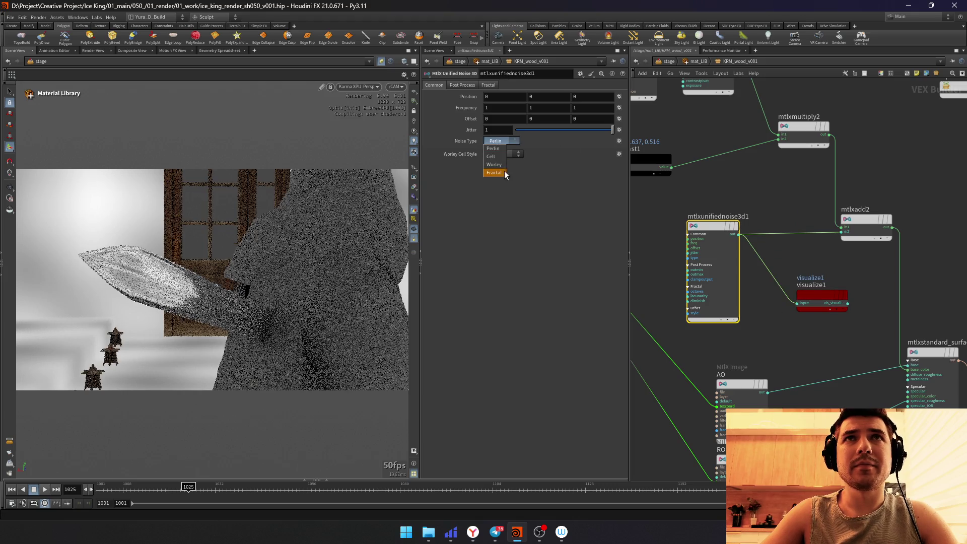
left_click(504, 173)
mouse_move(464, 107)
middle_mouse_down()
mouse_move(480, 91)
mouse_move(534, 93)
middle_mouse_up()
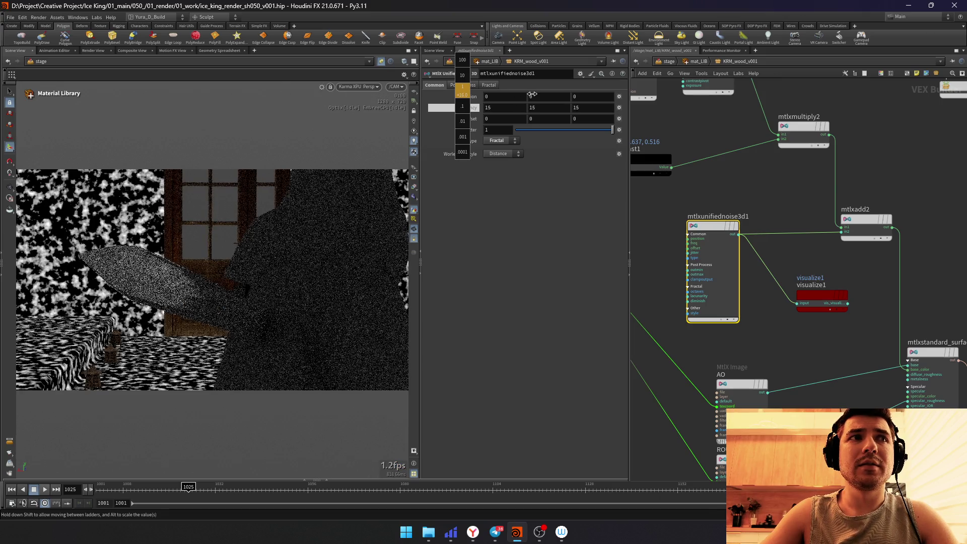
scroll(672, 291, "down", 3)
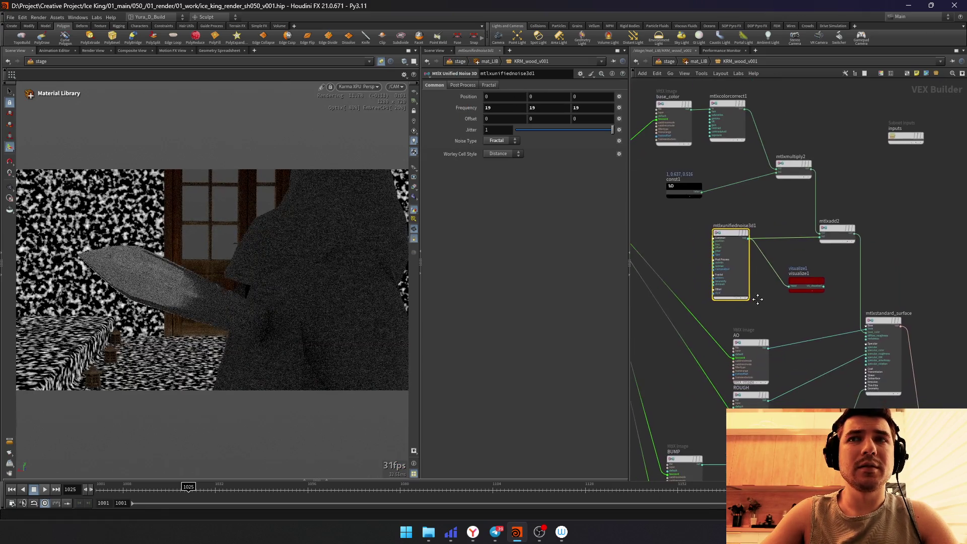
scroll(806, 306, "down", 2)
scroll(798, 286, "up", 2)
Step: Move the colour and noise nodes upward and reposition mtlxadd2 and mtlxmultiply2
left_click_drag(685, 156, 960, 302)
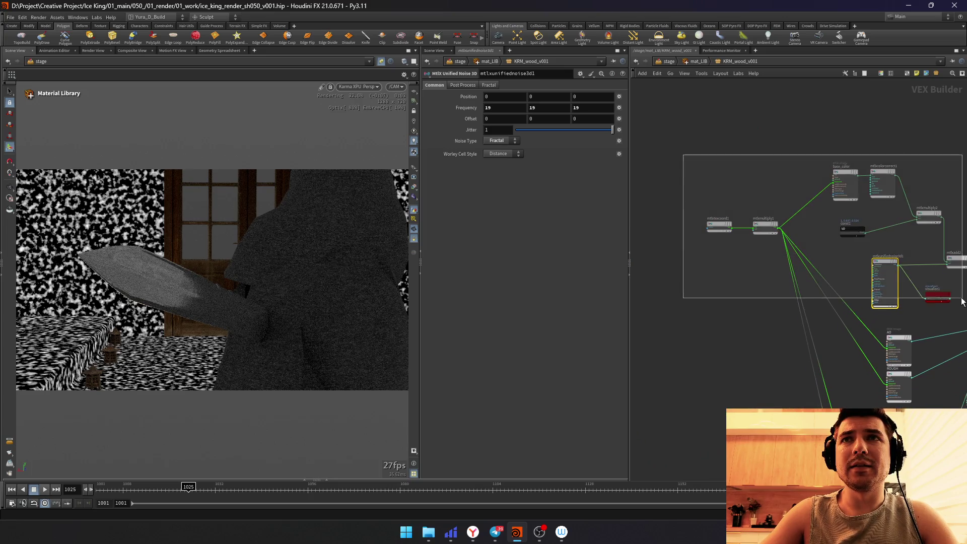
scroll(782, 267, "down", 1)
left_click_drag(763, 180, 659, 144)
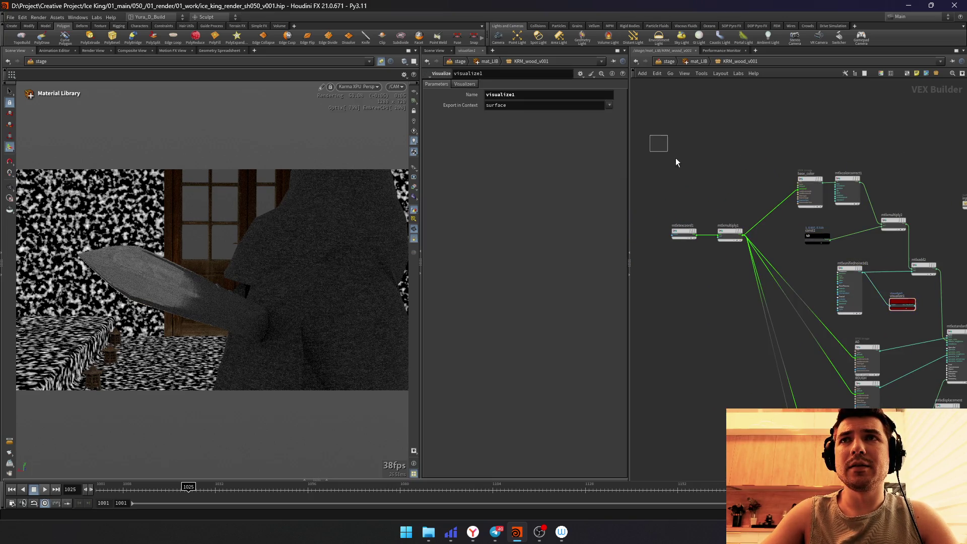
mouse_move(659, 144)
middle_mouse_down()
mouse_move(784, 182)
mouse_move(704, 207)
middle_mouse_up()
left_click(816, 302)
left_click_drag(777, 204, 834, 201)
left_click_drag(747, 161, 803, 155)
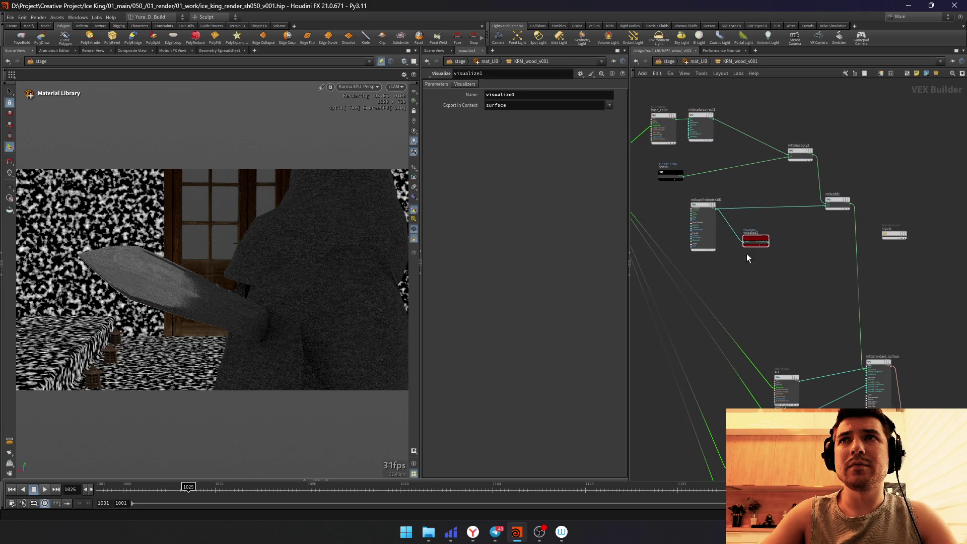
Step: Reroute the texture wire junction lower down and start creating a multiply node
left_click_drag(747, 257, 777, 197)
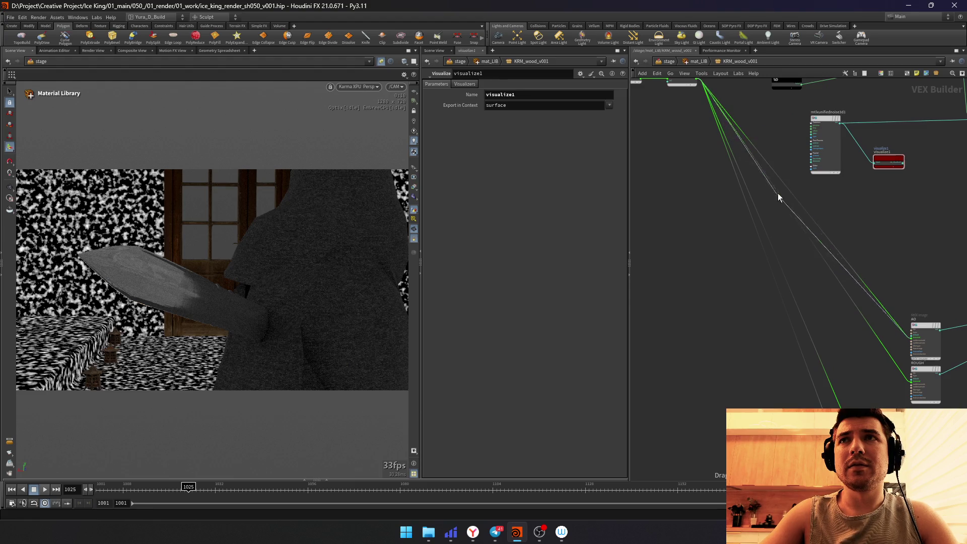
mouse_move(778, 196)
left_mouse_down()
mouse_move(703, 429)
mouse_move(709, 335)
left_mouse_up()
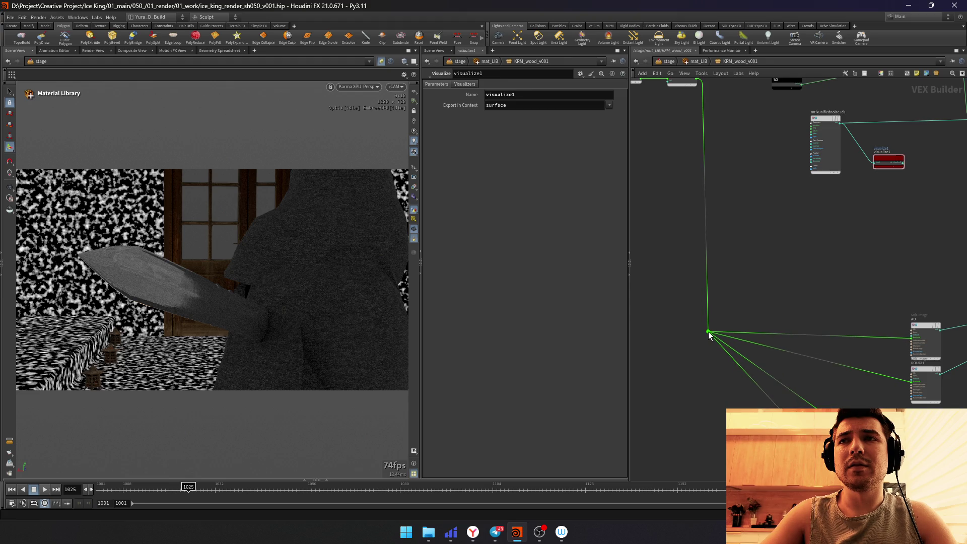
middle_click_drag(810, 280, 719, 260)
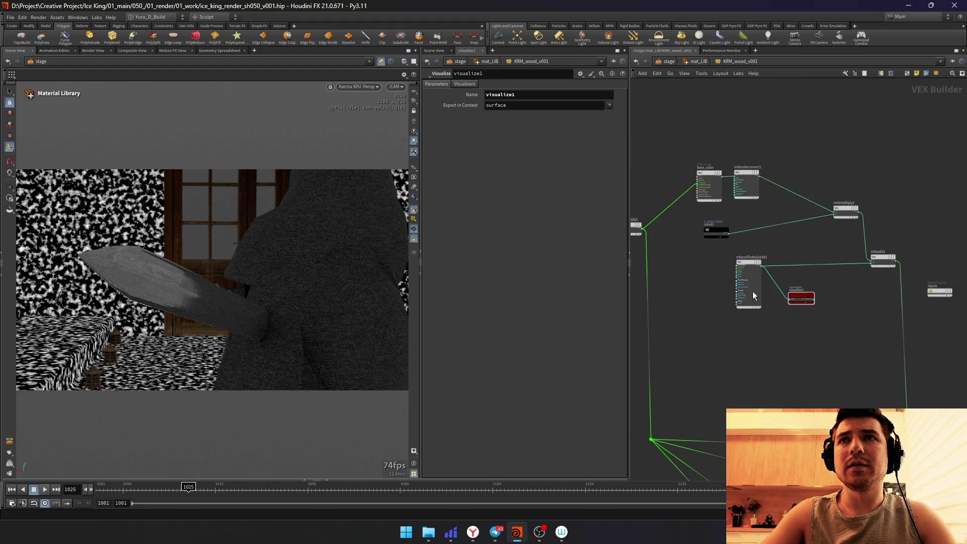
key("Tab")
type("multiply")
key("Return")
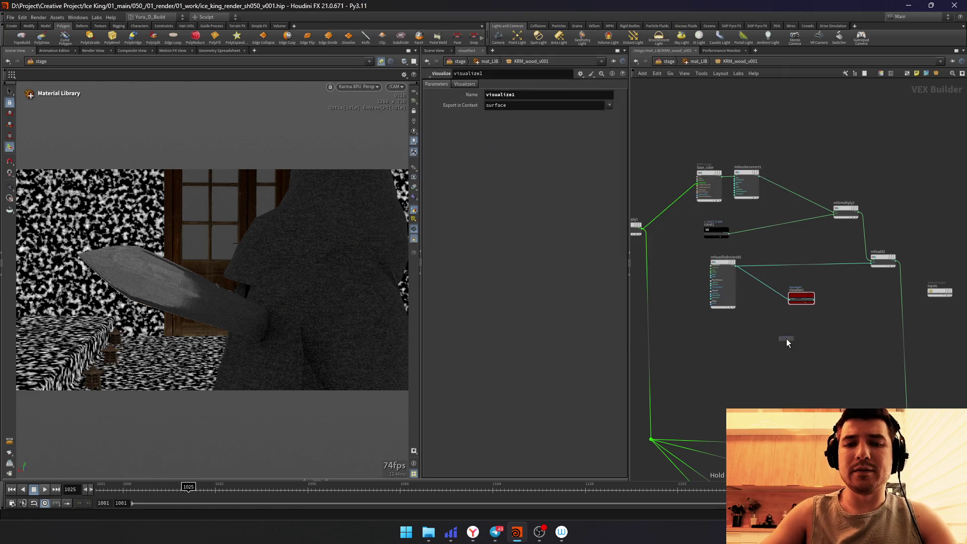
Step: Drop the multiply onto the noise wire and duplicate the noise into a second unified noise
left_click(830, 273)
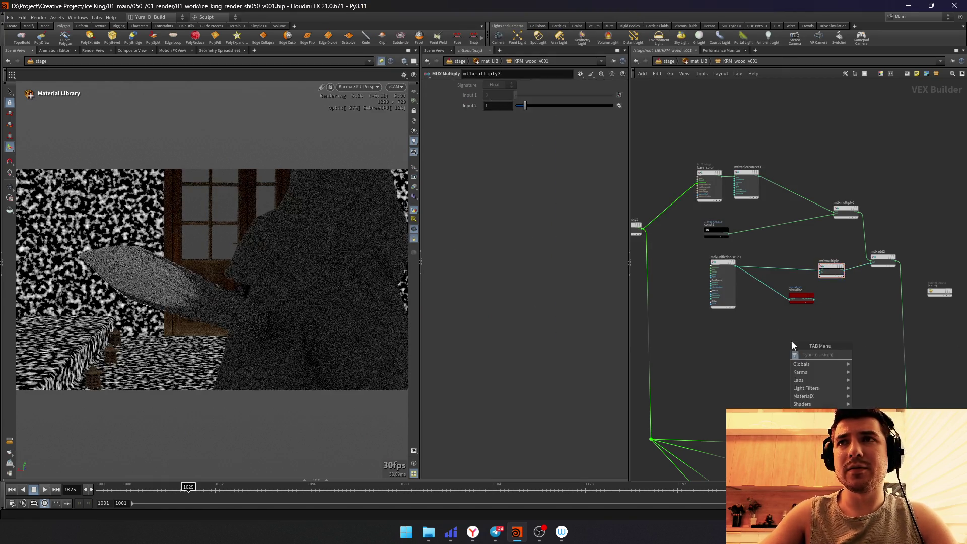
left_click_drag(716, 261, 755, 331, "alt")
scroll(763, 325, "up", 2)
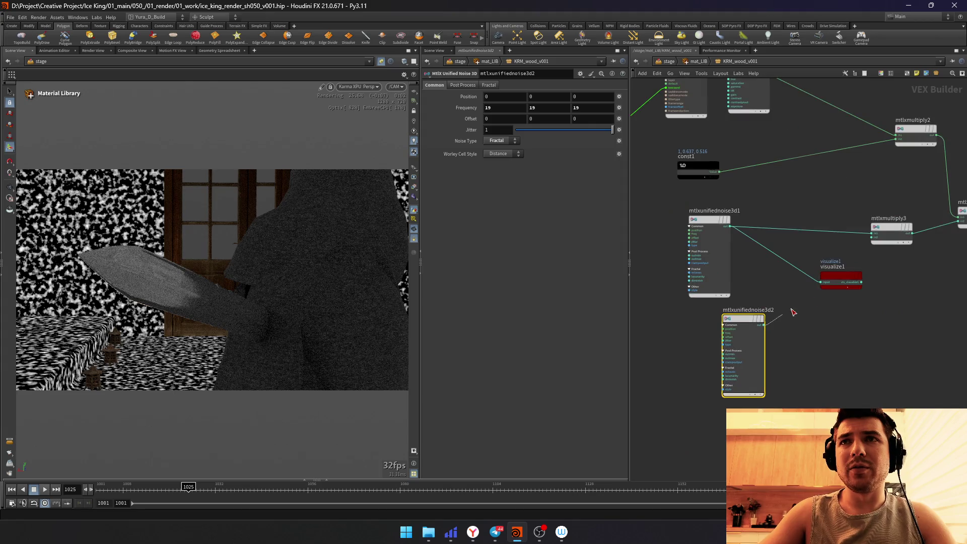
left_click(893, 231)
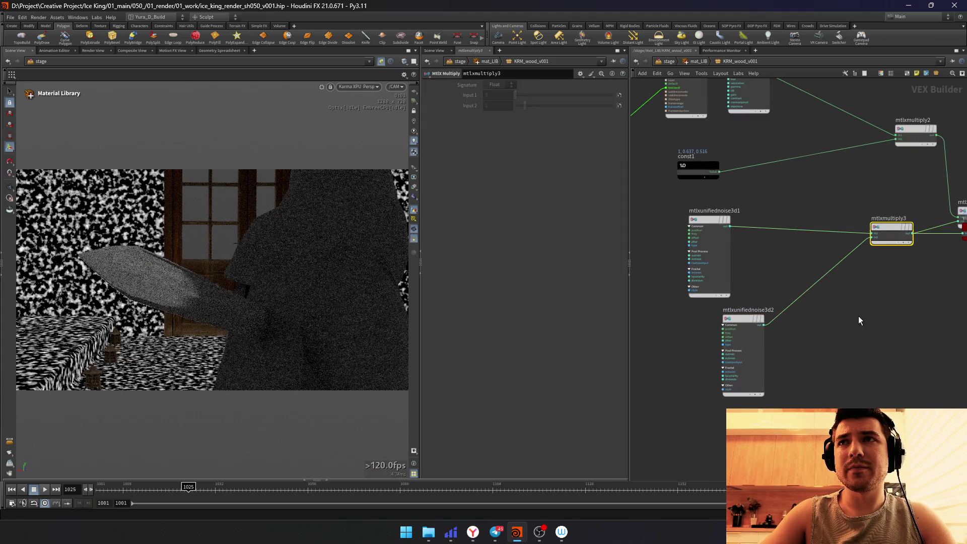
left_click(671, 332)
Step: Set the second noise to Fractal with frequency 1.4
left_click(499, 142)
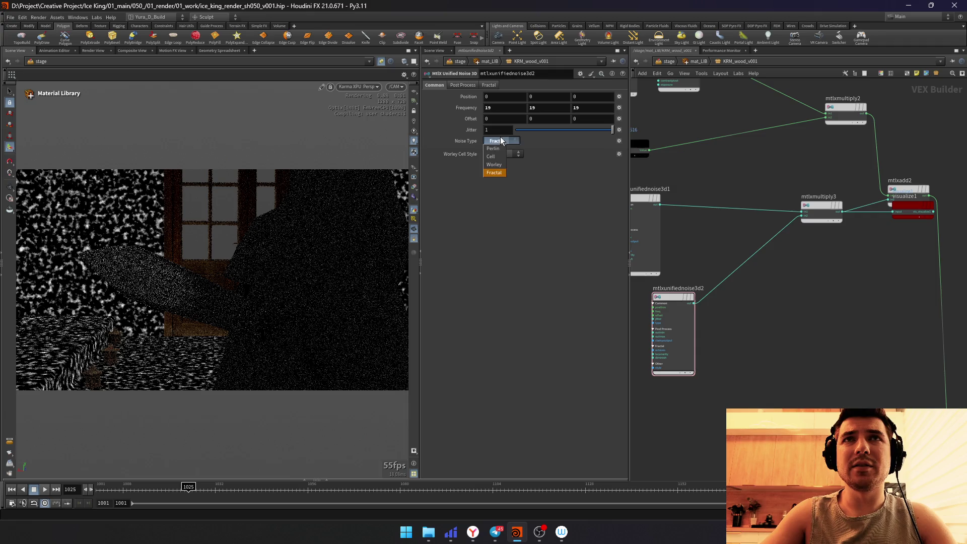
left_click(493, 149)
middle_click_drag(476, 108, 367, 106)
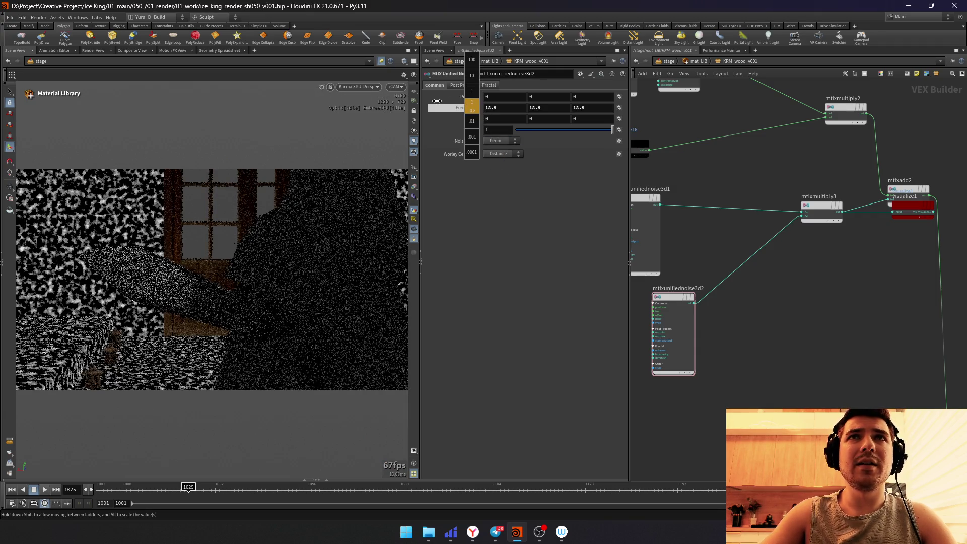
middle_click_drag(237, 111, 425, 89)
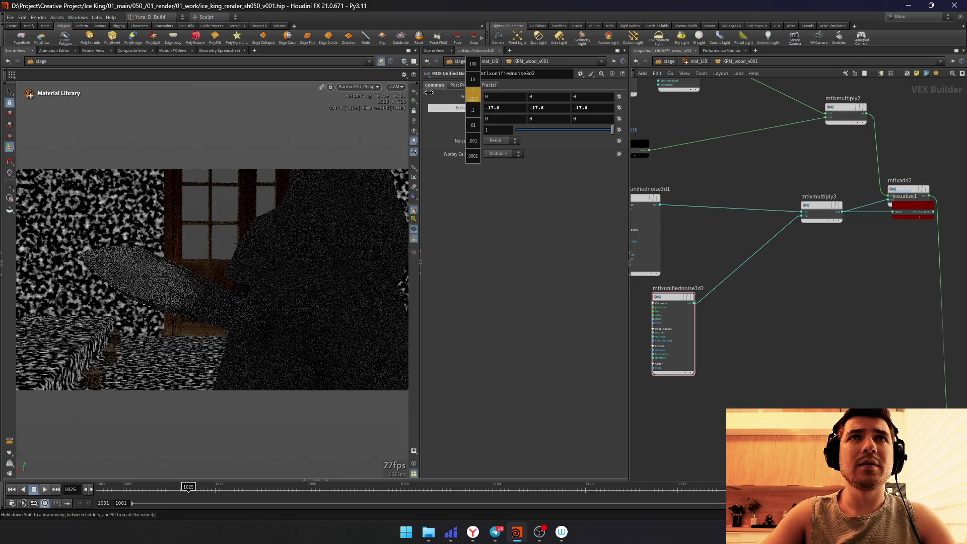
middle_click_drag(425, 88, 628, 220)
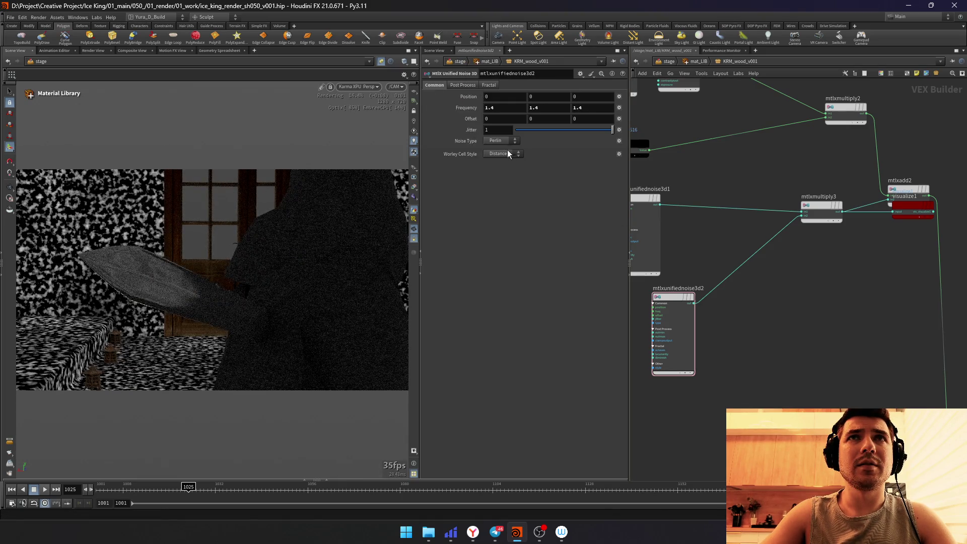
left_click(495, 172)
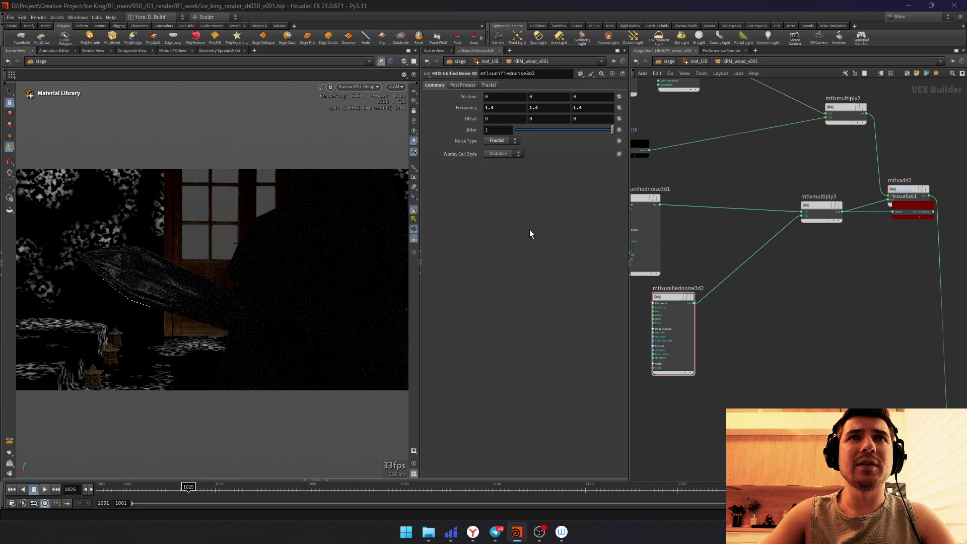
Step: Lower the first unified noise's frequency for broader detail
left_click(646, 228)
middle_click_drag(551, 107, 552, 110)
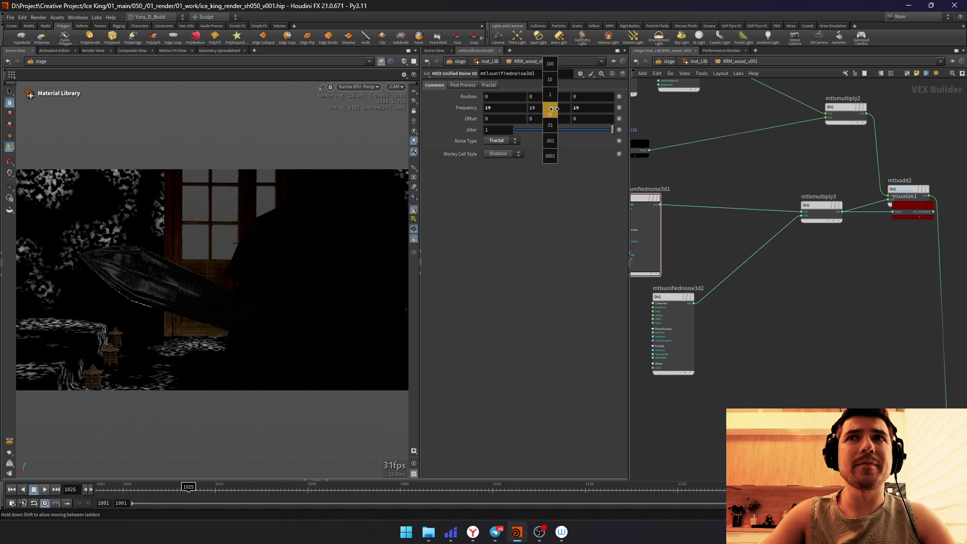
middle_click_drag(598, 107, 550, 98)
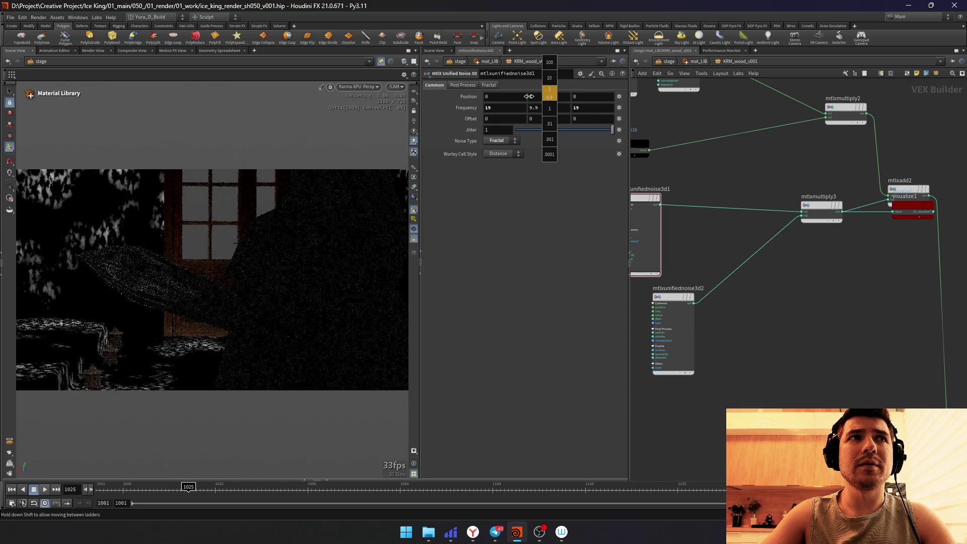
middle_click_drag(518, 96, 557, 192)
Step: Adjust the second noise's fractal lacunarity, set its offset to 1, and begin copying it below
left_click(675, 323)
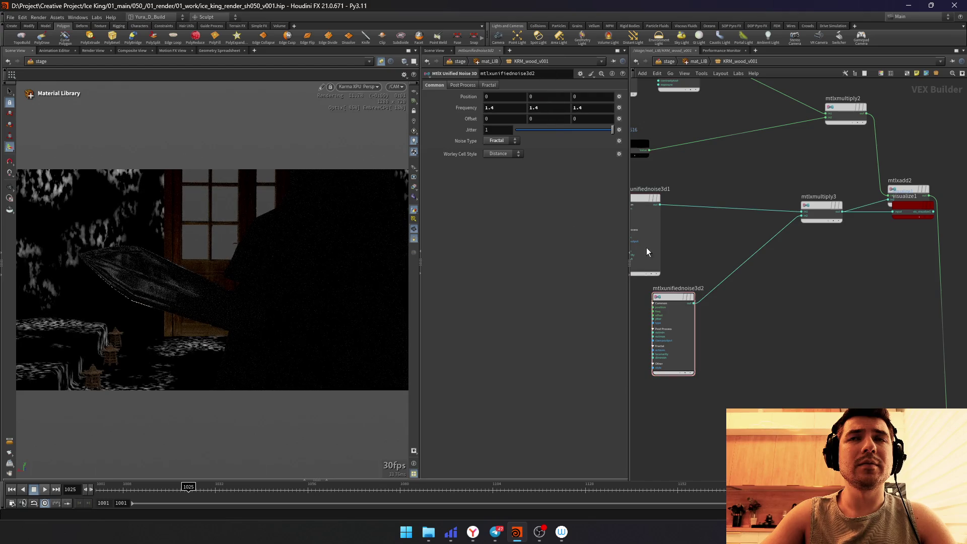
left_click(472, 87)
mouse_move(534, 107)
left_mouse_down()
mouse_move(499, 110)
mouse_move(674, 118)
left_mouse_up()
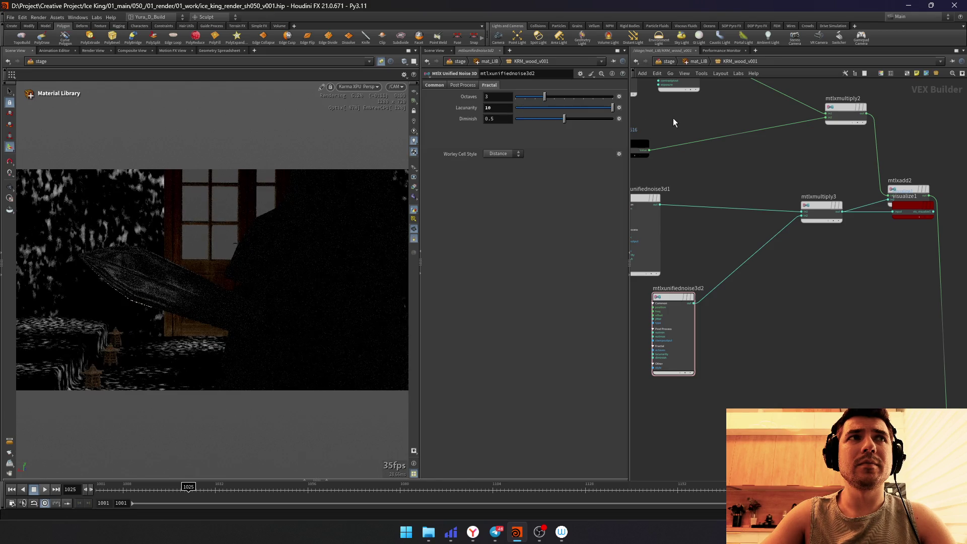
left_click(436, 88)
middle_click_drag(469, 118, 512, 121)
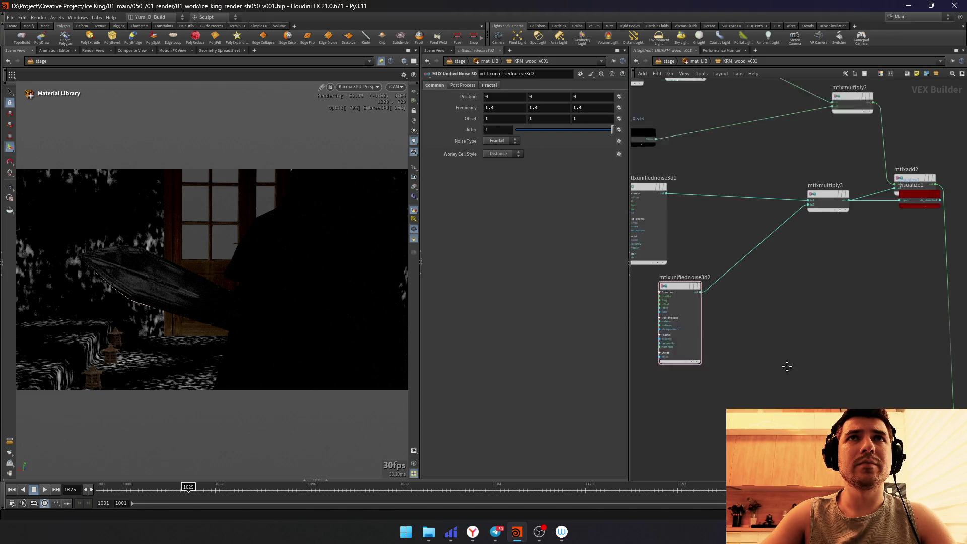
scroll(667, 264, "down", 3)
left_click_drag(671, 242, 681, 347, "alt")
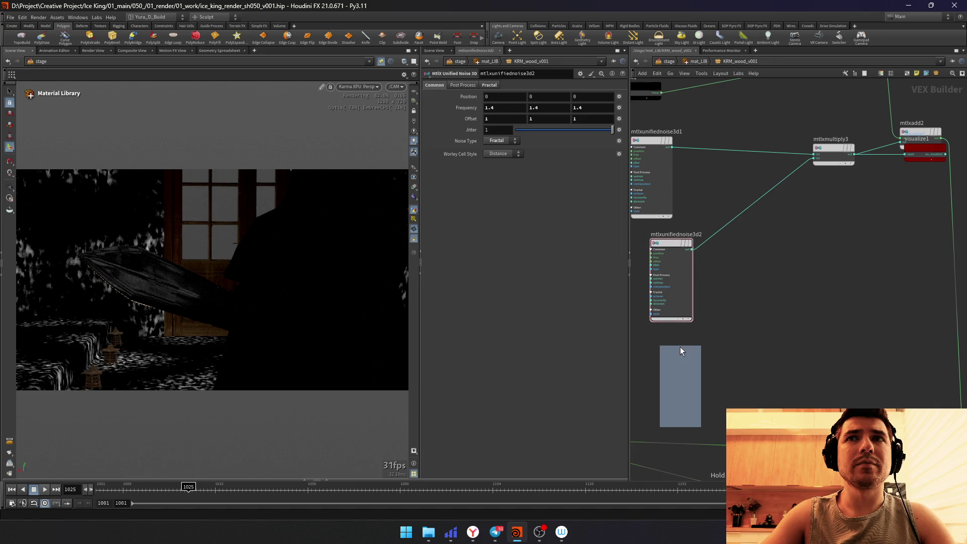
key("Tab")
Step: Combine a third unified noise (frequency 4.4, offset 3.6) with the second through a new add node
left_click(849, 253)
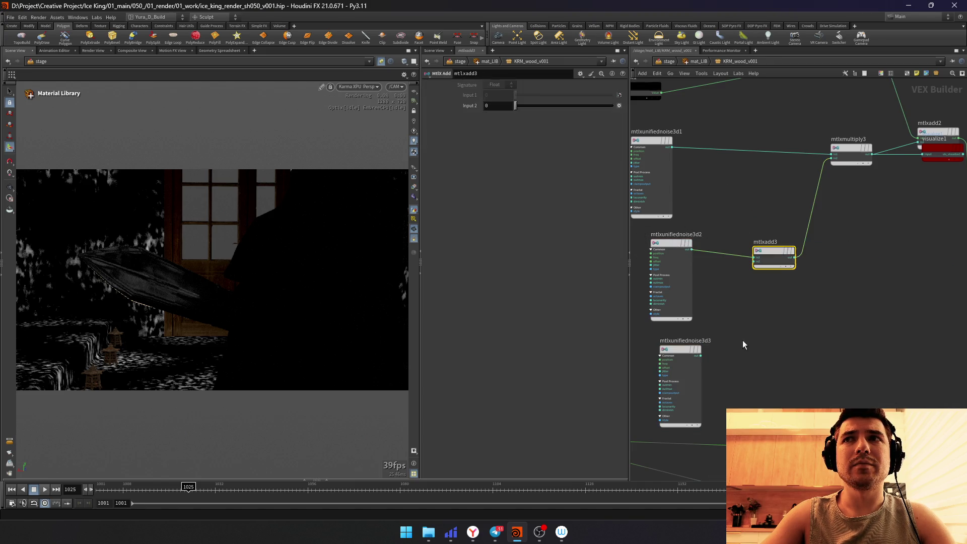
left_click(665, 393)
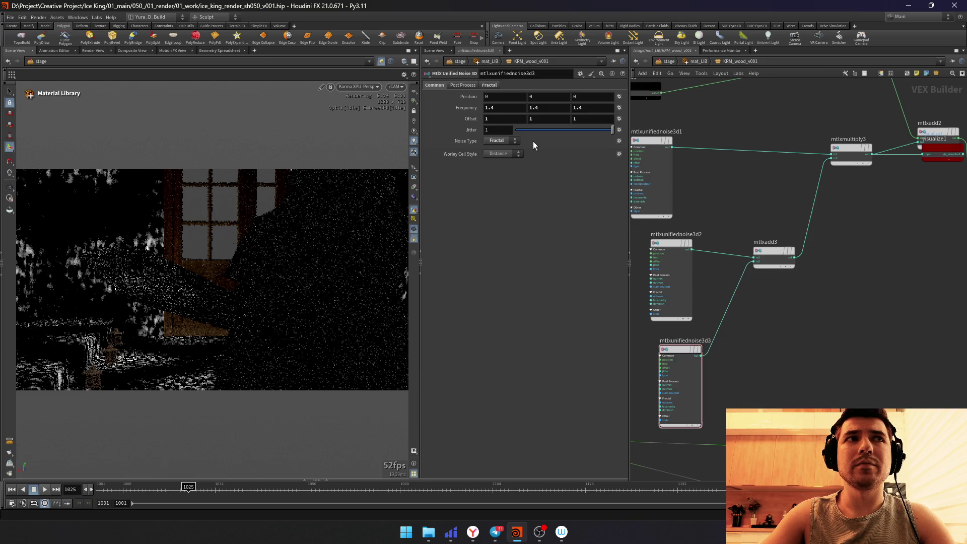
mouse_move(467, 107)
middle_mouse_down()
mouse_move(490, 94)
mouse_move(469, 114)
mouse_move(556, 125)
middle_mouse_up()
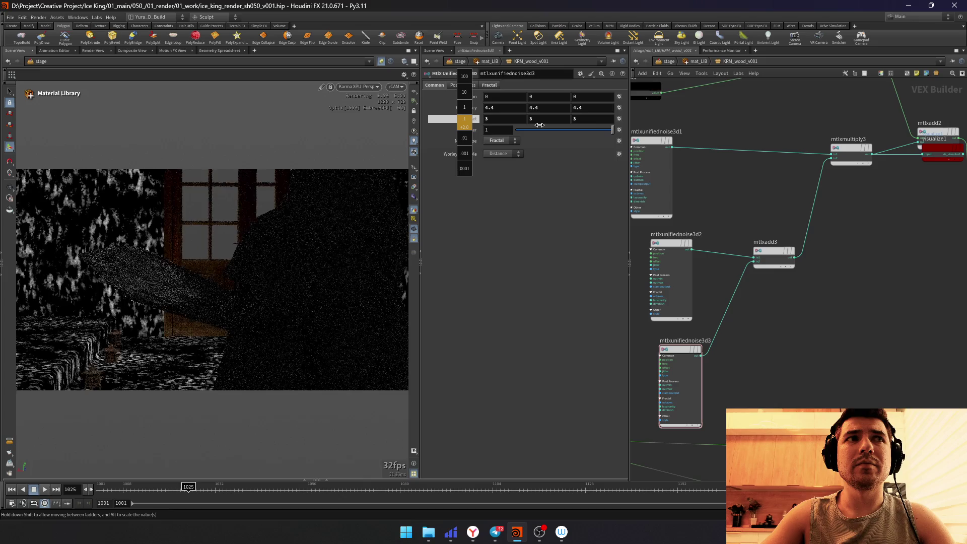
middle_click_drag(558, 125, 563, 127)
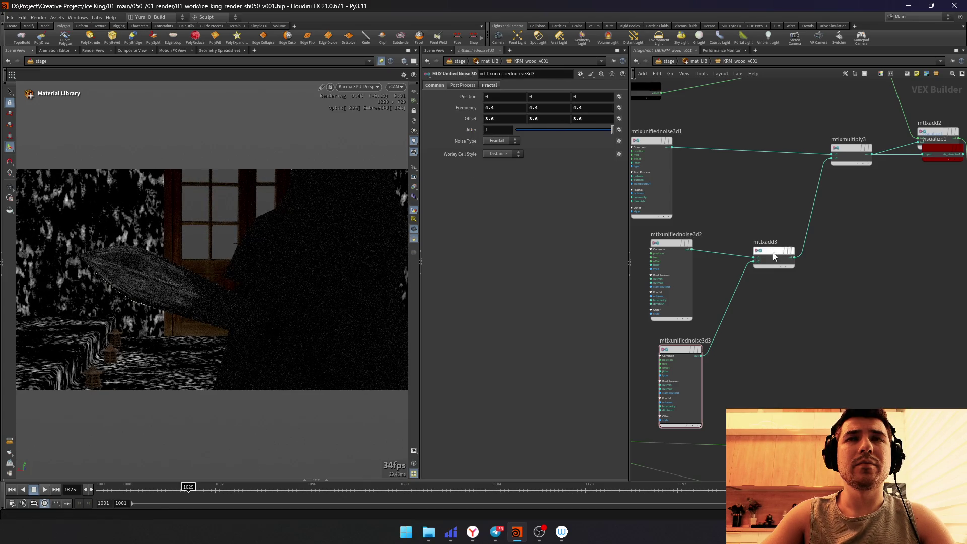
left_click_drag(774, 257, 801, 254)
key("Tab")
type("mult")
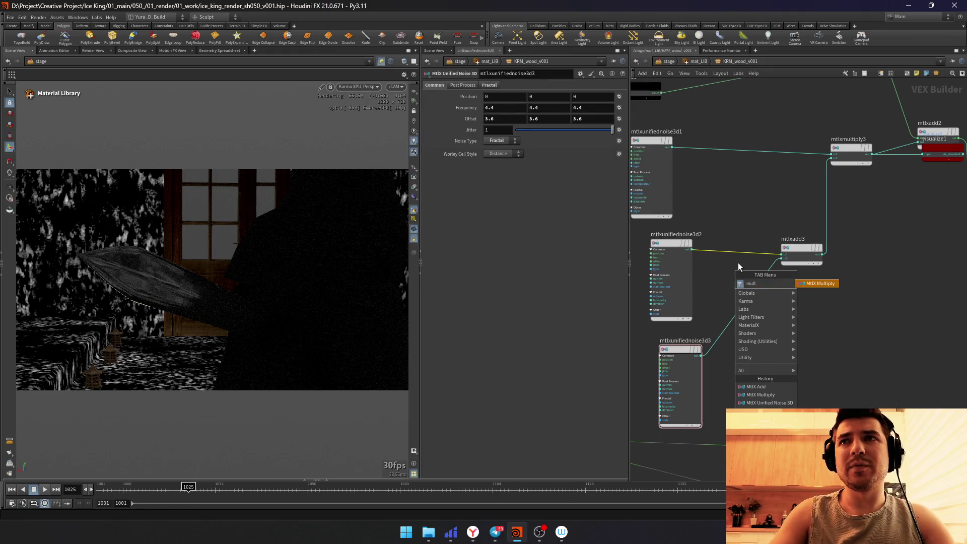
Step: Insert a multiply on the second noise's wire before mtlxadd3 and raise its factor
key("Return")
left_click(737, 256)
left_click_drag(517, 105, 518, 106)
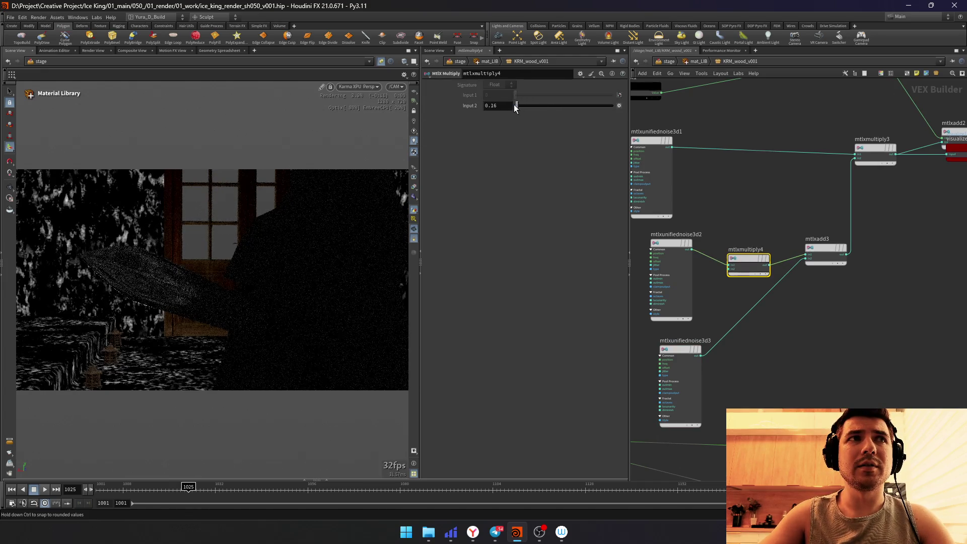
left_click_drag(514, 105, 521, 109)
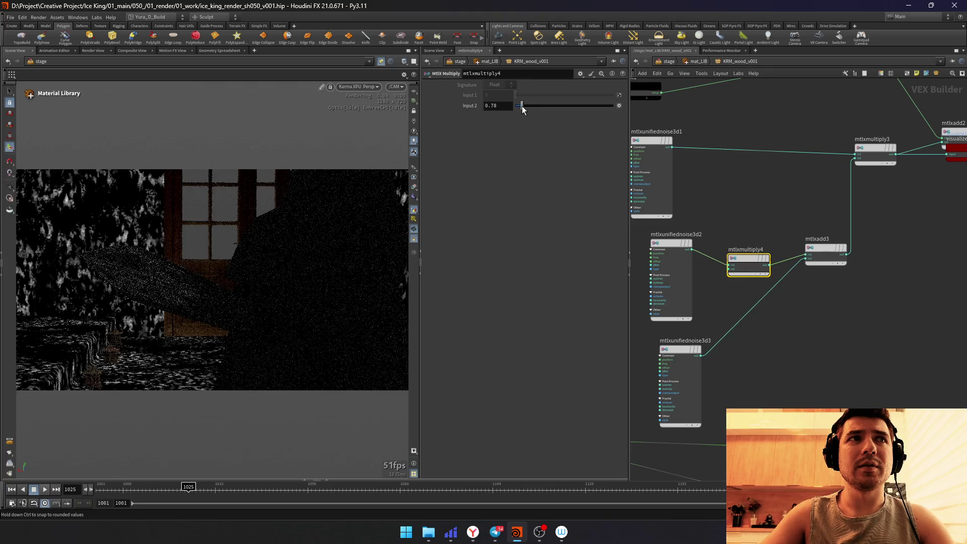
Step: Insert a multiply after the third noise and scale it down to about 0.1
left_click_drag(748, 261, 762, 333, "alt")
left_click_drag(521, 107, 516, 106)
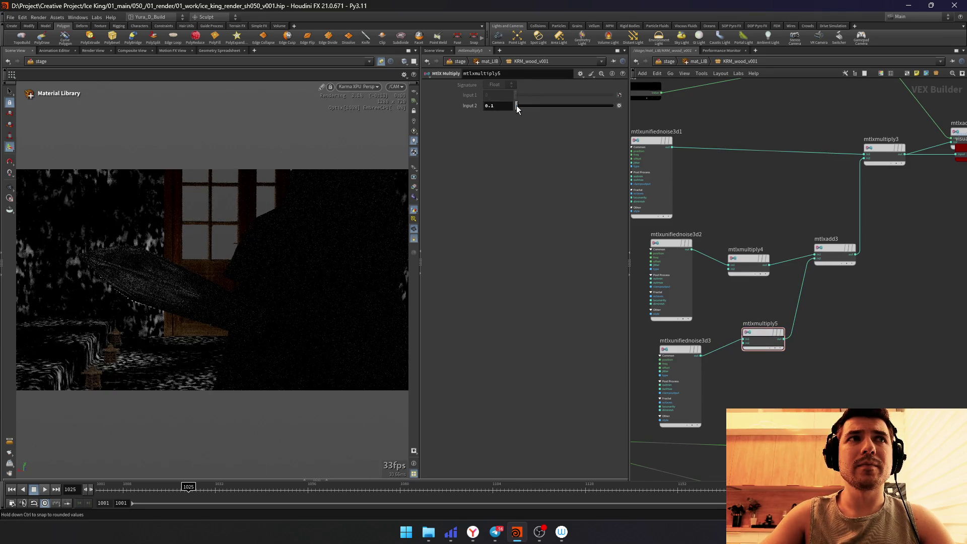
middle_click_drag(946, 303, 784, 306)
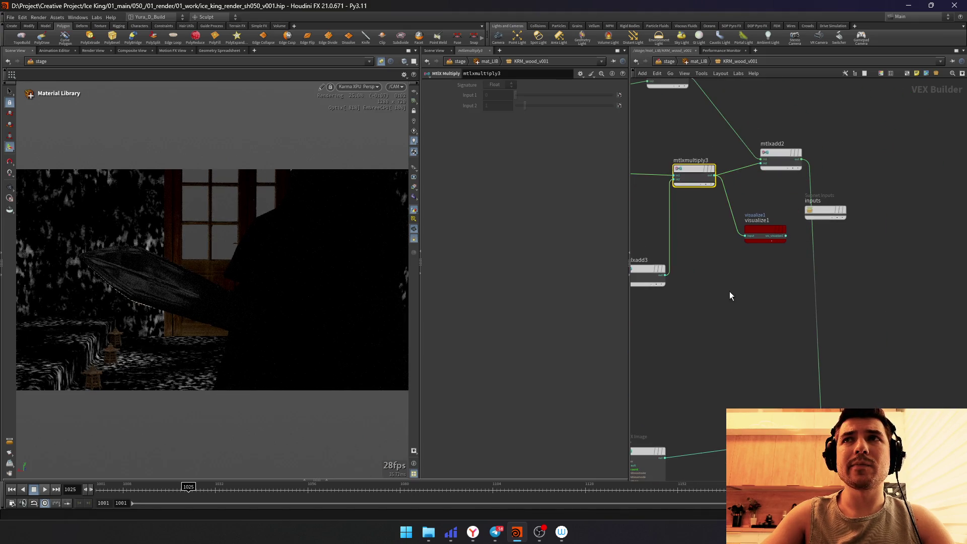
Step: Restart the Karma XPU render from the viewport menu to show the updated wood
left_click(359, 86)
left_click(378, 193)
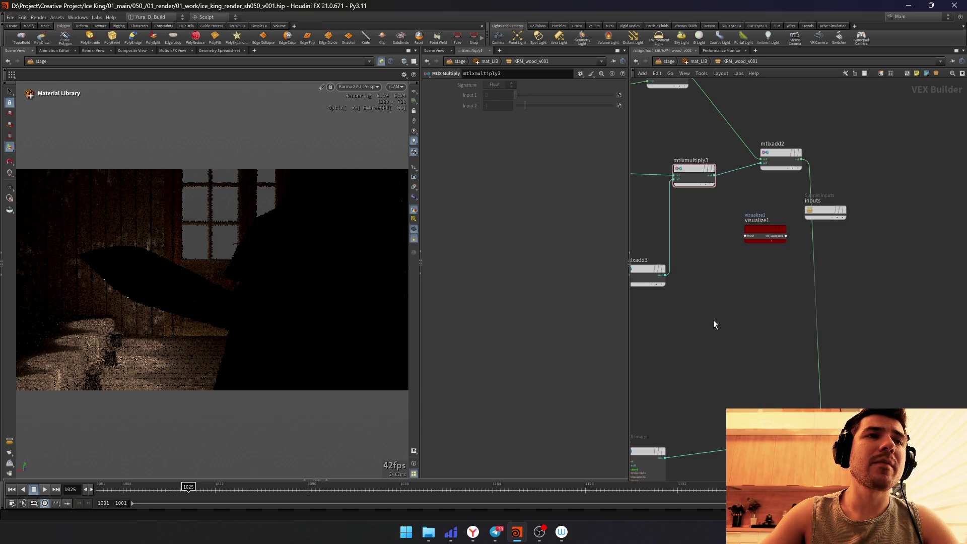
middle_click_drag(708, 322, 689, 337)
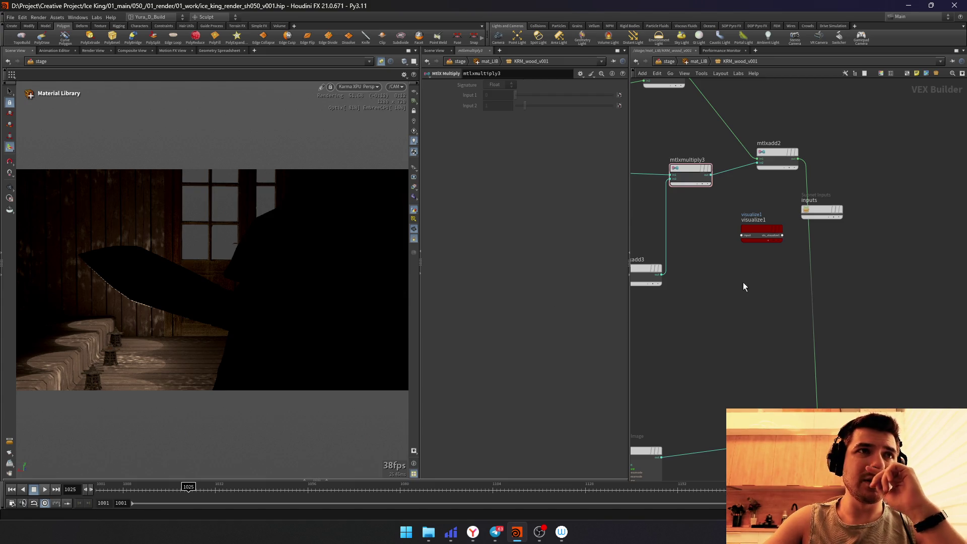
Step: Pan back through mtlxmultiply2 and mtlxcolorcorrect1 to const1 and show its colour value
middle_click_drag(743, 282, 805, 178)
left_click(669, 138)
mouse_move(669, 138)
middle_mouse_down()
mouse_move(713, 204)
mouse_move(860, 236)
middle_mouse_up()
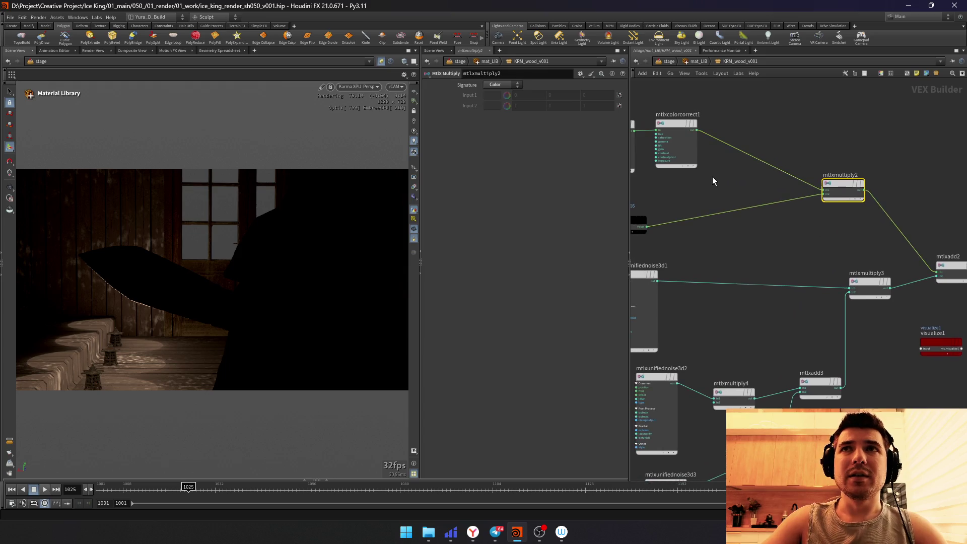
left_click(722, 133)
left_click(663, 227)
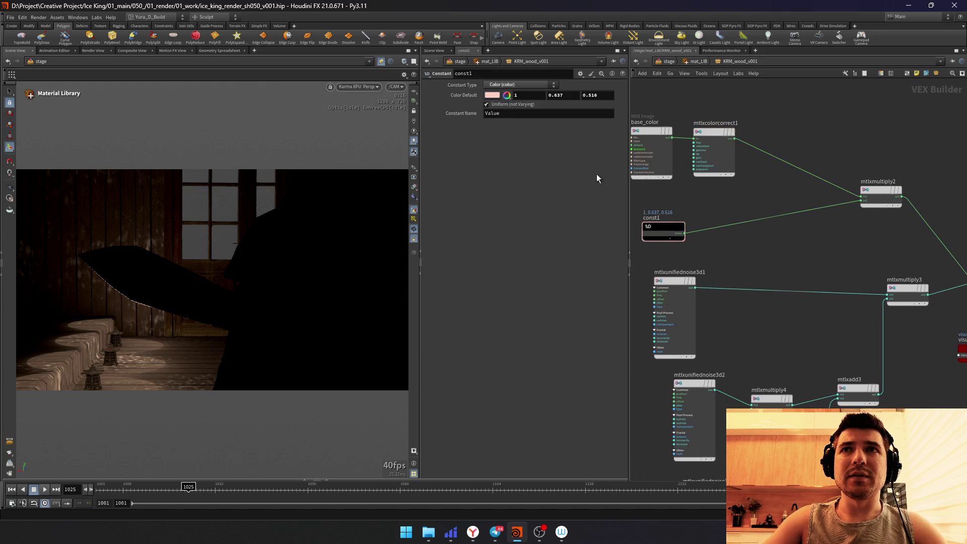
left_click(489, 96)
Step: Warm const1's tint toward orange (about 1.11, 0.57, 0.41) in the Color Editor
left_click(501, 140)
left_click_drag(502, 141, 500, 141)
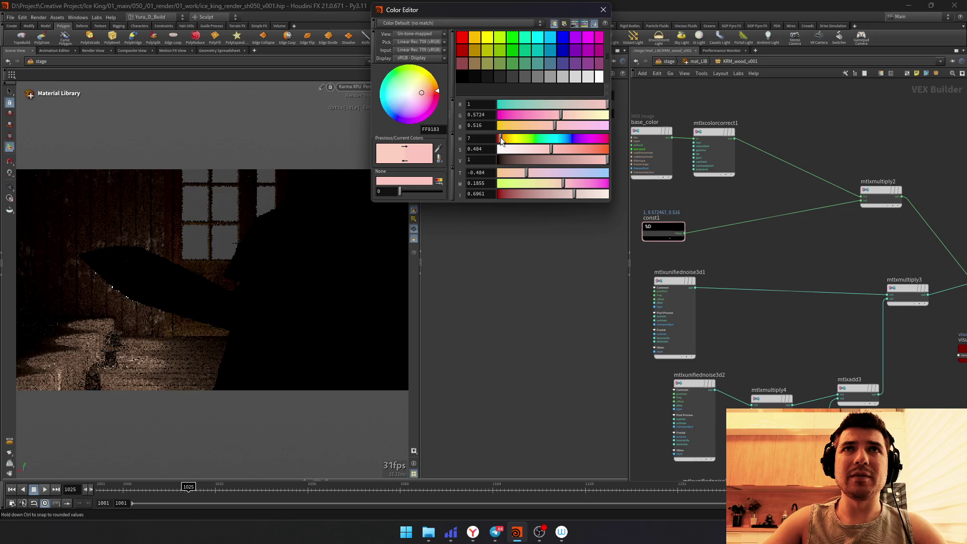
left_click_drag(529, 173, 517, 175)
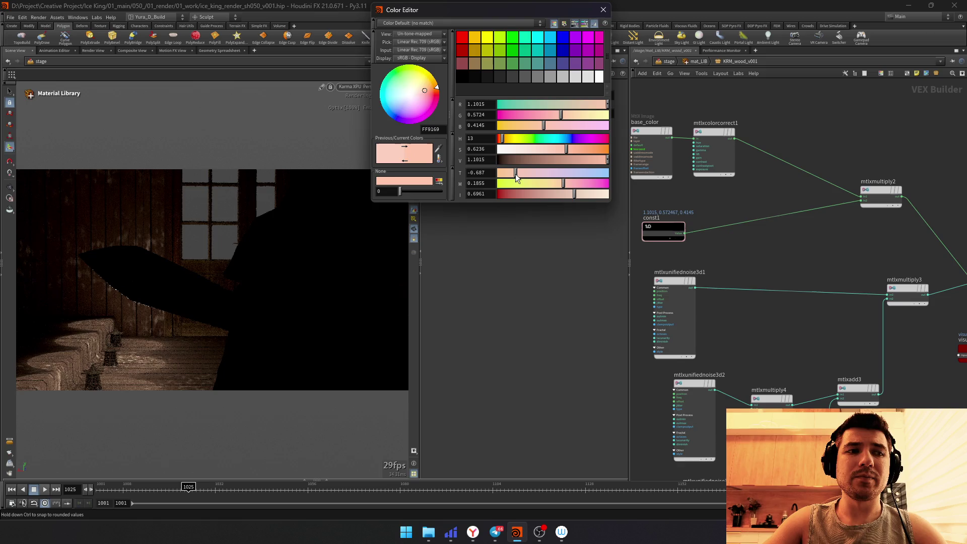
left_click_drag(516, 176, 514, 174)
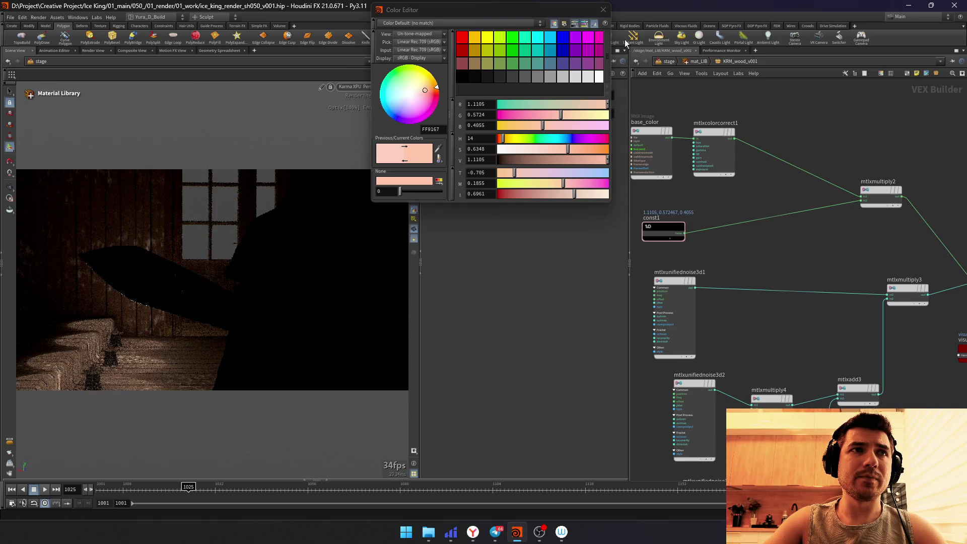
key("Escape")
Step: Return up to the stage network and save the scene
key("u")
key("ctrl+s")
scroll(801, 264, "up", 3)
Step: Select light1, check the viewport display options, and confirm a radius of 0.5
left_click(767, 234)
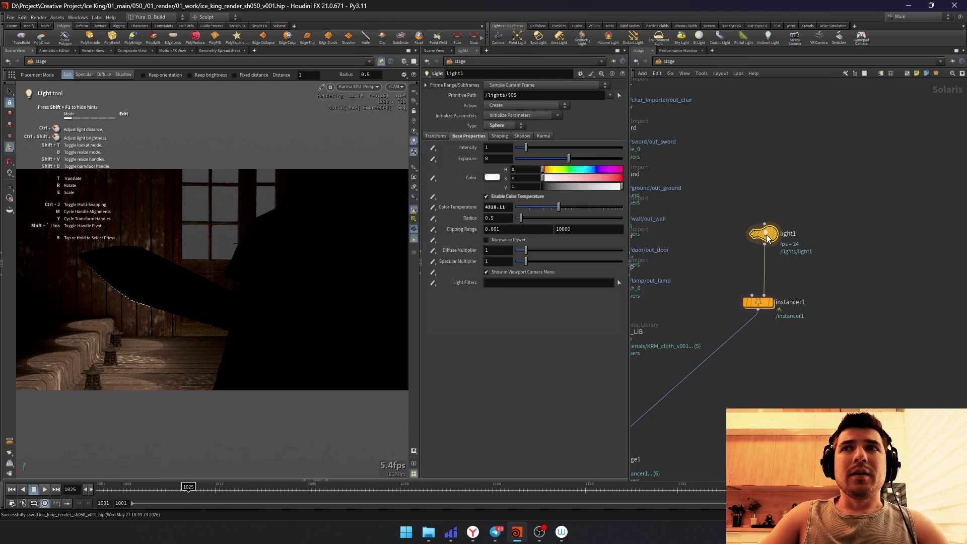
key("d")
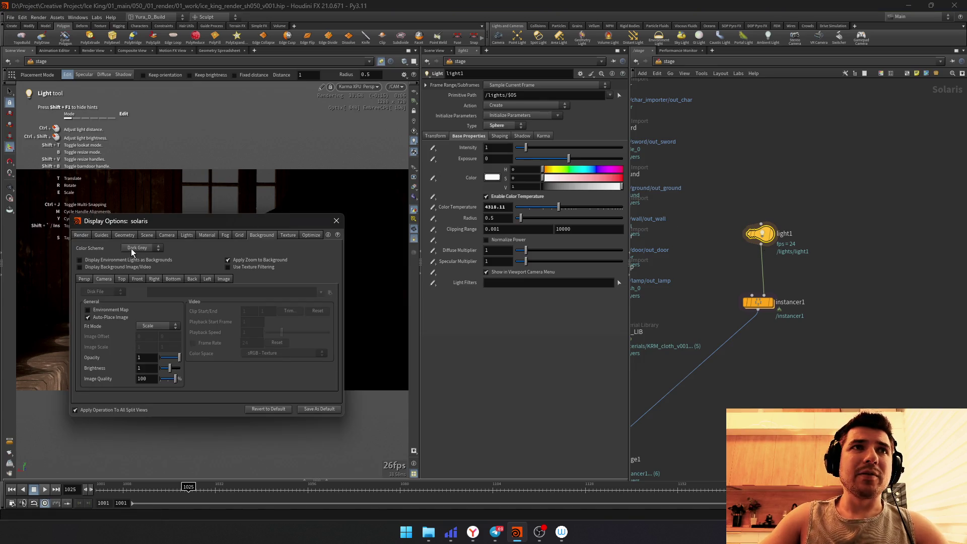
left_click(335, 220)
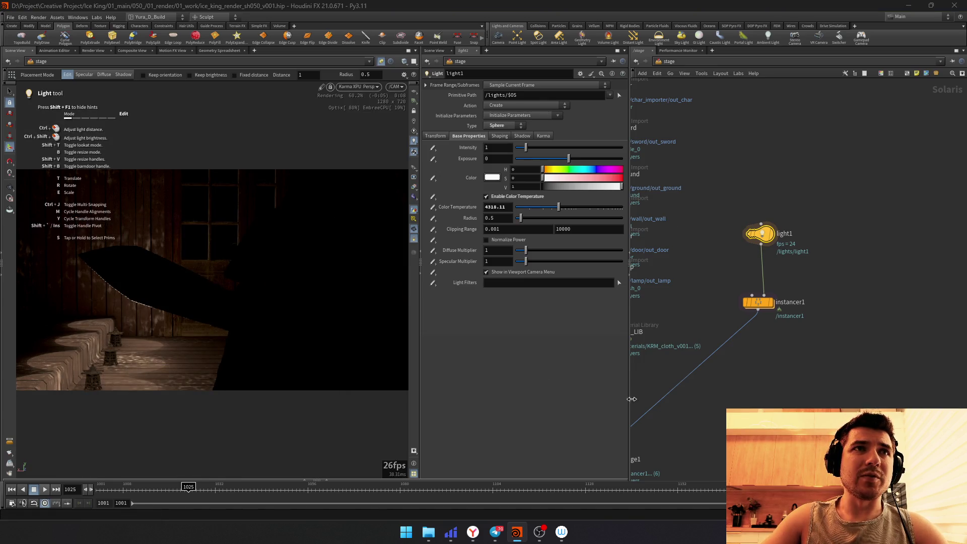
scroll(801, 292, "up", 1)
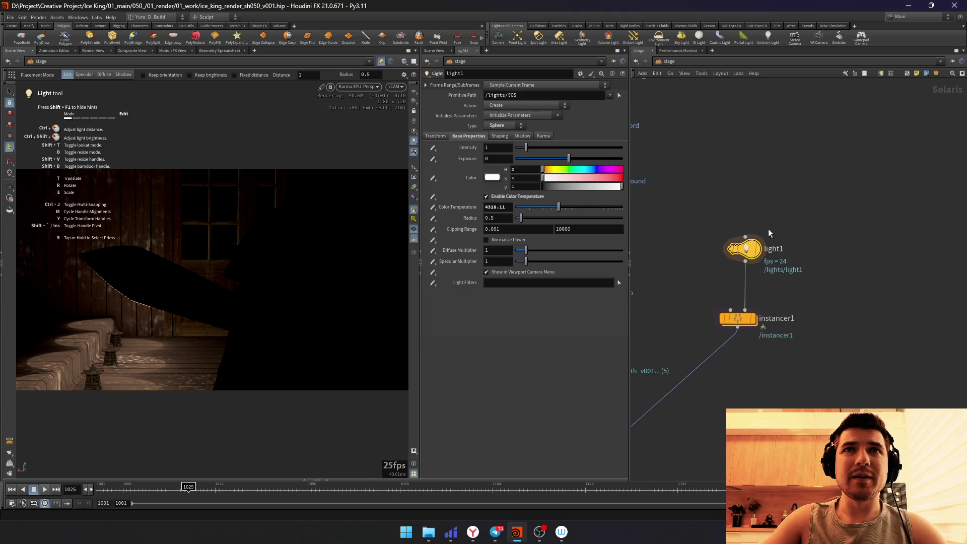
key("Return")
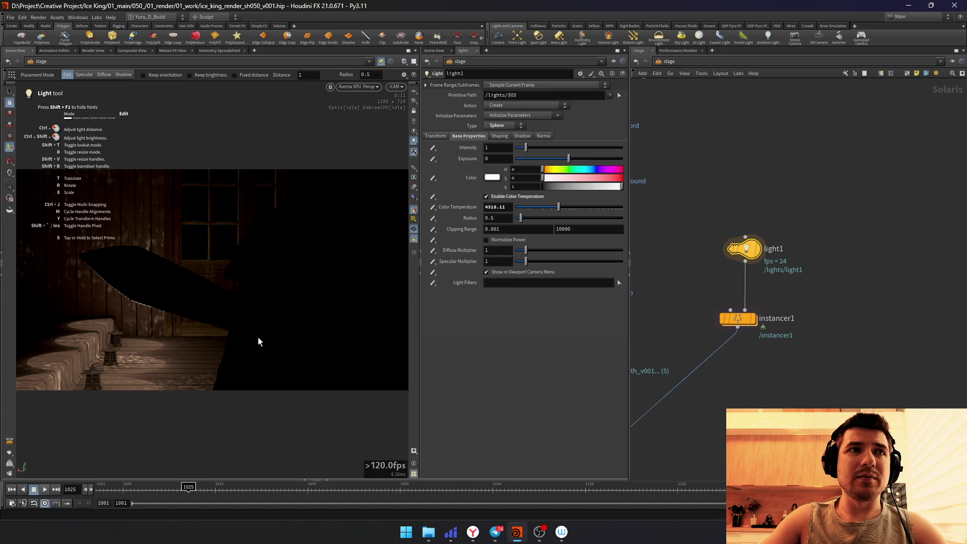
Step: Dim light1's exposure to -3.02 and settle its radius at 0.28 after testing larger
left_click_drag(560, 159, 552, 161)
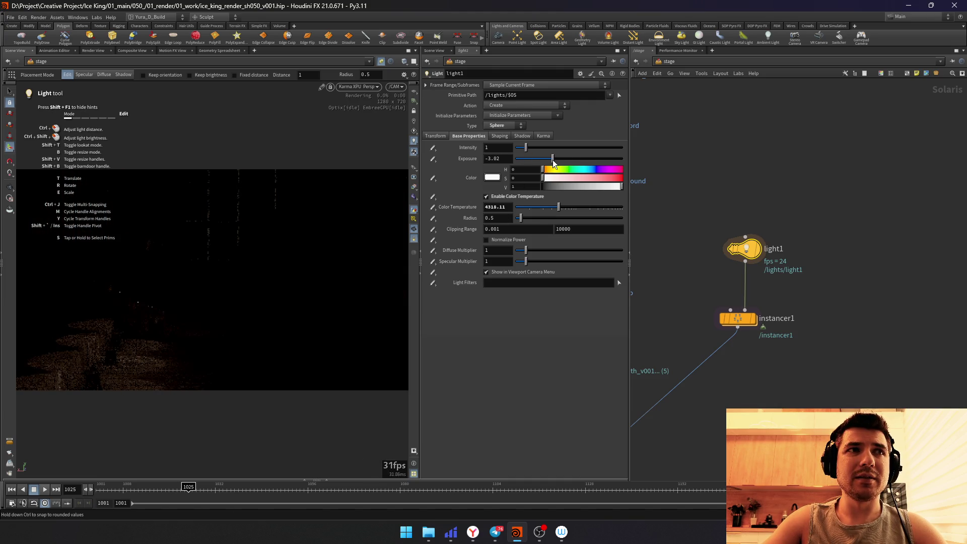
left_click_drag(554, 160, 553, 161)
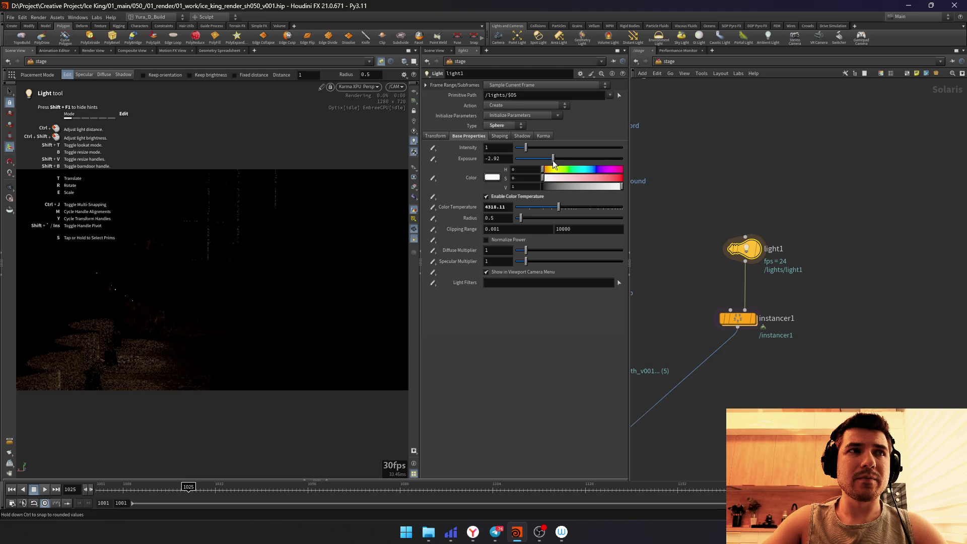
mouse_move(528, 220)
left_mouse_down()
mouse_move(547, 220)
mouse_move(528, 221)
left_mouse_up()
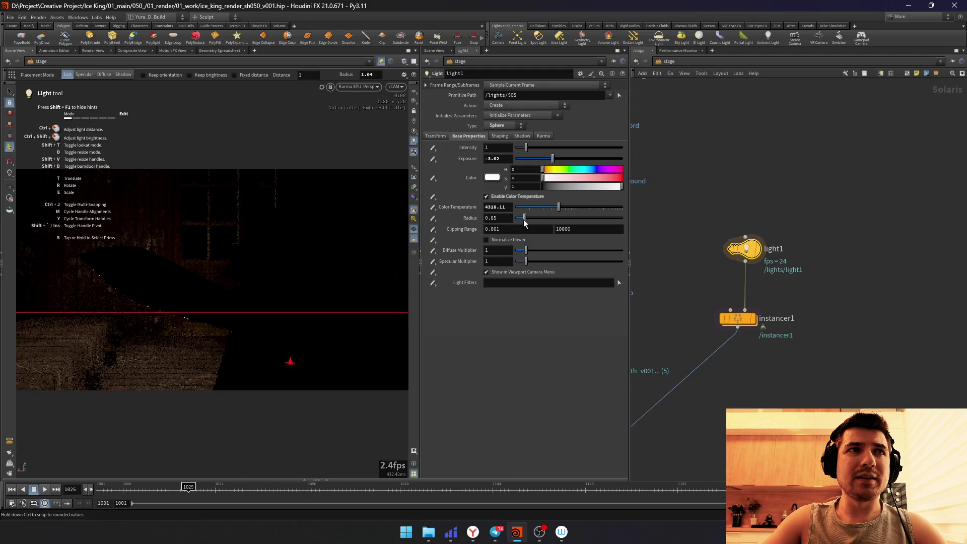
left_click_drag(528, 221, 518, 222)
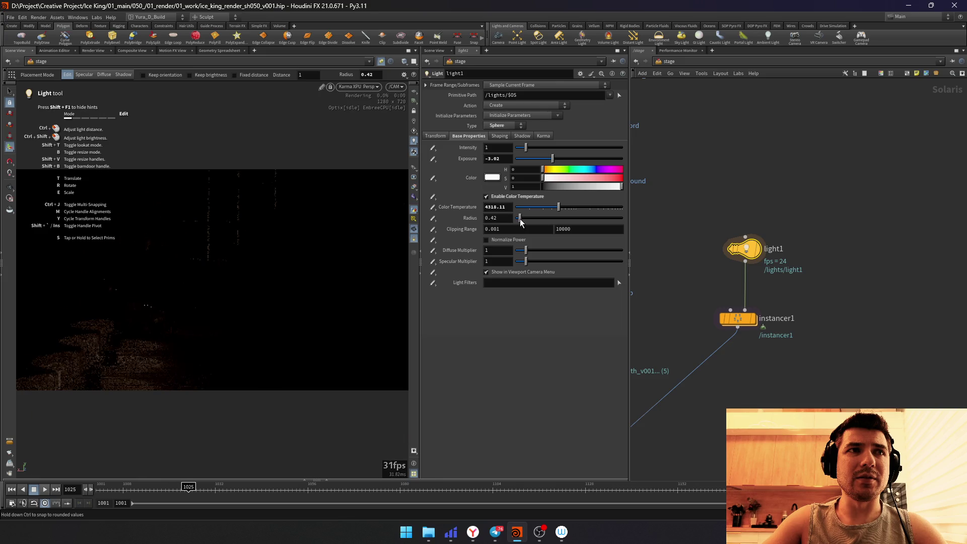
left_click_drag(517, 221, 520, 222)
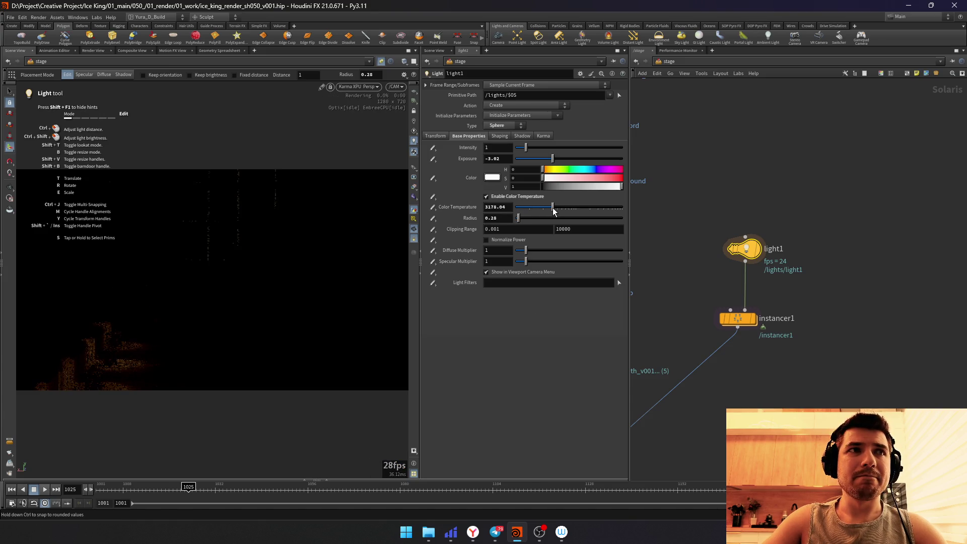
Step: Warm the light's colour temperature to about 3100 K and glance at another settings page
left_click_drag(553, 208, 552, 208)
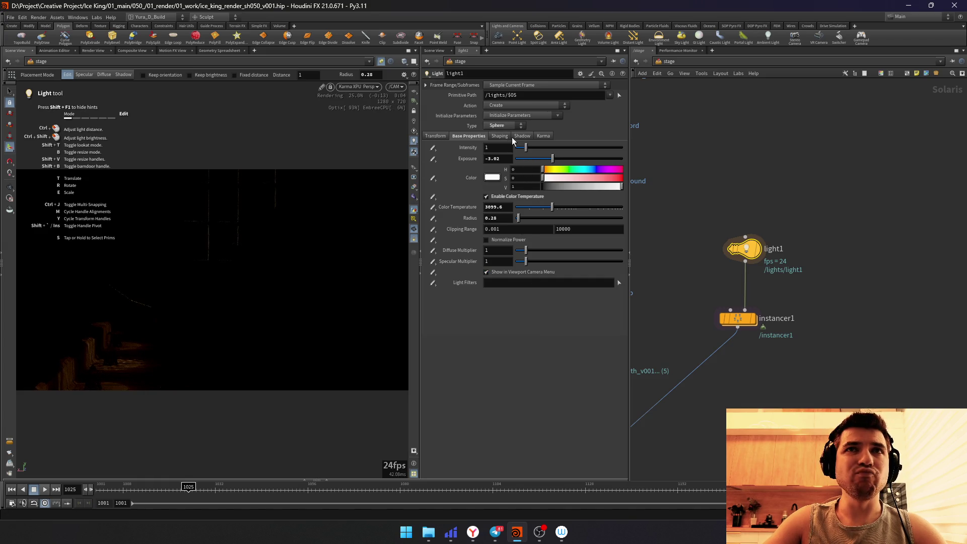
left_click(538, 137)
left_click(472, 139)
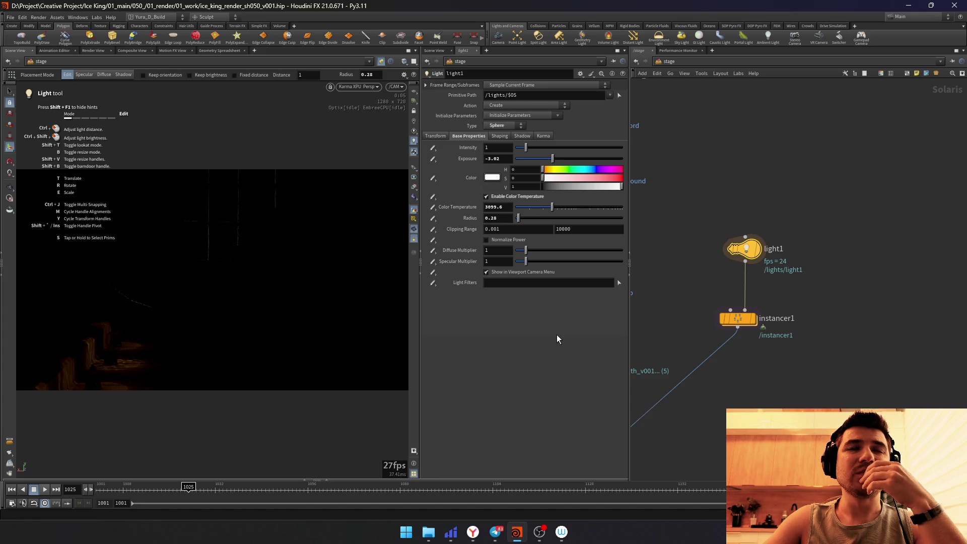
Step: Add a transform node after instancer1 and nudge its vertical offset
key("Tab")
type("transform")
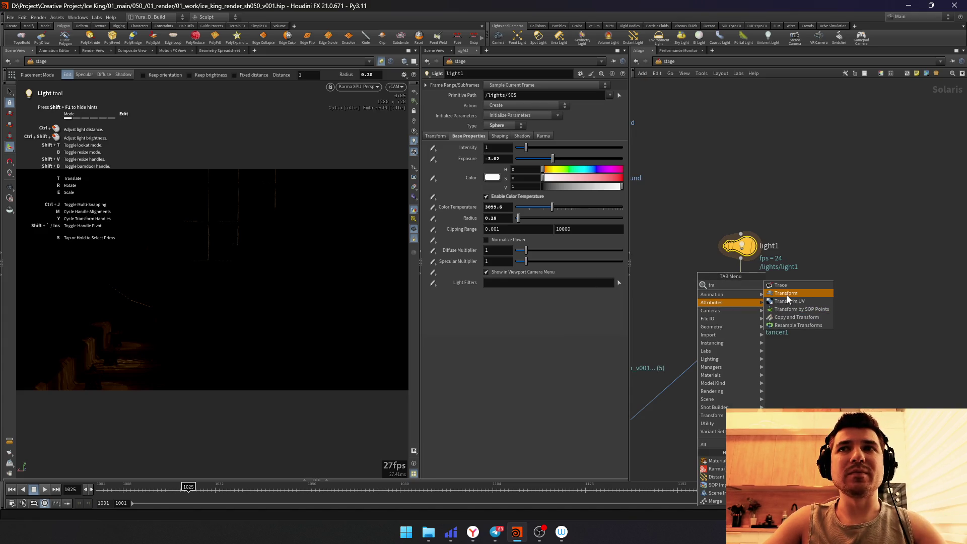
key("Return")
mouse_move(553, 143)
middle_mouse_down()
mouse_move(533, 154)
mouse_move(547, 147)
mouse_move(525, 142)
mouse_move(546, 148)
middle_mouse_up()
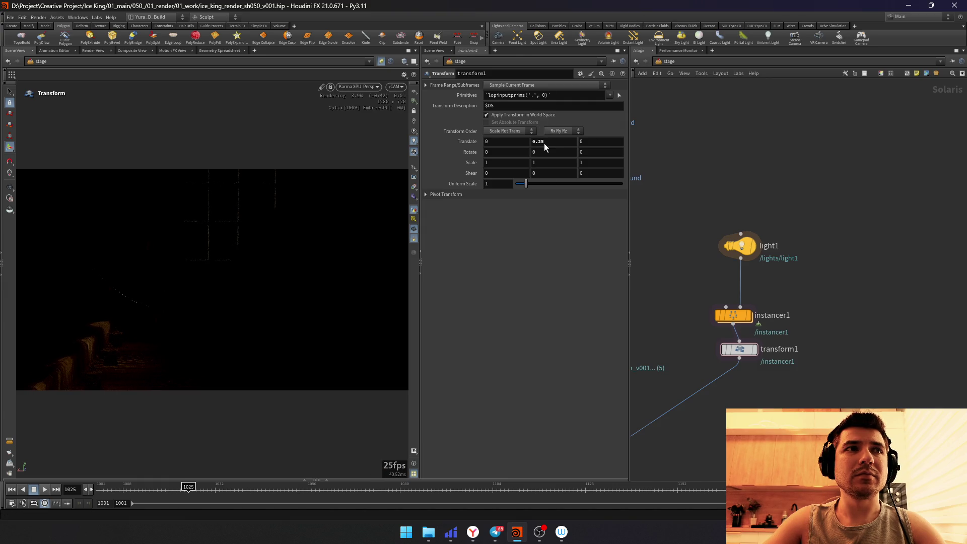
Step: Set light1 to exposure -2.26 and radius 0.38
left_click_drag(803, 307, 715, 241)
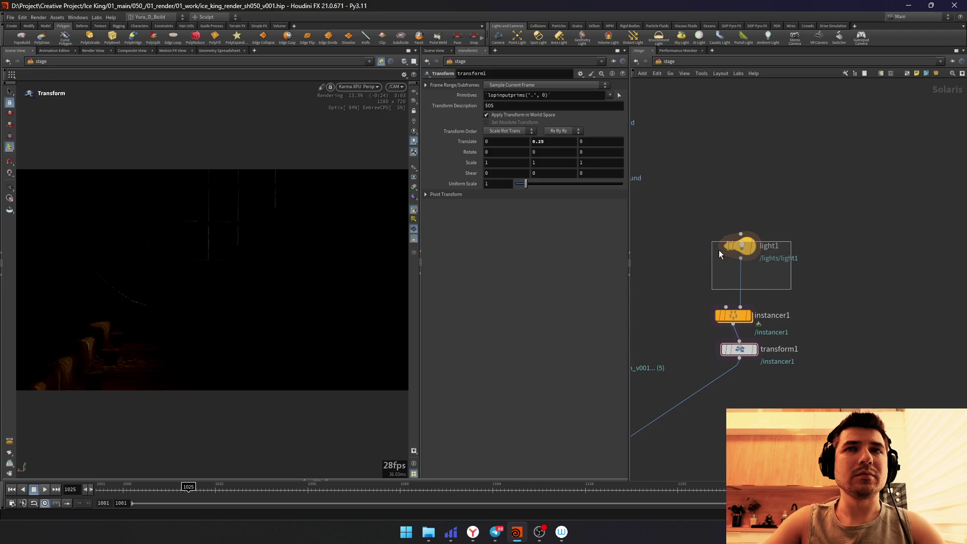
left_click_drag(555, 158, 558, 160)
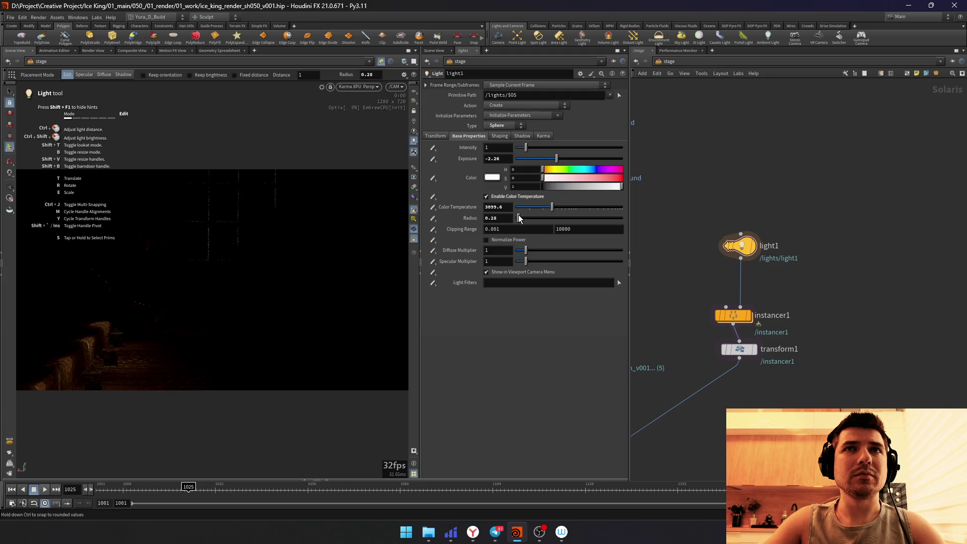
left_click_drag(518, 218, 520, 218)
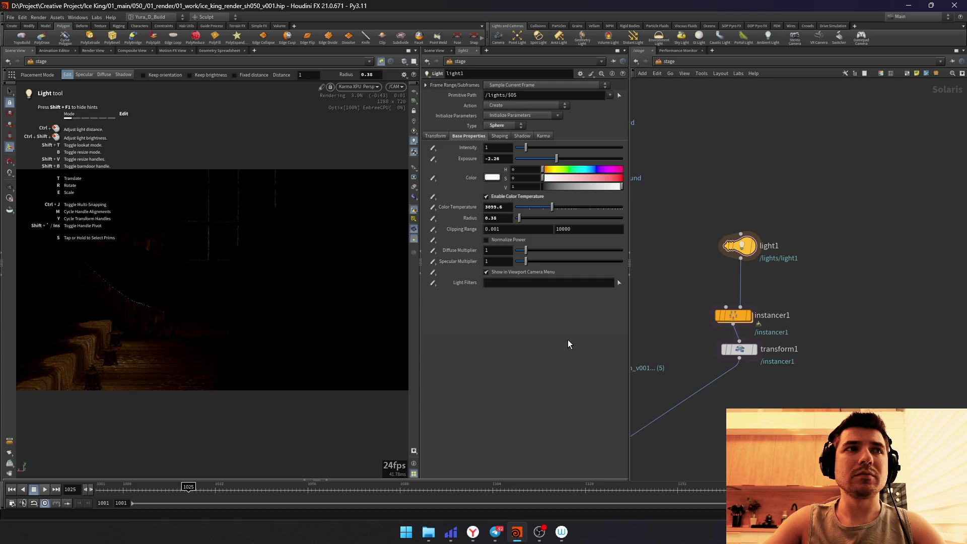
Step: Settle the transform's Translate Y at -0.15 so the instanced lights sit lower
left_click(739, 349)
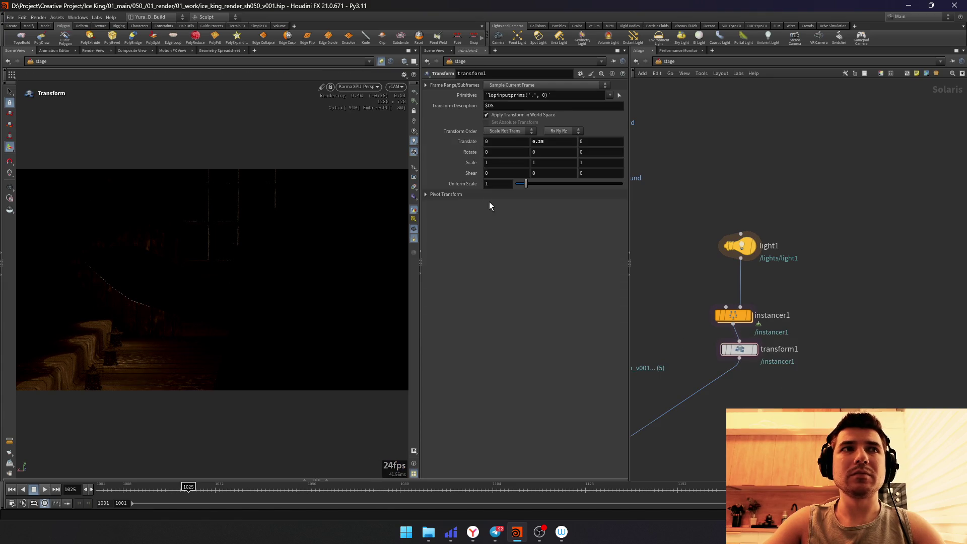
middle_click(531, 142)
middle_click_drag(531, 142, 515, 142)
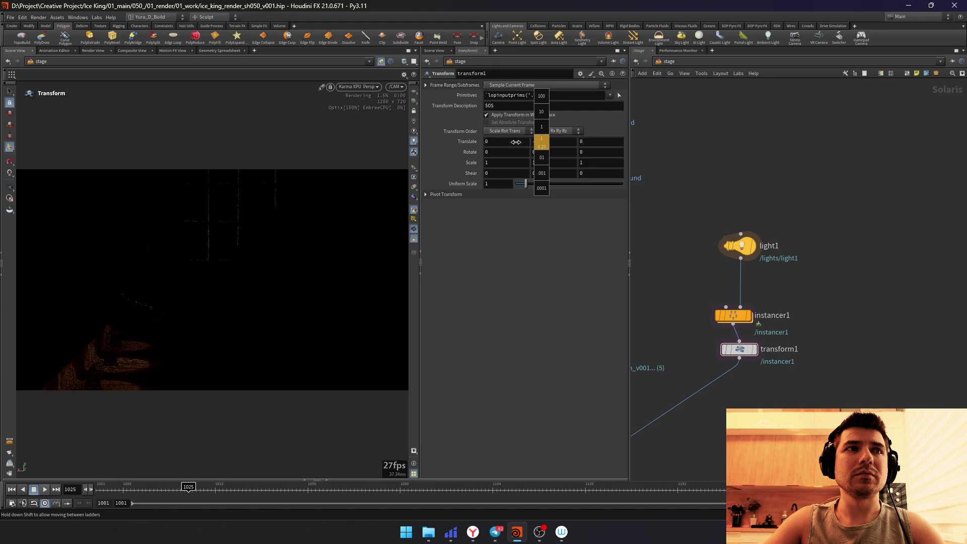
middle_click_drag(520, 142, 550, 140)
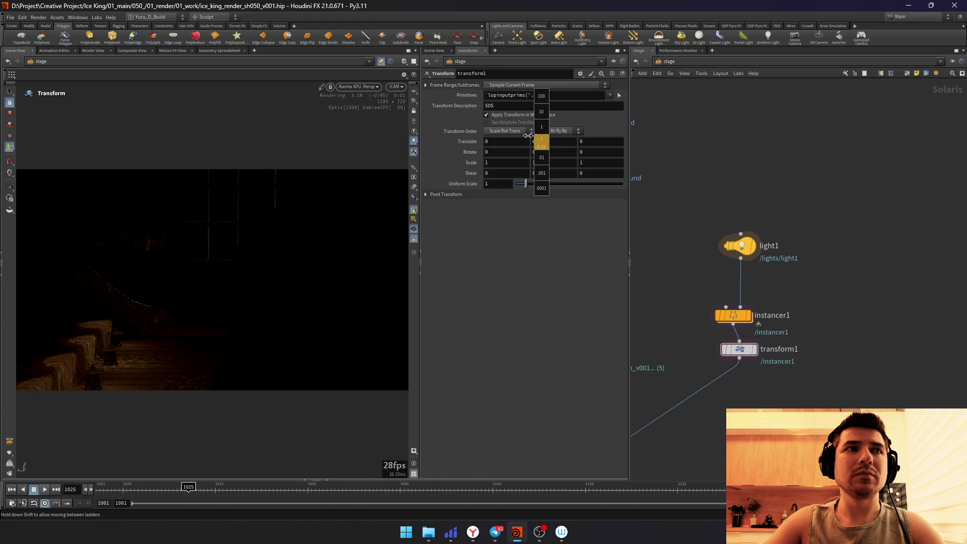
middle_click_drag(528, 135, 521, 133)
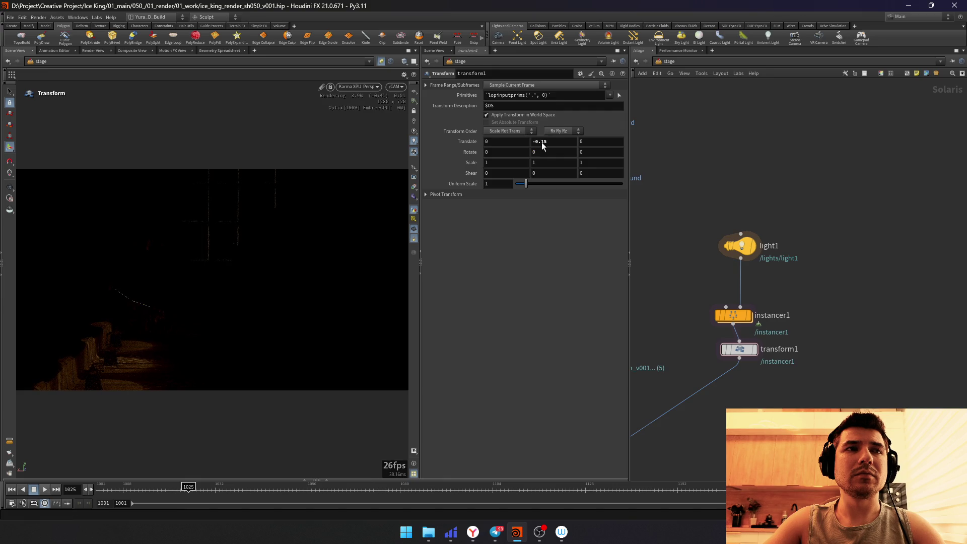
scroll(792, 391, "down", 3)
scroll(809, 269, "down", 2)
left_click(834, 265)
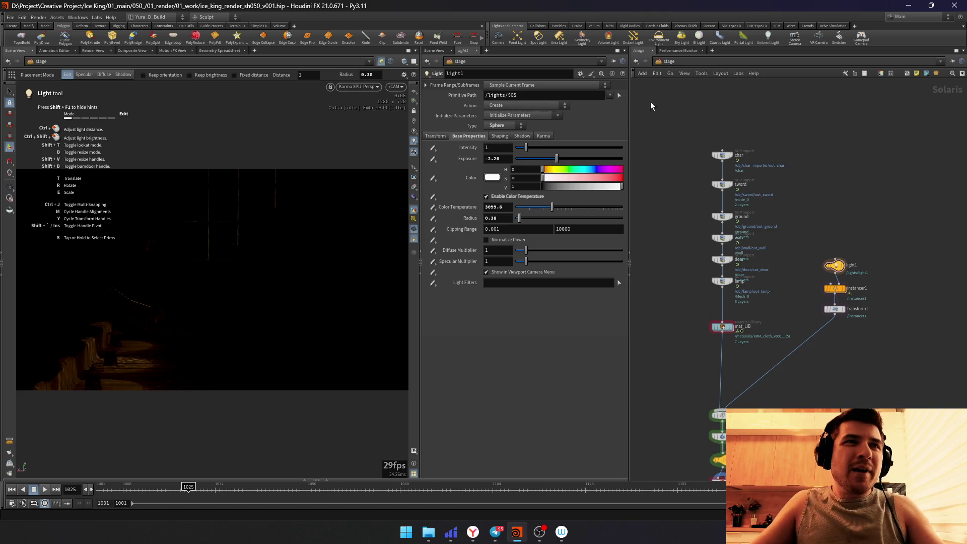
Step: Enlarge light1's radius to 0.94 and darken its exposure to -3.68
left_click(526, 218)
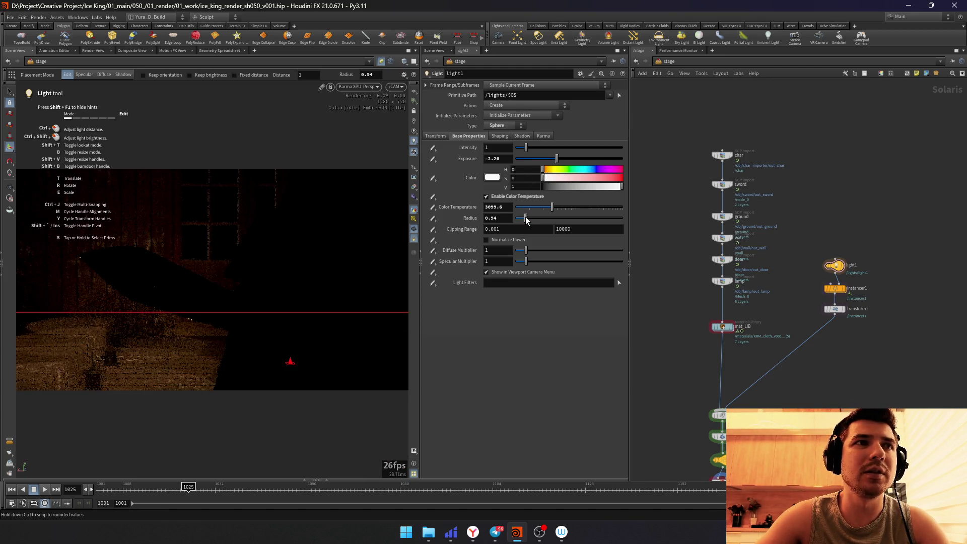
left_click_drag(525, 217, 525, 217)
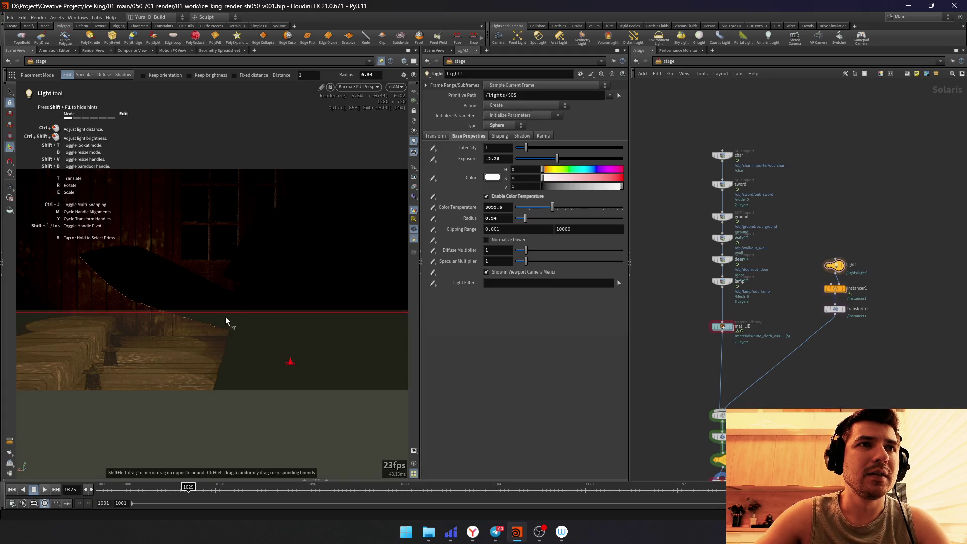
left_click_drag(556, 158, 550, 160)
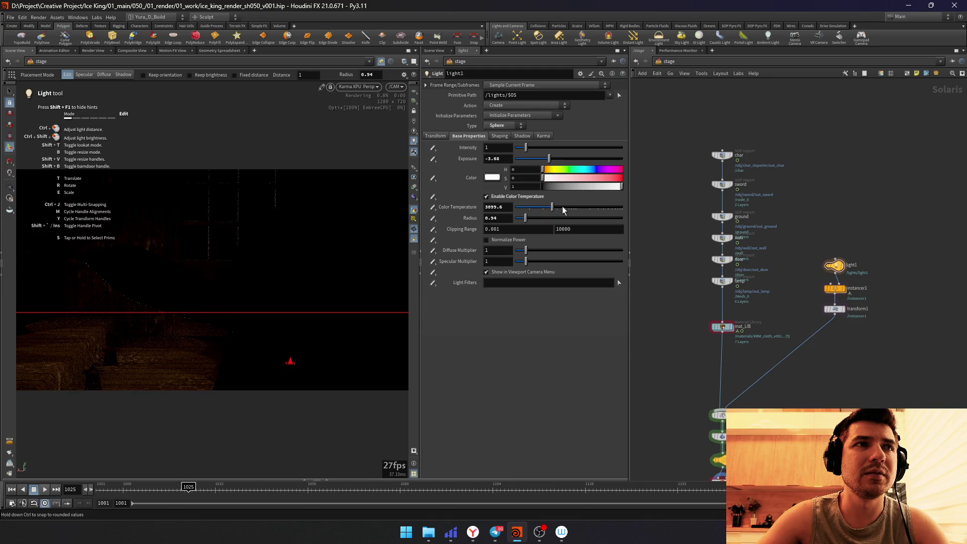
left_click(436, 136)
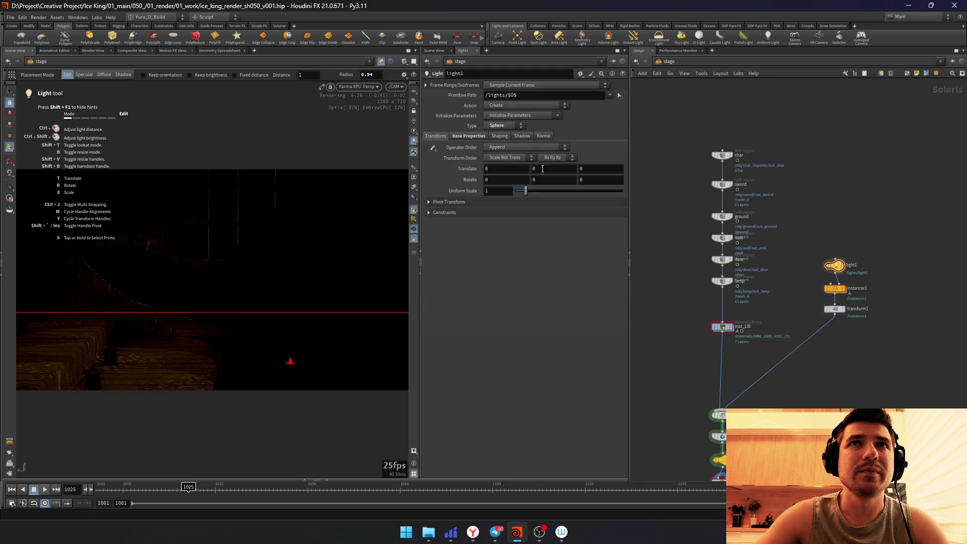
Step: Raise transform1's Translate Y to 1.15, lifting the instanced lights, then return to light1
left_click(837, 309)
middle_click_drag(550, 142, 585, 143)
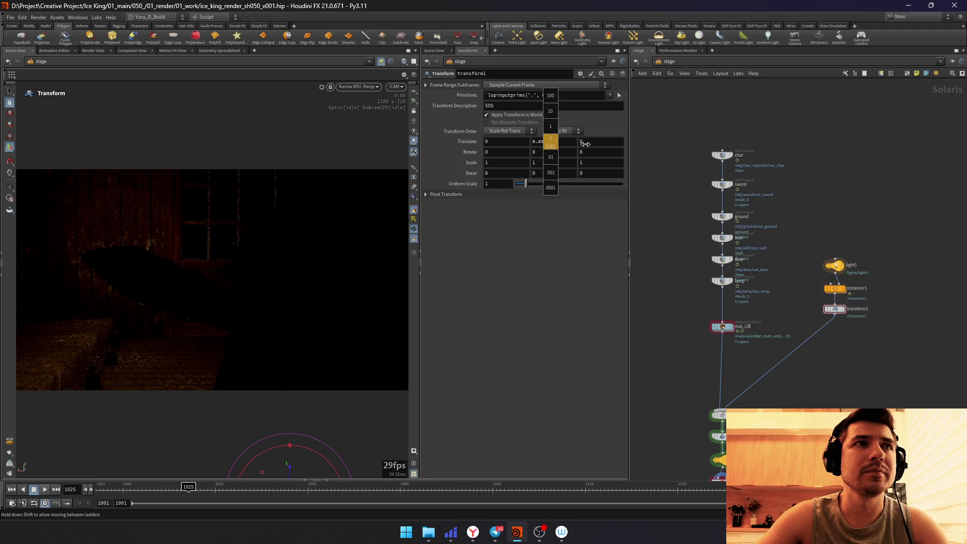
middle_click_drag(584, 142, 580, 142)
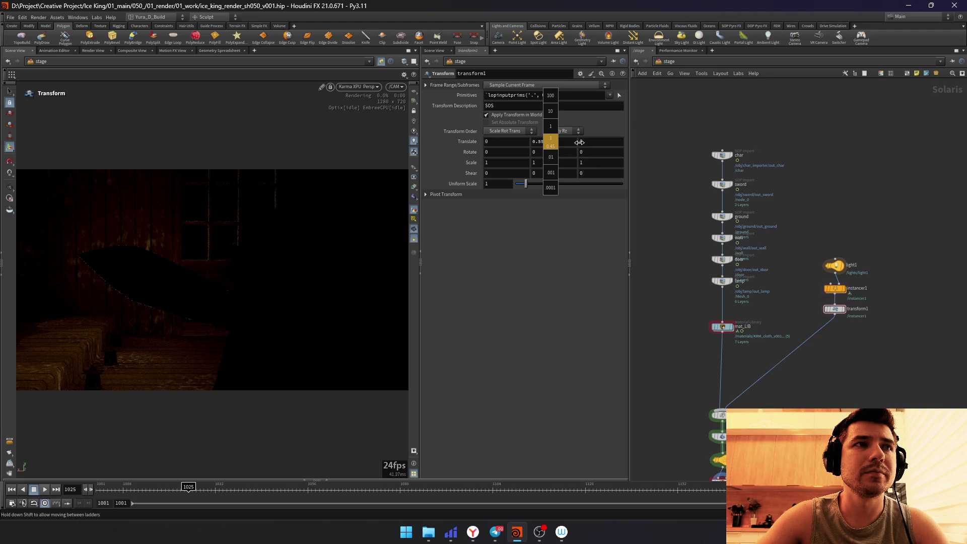
middle_click_drag(570, 141, 532, 135)
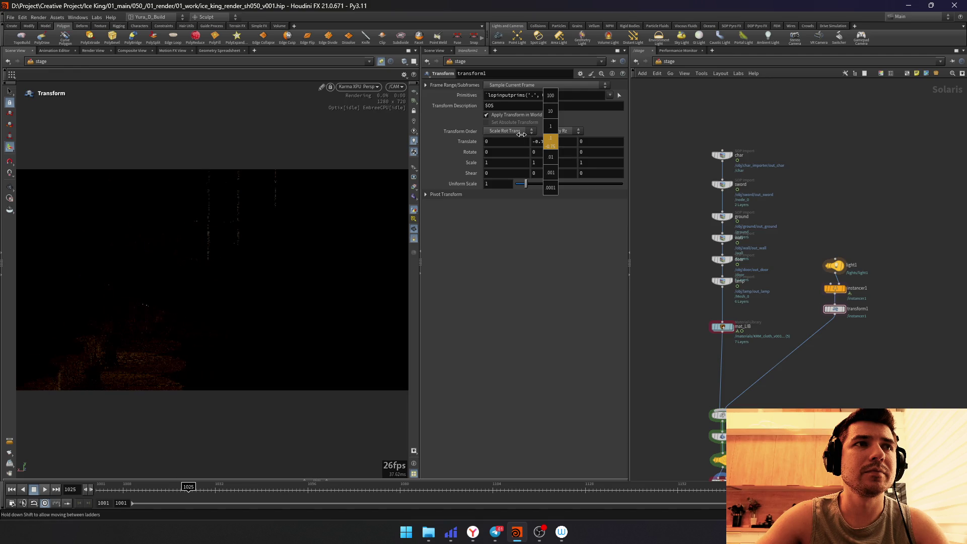
mouse_move(532, 135)
middle_mouse_down()
mouse_move(604, 136)
mouse_move(551, 142)
middle_mouse_up()
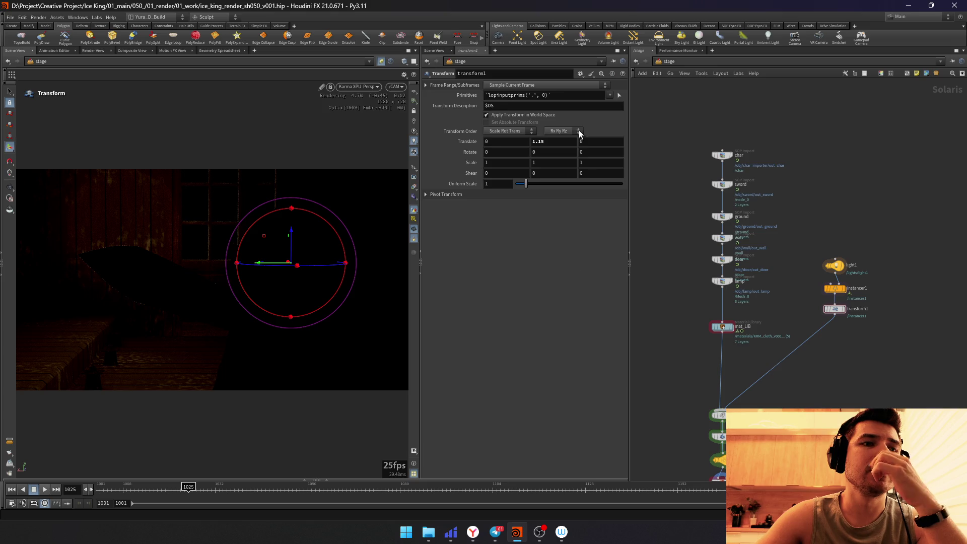
left_click(834, 265)
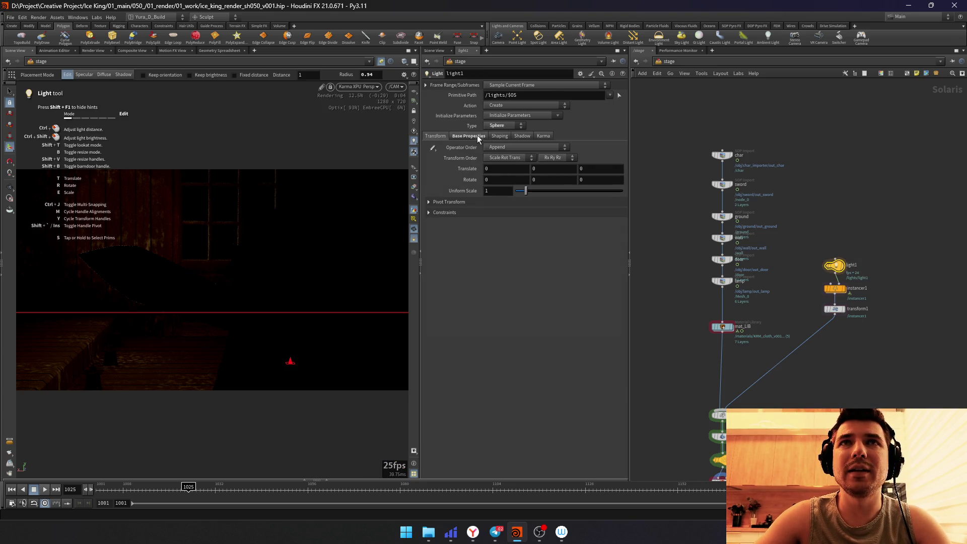